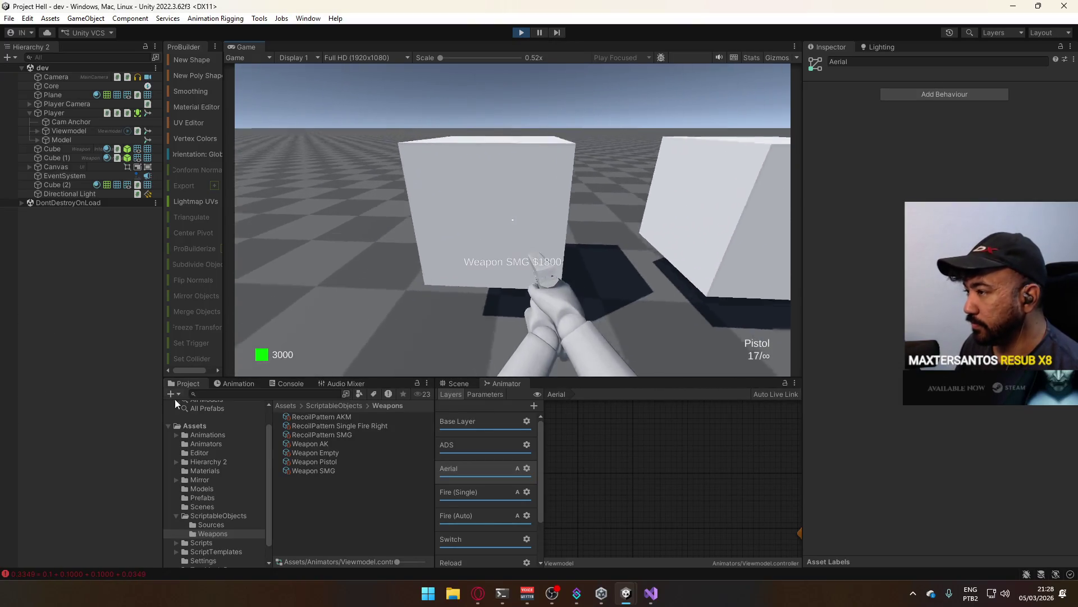
- Open the Animators folder, fire a shot, and buy the SMG for 1800 in the running game
{"action": "left_click", "coordinate": [207, 444]}
{"action": "left_click", "coordinate": [505, 309]}
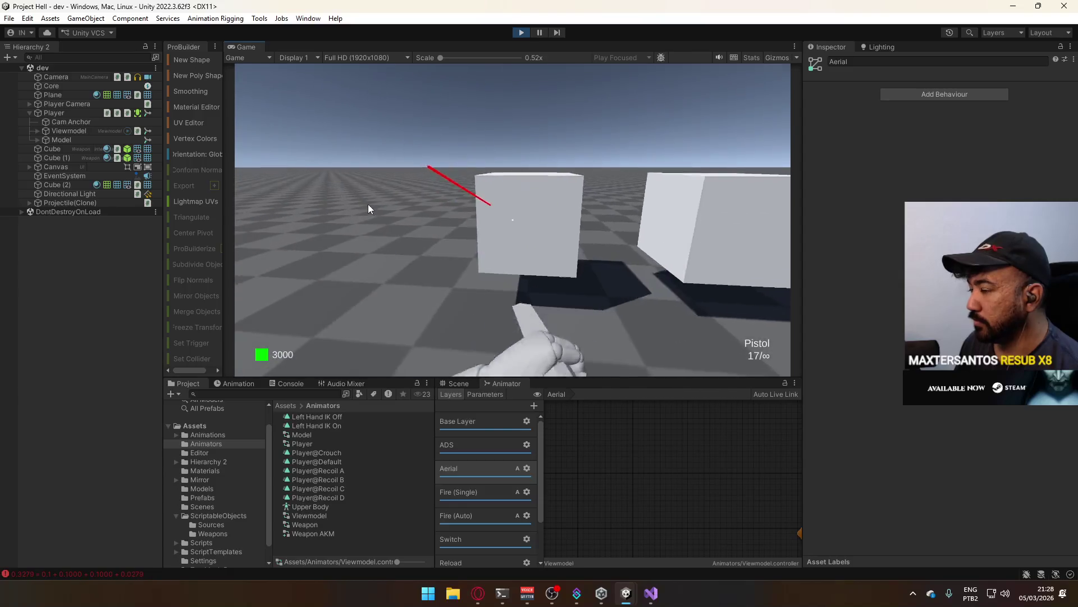
{"action": "key", "text": "e"}
- Walk toward and away from the cube wall, jump, and strafe left and right to watch the gun bob
{"action": "key", "text": "w"}
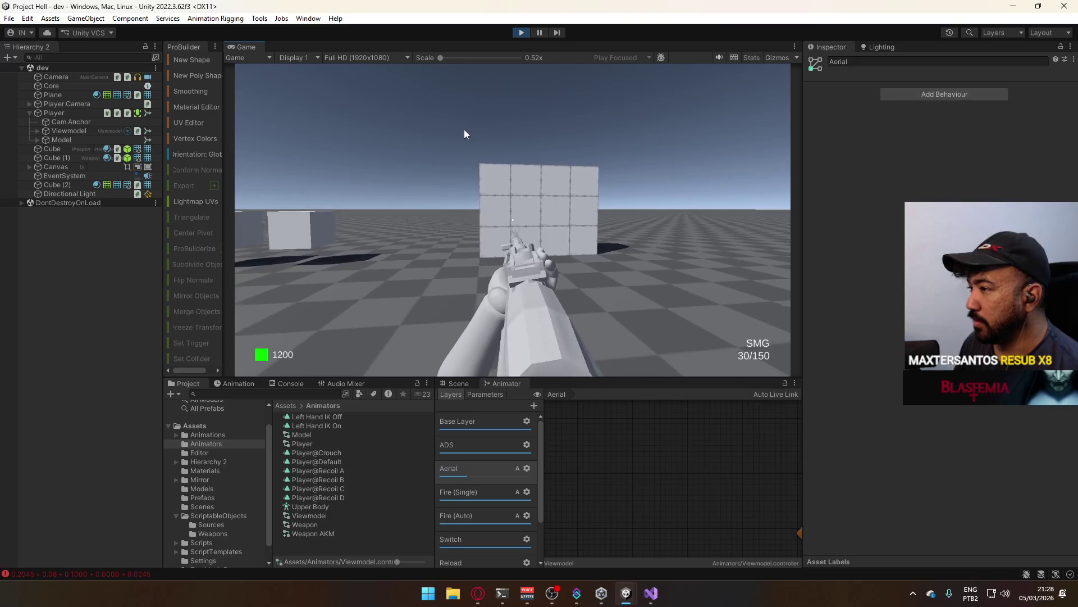
{"action": "key", "text": "s"}
{"action": "key", "text": "a"}
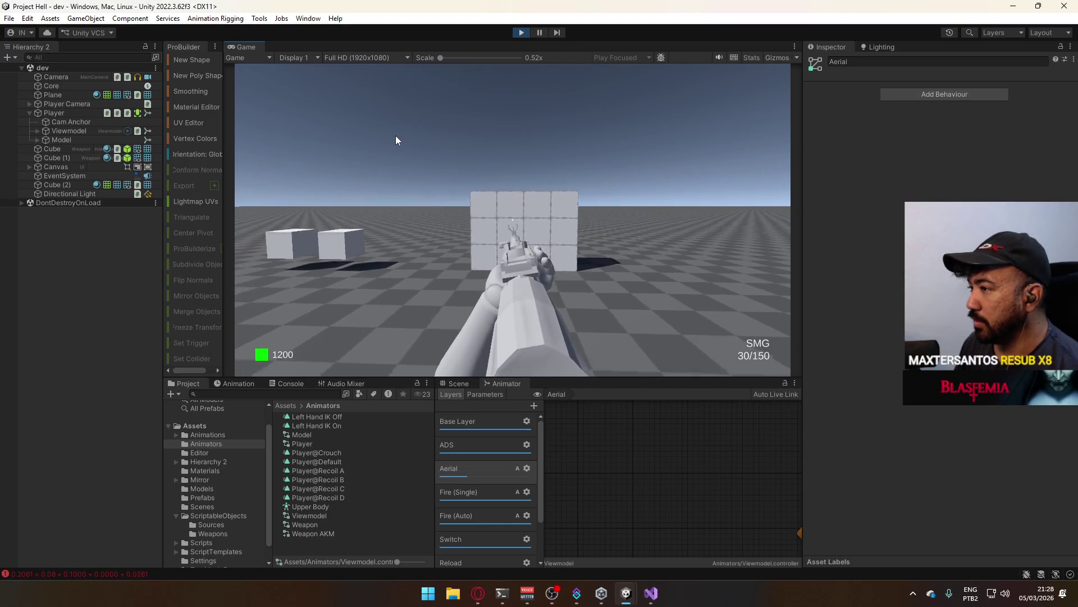
{"action": "key", "text": "space"}
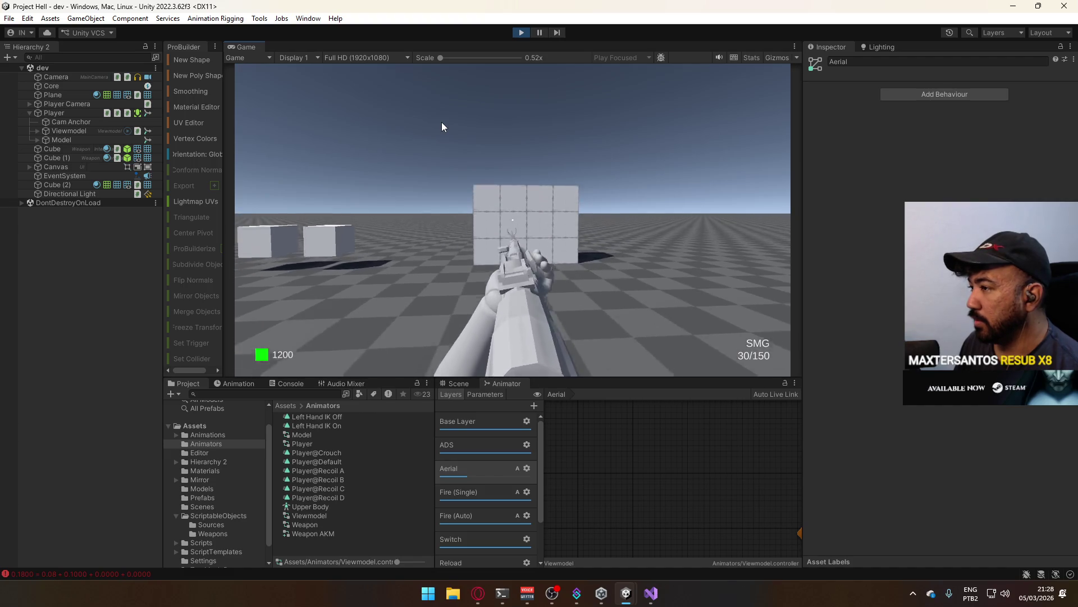
{"action": "key", "text": "d"}
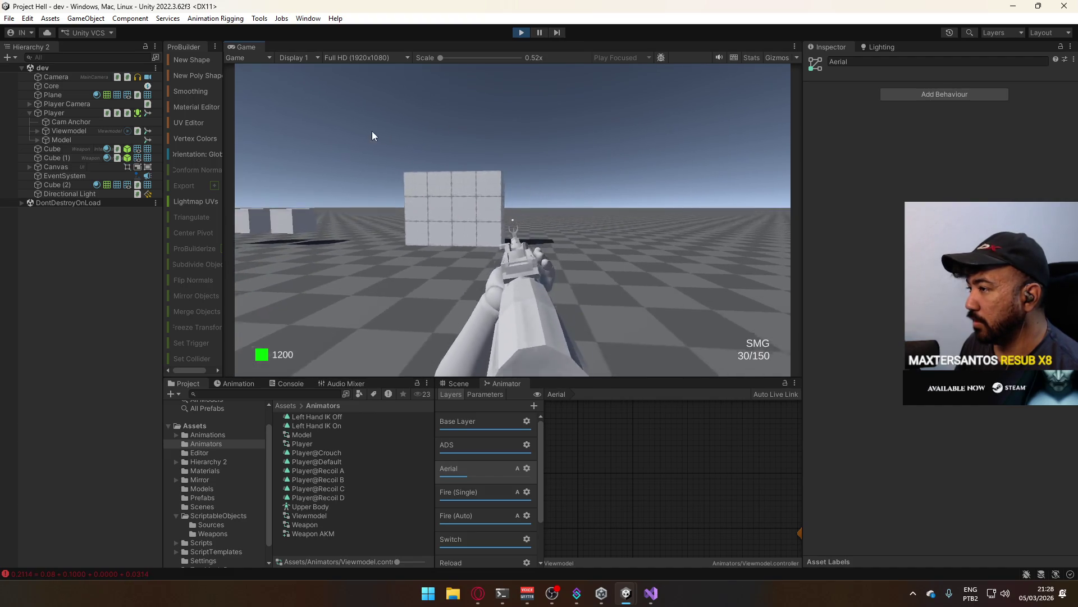
{"action": "key", "text": "a"}
{"action": "key", "text": "d"}
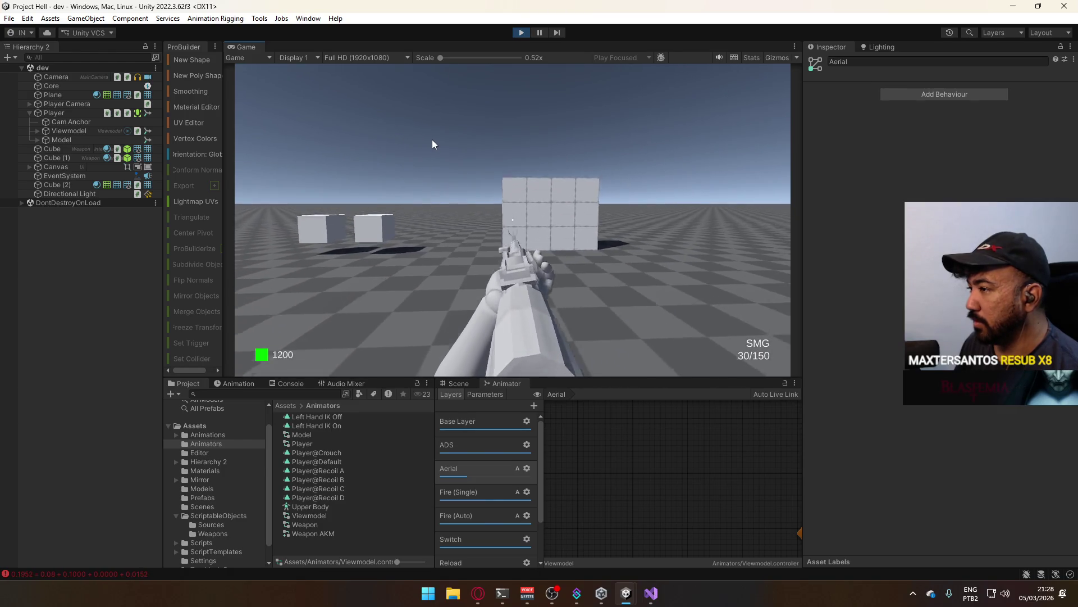
{"action": "key", "text": "a"}
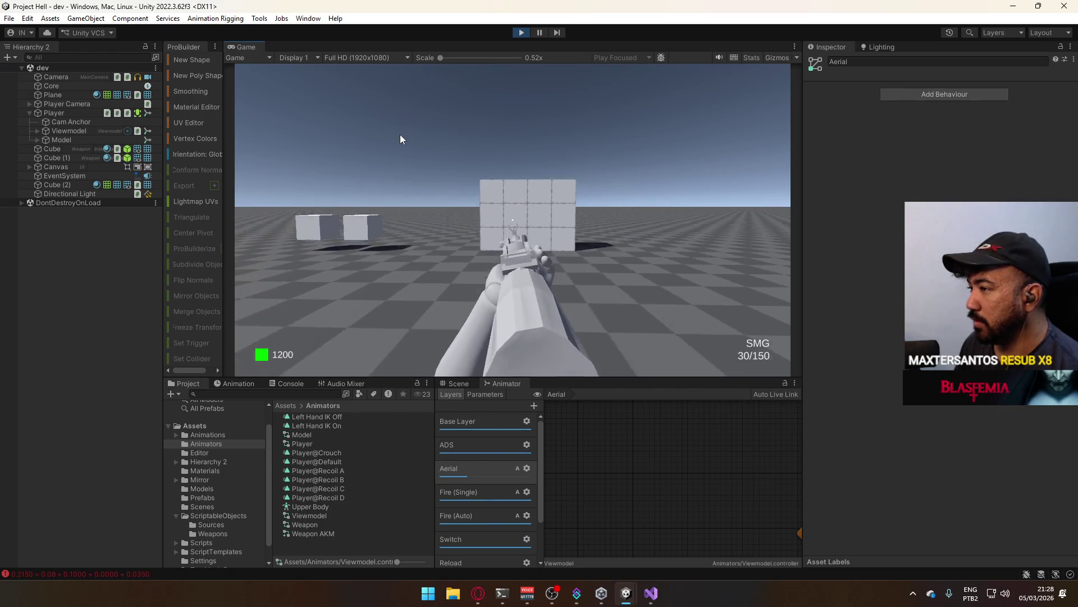
{"action": "key", "text": "d"}
{"action": "key", "text": "a"}
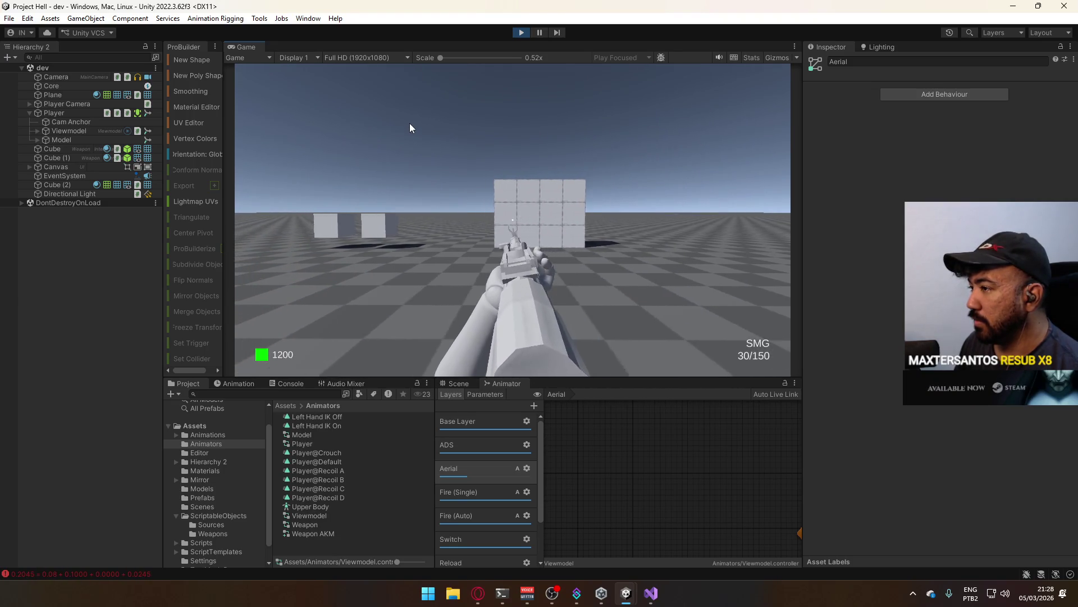
- Jump again, strafe both ways, then walk repeatedly toward and back from the cube wall
{"action": "key", "text": "space"}
{"action": "key", "text": "d"}
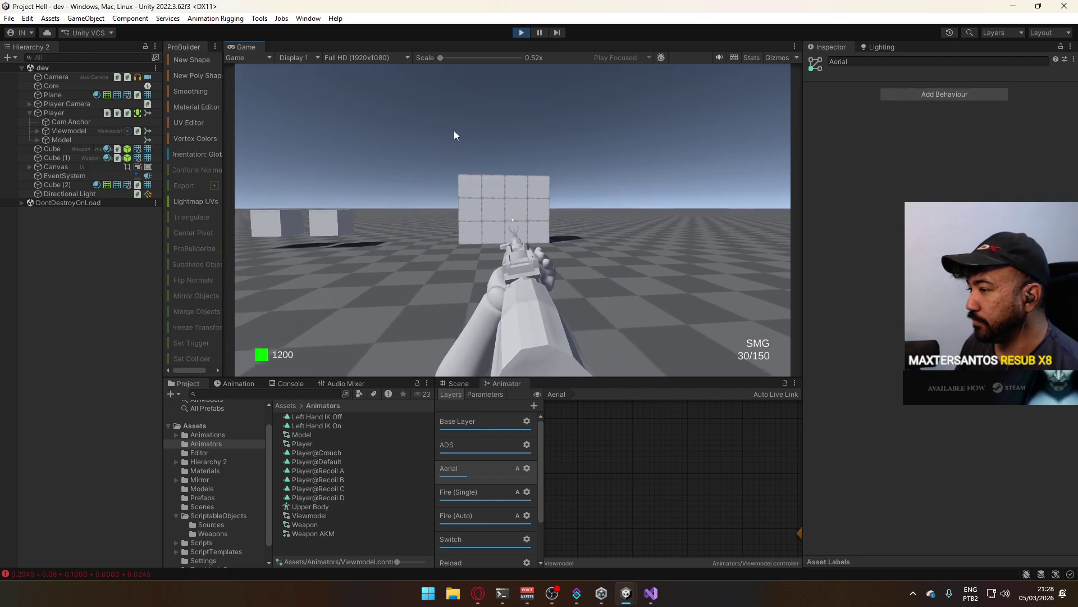
{"action": "key", "text": "a"}
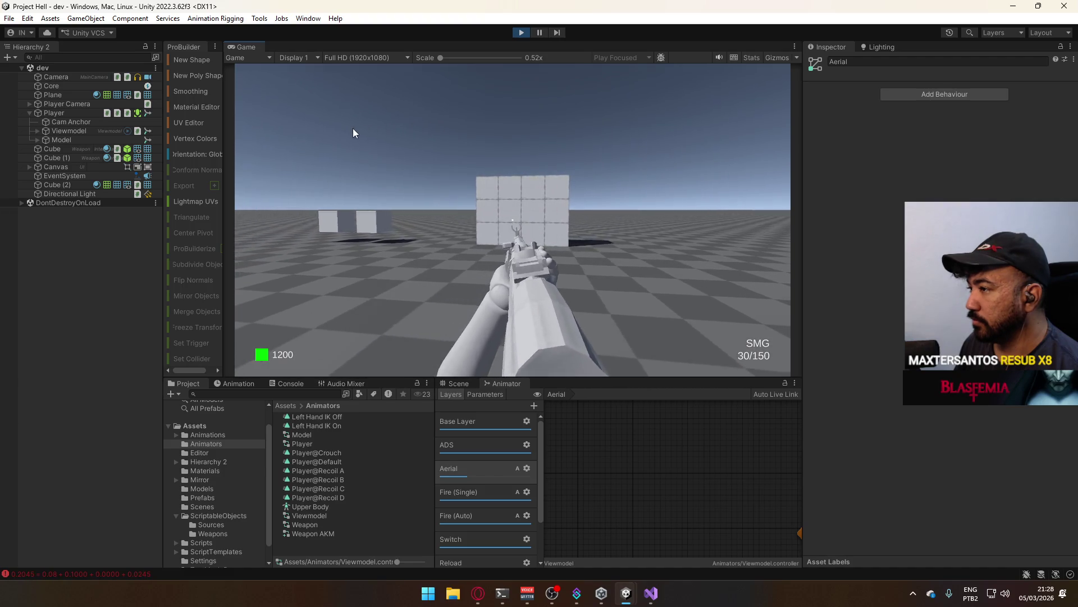
{"action": "key", "text": "w"}
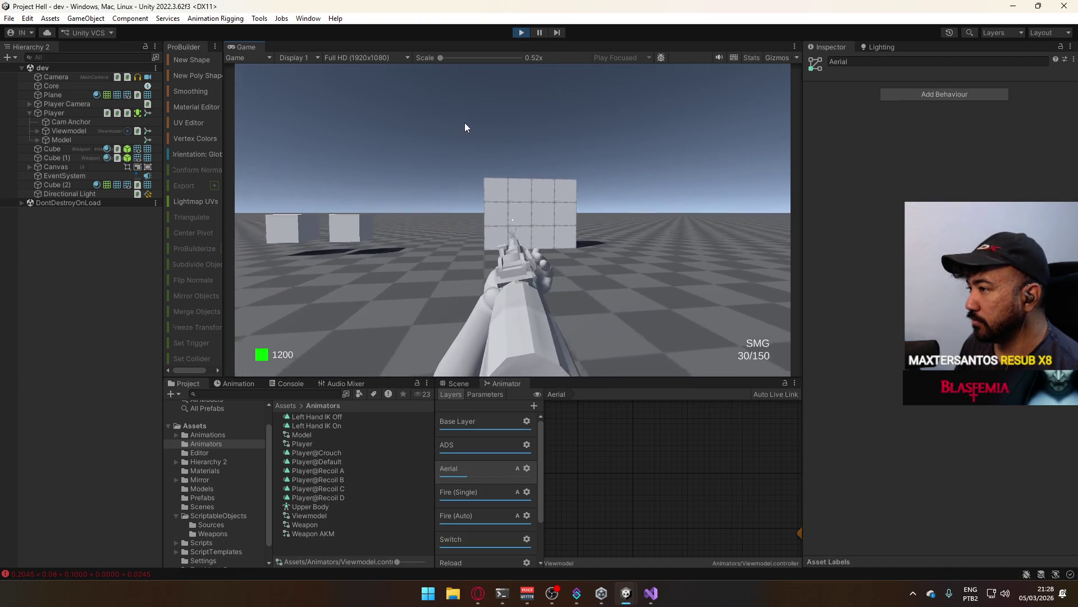
{"action": "key", "text": "s"}
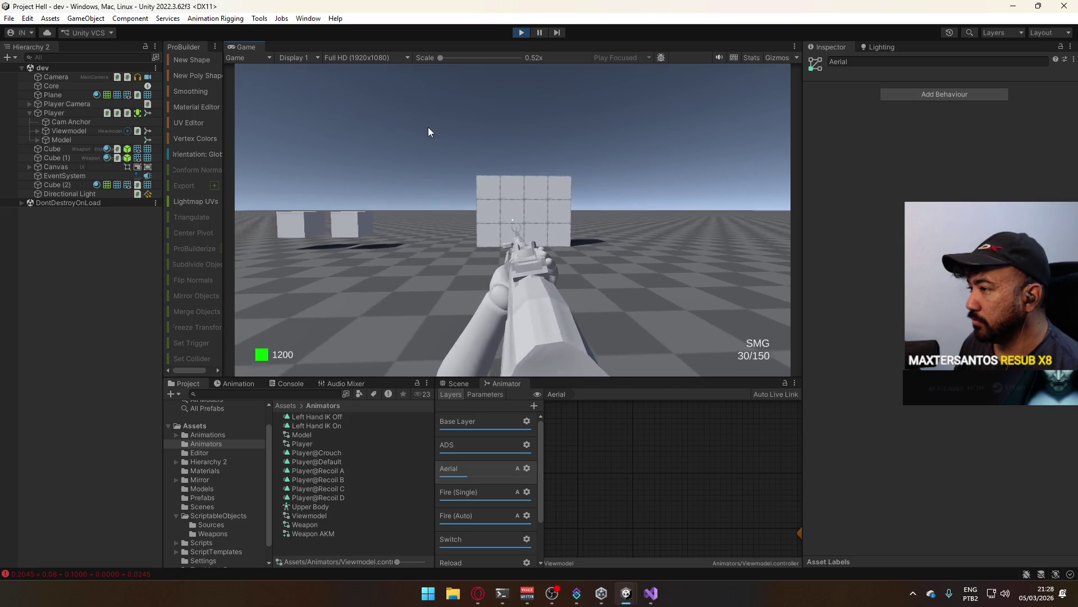
{"action": "key", "text": "s"}
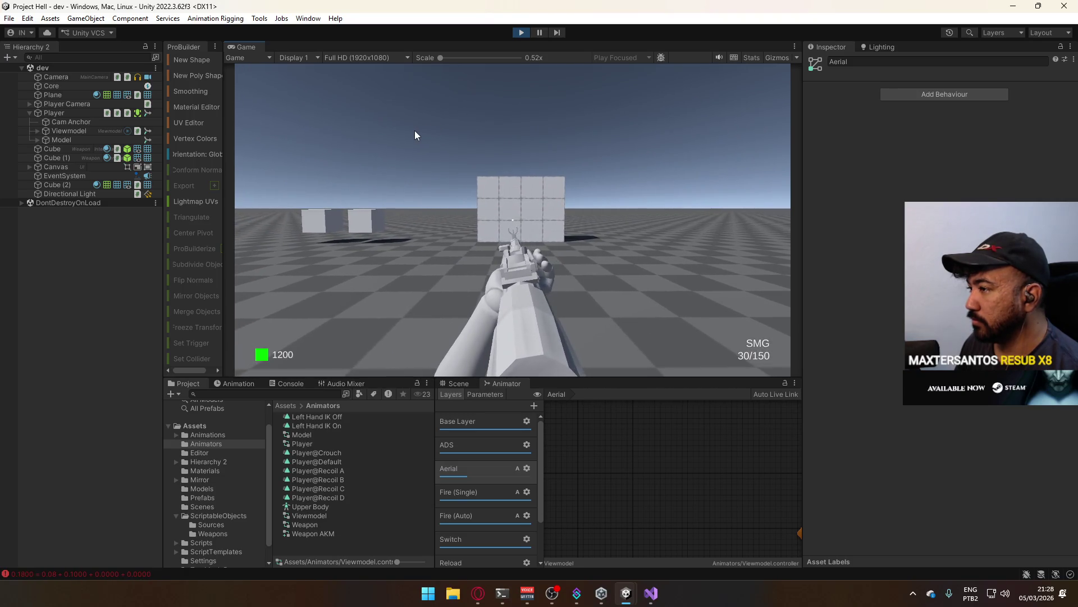
{"action": "key", "text": "s"}
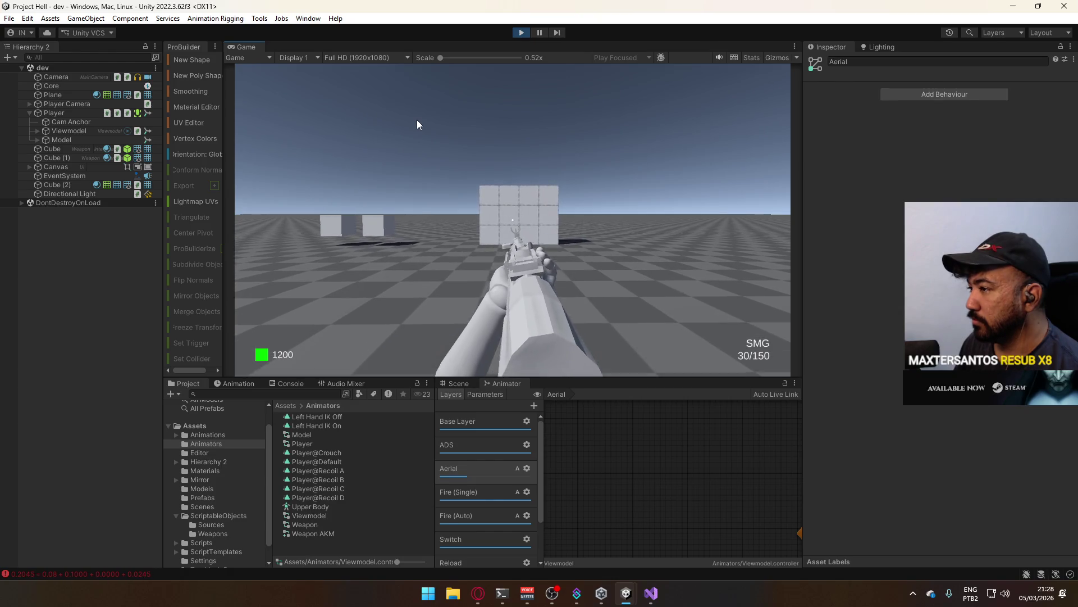
{"action": "key", "text": "w"}
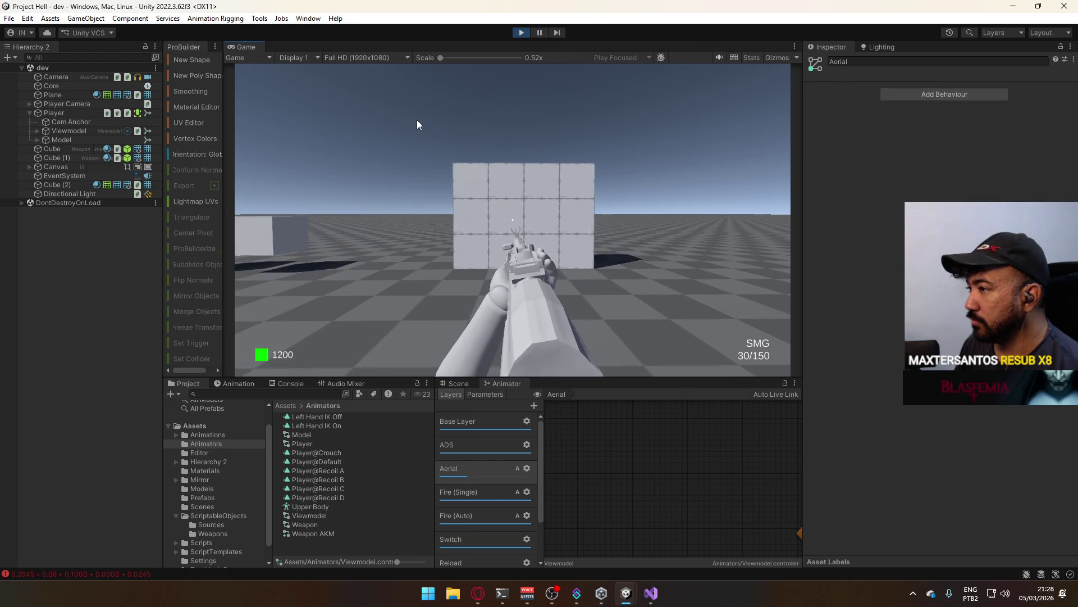
{"action": "key", "text": "s"}
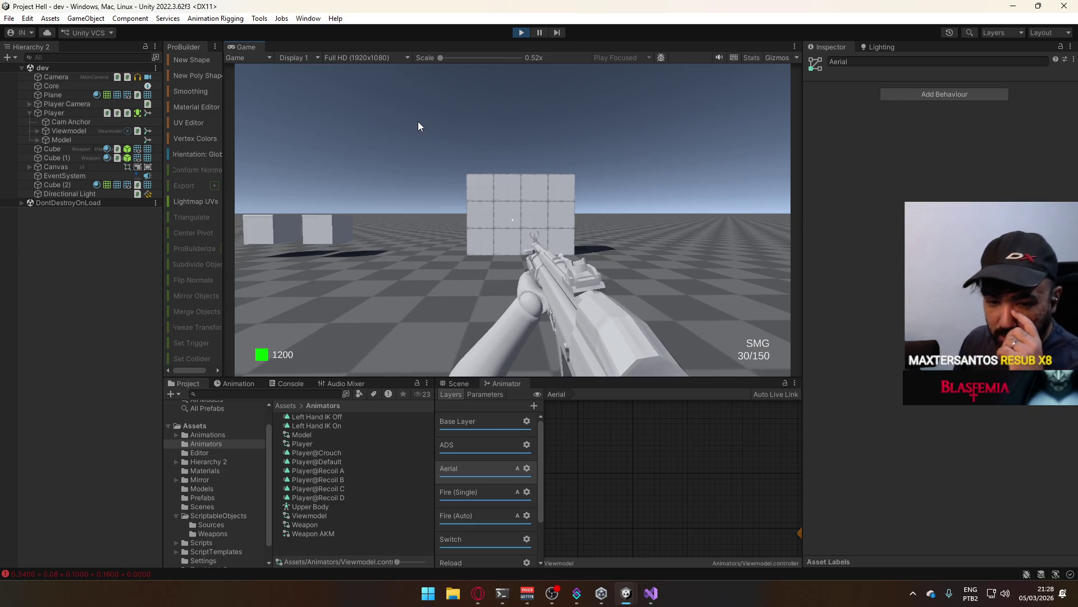
{"action": "mouse_move", "coordinate": [125, 326]}
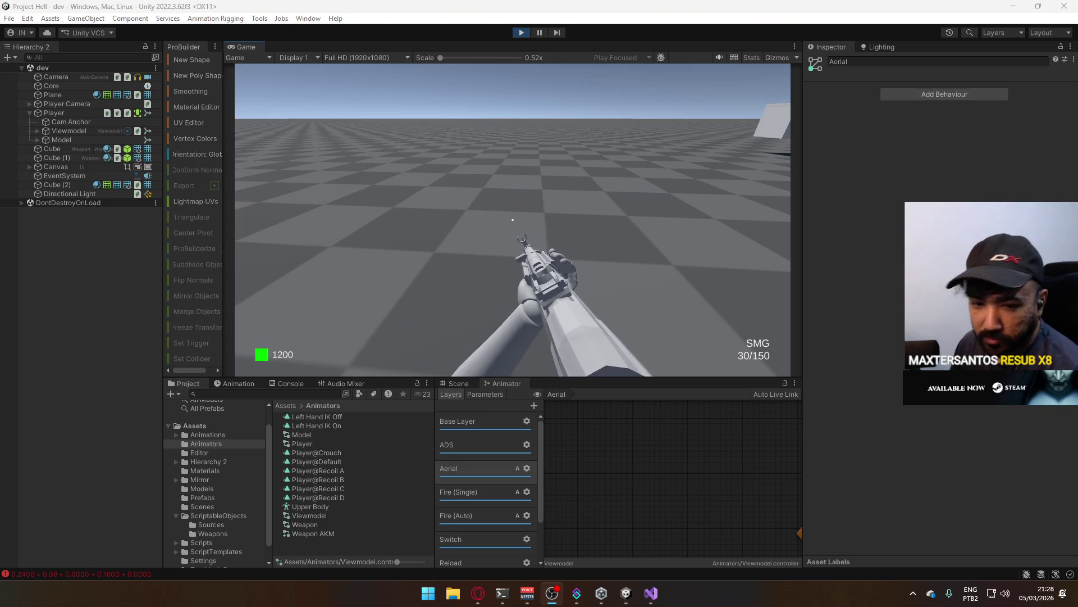
- Refocus the running game, then walk back and forth from the cube wall and jump
{"action": "left_click", "coordinate": [245, 242]}
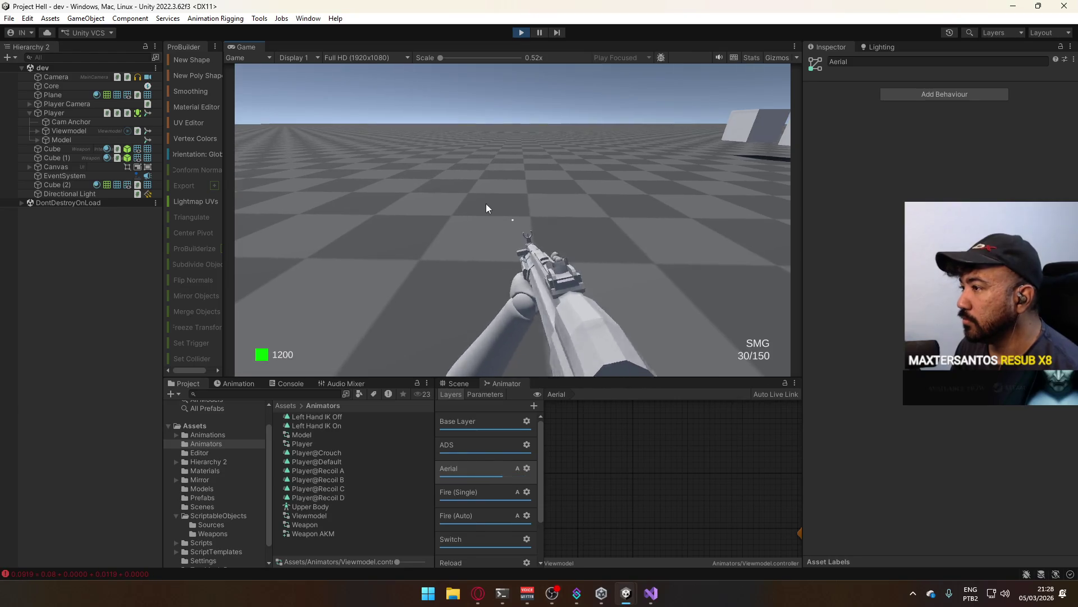
{"action": "key", "text": "super"}
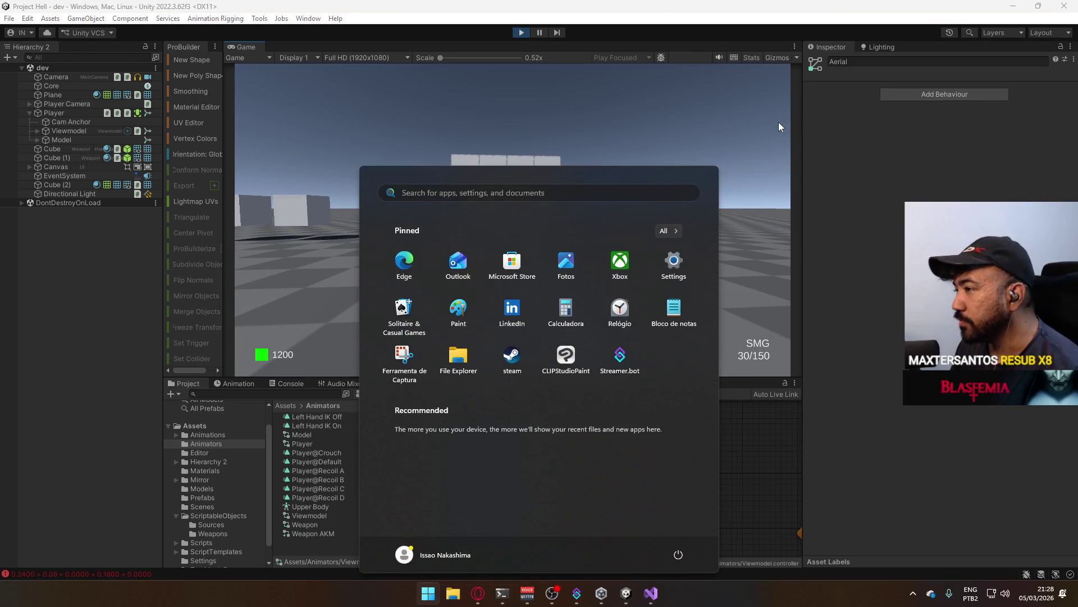
{"action": "left_click", "coordinate": [777, 126]}
{"action": "key", "text": "super"}
{"action": "key", "text": "super"}
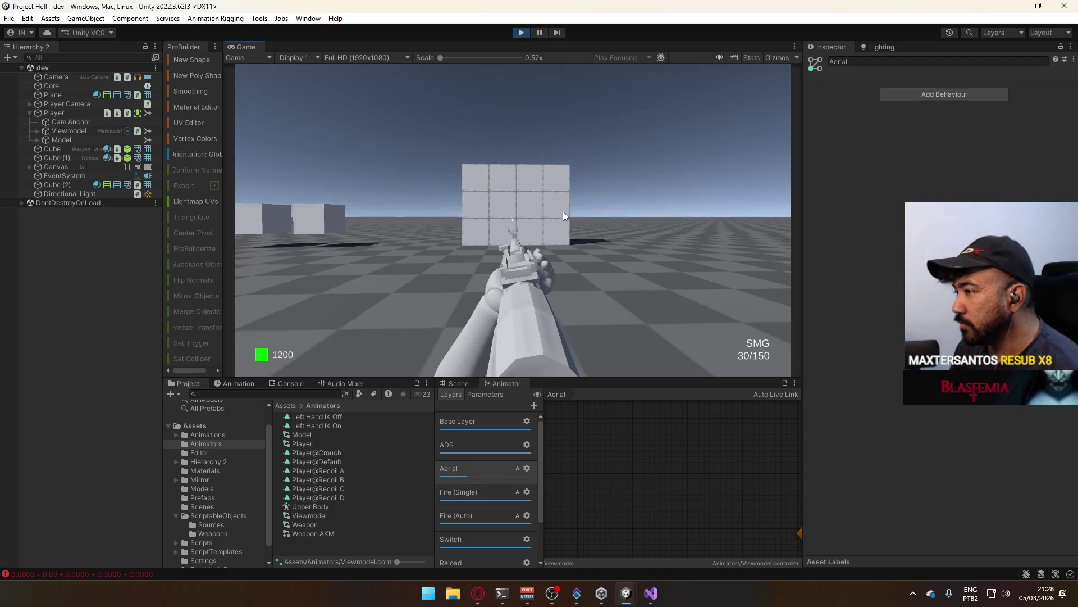
{"action": "key", "text": "s"}
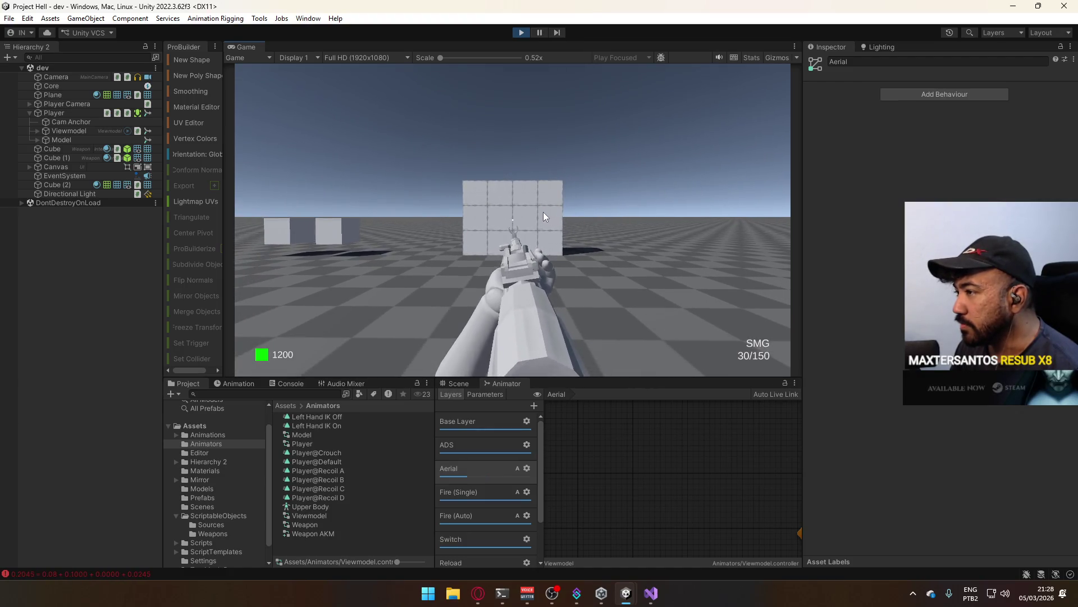
{"action": "key", "text": "space"}
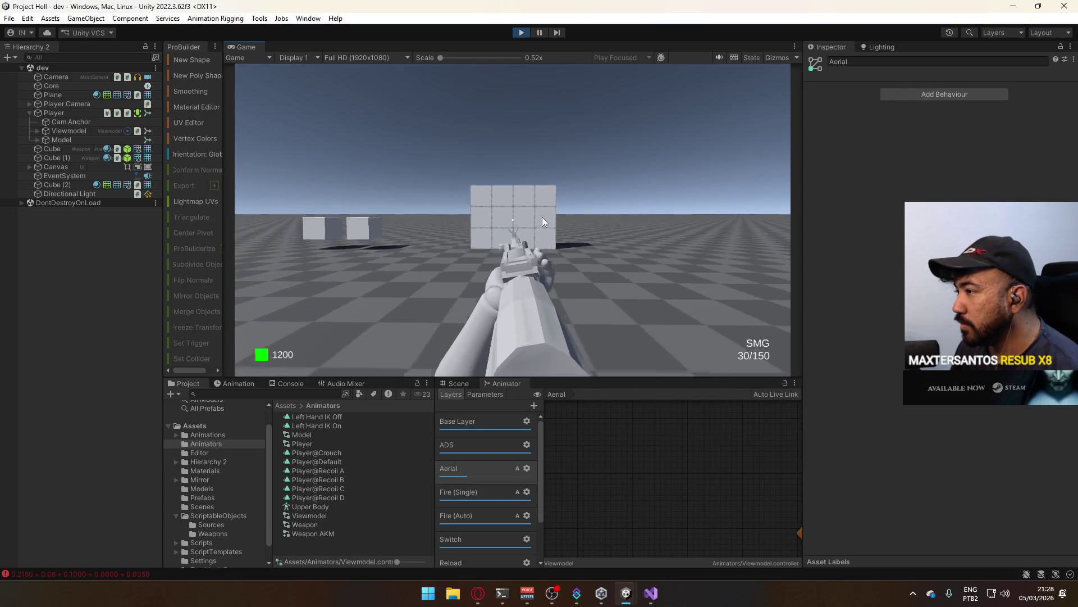
{"action": "key", "text": "w"}
{"action": "key", "text": "s"}
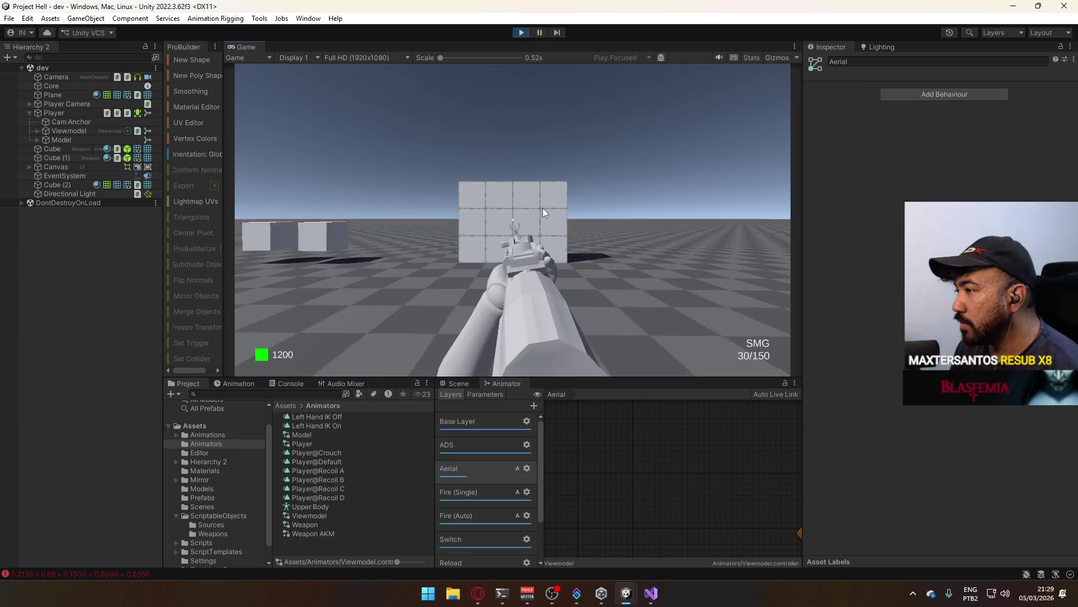
{"action": "key", "text": "w"}
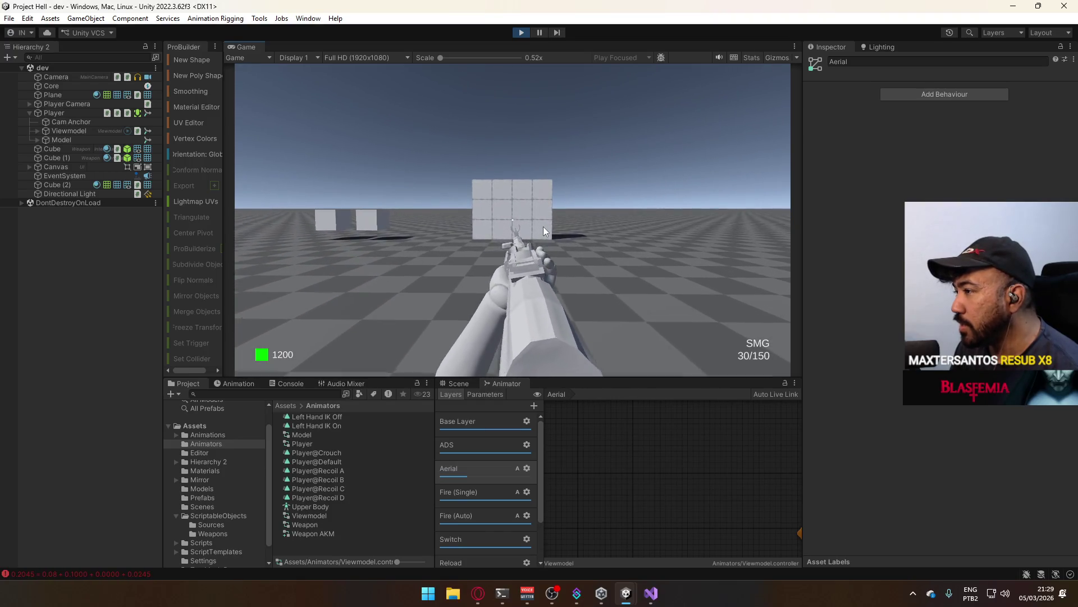
- Fire two SMG shots at the cube wall, walk right up to it, and back away
{"action": "left_click", "coordinate": [604, 234]}
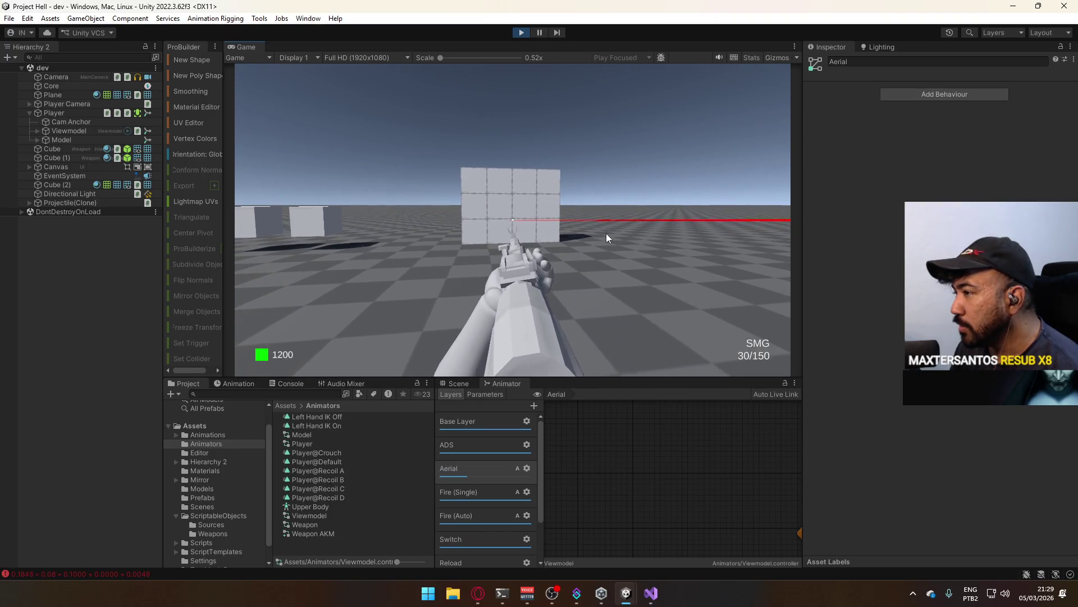
{"action": "left_click", "coordinate": [570, 238]}
{"action": "key", "text": "w"}
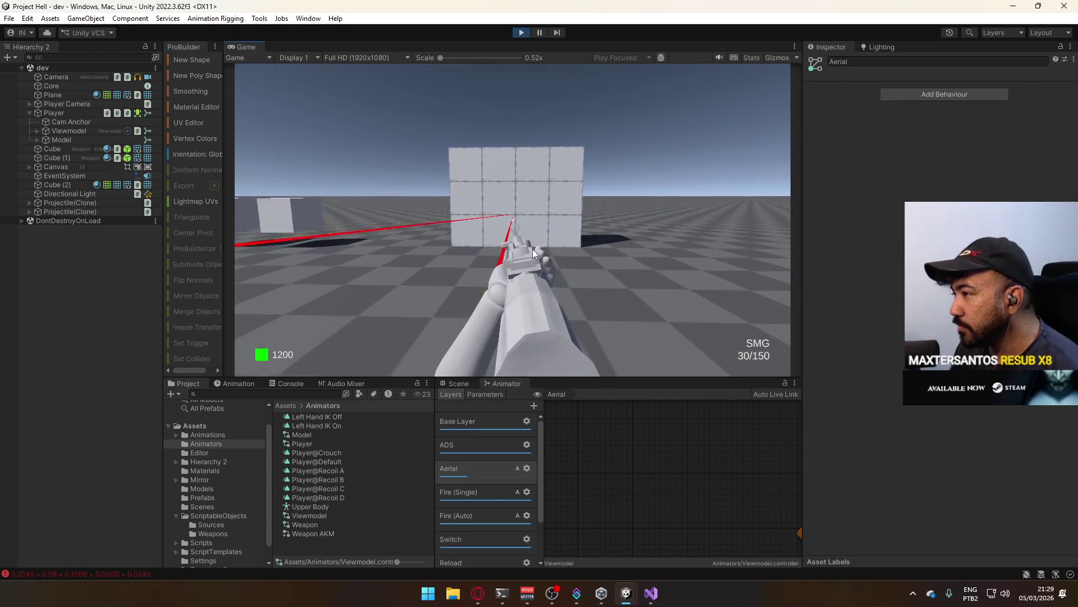
{"action": "key", "text": "w"}
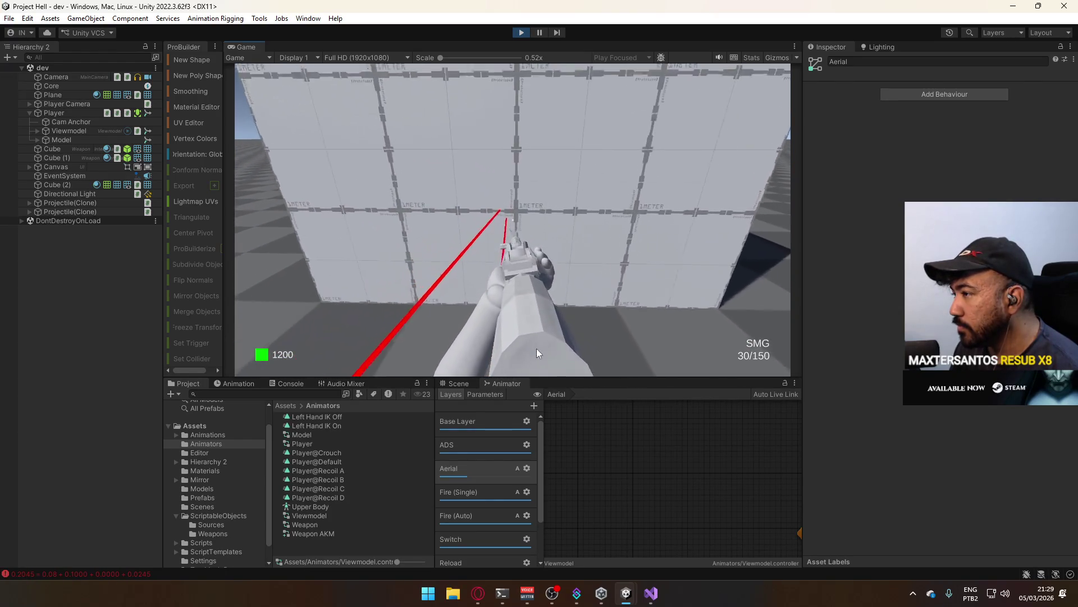
{"action": "key", "text": "s"}
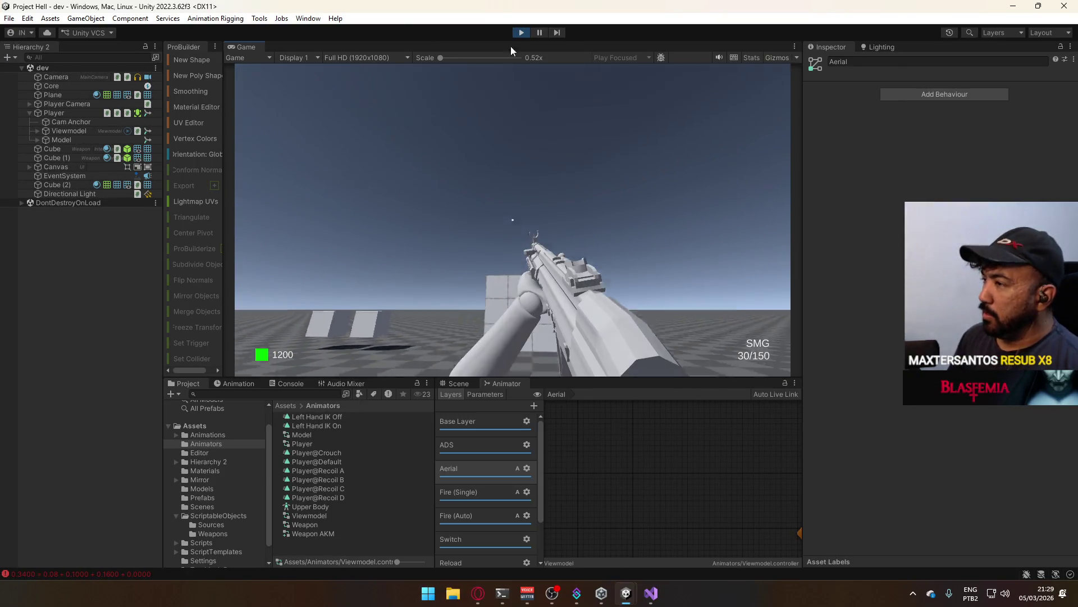
- Stop the game and select the hard-coded 0.3f weight in the code editor
{"action": "left_click", "coordinate": [522, 33]}
{"action": "left_click", "coordinate": [651, 593]}
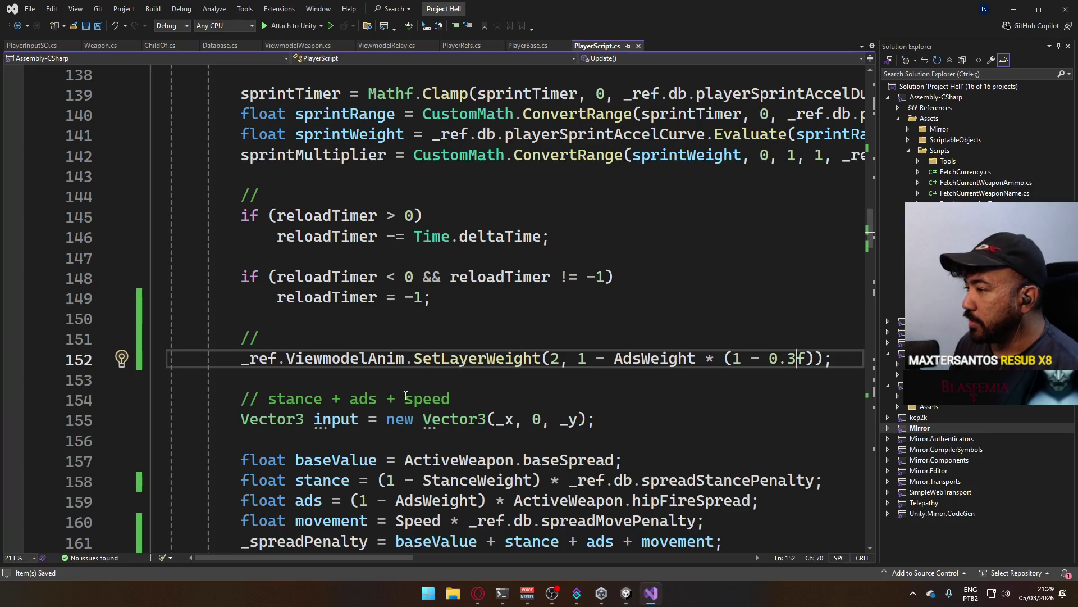
{"action": "left_click_drag", "start_coordinate": [766, 361], "coordinate": [807, 359]}
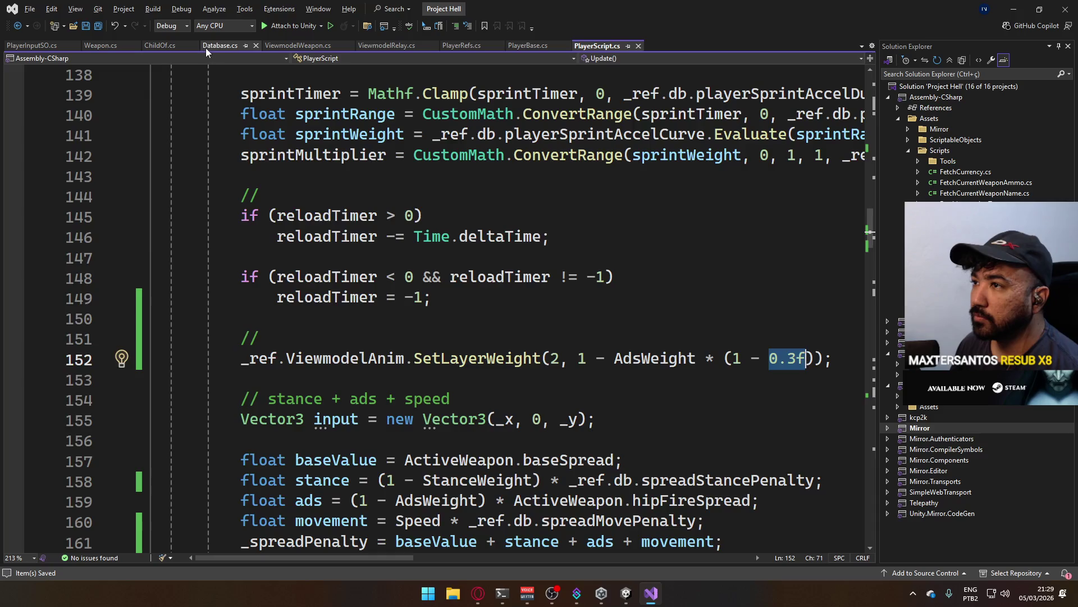
- Add 'public float viewmodelAerialLayerWeightWhenAerial;' after viewmodelAnimGravity in Database.cs and save
{"action": "left_click", "coordinate": [205, 48]}
{"action": "scroll", "coordinate": [556, 287], "scroll_direction": "up", "scroll_amount": 2}
{"action": "scroll", "coordinate": [556, 288], "scroll_direction": "down", "scroll_amount": 1}
{"action": "left_click", "coordinate": [556, 288]}
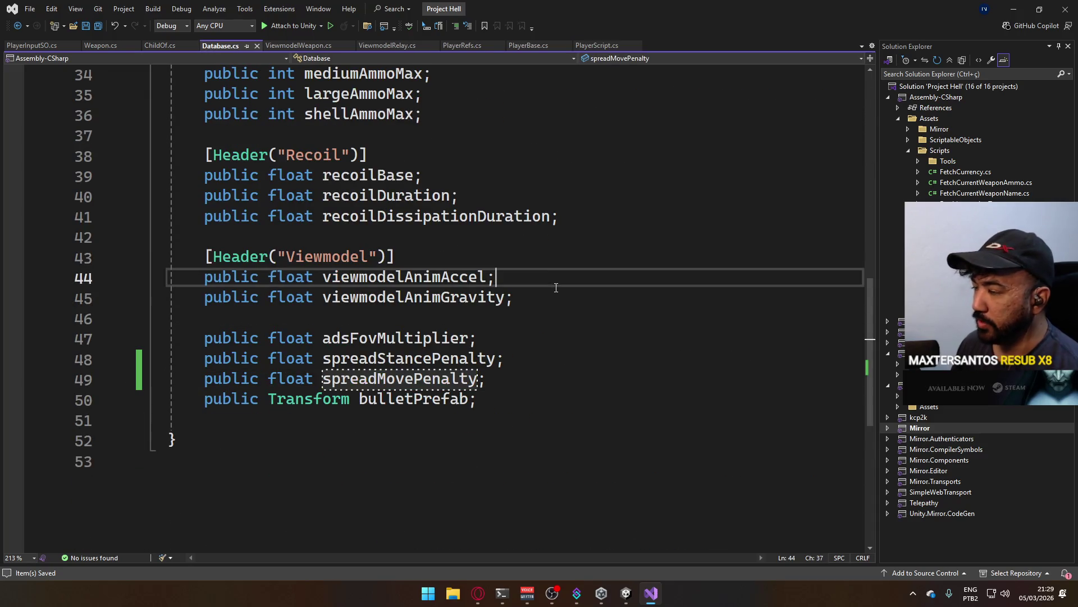
{"action": "left_click", "coordinate": [550, 293]}
{"action": "key", "text": "Return"}
{"action": "type", "text": "publi"}
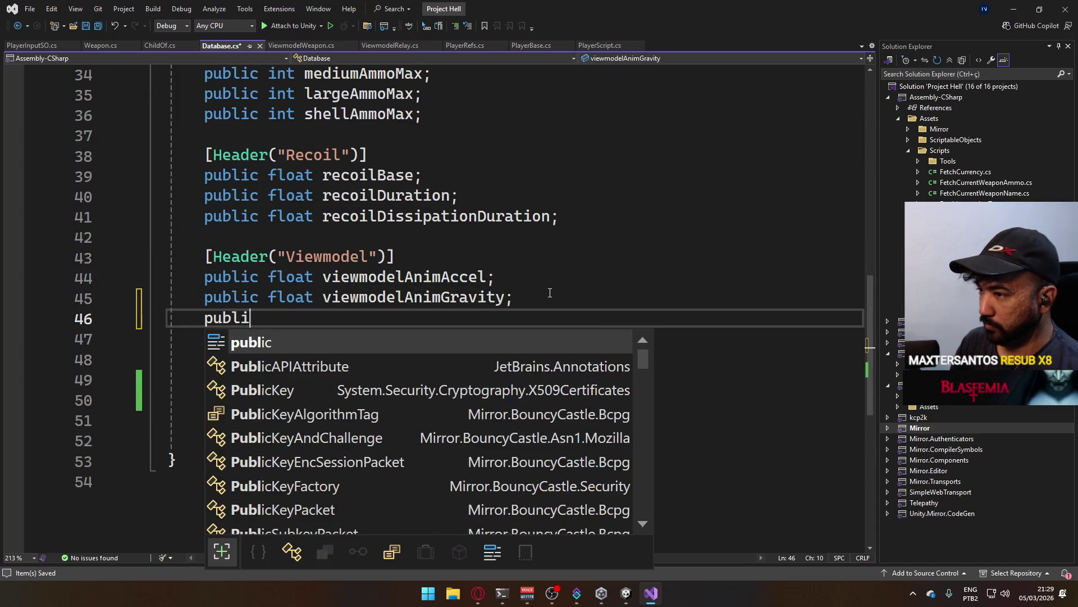
{"action": "type", "text": "c float view"}
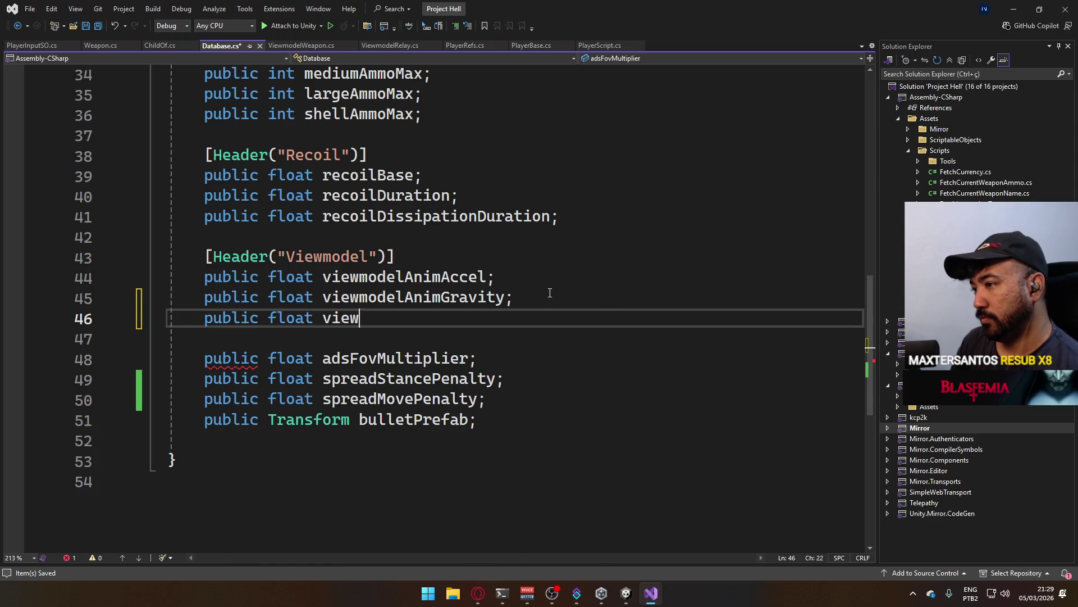
{"action": "type", "text": "modelAerial"}
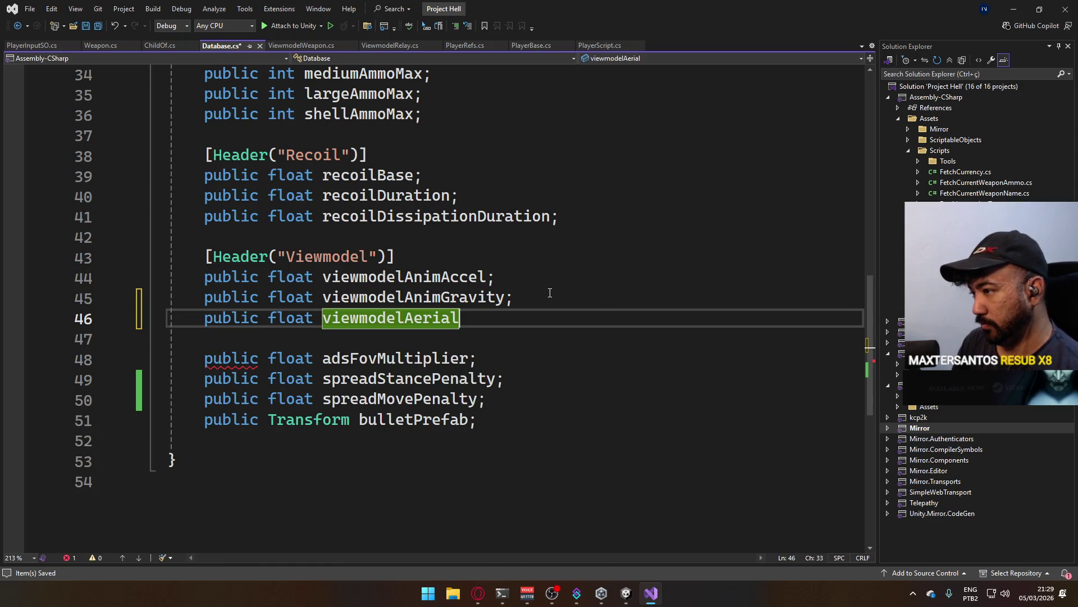
{"action": "type", "text": "L"}
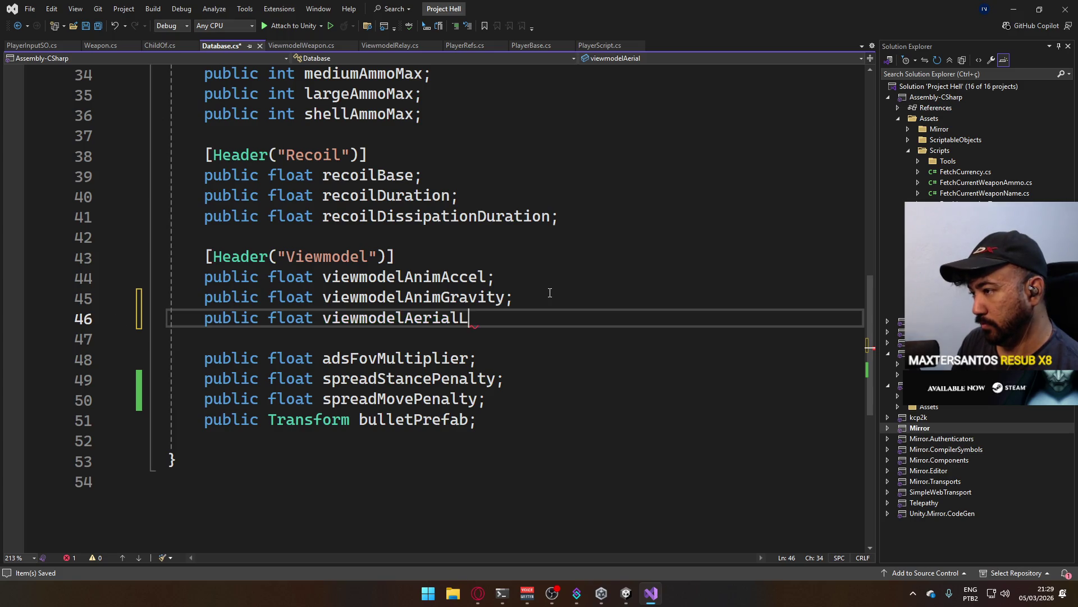
{"action": "type", "text": "ayerWeight"}
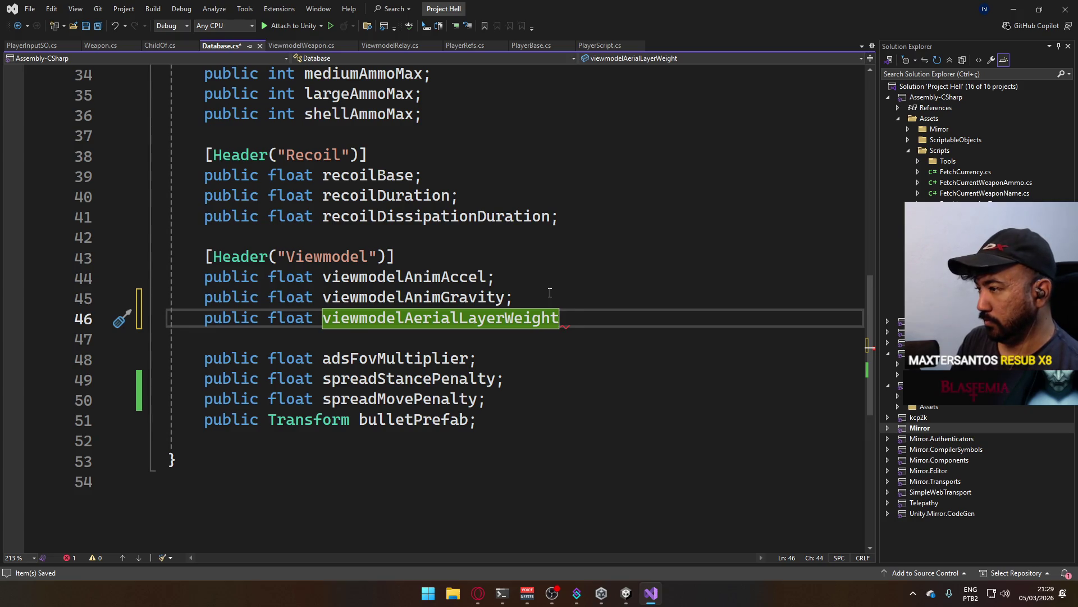
{"action": "type", "text": "Whe"}
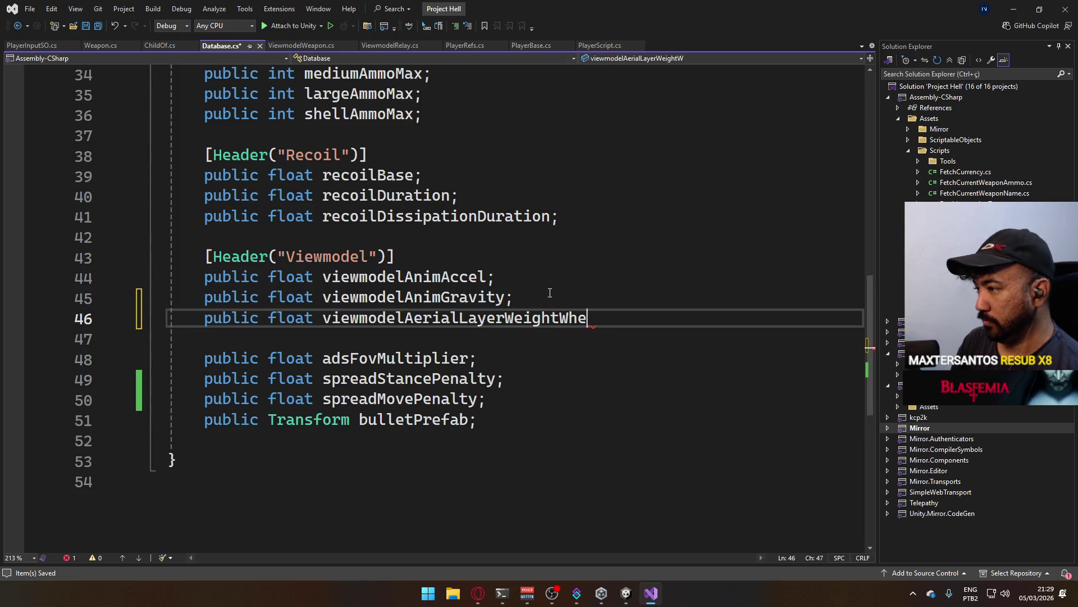
{"action": "type", "text": "nAerial;"}
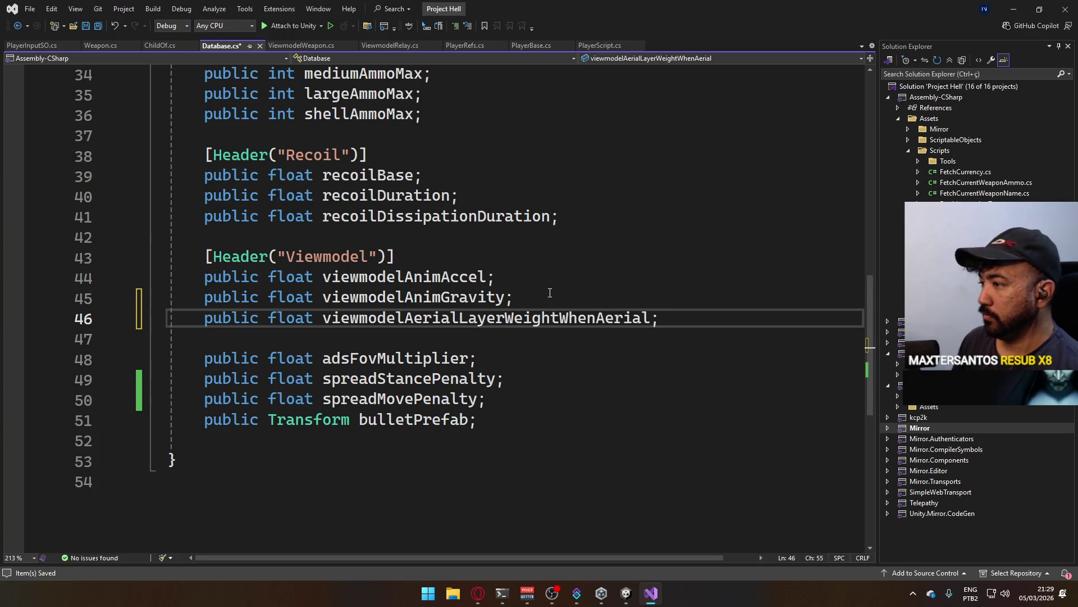
{"action": "key", "text": "ctrl+s"}
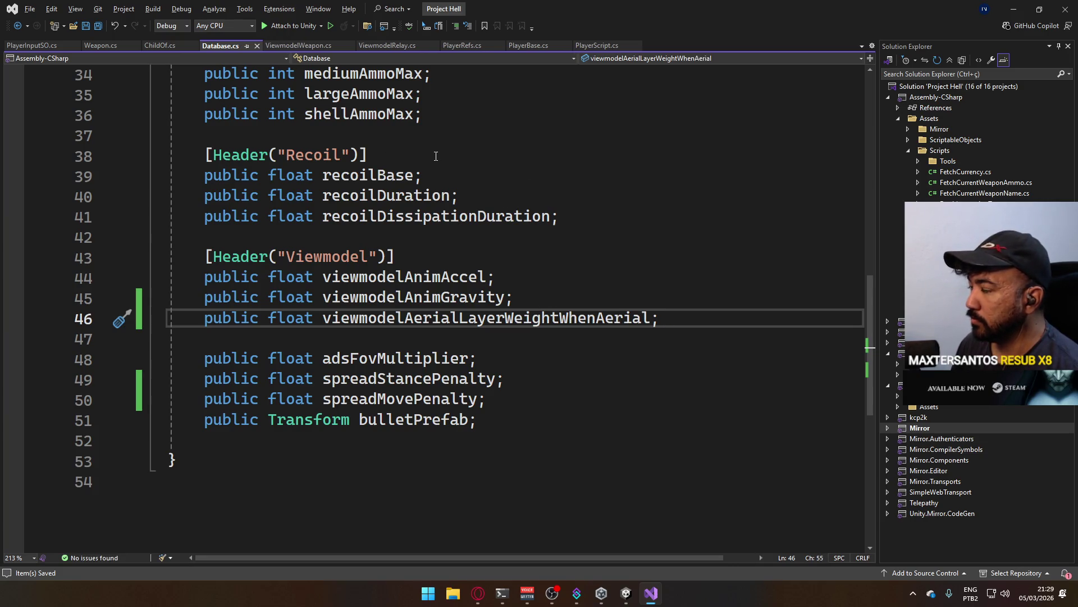
- Replace 0.3f on PlayerScript.cs line 152 with _ref.db.viewmodelAerialLayerWeightWhenAerial, save, and return to Unity
{"action": "double_click", "coordinate": [465, 317]}
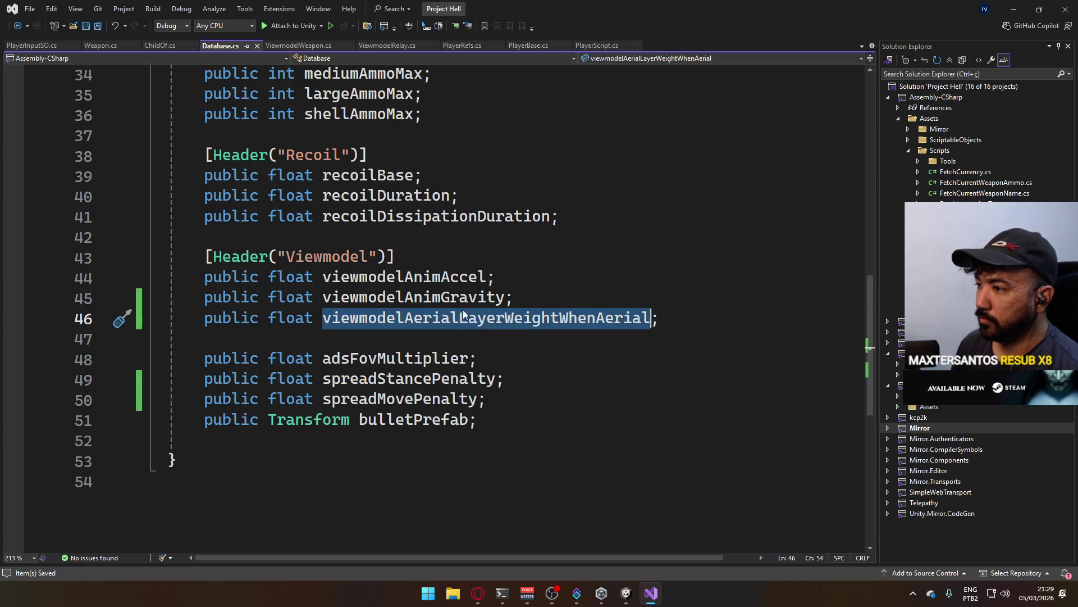
{"action": "left_click", "coordinate": [595, 46]}
{"action": "key", "text": "Left"}
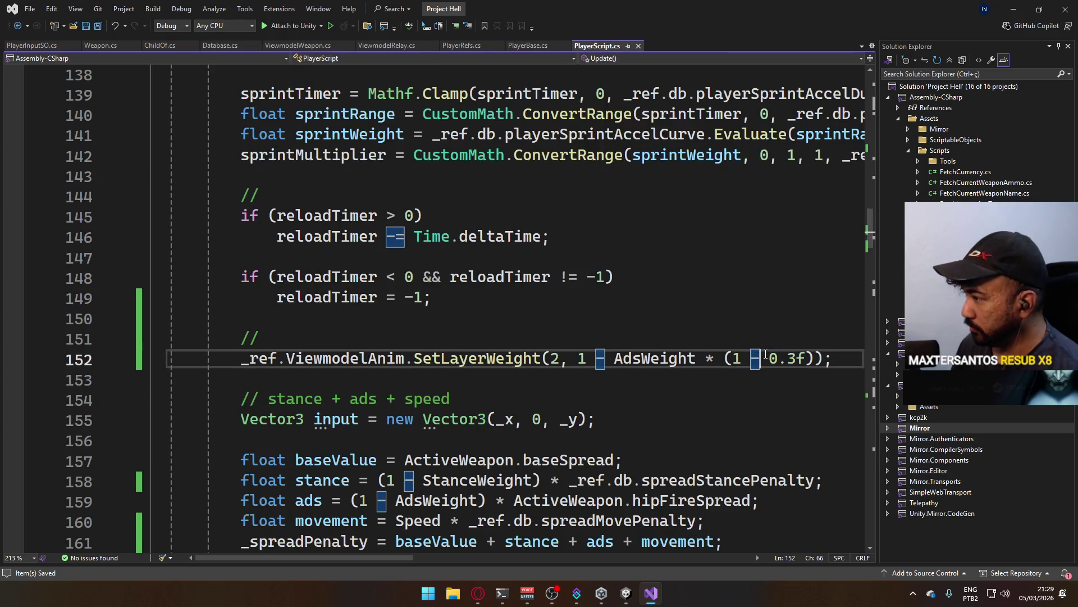
{"action": "type", "text": "_ref.db "}
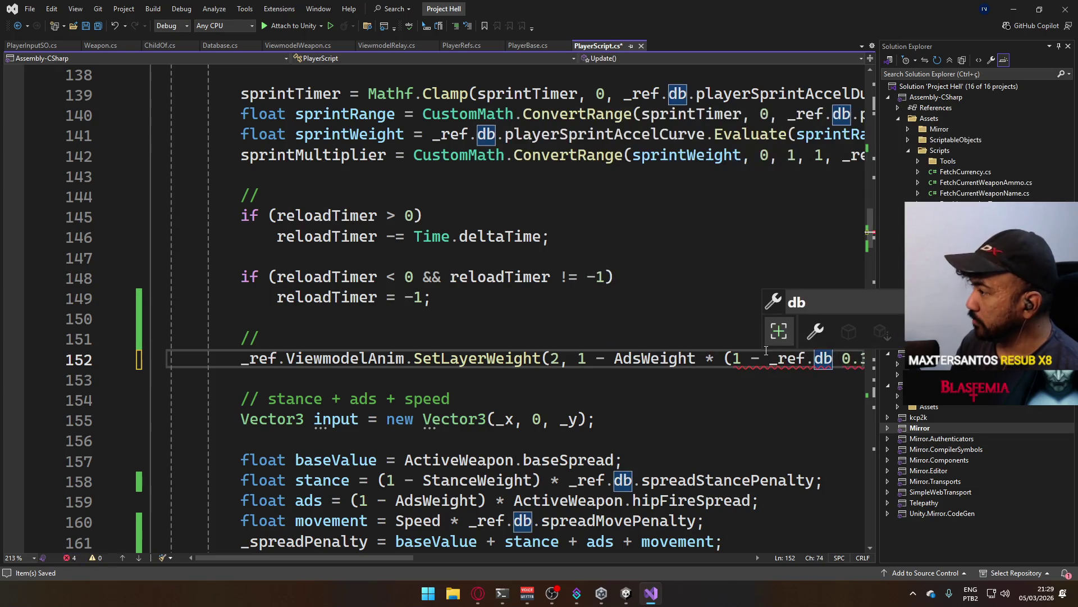
{"action": "type", "text": ".viewmodelAerialLayerWeightWhenAerial"}
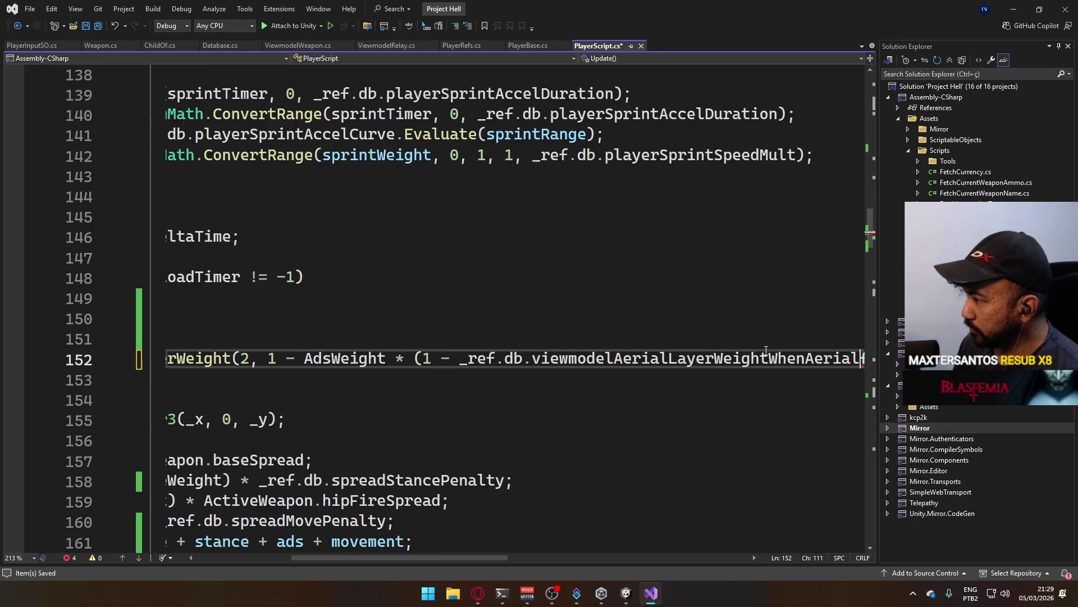
{"action": "double_click", "coordinate": [767, 350]}
{"action": "key", "text": "ctrl+s"}
{"action": "key", "text": "alt+Tab"}
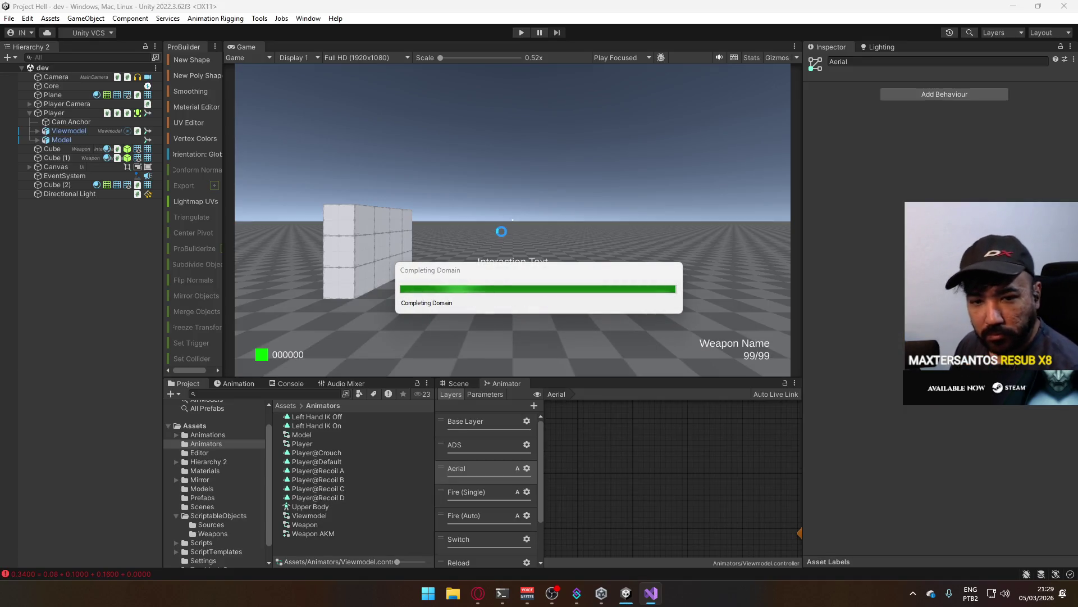
- Check the Aerial layer's settings, then select the Database asset in Assets > ScriptableObjects
{"action": "left_click", "coordinate": [652, 593]}
{"action": "left_click", "coordinate": [652, 593]}
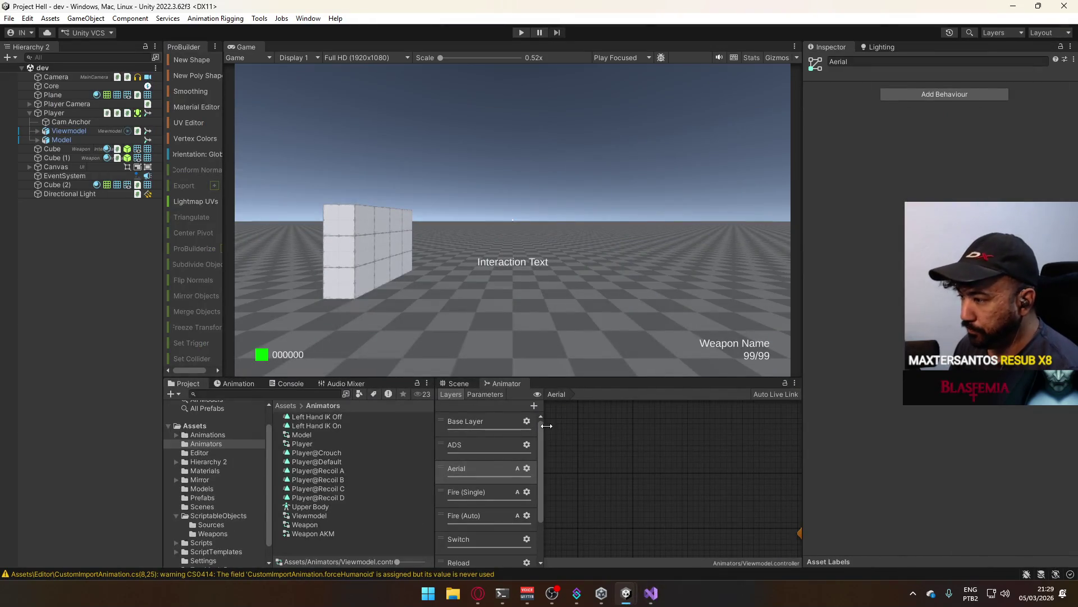
{"action": "left_click", "coordinate": [531, 466]}
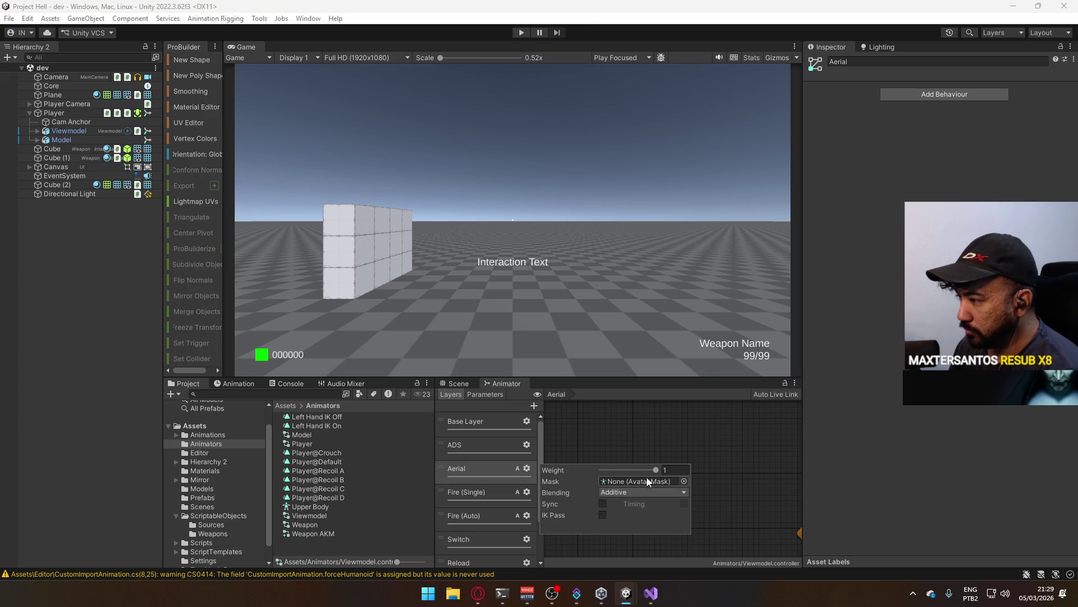
{"action": "left_click", "coordinate": [236, 517]}
{"action": "left_click", "coordinate": [326, 435]}
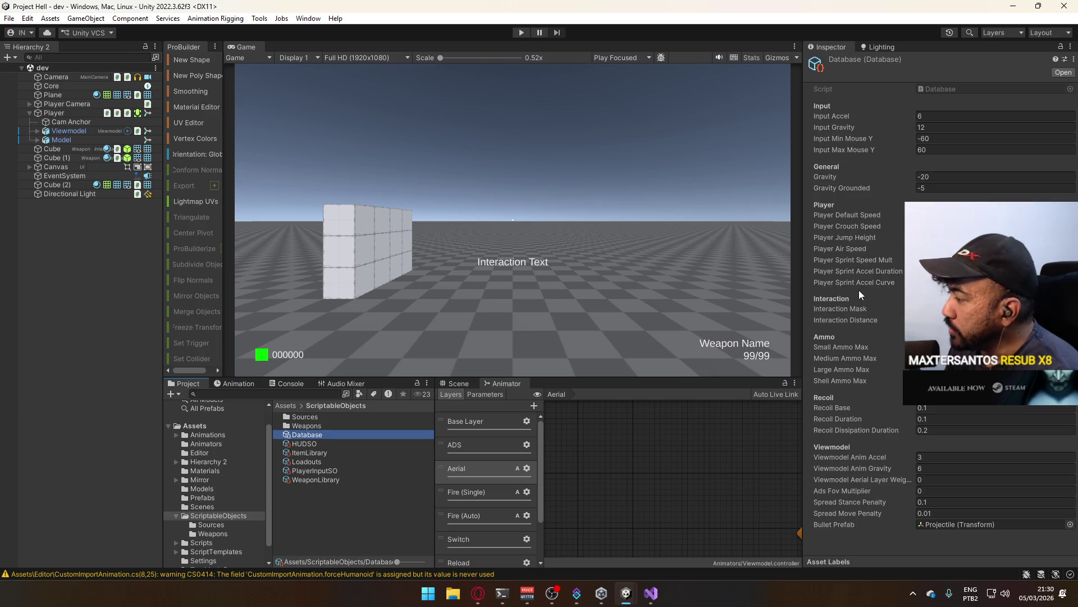
- Enter 0.3 for the Database's Viewmodel Aerial Layer Weight and enter Play mode
{"action": "left_click", "coordinate": [939, 480]}
{"action": "type", "text": "."}
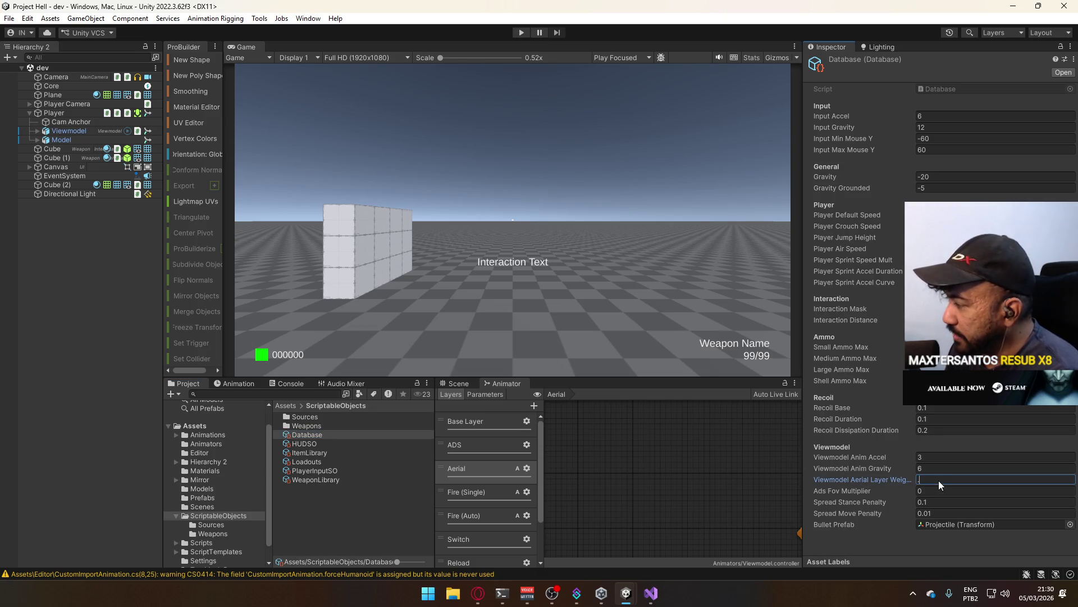
{"action": "type", "text": "3"}
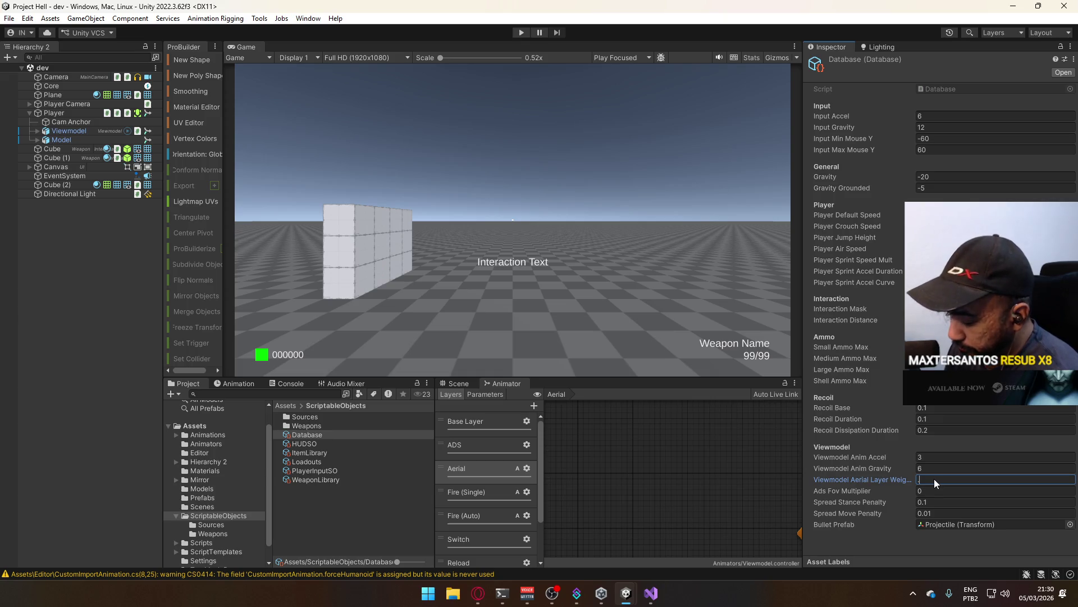
{"action": "type", "text": "0.3"}
{"action": "left_click", "coordinate": [521, 32]}
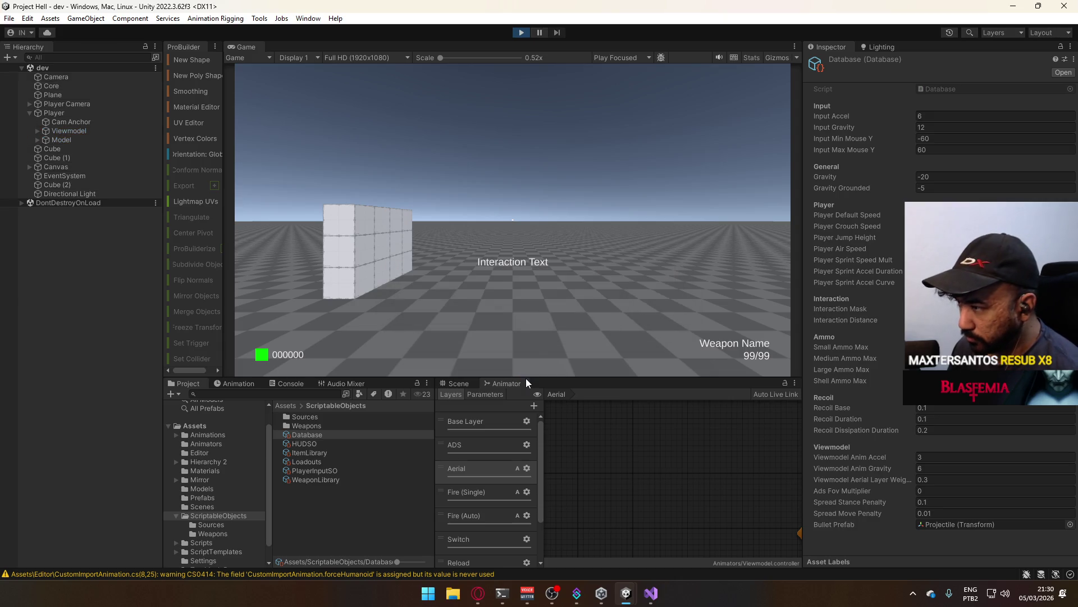
- Select the running Player, scroll through its Inspector components, and display the Scene view
{"action": "key", "text": "super"}
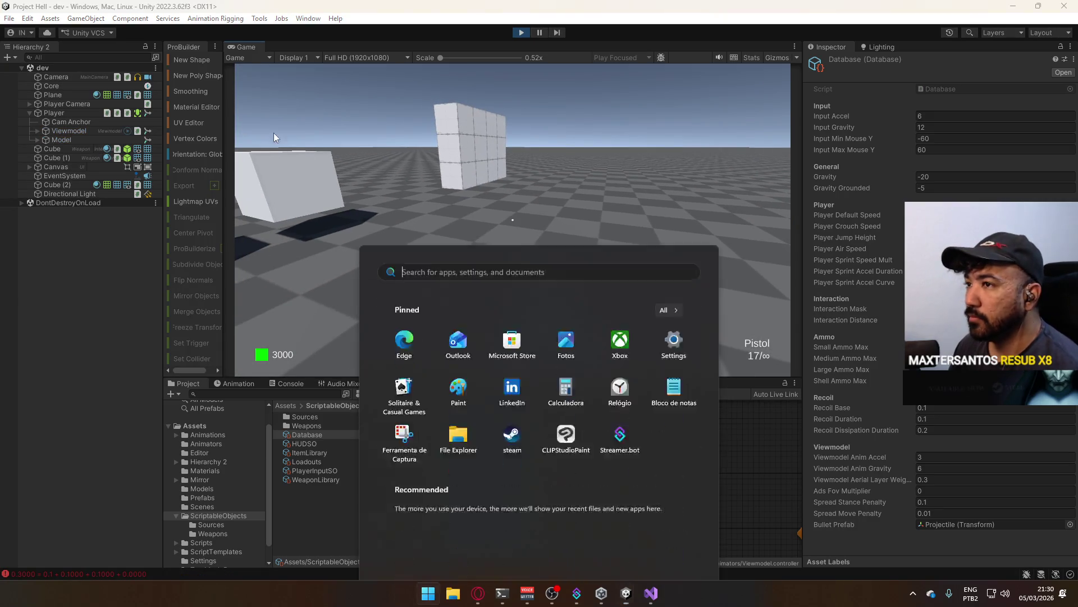
{"action": "key", "text": "Escape"}
{"action": "key", "text": "super"}
{"action": "key", "text": "Escape"}
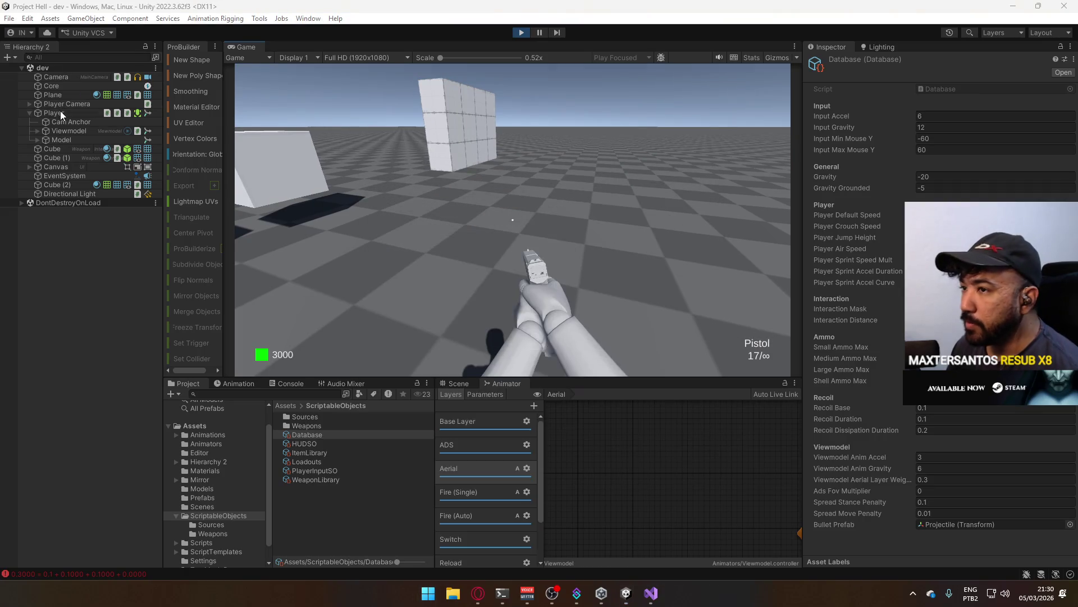
{"action": "left_click", "coordinate": [60, 113]}
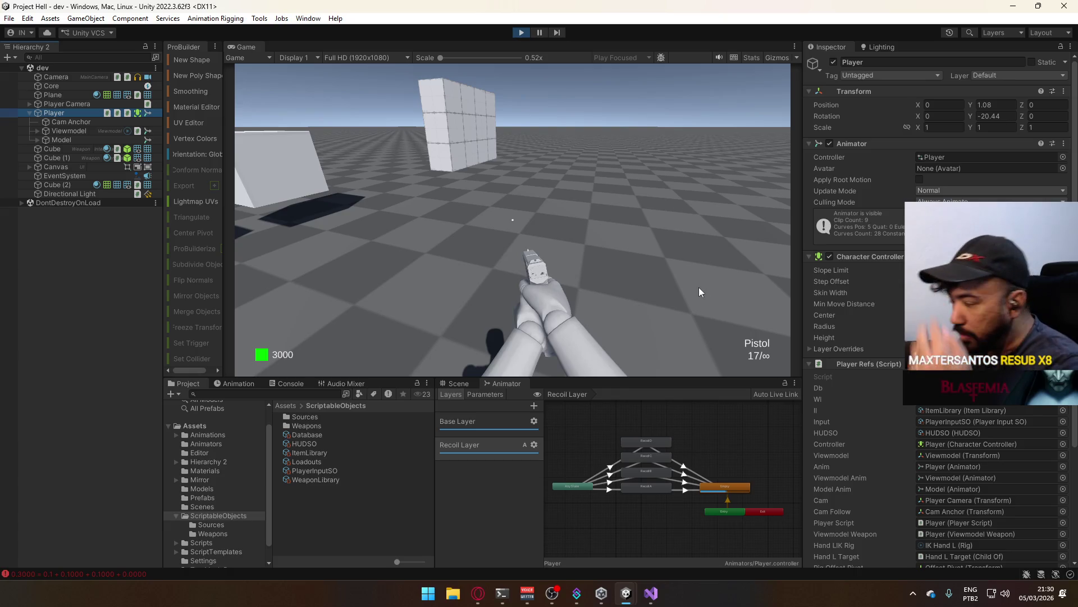
{"action": "scroll", "coordinate": [837, 367], "scroll_direction": "down", "scroll_amount": 5}
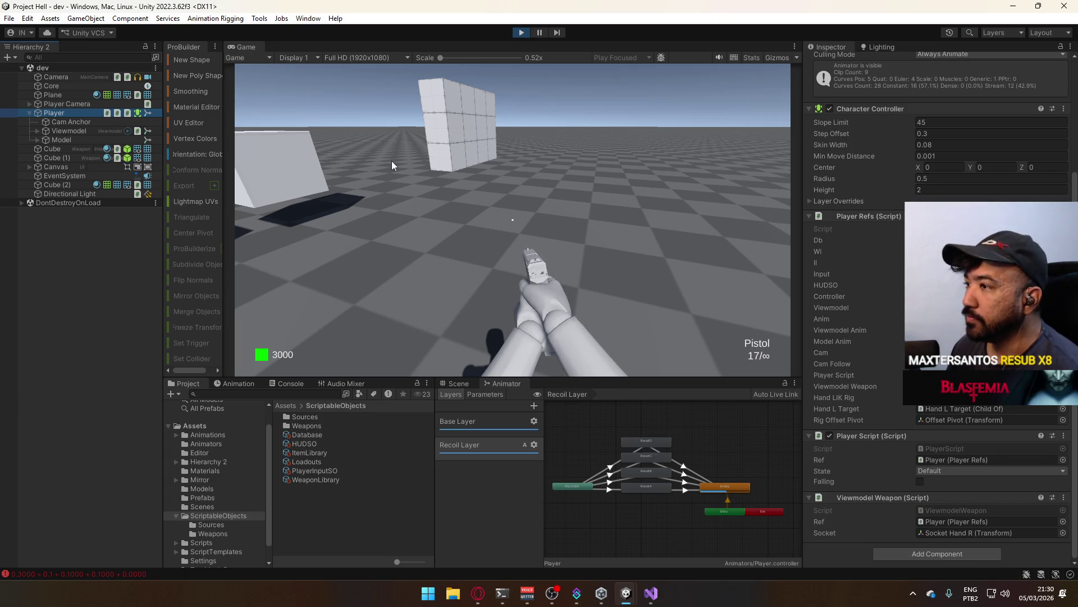
{"action": "left_click", "coordinate": [469, 382]}
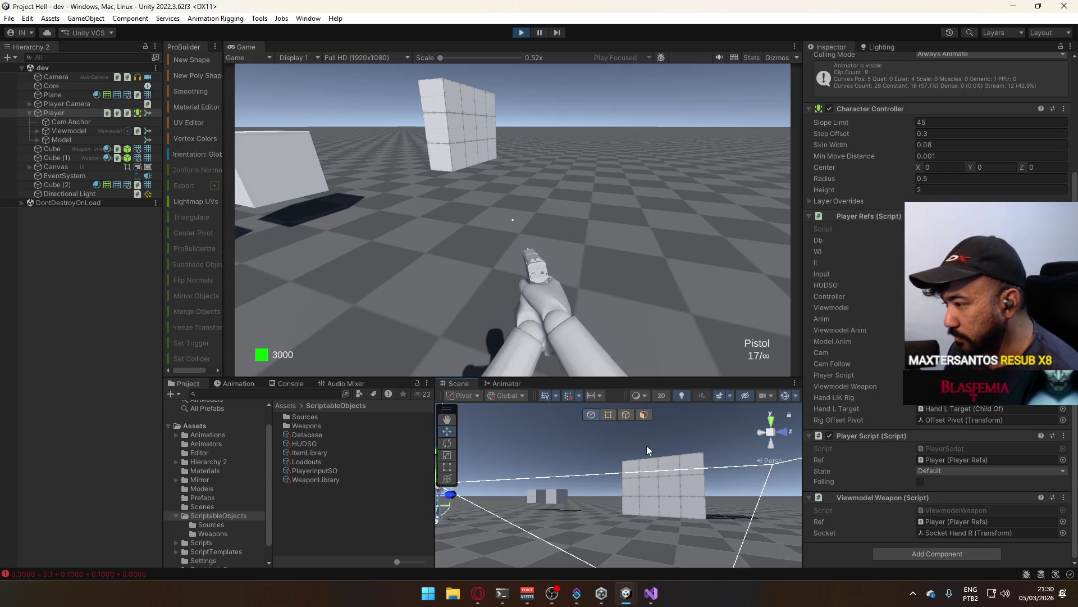
- Expand Model, select Mannequin_MaleA_Torso, and change its shadow casting setting
{"action": "left_click", "coordinate": [37, 139]}
{"action": "left_click", "coordinate": [77, 164]}
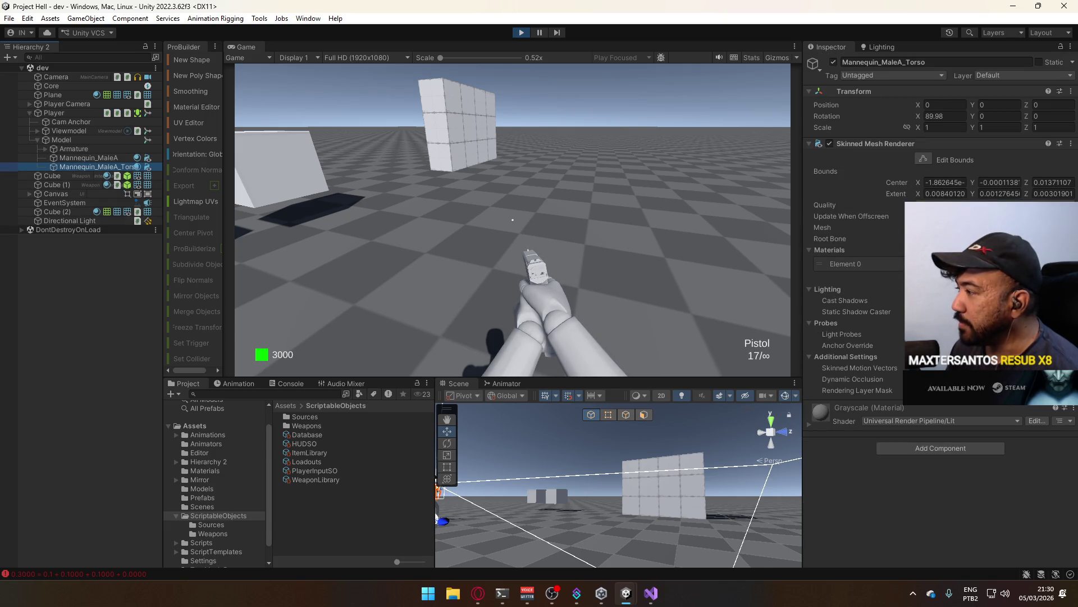
{"action": "left_click", "coordinate": [988, 300]}
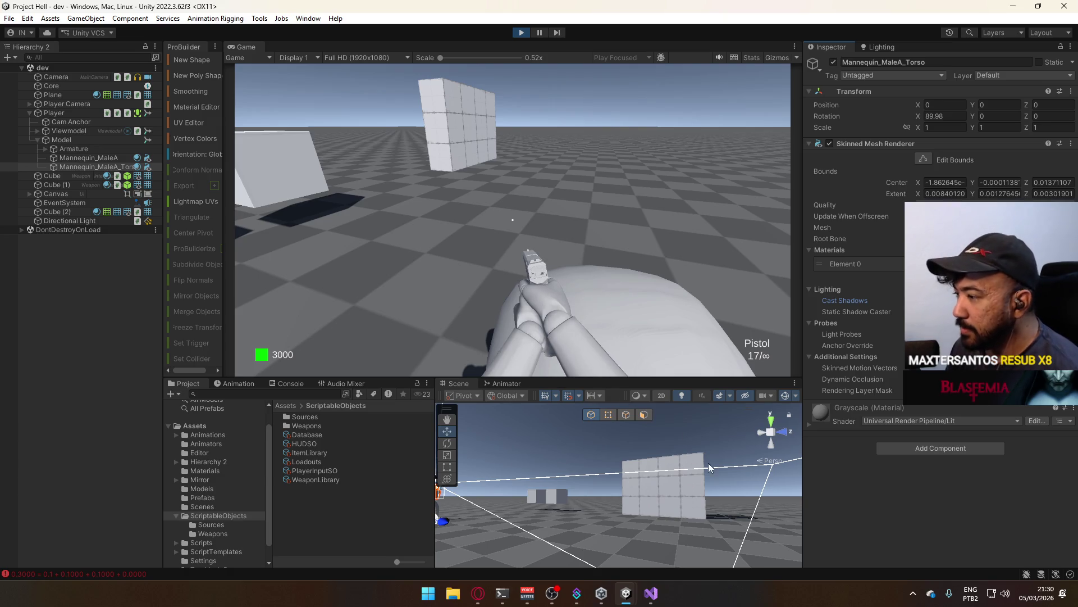
{"action": "left_click_drag", "start_coordinate": [709, 463], "coordinate": [653, 568]}
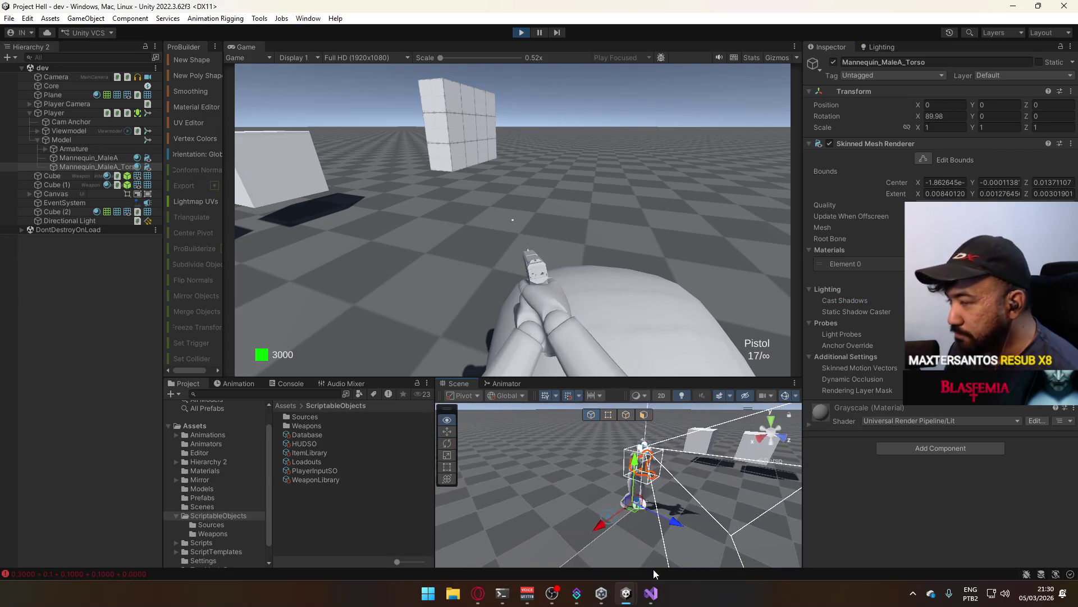
- Inspect Model and Player, walk forward in play mode, then dock Model's Animator graph in the main view
{"action": "left_click", "coordinate": [90, 139]}
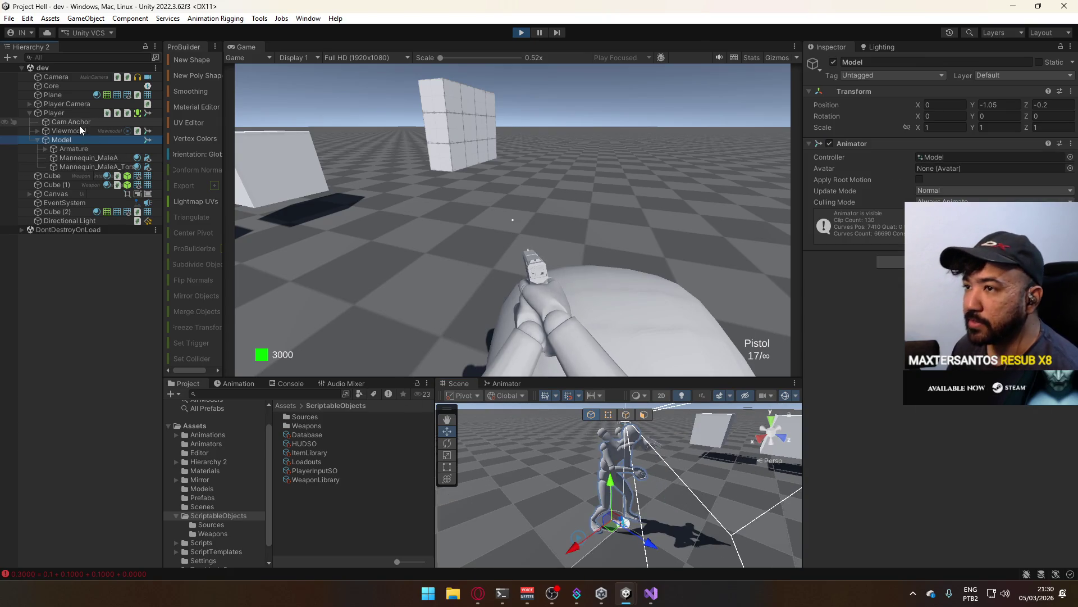
{"action": "left_click", "coordinate": [68, 113]}
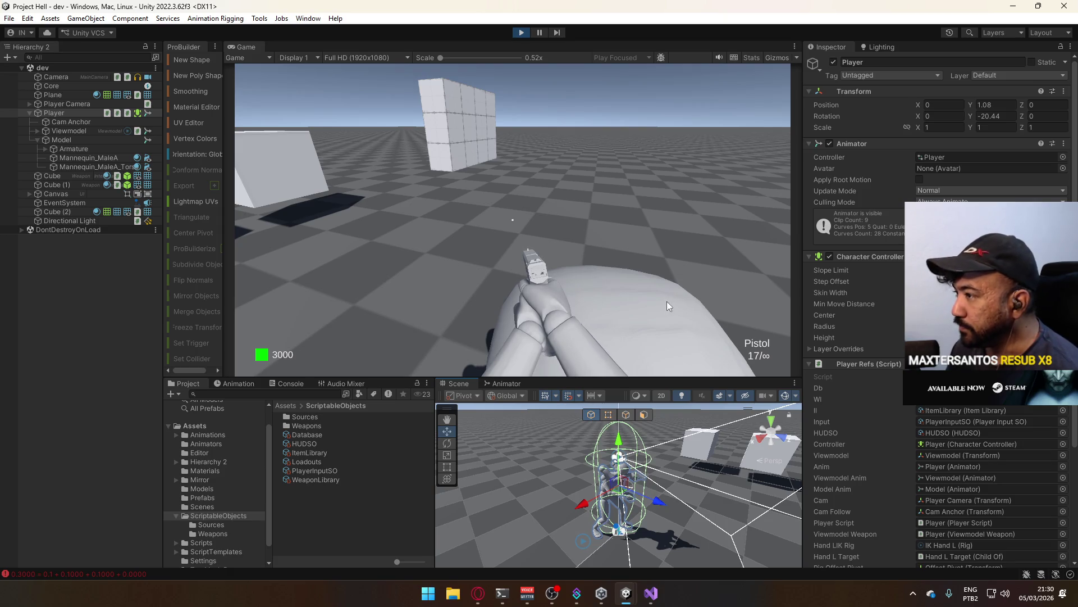
{"action": "key", "text": "w"}
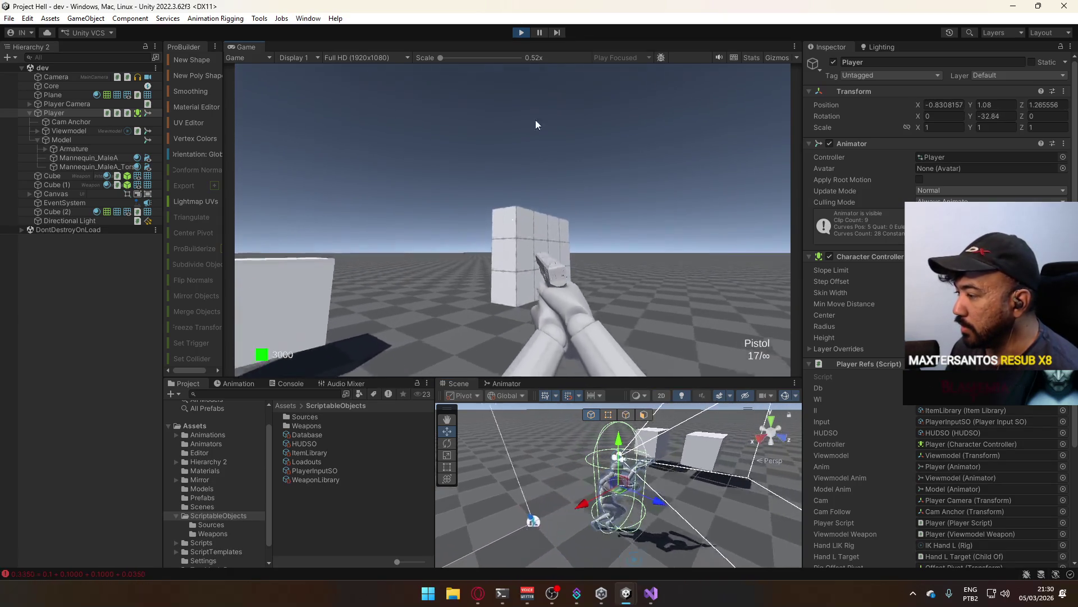
{"action": "key", "text": "w"}
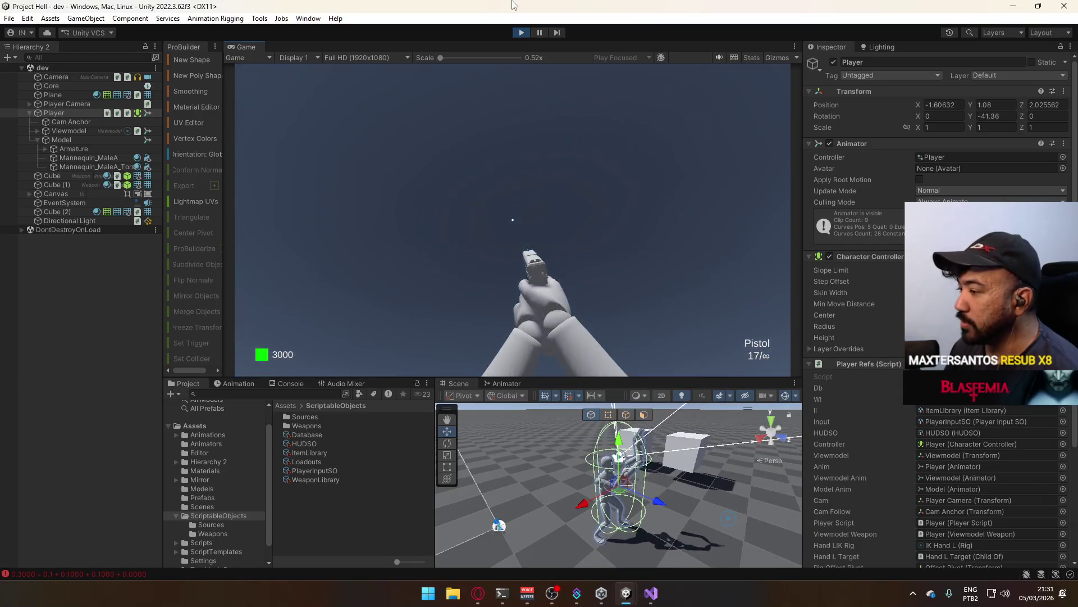
{"action": "mouse_move", "coordinate": [551, 298]}
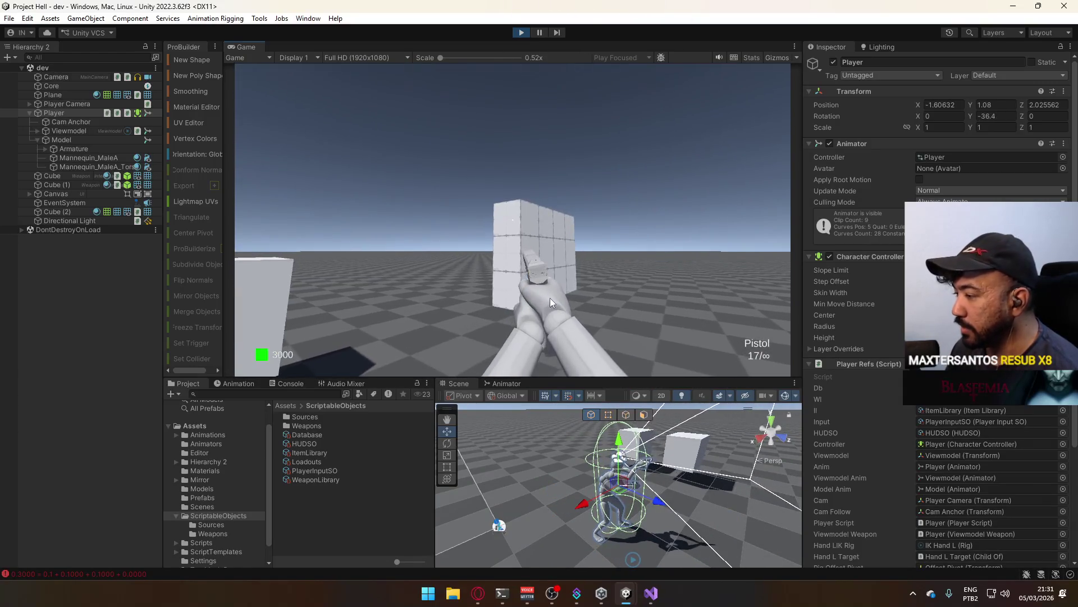
{"action": "mouse_move", "coordinate": [569, 459]}
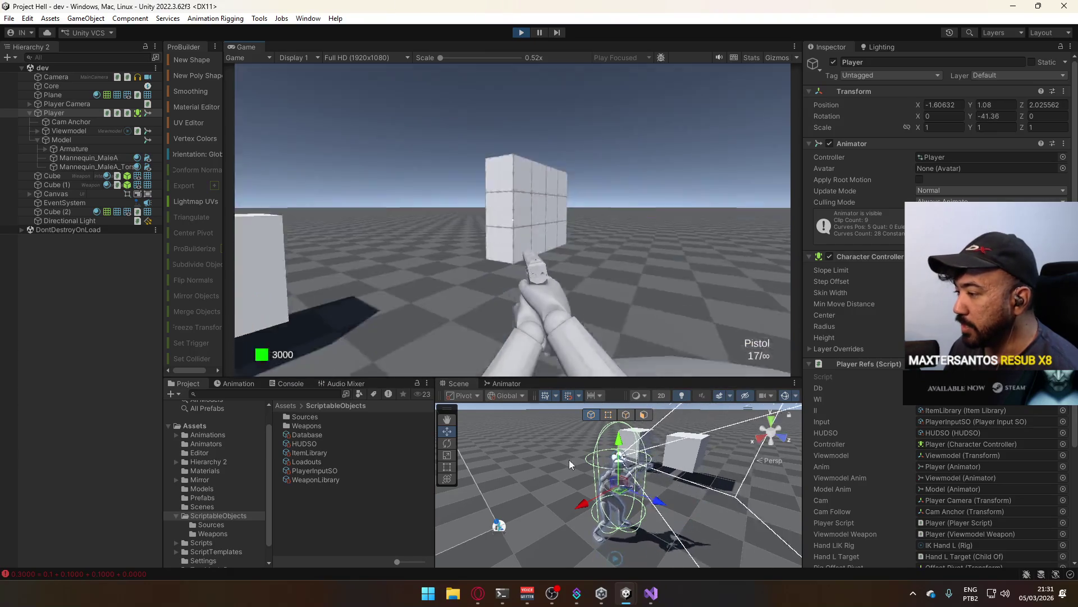
{"action": "key", "text": "super"}
{"action": "key", "text": "Escape"}
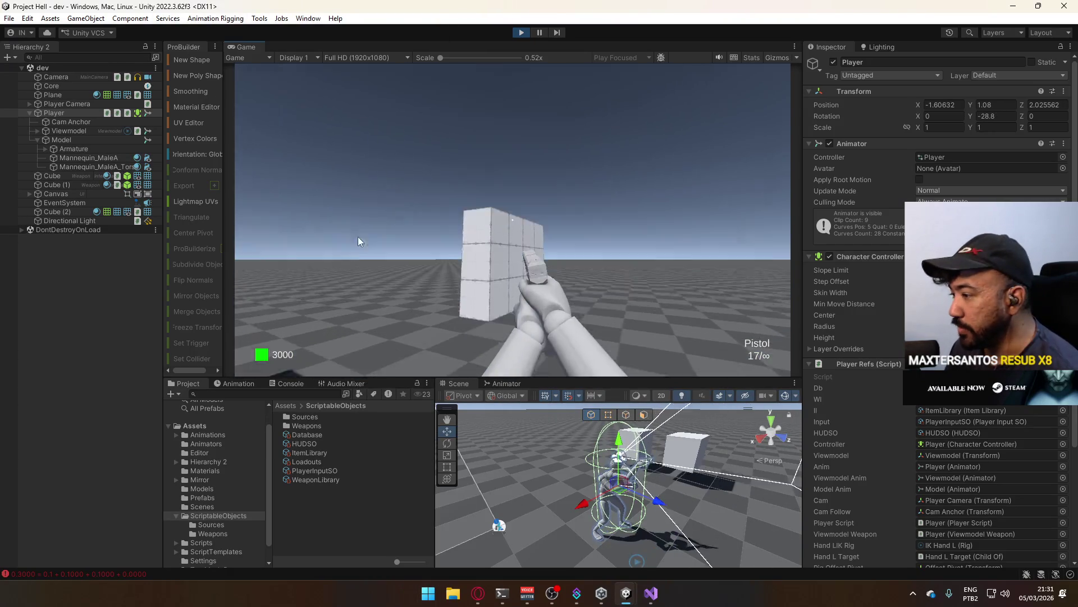
{"action": "key", "text": "super"}
{"action": "key", "text": "Escape"}
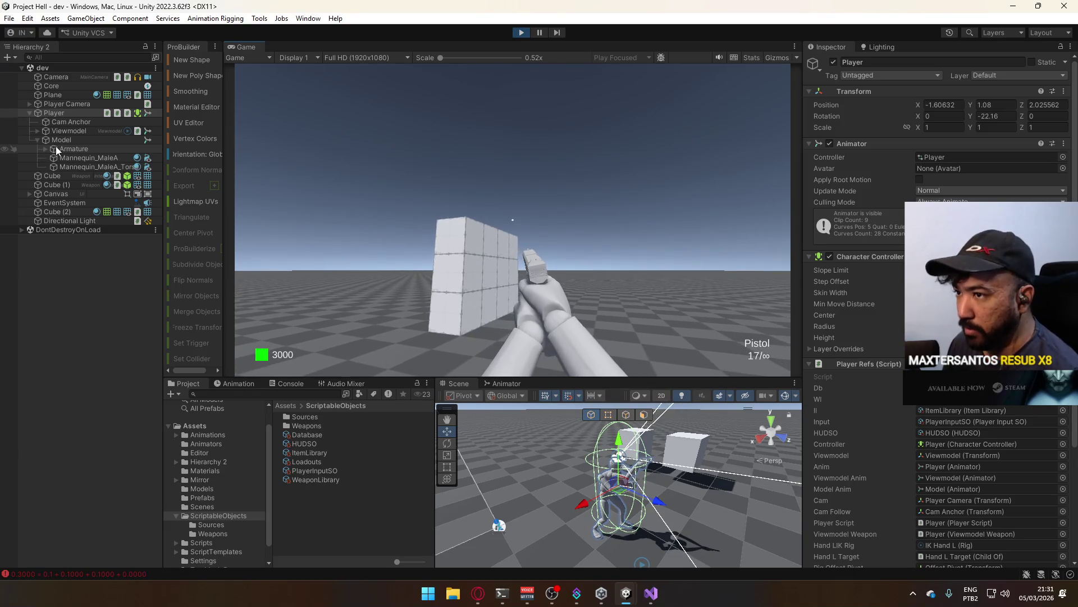
{"action": "left_click", "coordinate": [68, 140]}
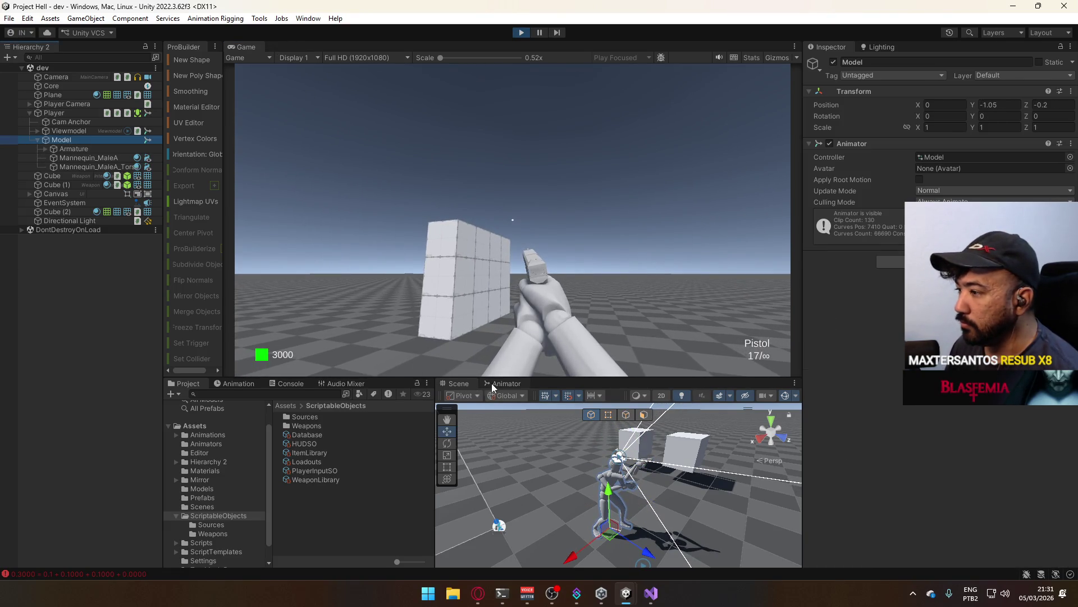
{"action": "mouse_move", "coordinate": [492, 387]}
{"action": "left_mouse_down"}
{"action": "mouse_move", "coordinate": [515, 386]}
{"action": "mouse_move", "coordinate": [352, 50]}
{"action": "left_mouse_up"}
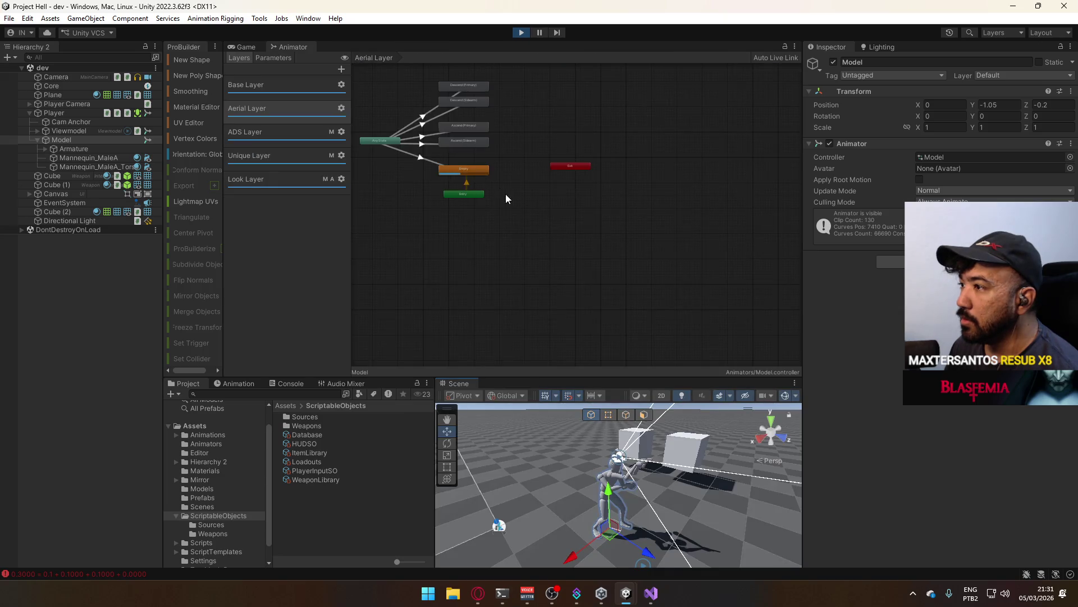
- Open the Look Layer's Default (Sidearm) blend tree and enlarge its character preview
{"action": "scroll", "coordinate": [505, 198], "scroll_direction": "up", "scroll_amount": 5}
{"action": "left_click", "coordinate": [274, 178]}
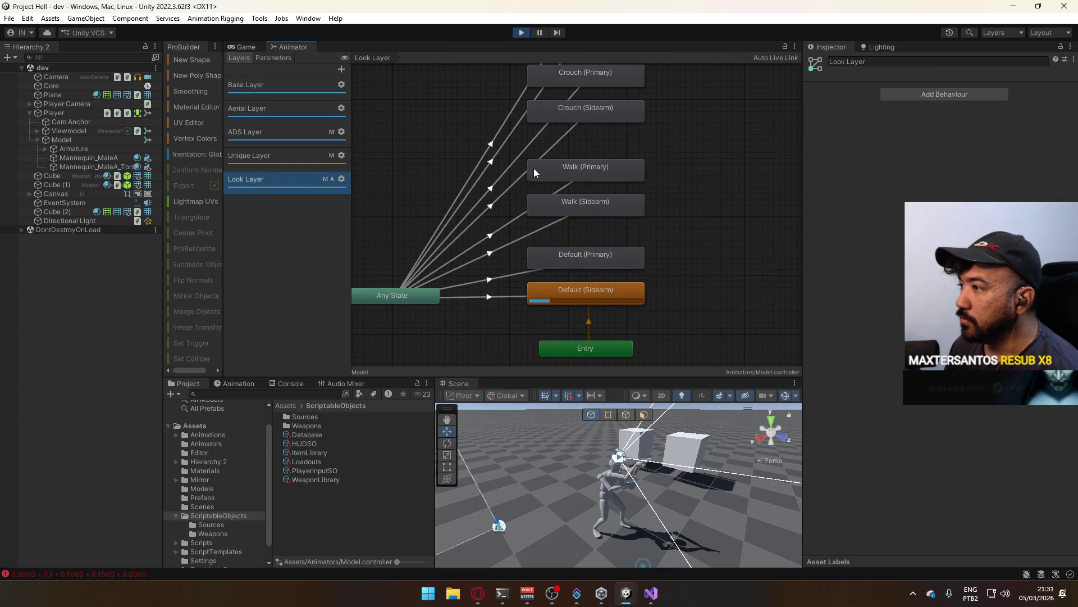
{"action": "double_click", "coordinate": [545, 282]}
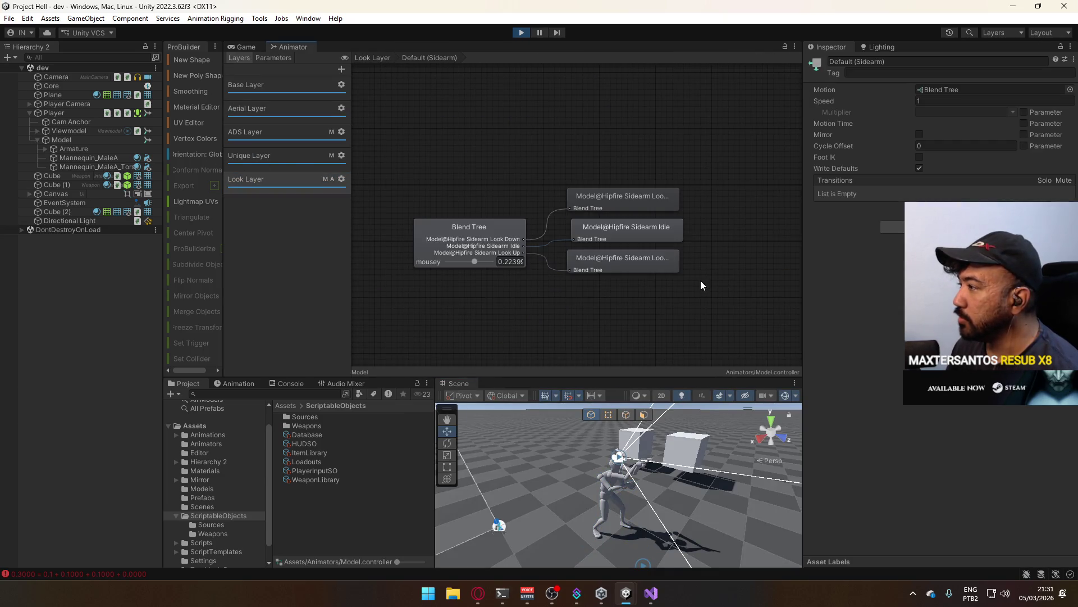
{"action": "left_click", "coordinate": [498, 237]}
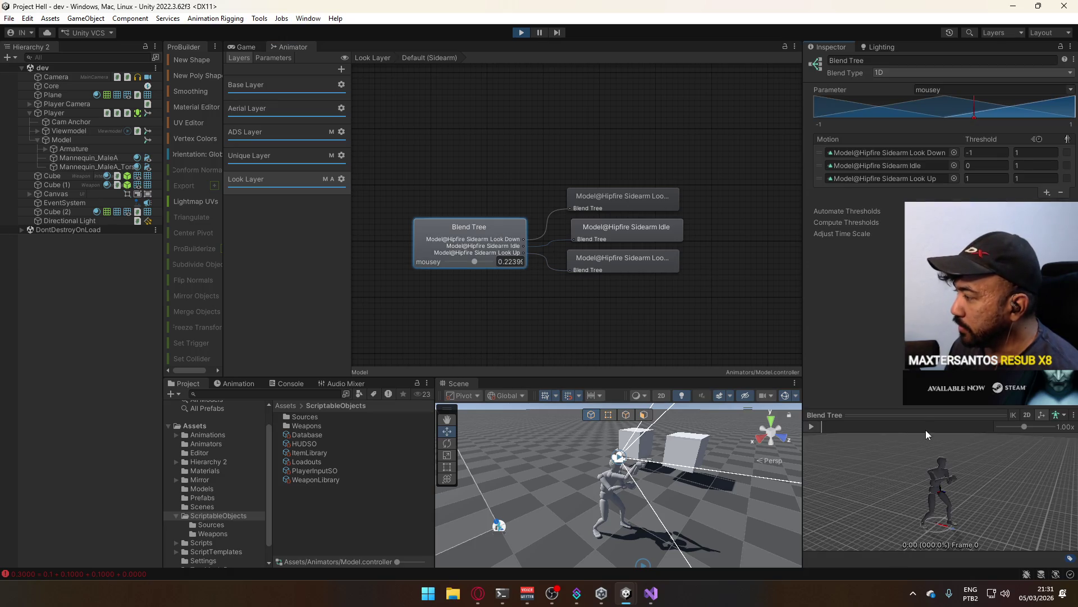
{"action": "left_click_drag", "start_coordinate": [925, 416], "coordinate": [926, 272]}
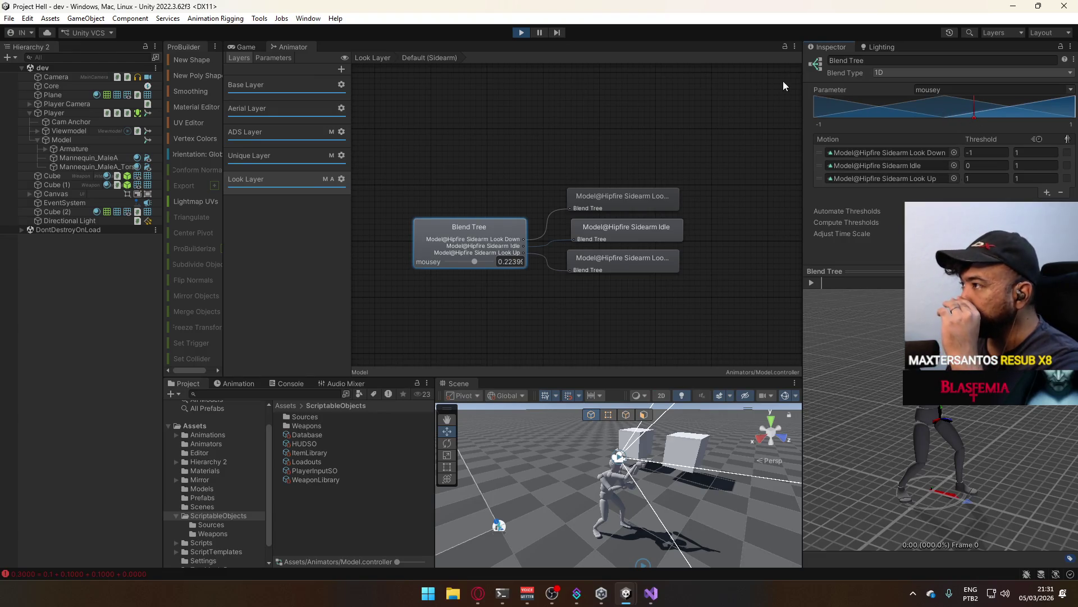
{"action": "left_click", "coordinate": [129, 247]}
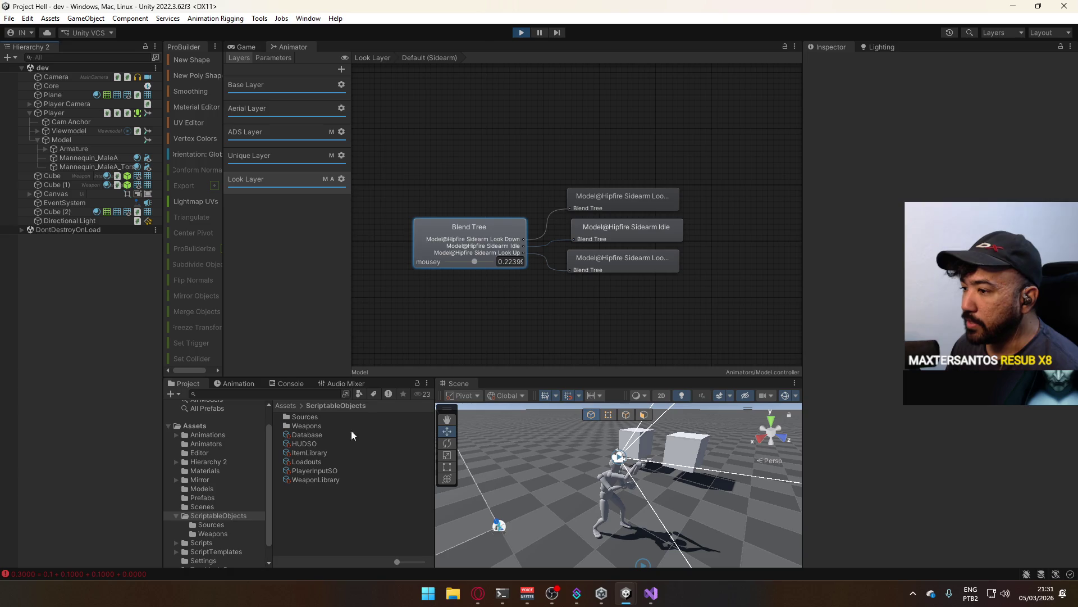
- Reopen the Default (Sidearm) blend tree and preview mousey at maximum, zero, and a negative value
{"action": "left_click", "coordinate": [63, 139]}
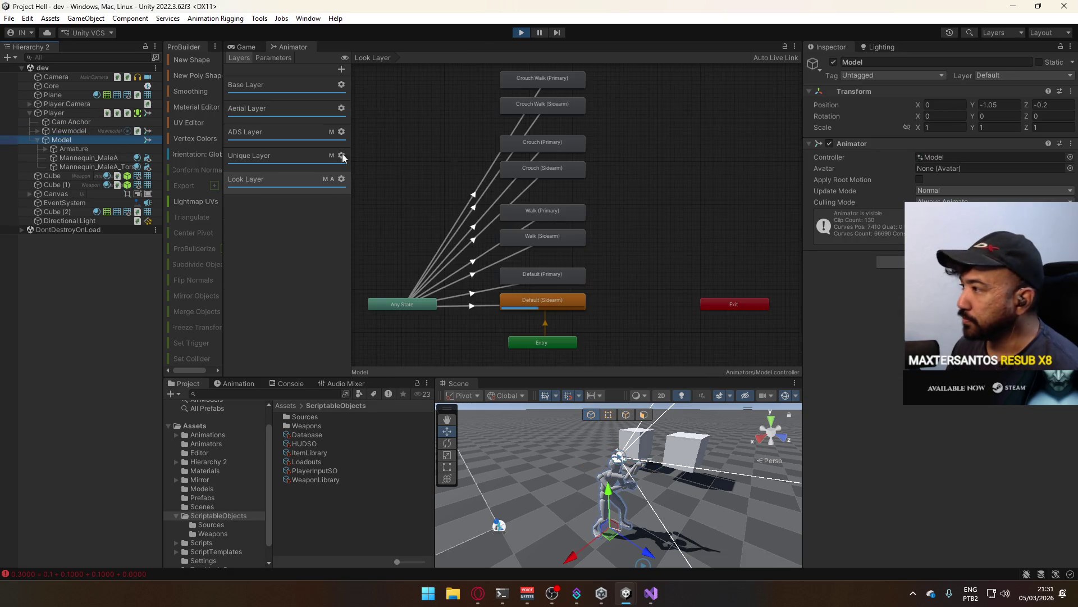
{"action": "double_click", "coordinate": [933, 156]}
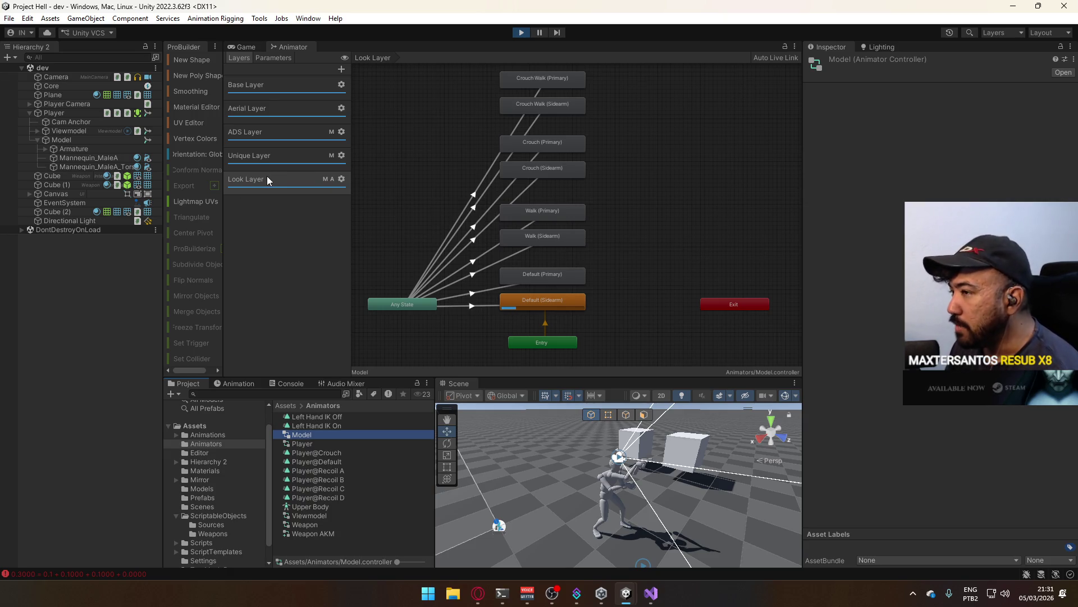
{"action": "left_click", "coordinate": [551, 298]}
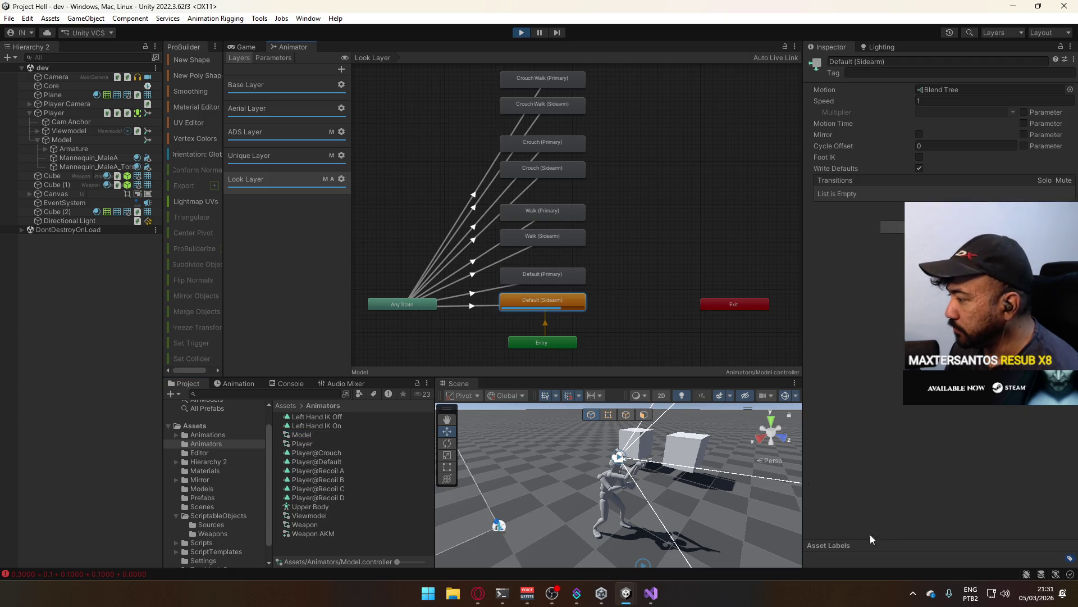
{"action": "double_click", "coordinate": [520, 304]}
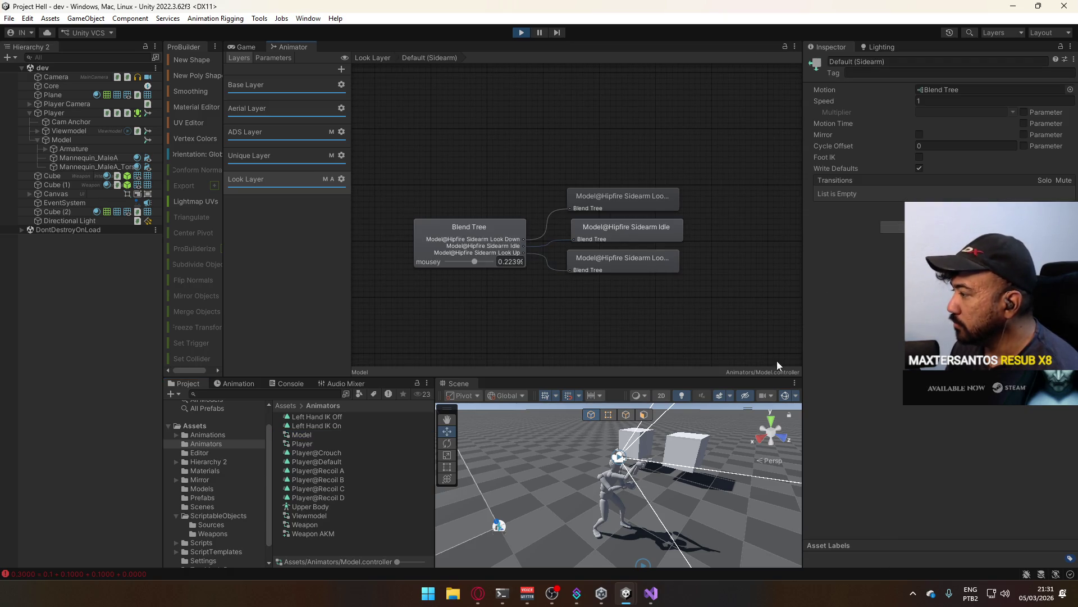
{"action": "left_click", "coordinate": [477, 235]}
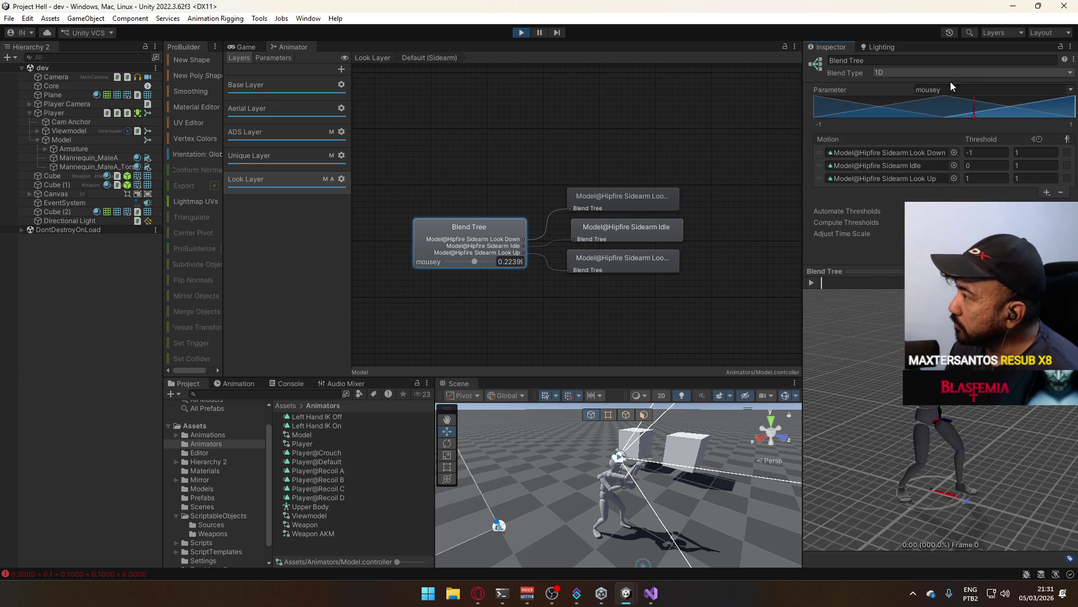
{"action": "mouse_move", "coordinate": [969, 116]}
{"action": "left_mouse_down"}
{"action": "mouse_move", "coordinate": [898, 114]}
{"action": "mouse_move", "coordinate": [1076, 116]}
{"action": "mouse_move", "coordinate": [1008, 114]}
{"action": "left_mouse_up"}
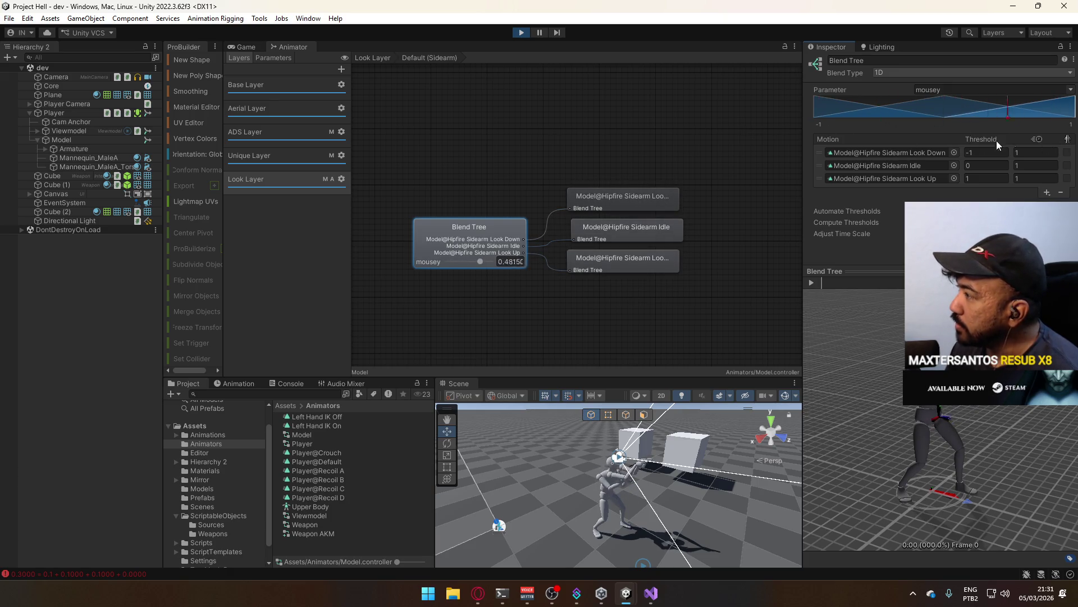
{"action": "left_click", "coordinate": [945, 96]}
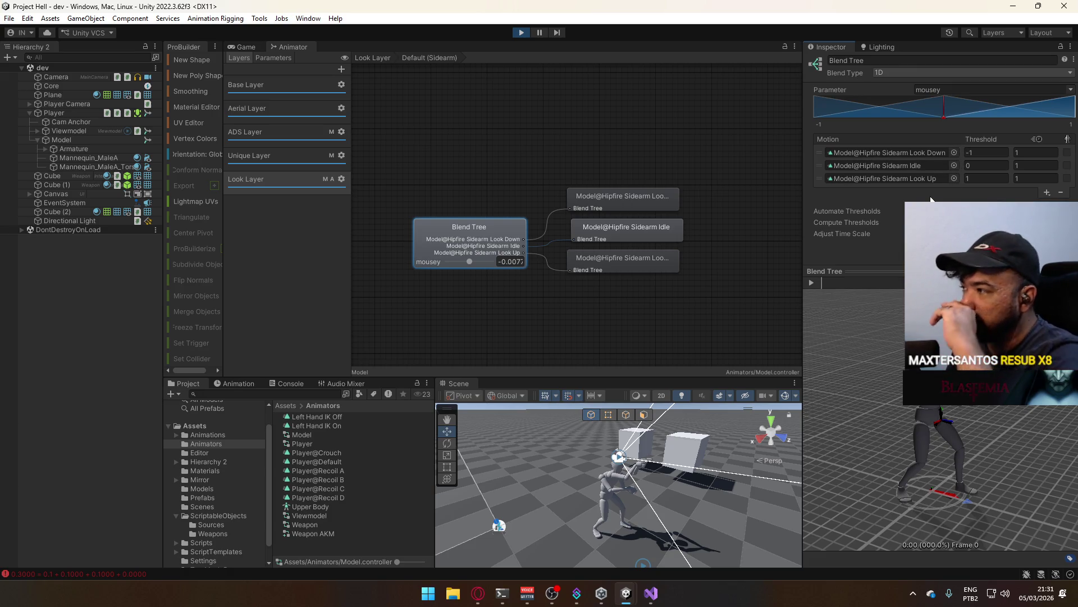
{"action": "mouse_move", "coordinate": [941, 116]}
{"action": "left_mouse_down"}
{"action": "mouse_move", "coordinate": [824, 126]}
{"action": "mouse_move", "coordinate": [891, 136]}
{"action": "mouse_move", "coordinate": [854, 143]}
{"action": "mouse_move", "coordinate": [988, 153]}
{"action": "left_mouse_up"}
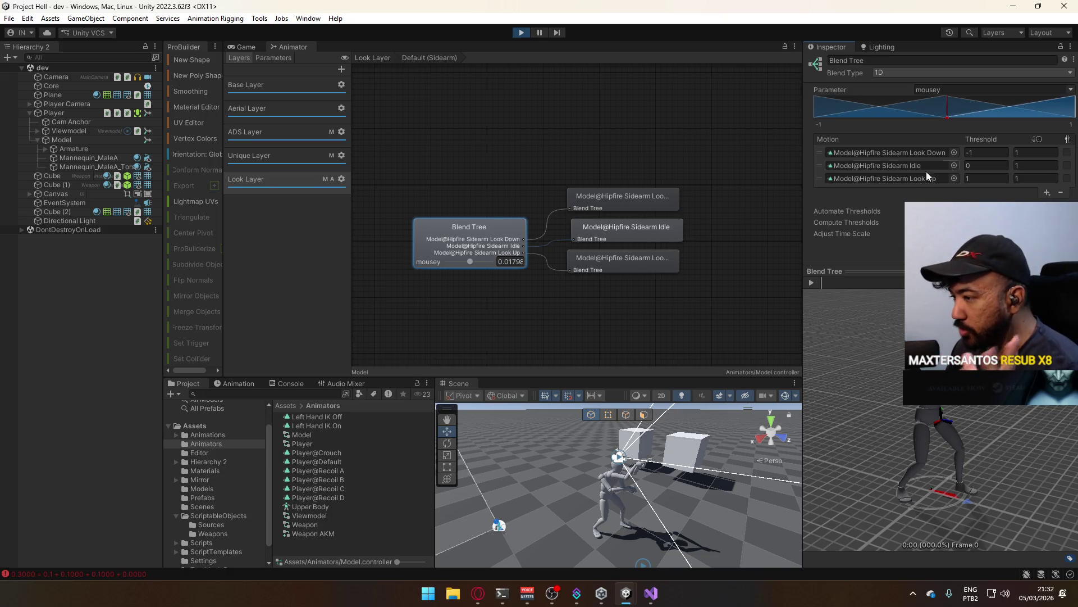
- Return to the running game and deactivate the Mannequin_MaleA_Torso object
{"action": "left_click", "coordinate": [246, 46]}
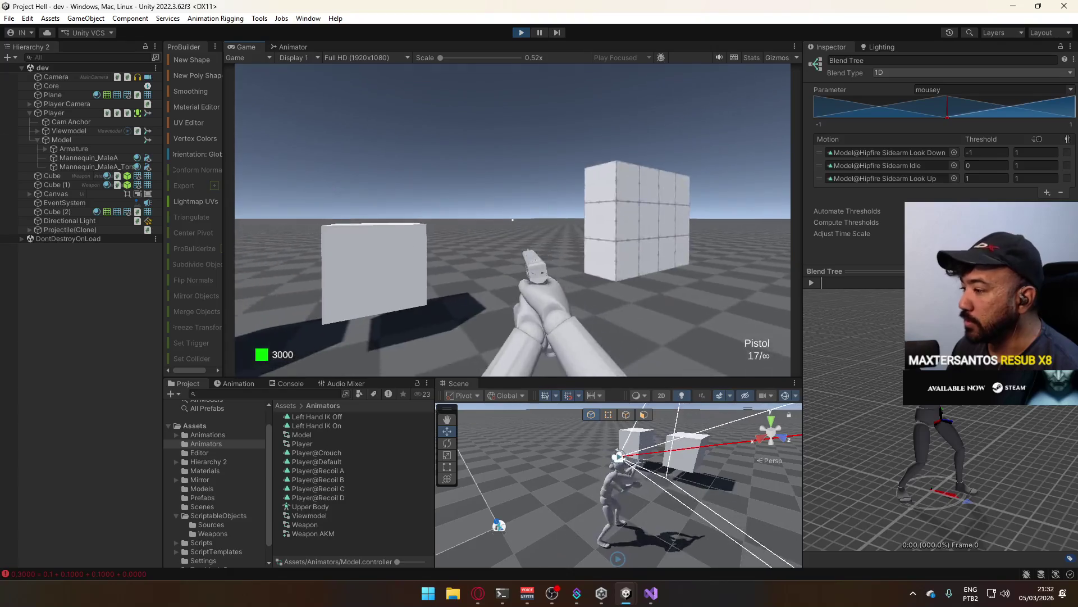
{"action": "mouse_move", "coordinate": [571, 319]}
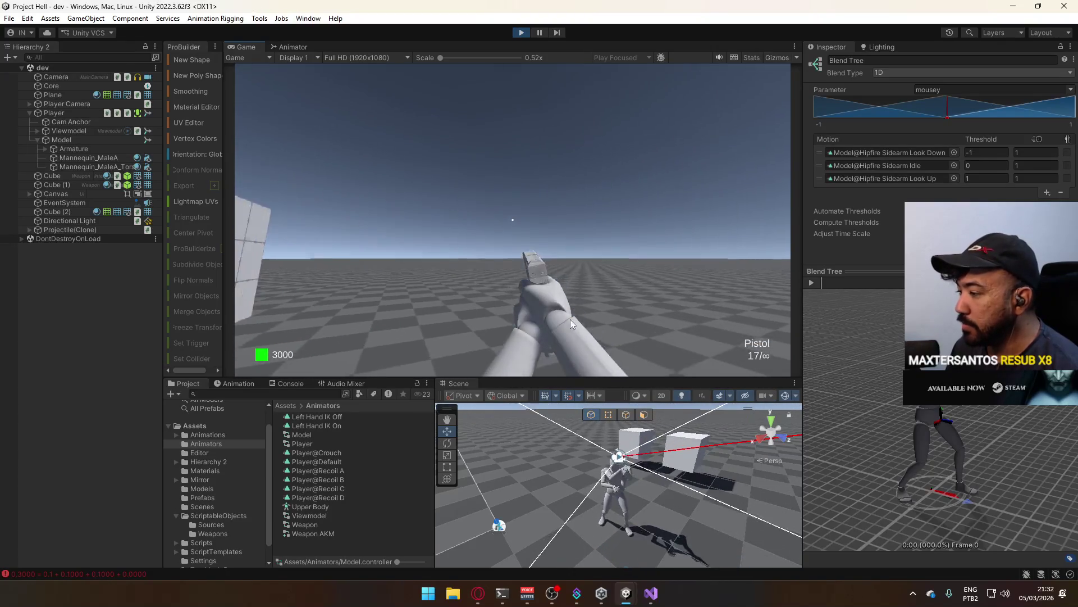
{"action": "key", "text": "super"}
{"action": "key", "text": "super"}
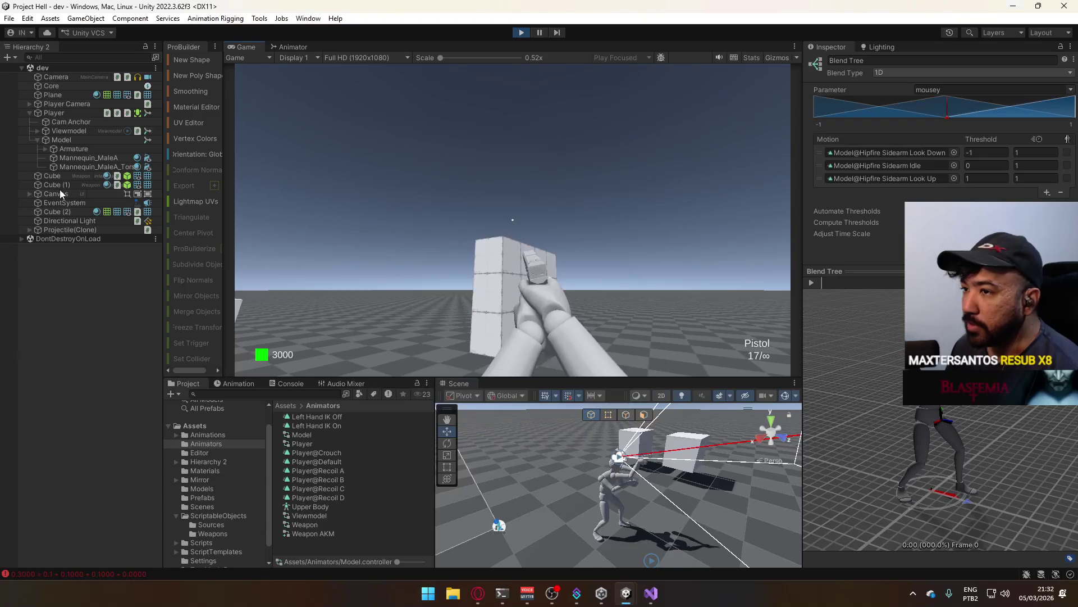
{"action": "left_click", "coordinate": [78, 168]}
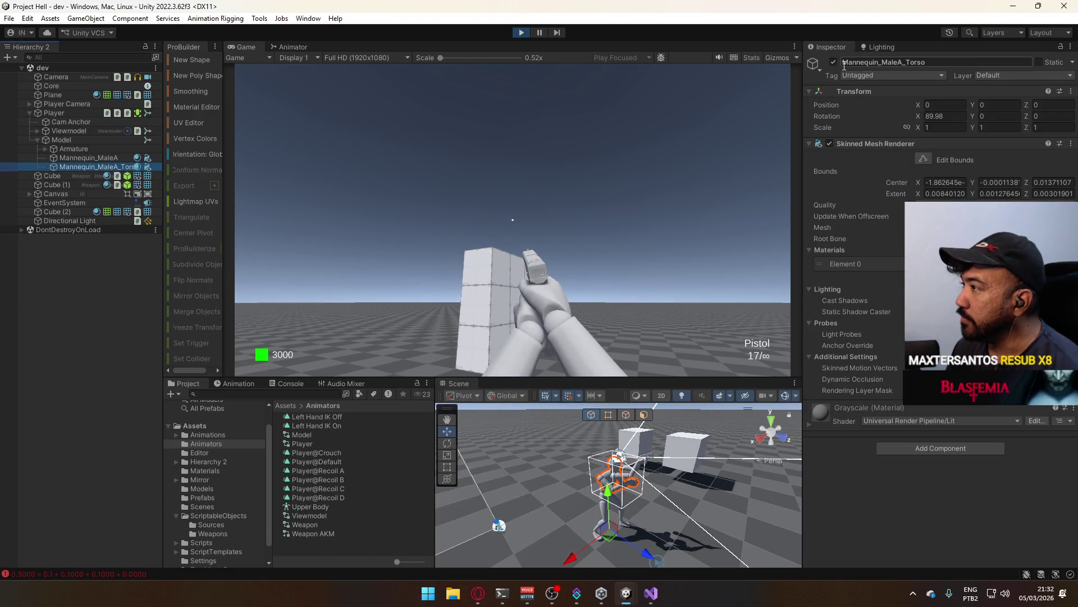
{"action": "left_click", "coordinate": [834, 62]}
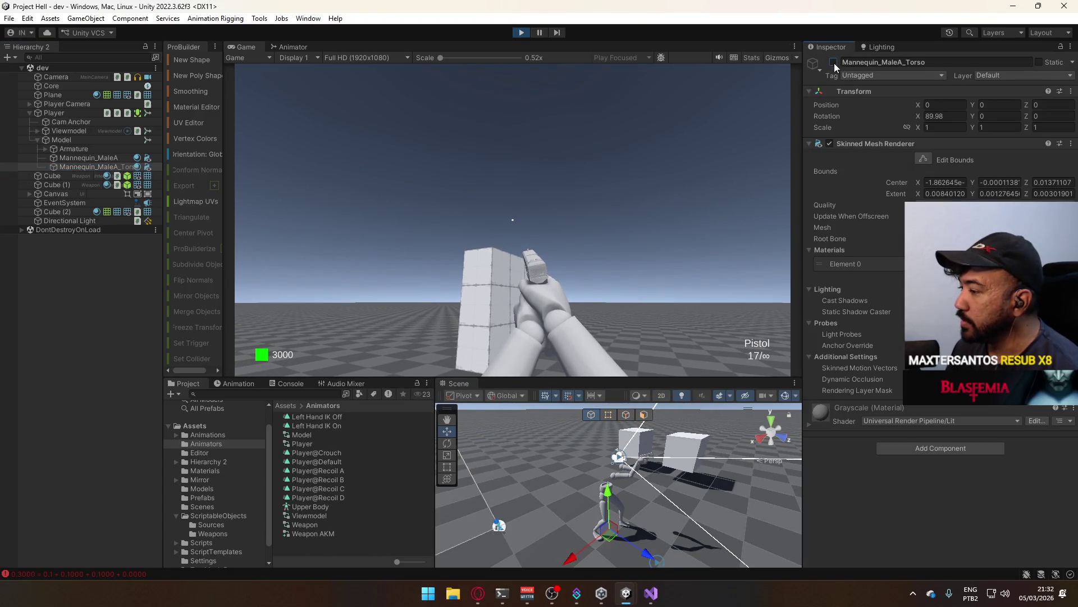
- Walk the player toward the wall and back toward the two cubes, then select Model
{"action": "left_click", "coordinate": [565, 232]}
{"action": "key", "text": "Escape"}
{"action": "key", "text": "w"}
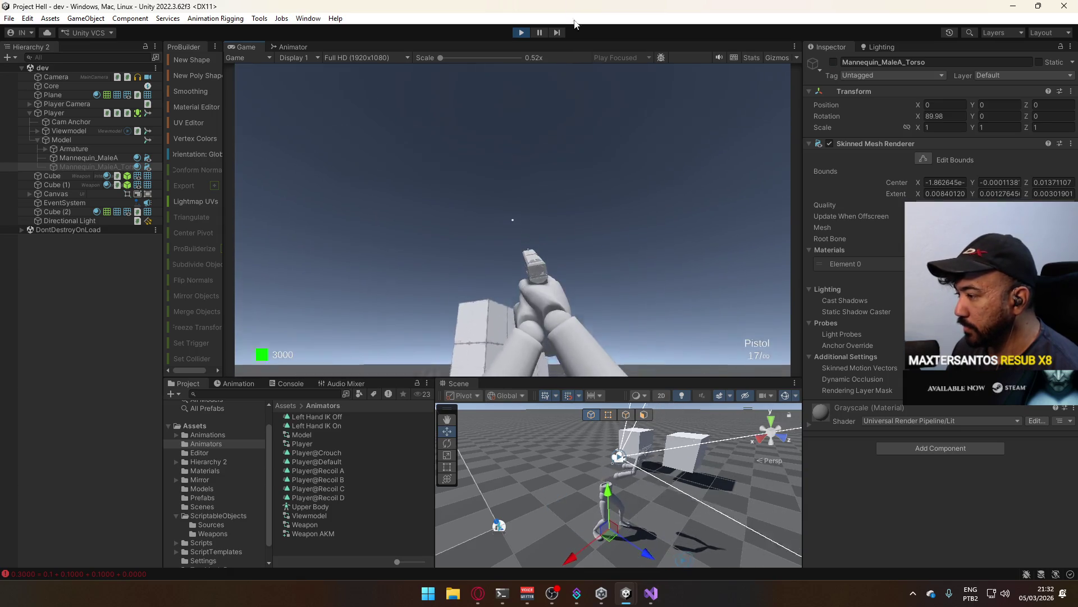
{"action": "key", "text": "w"}
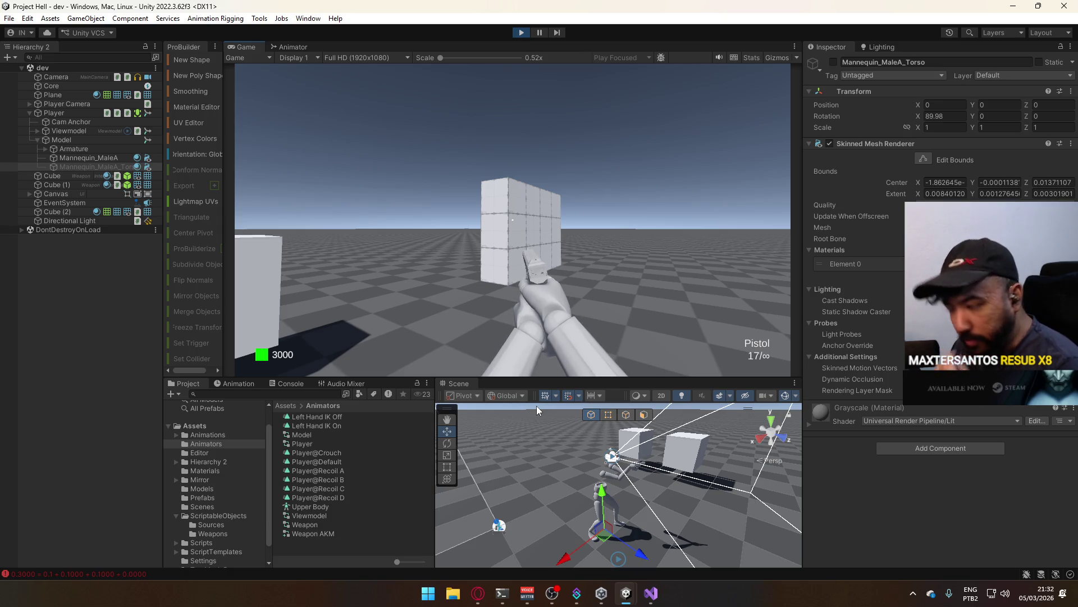
{"action": "key", "text": "s"}
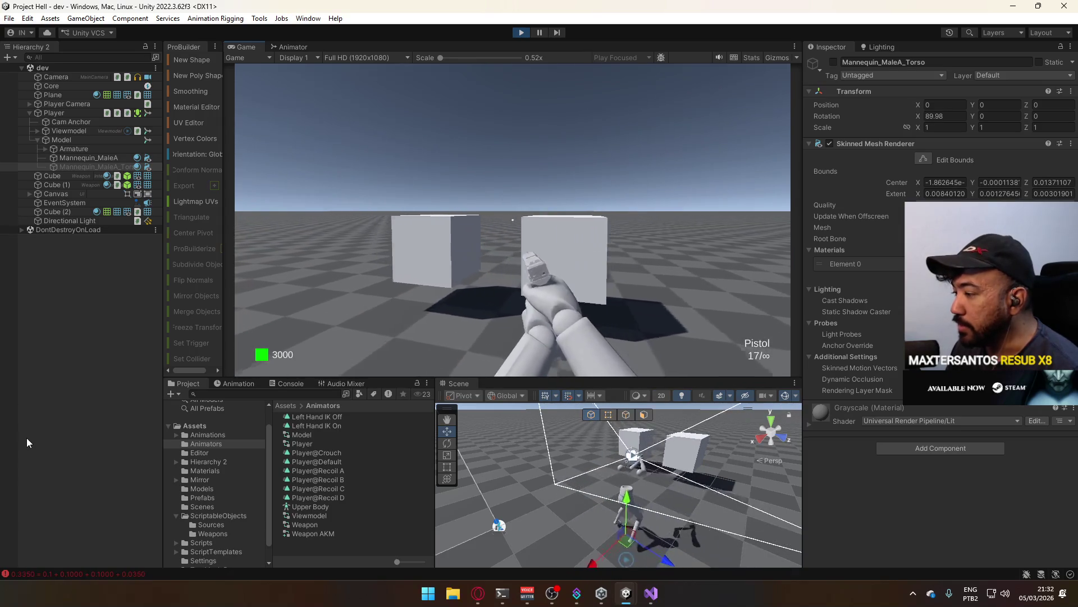
{"action": "key", "text": "super"}
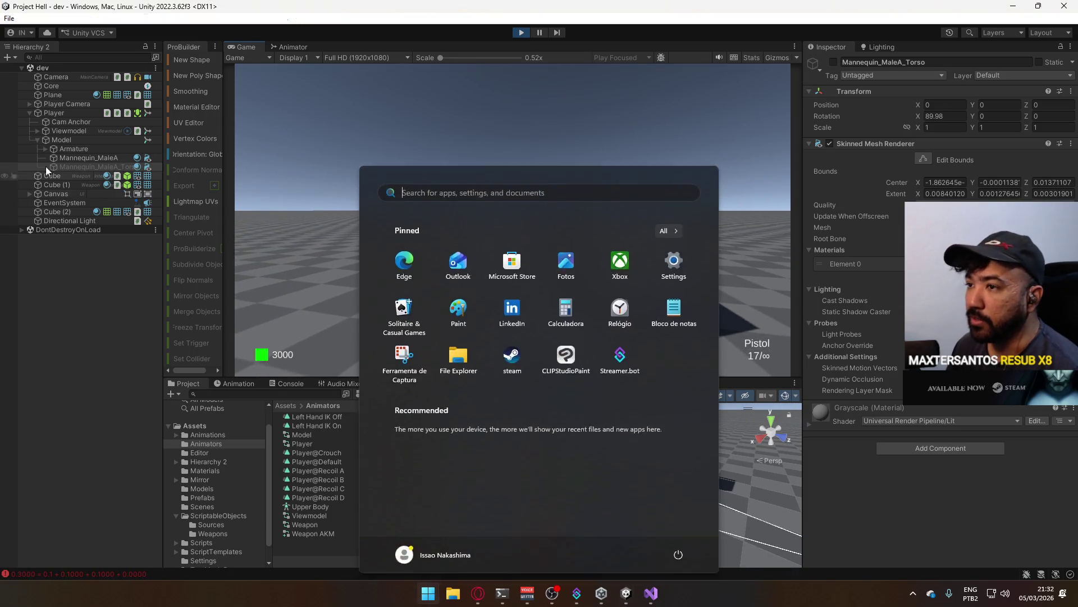
{"action": "key", "text": "Escape"}
{"action": "left_click", "coordinate": [80, 140]}
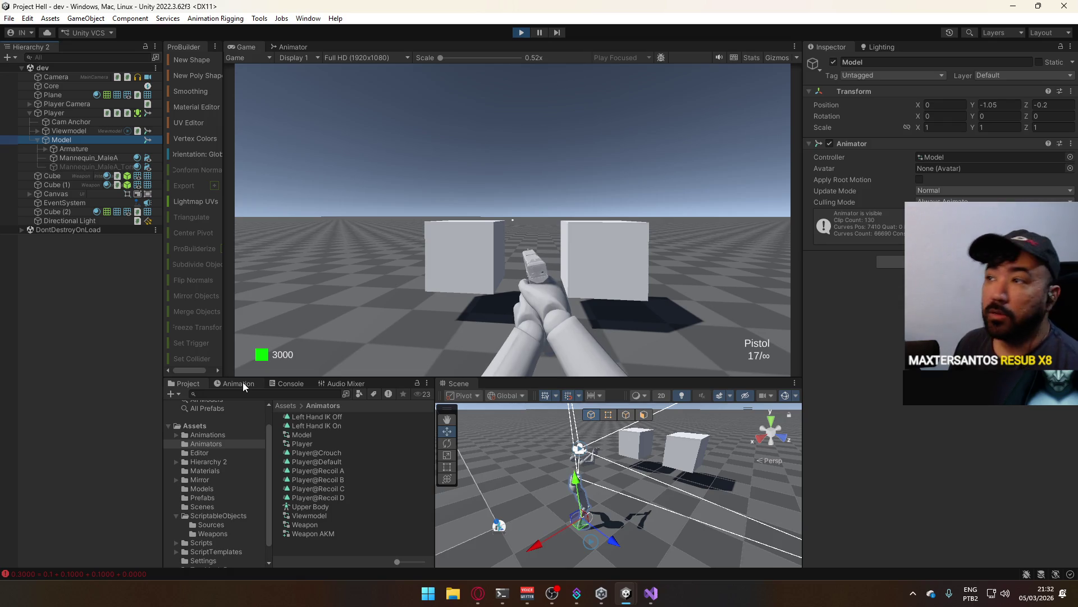
- In the Model controller's Base Layer, inspect the Default (Sidearm) blend tree and its Sprint and Walk states
{"action": "left_click", "coordinate": [290, 47]}
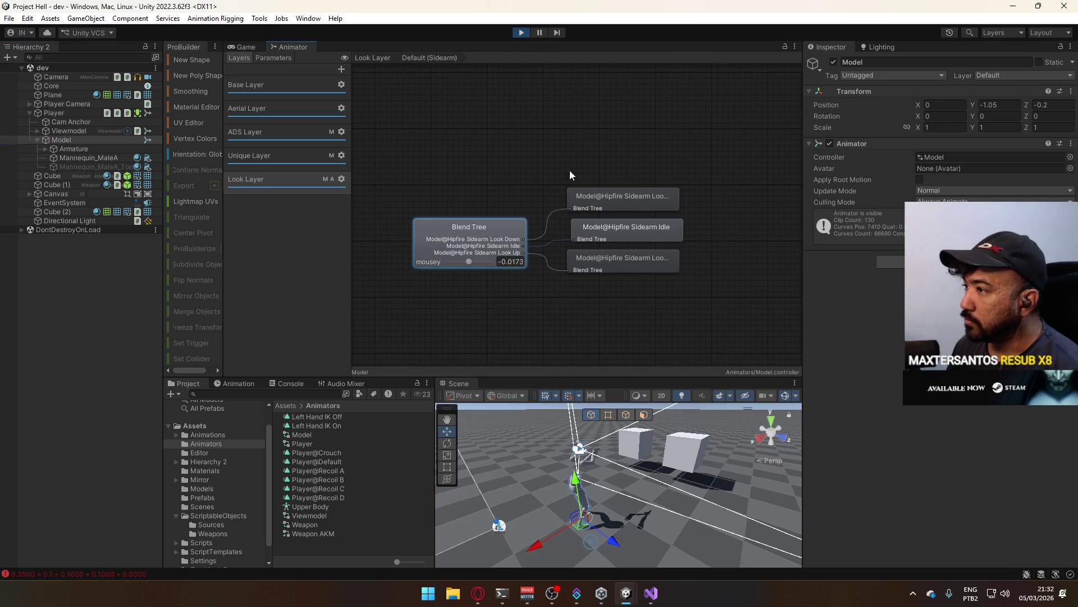
{"action": "left_click", "coordinate": [276, 90]}
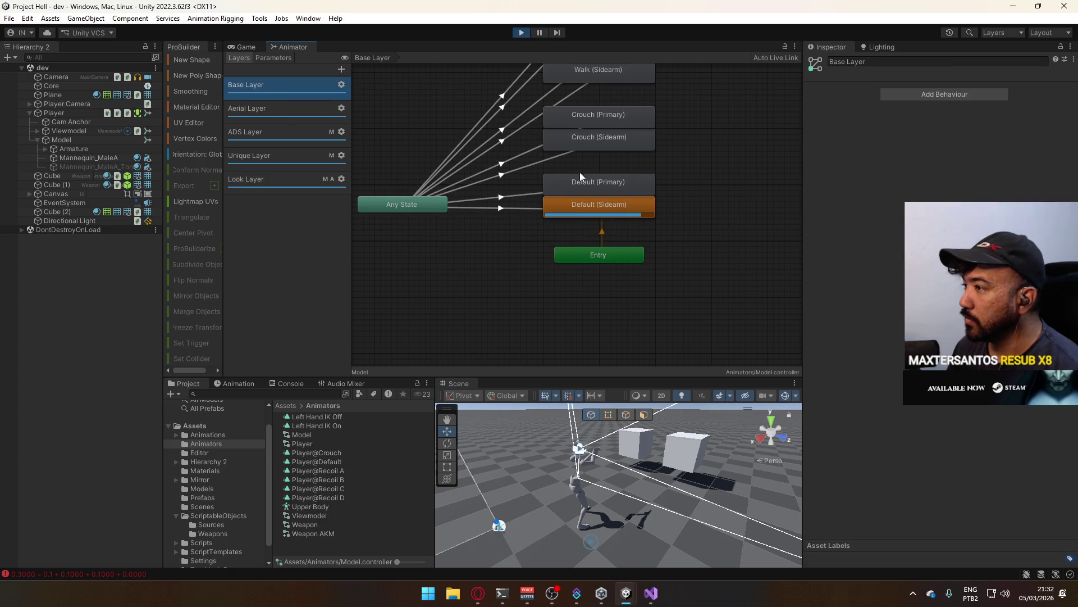
{"action": "double_click", "coordinate": [589, 202]}
{"action": "left_click", "coordinate": [517, 221]}
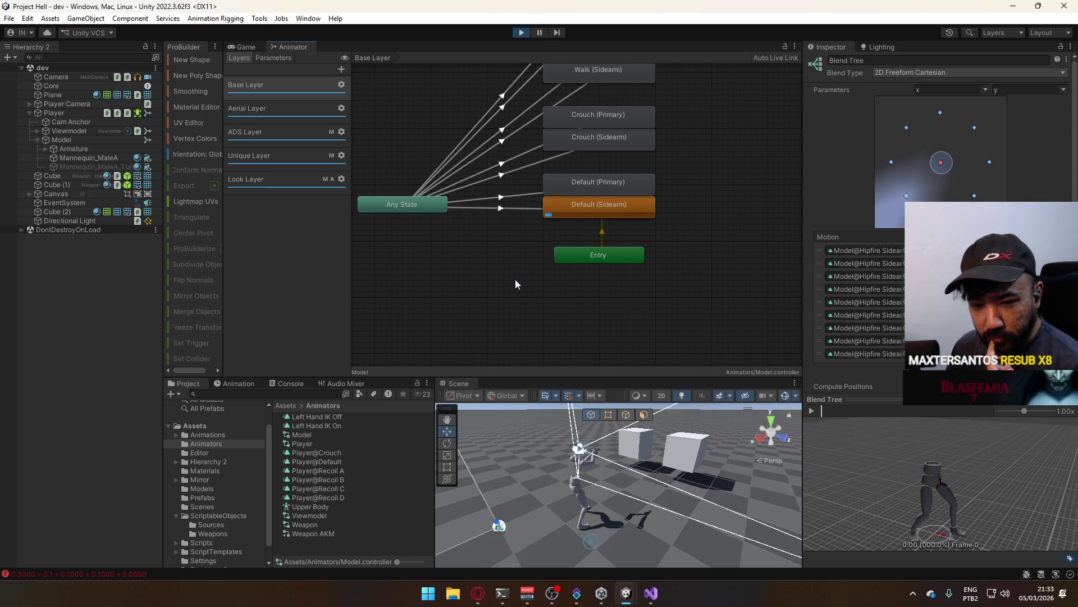
{"action": "mouse_move", "coordinate": [717, 221]}
{"action": "left_mouse_down"}
{"action": "mouse_move", "coordinate": [707, 299]}
{"action": "mouse_move", "coordinate": [719, 336]}
{"action": "mouse_move", "coordinate": [693, 342]}
{"action": "mouse_move", "coordinate": [657, 302]}
{"action": "mouse_move", "coordinate": [690, 269]}
{"action": "mouse_move", "coordinate": [690, 332]}
{"action": "left_mouse_up"}
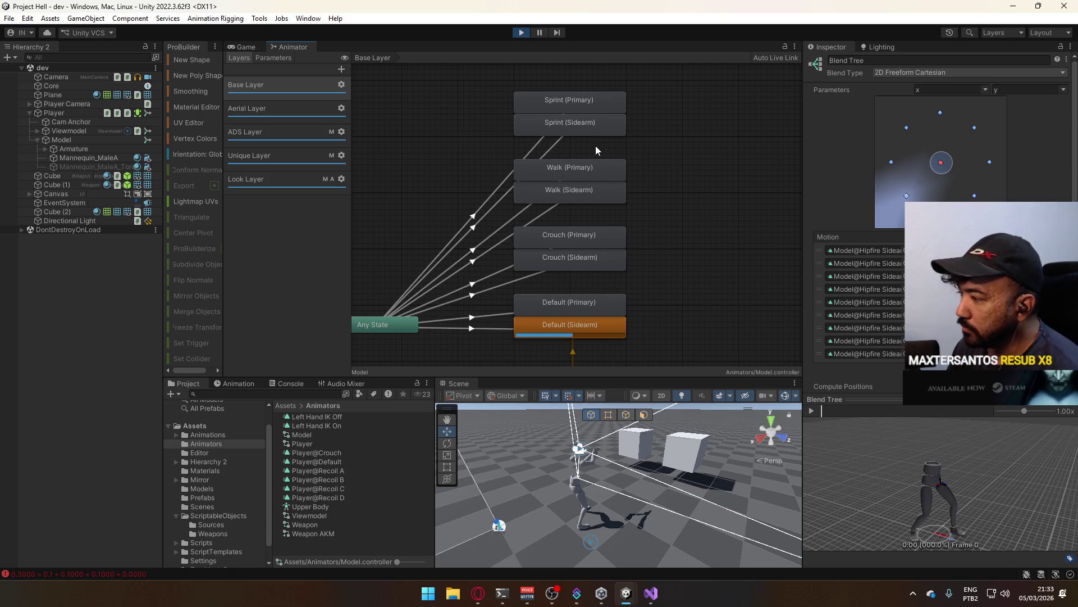
- Browse the Aerial, ADS, Unique and Look layers' states, then return to the running Game view
{"action": "left_click", "coordinate": [302, 111]}
{"action": "left_click", "coordinate": [286, 134]}
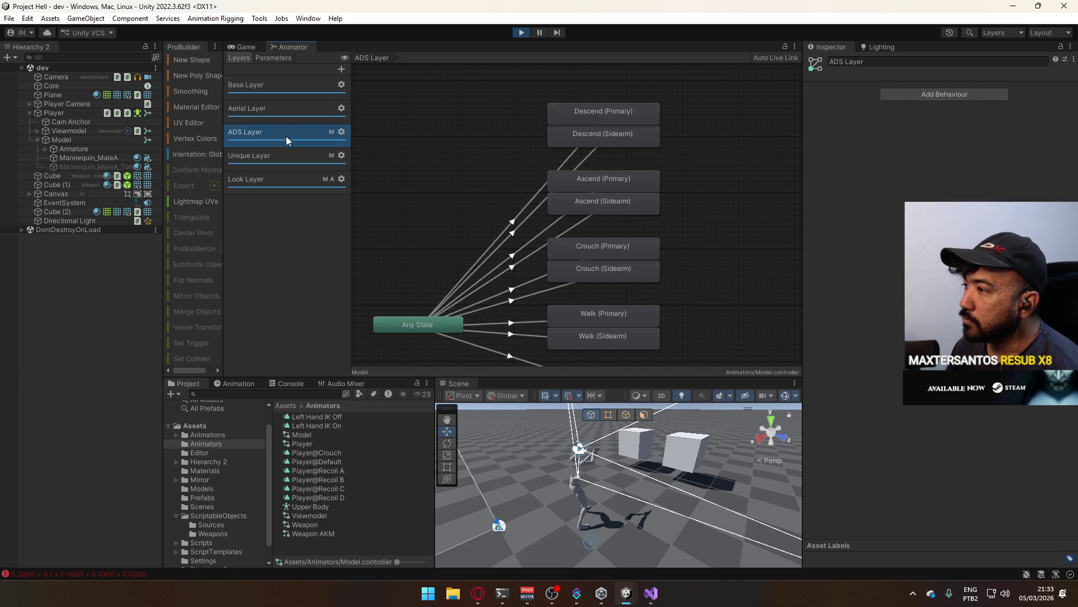
{"action": "left_click", "coordinate": [278, 156]}
{"action": "left_click", "coordinate": [270, 181]}
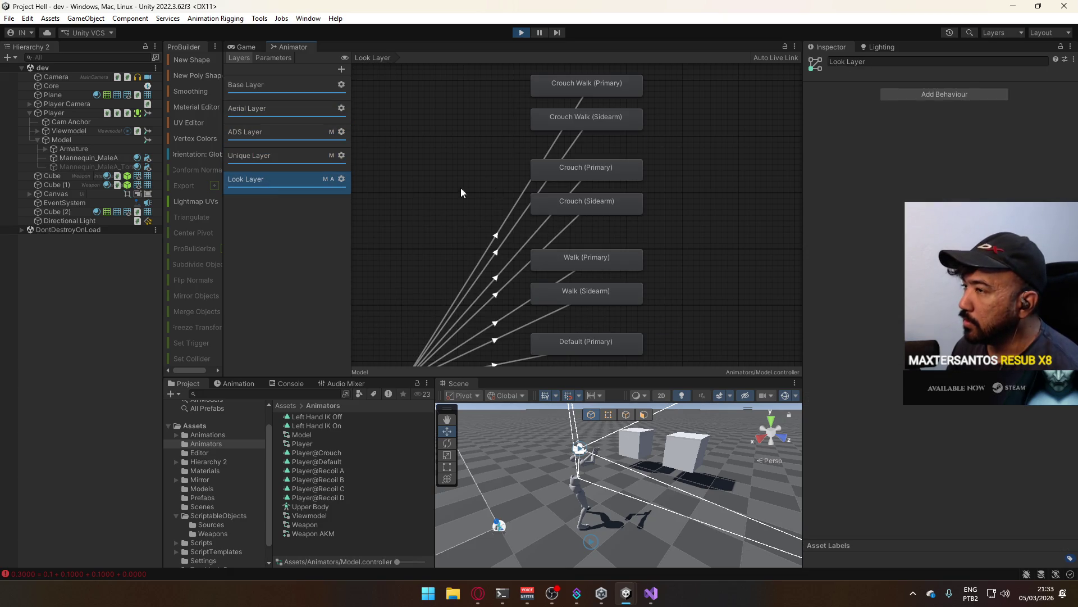
{"action": "left_click", "coordinate": [248, 47]}
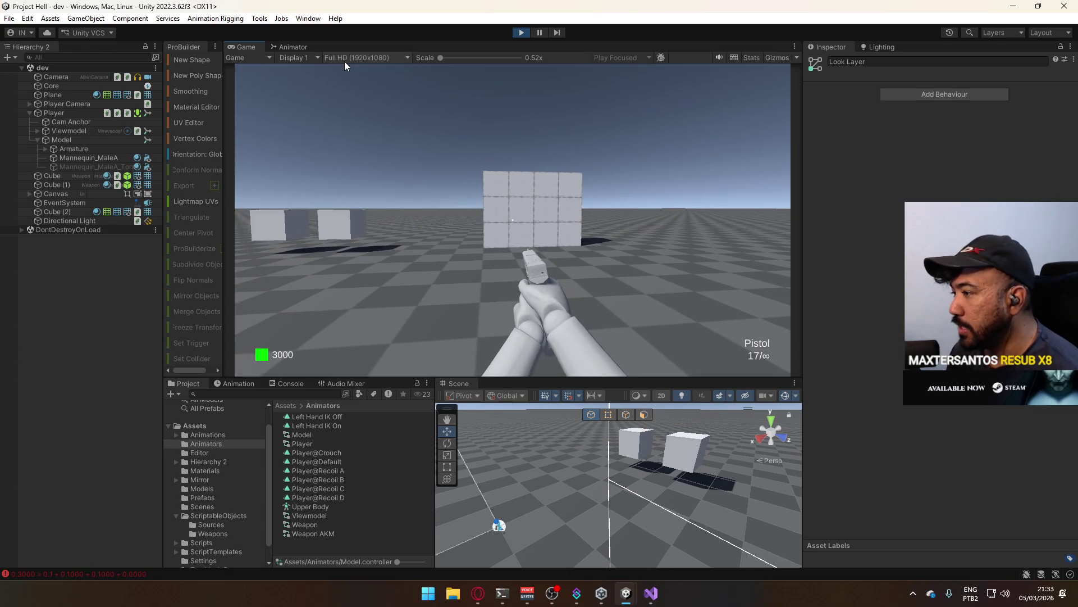
- Orbit the scene view and walk the player toward and away from the wall
{"action": "key", "text": "super"}
{"action": "key", "text": "super"}
{"action": "key", "text": "super"}
{"action": "key", "text": "super"}
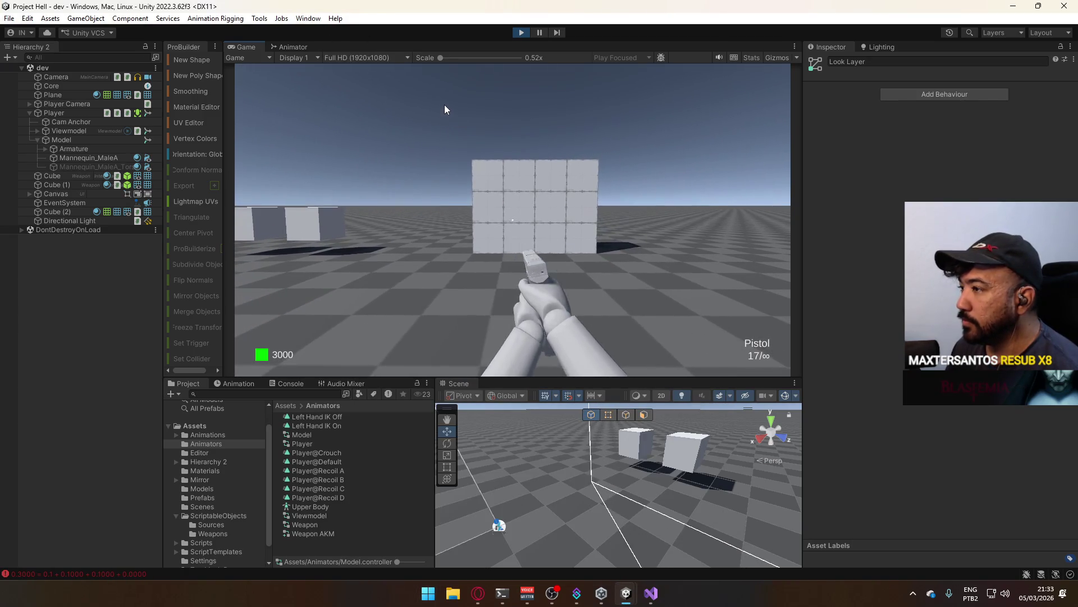
{"action": "key", "text": "super"}
{"action": "key", "text": "super"}
{"action": "key", "text": "super"}
{"action": "key", "text": "super"}
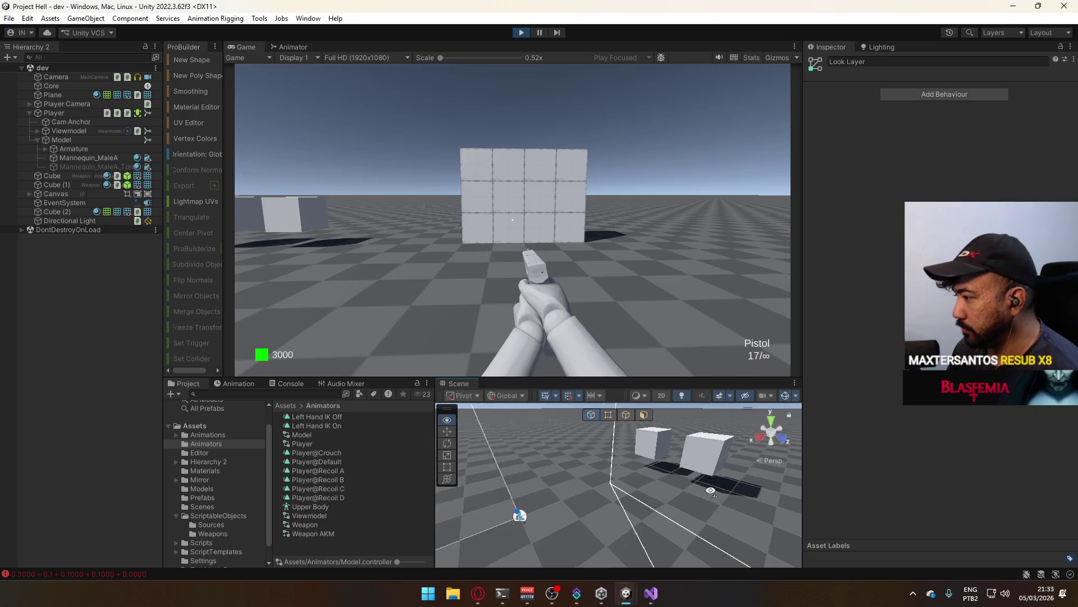
{"action": "mouse_move", "coordinate": [760, 527]}
{"action": "left_mouse_down"}
{"action": "mouse_move", "coordinate": [674, 506]}
{"action": "mouse_move", "coordinate": [562, 538]}
{"action": "mouse_move", "coordinate": [616, 528]}
{"action": "mouse_move", "coordinate": [596, 449]}
{"action": "left_mouse_up"}
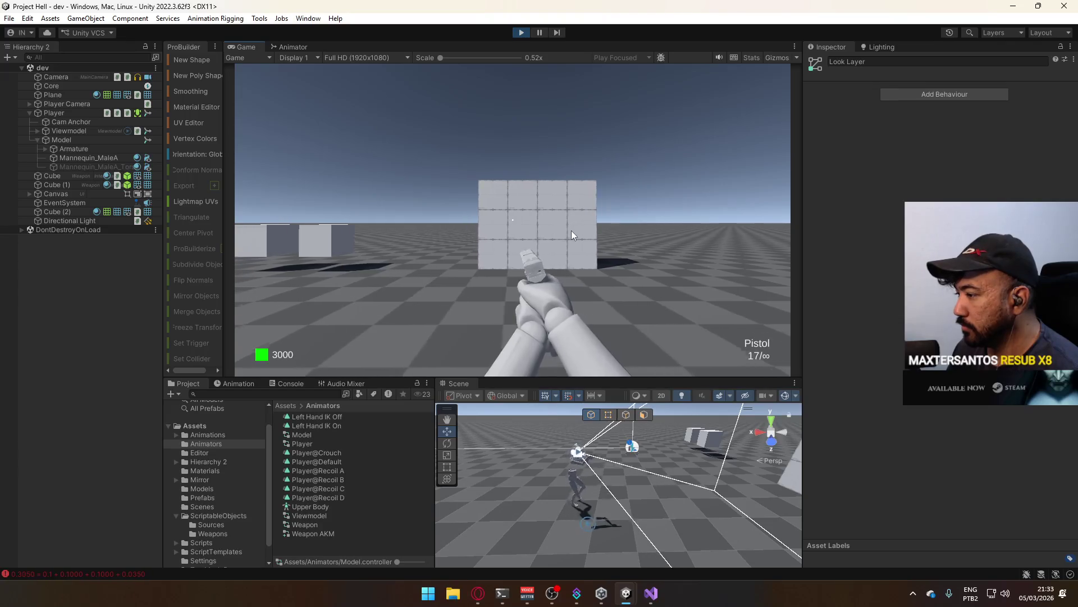
{"action": "key", "text": "w"}
{"action": "key", "text": "s"}
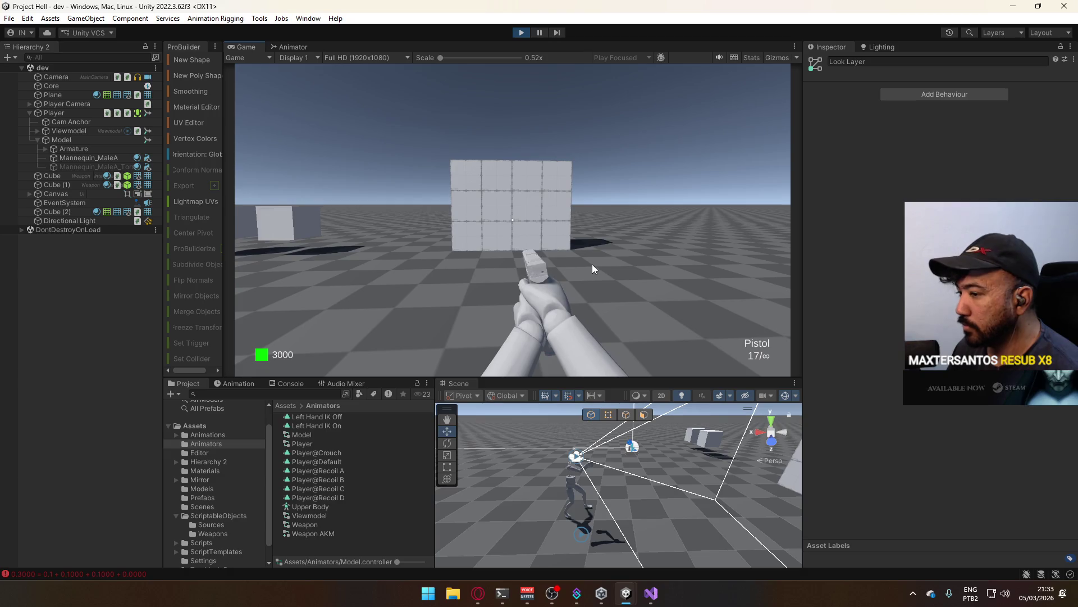
{"action": "key", "text": "super"}
{"action": "key", "text": "super"}
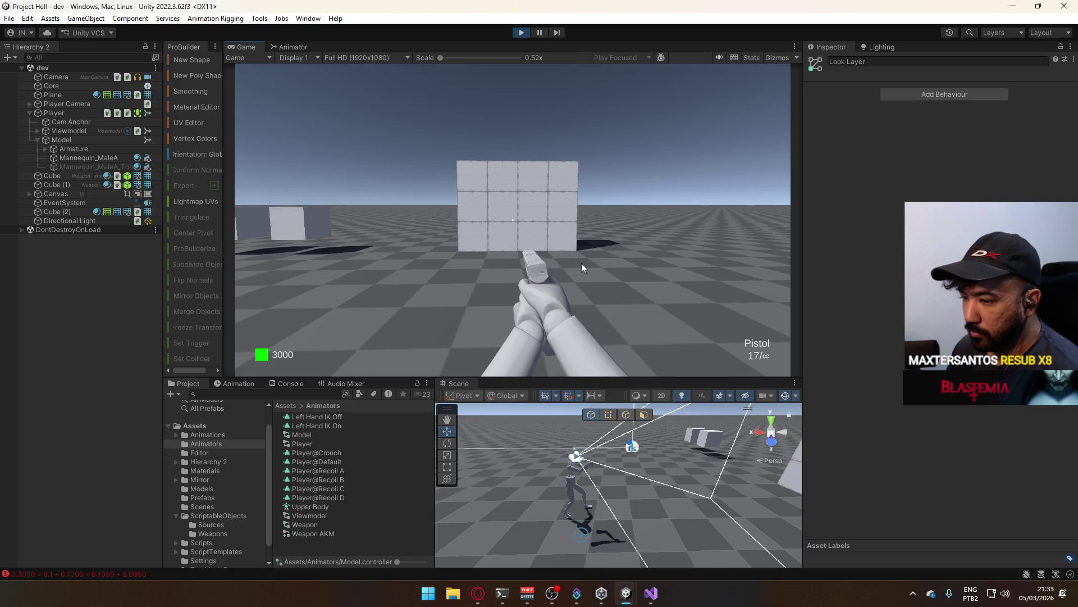
- Strafe the player left and right repeatedly to test the pistol sway
{"action": "key", "text": "d"}
{"action": "key", "text": "a"}
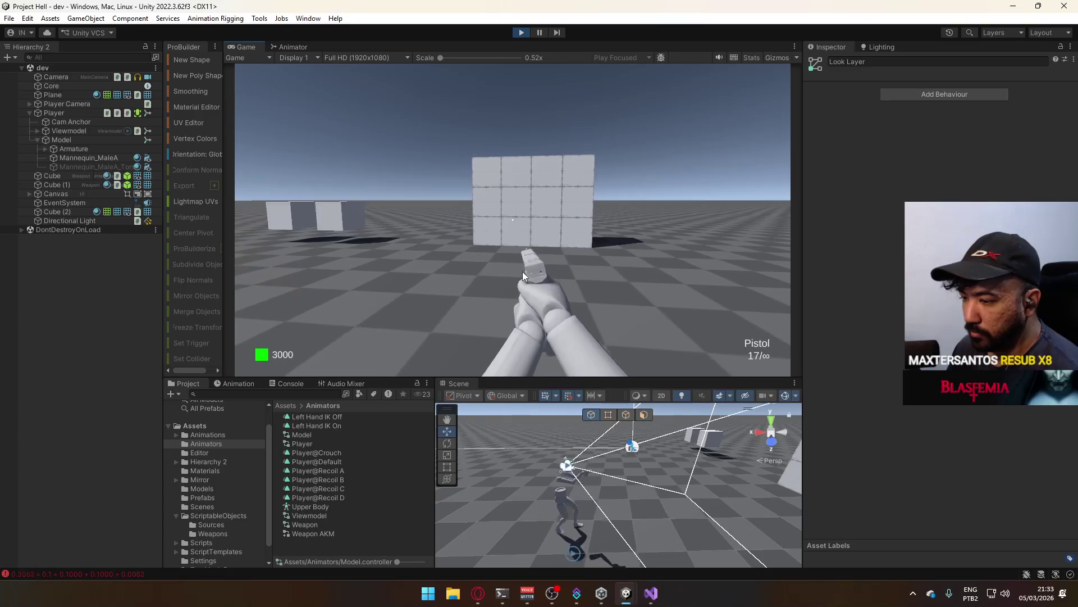
{"action": "key", "text": "d"}
{"action": "key", "text": "a"}
{"action": "key", "text": "d"}
{"action": "key", "text": "a"}
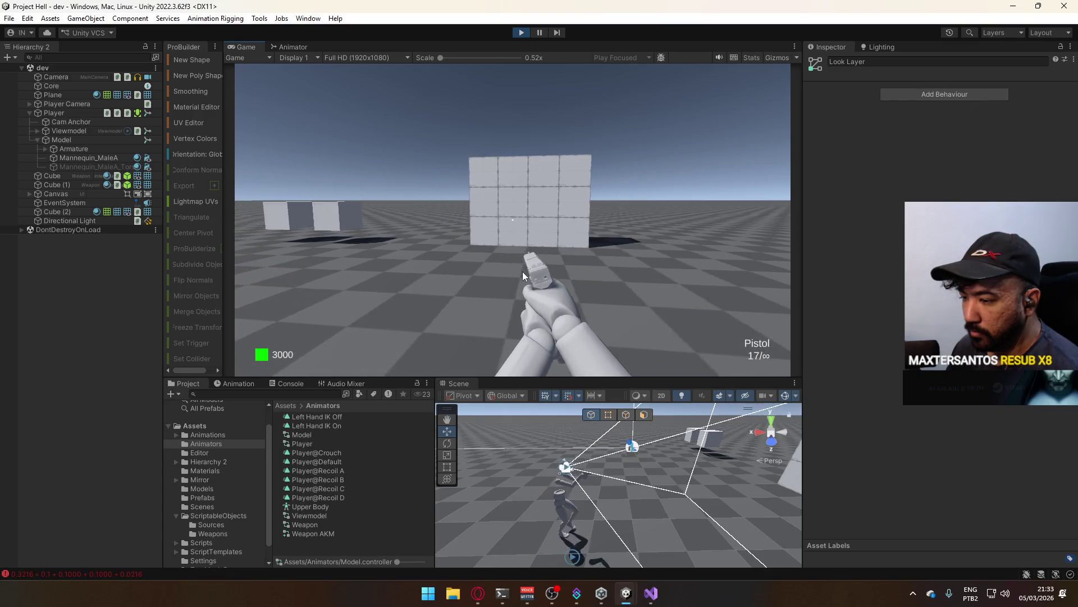
{"action": "key", "text": "d"}
{"action": "key", "text": "a"}
{"action": "key", "text": "d"}
{"action": "key", "text": "d"}
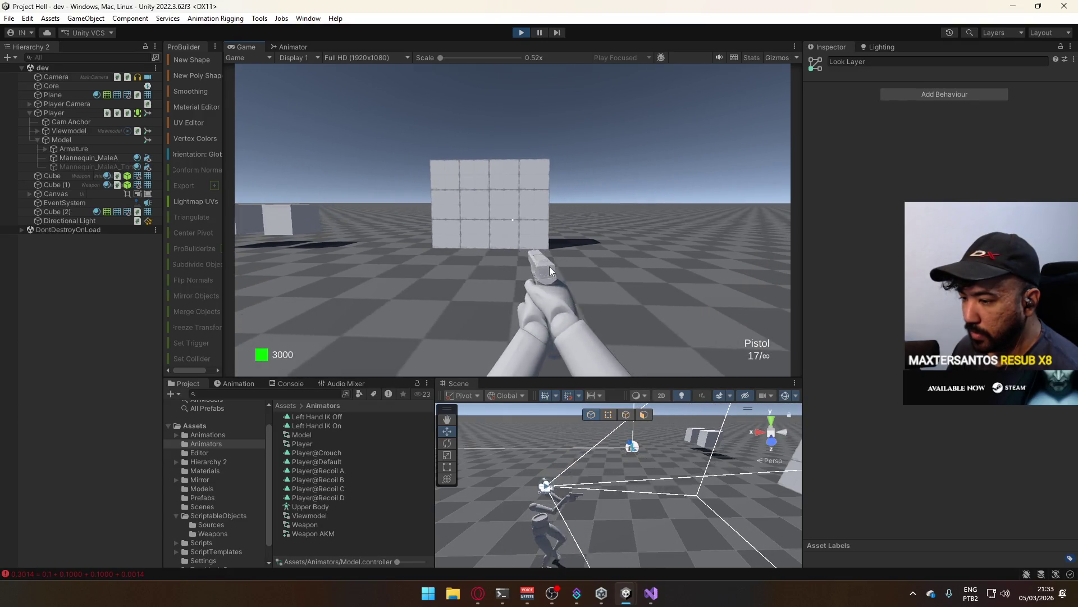
{"action": "key", "text": "a"}
{"action": "key", "text": "d"}
{"action": "key", "text": "d"}
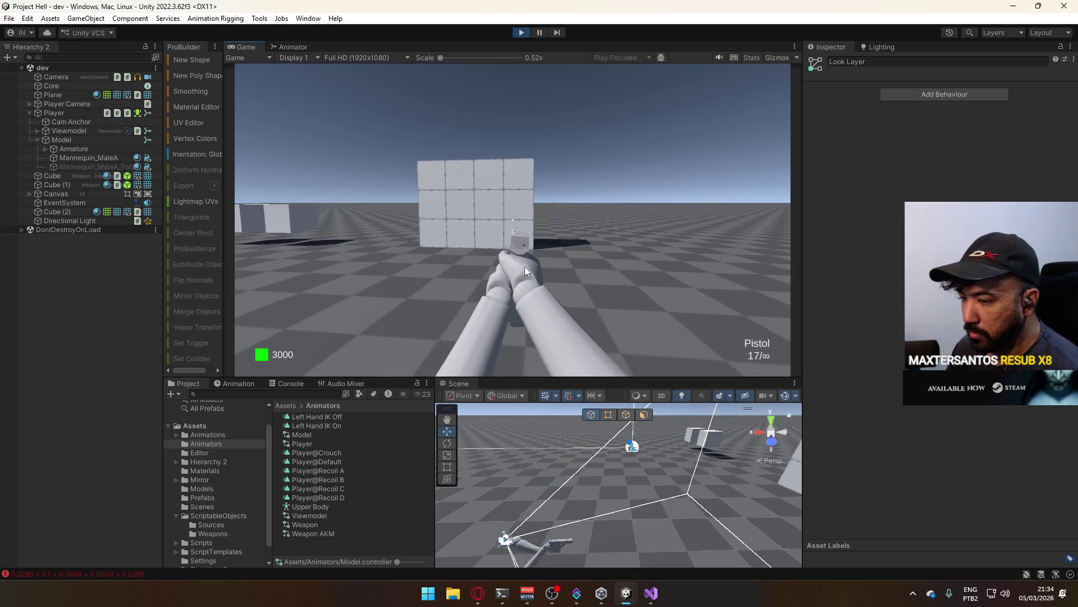
{"action": "key", "text": "a"}
{"action": "key", "text": "d"}
{"action": "key", "text": "d"}
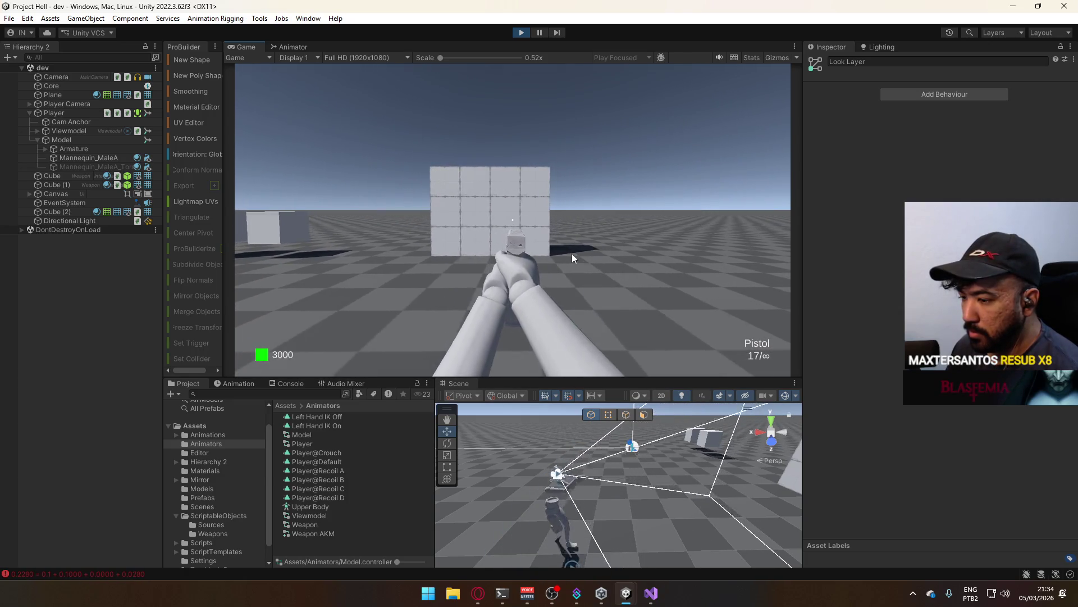
- Strafe aside, walk forward, back and forward again to the wall, then bring up the code editor
{"action": "key", "text": "a"}
{"action": "key", "text": "w"}
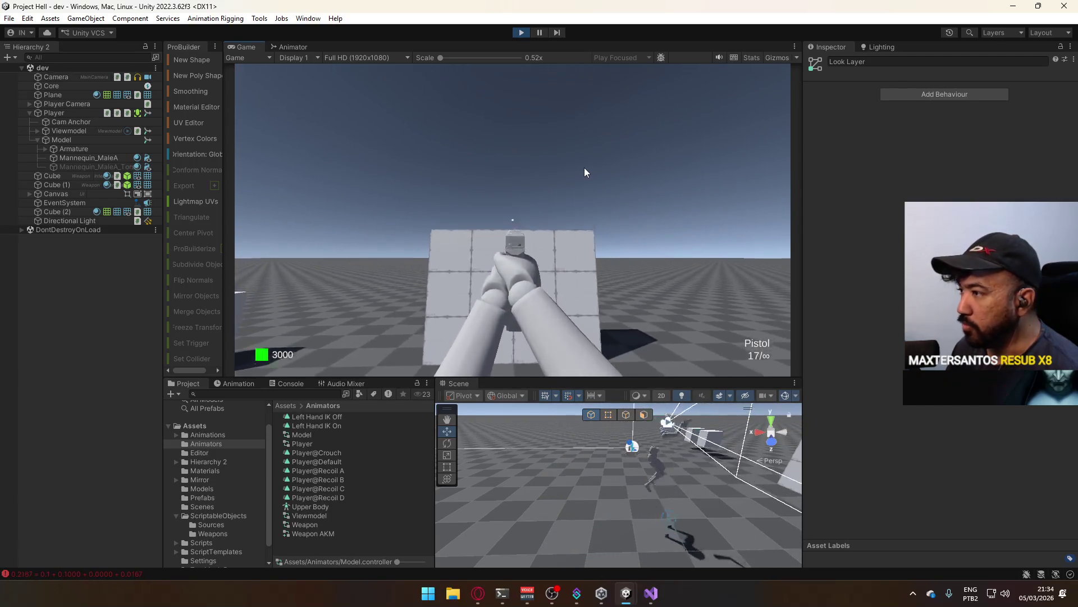
{"action": "key", "text": "s"}
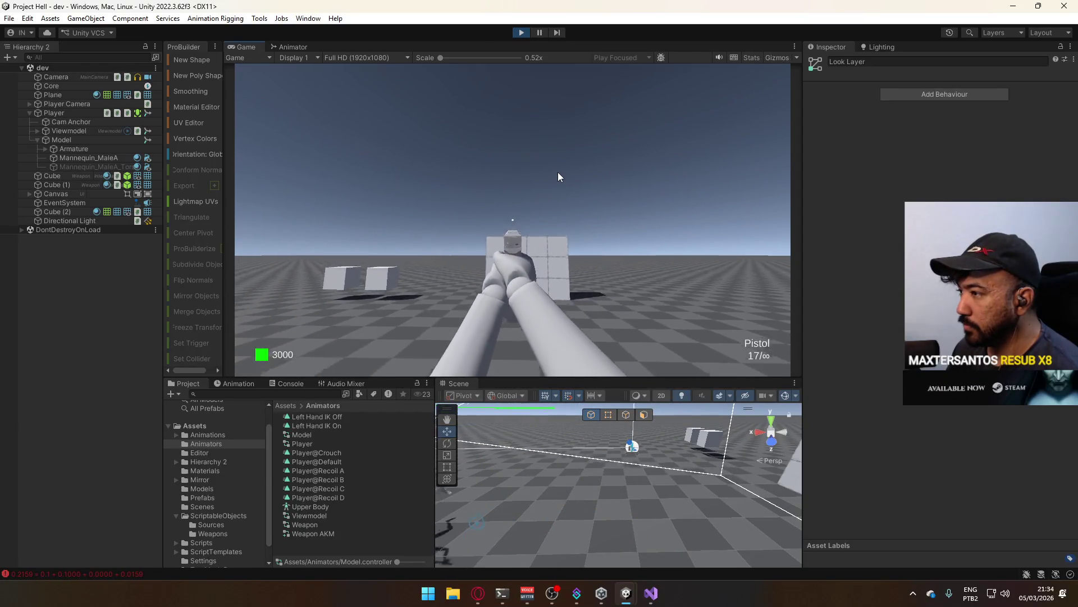
{"action": "key", "text": "w"}
{"action": "key", "text": "super"}
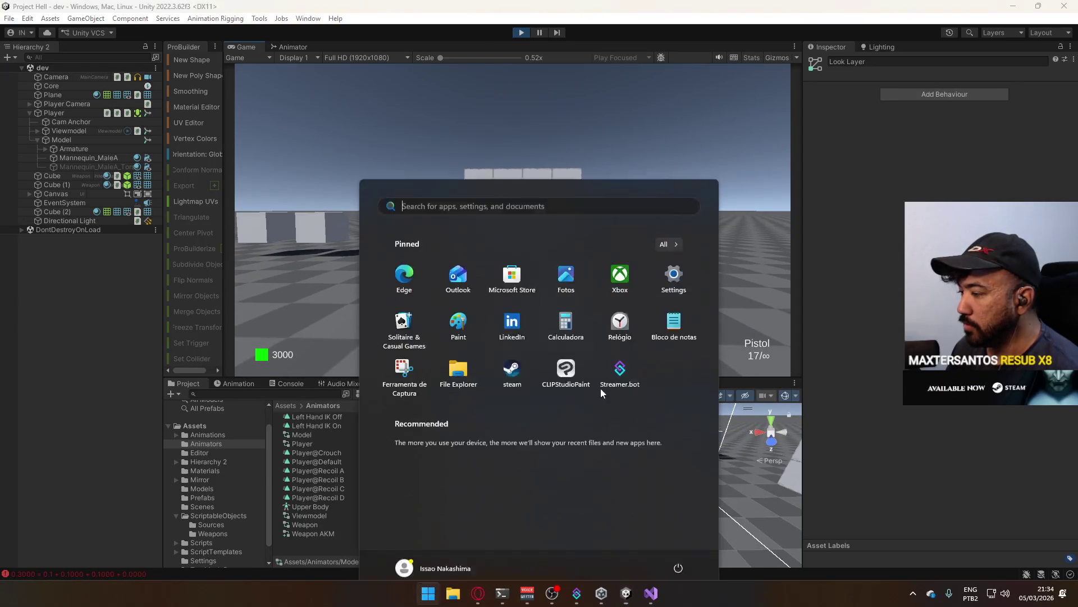
{"action": "key", "text": "Escape"}
- Open Database.cs in Visual Studio and remove the blank line after the aerial weight field
{"action": "key", "text": "alt+Tab"}
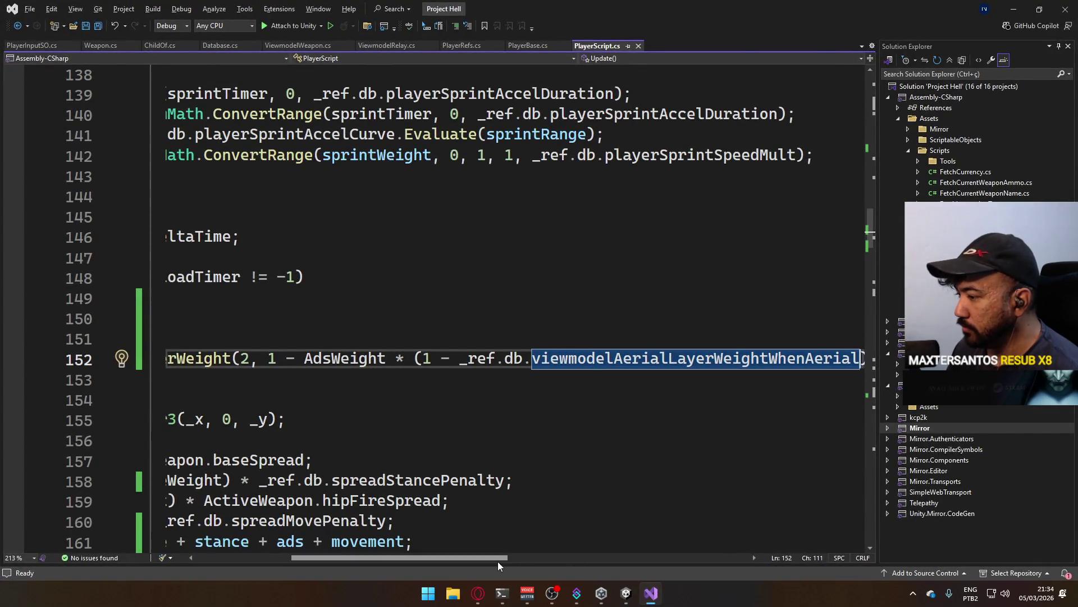
{"action": "mouse_move", "coordinate": [498, 561]}
{"action": "left_mouse_down"}
{"action": "mouse_move", "coordinate": [392, 558]}
{"action": "mouse_move", "coordinate": [461, 551]}
{"action": "mouse_move", "coordinate": [641, 571]}
{"action": "mouse_move", "coordinate": [402, 554]}
{"action": "left_mouse_up"}
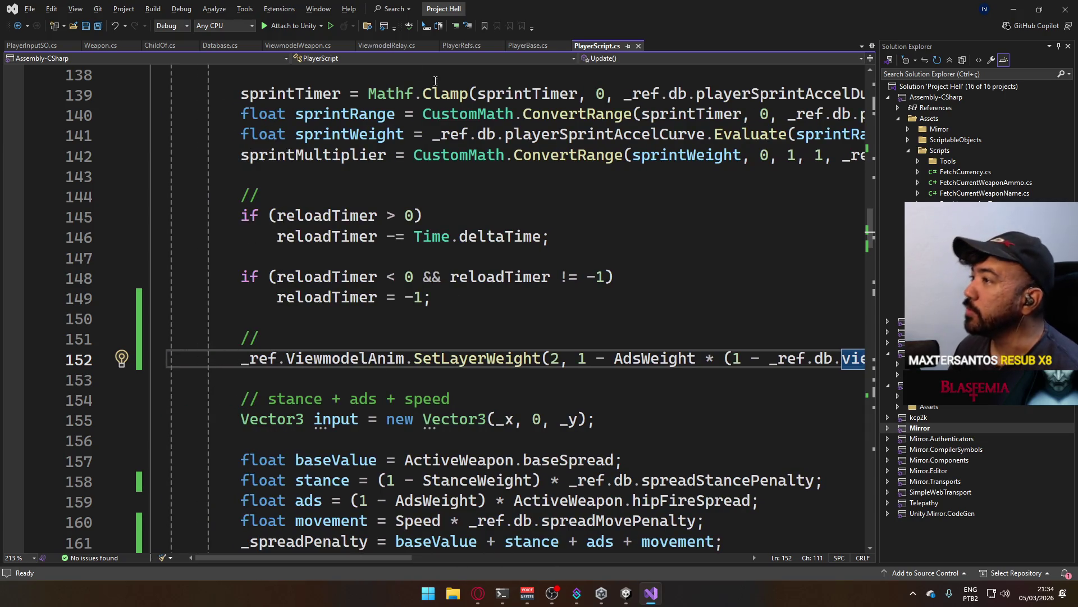
{"action": "left_click", "coordinate": [220, 45]}
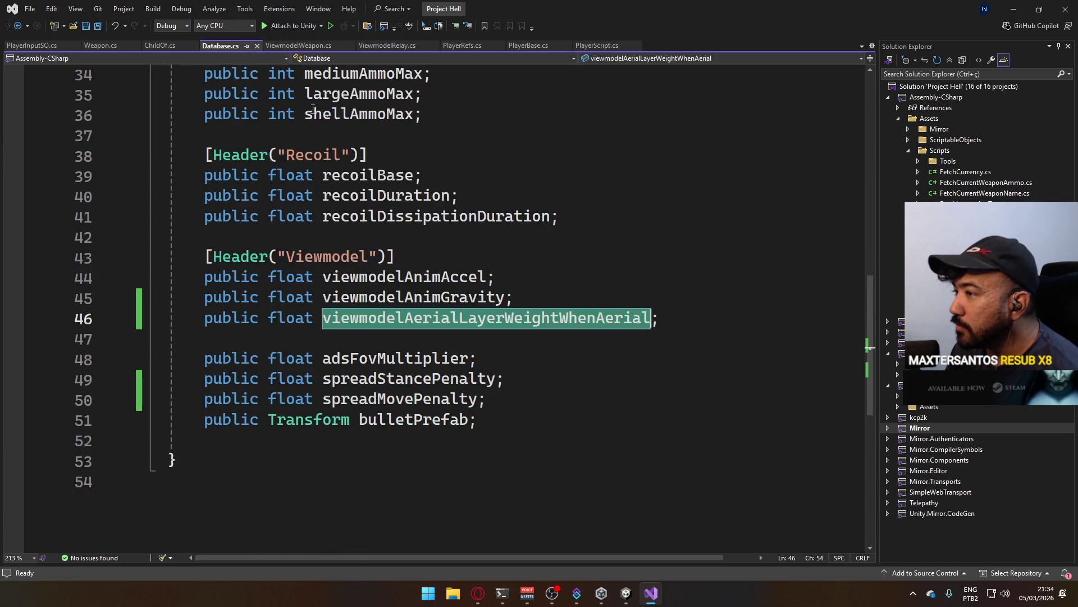
{"action": "left_click", "coordinate": [586, 282]}
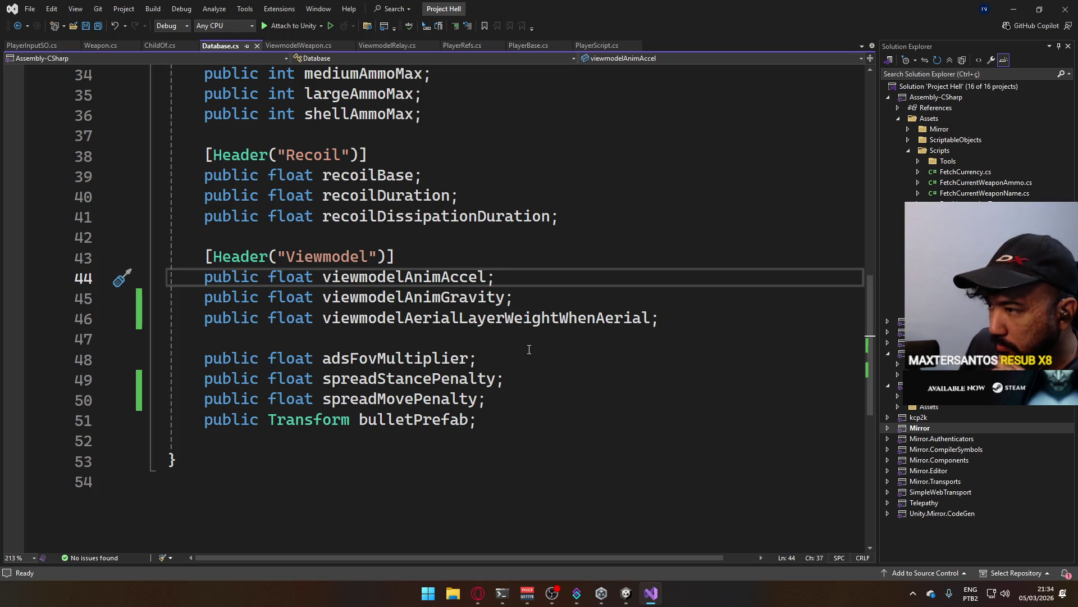
{"action": "left_click", "coordinate": [680, 319]}
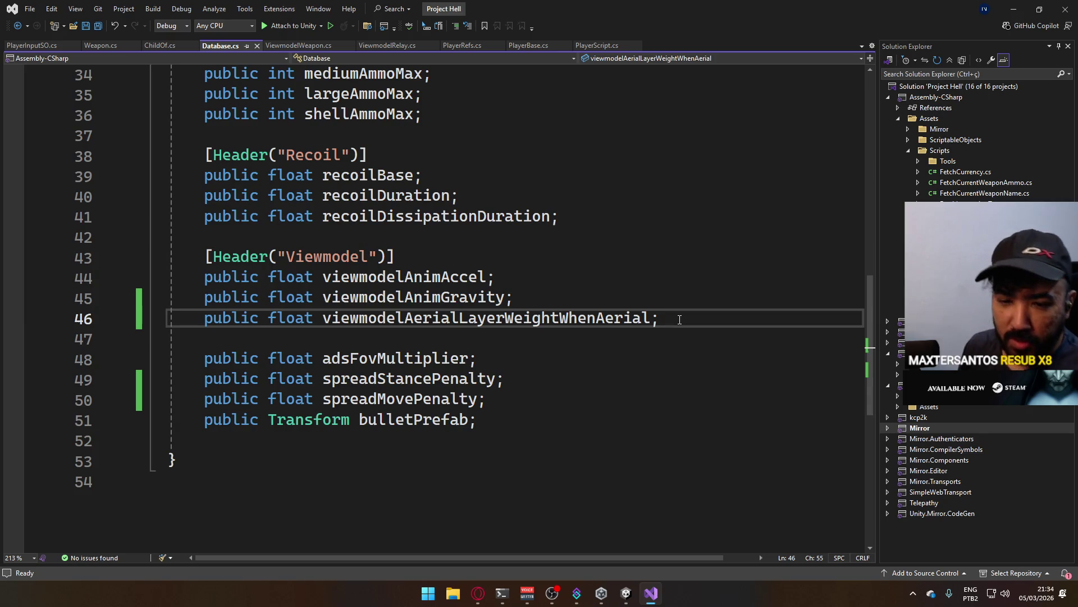
{"action": "key", "text": "Delete"}
- Insert [Header("Ballistics")] above spreadStancePenalty, save Database.cs and return to Unity
{"action": "key", "text": "Down"}
{"action": "key", "text": "Return"}
{"action": "key", "text": "Return"}
{"action": "type", "text": "[H"}
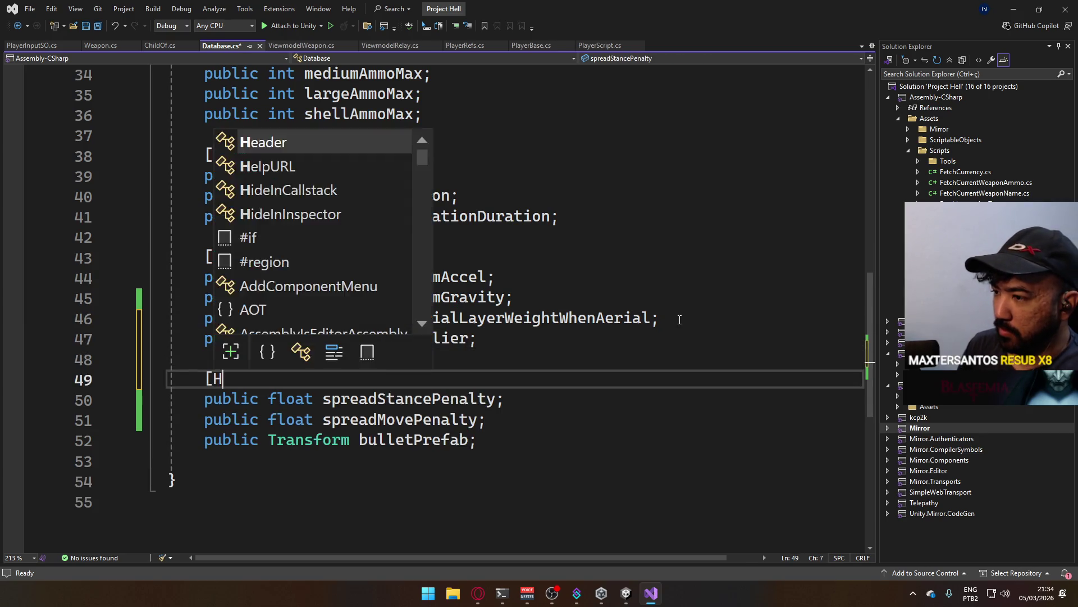
{"action": "type", "text": "eader()"}
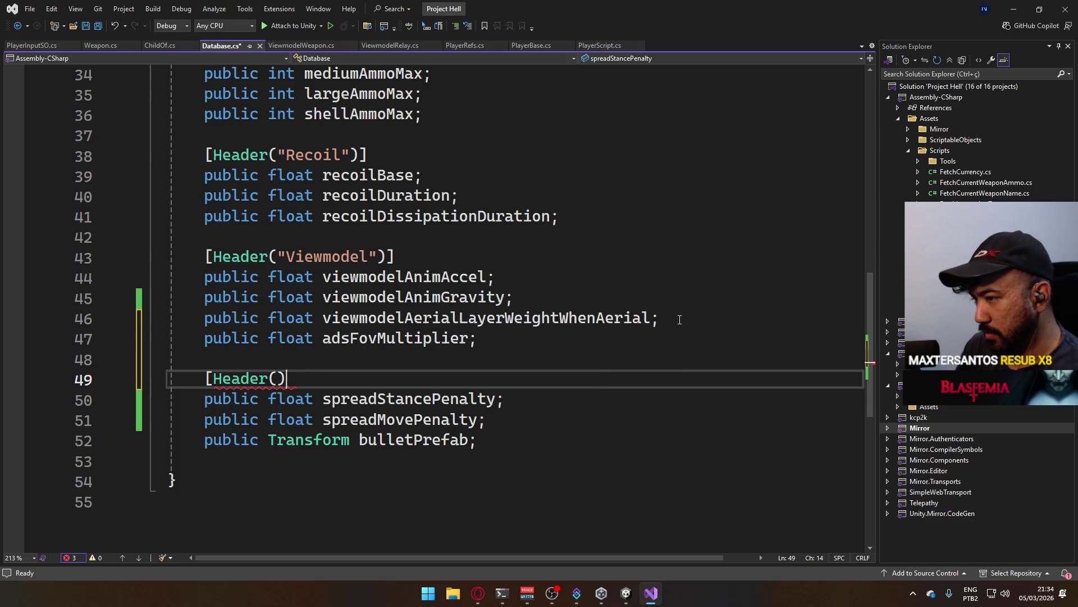
{"action": "type", "text": "]"}
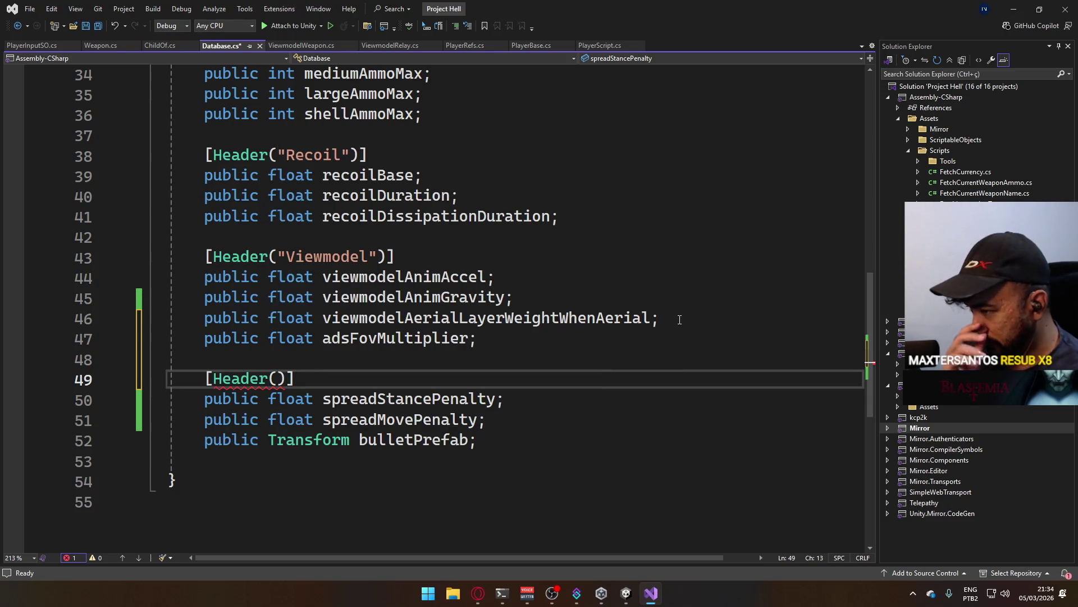
{"action": "type", "text": "\""}
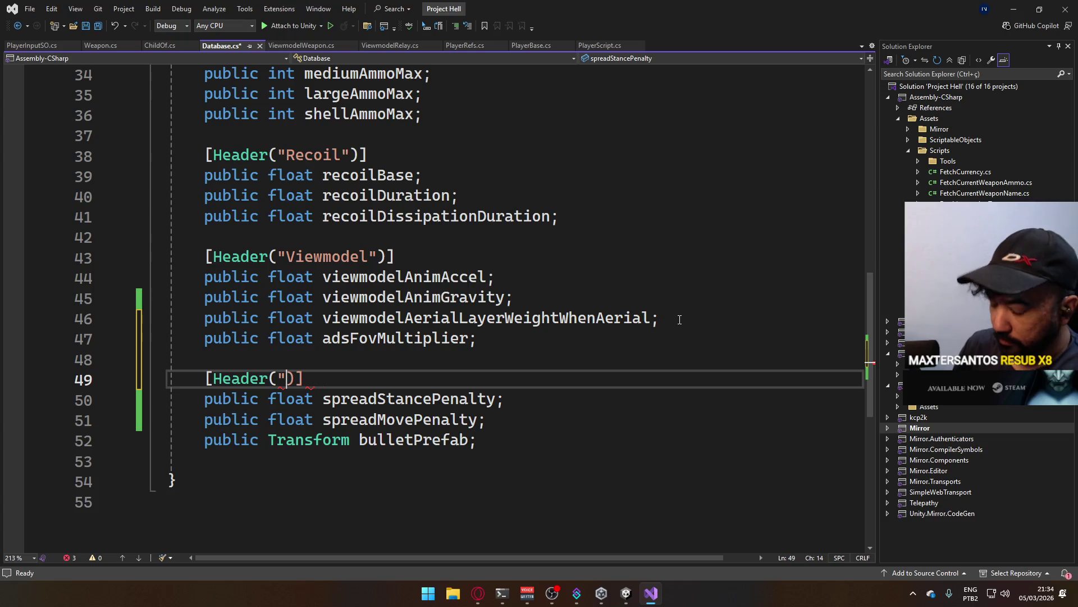
{"action": "type", "text": "Ballistics\""}
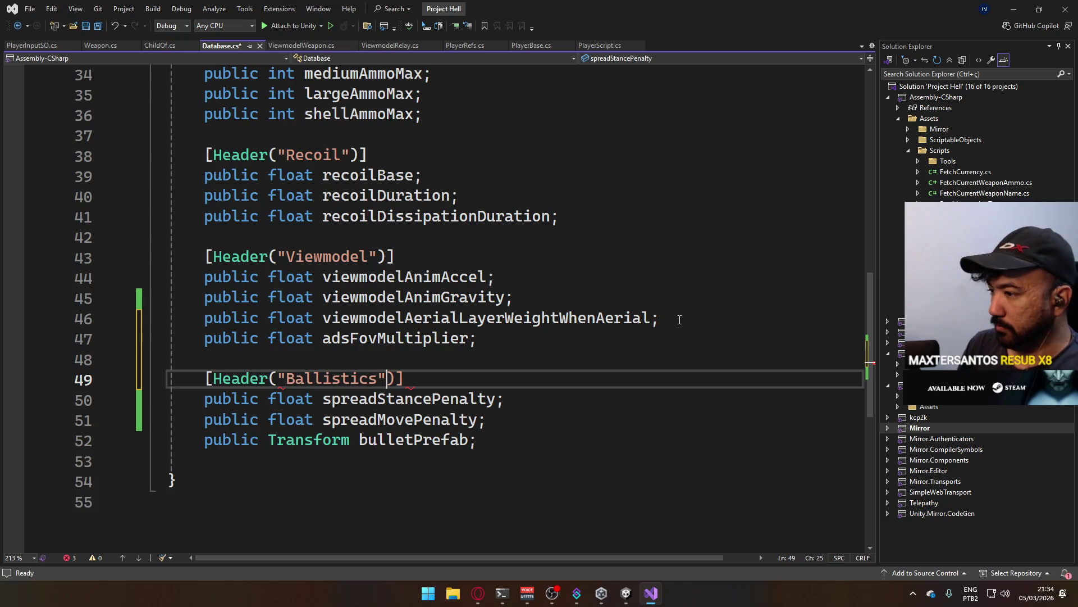
{"action": "key", "text": "End"}
{"action": "key", "text": "ctrl+s"}
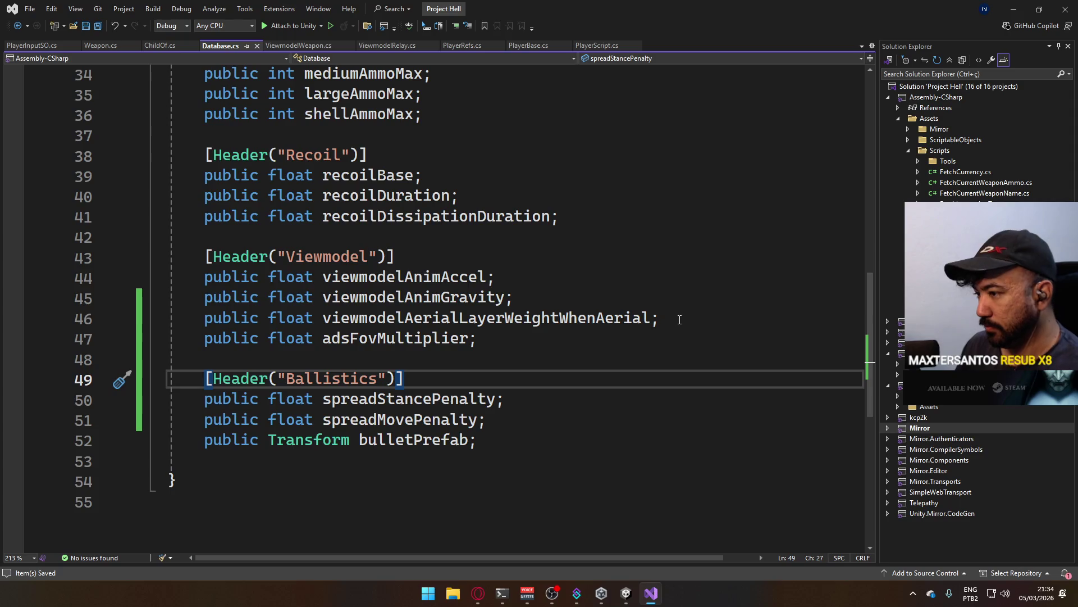
{"action": "mouse_move", "coordinate": [627, 593]}
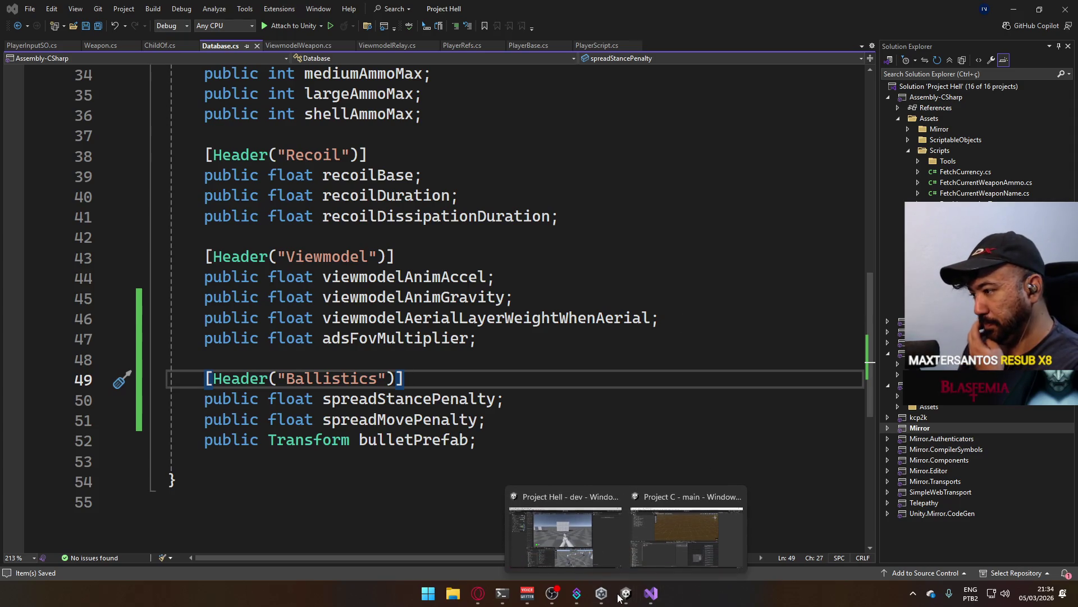
{"action": "left_click", "coordinate": [562, 544]}
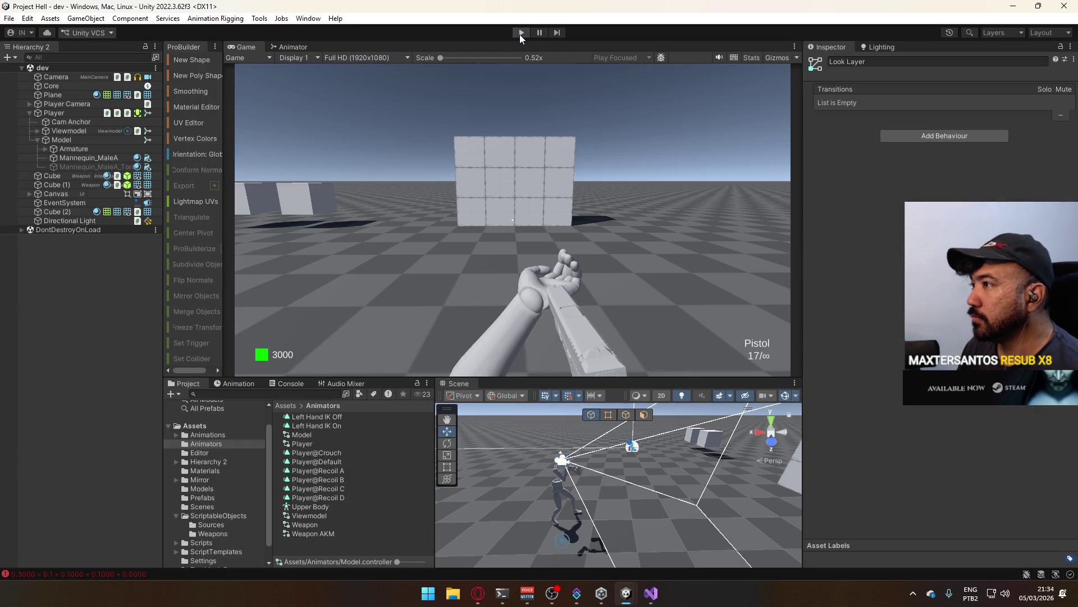
- Restart Play mode so the updated scripts are loaded
{"action": "left_click", "coordinate": [521, 33]}
{"action": "left_click", "coordinate": [521, 33]}
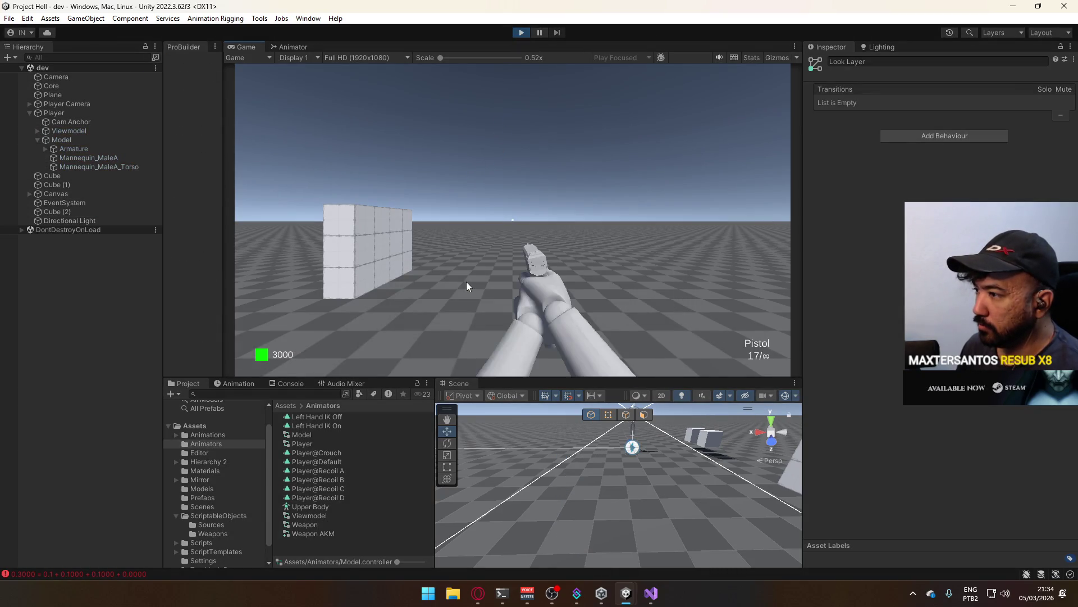
{"action": "key", "text": "super"}
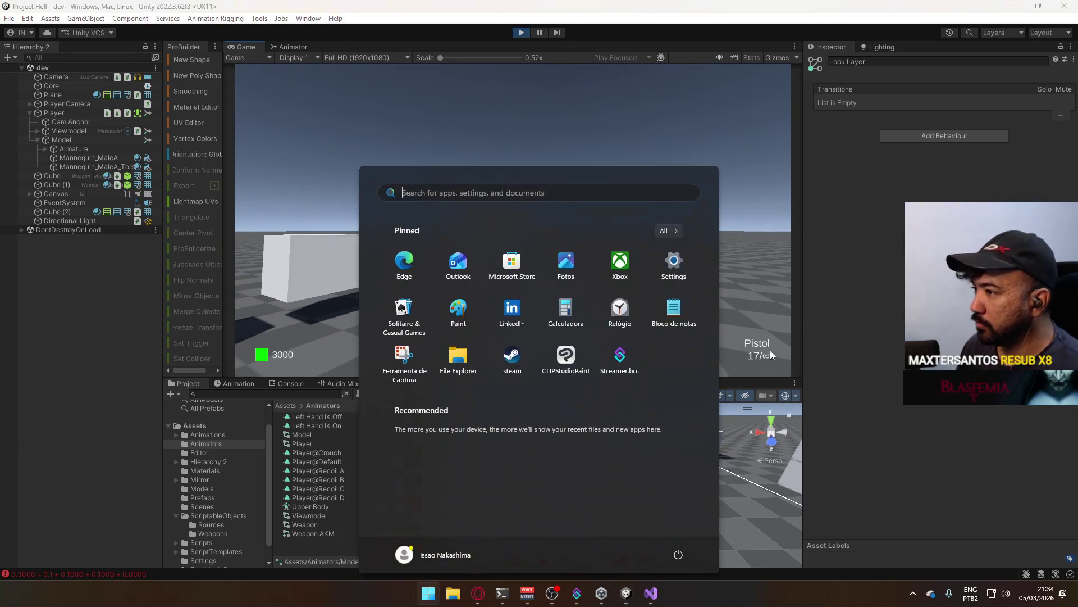
{"action": "left_click", "coordinate": [672, 429]}
- Walk toward and away from the wall to test the viewmodel, then stop and select Player
{"action": "key", "text": "w"}
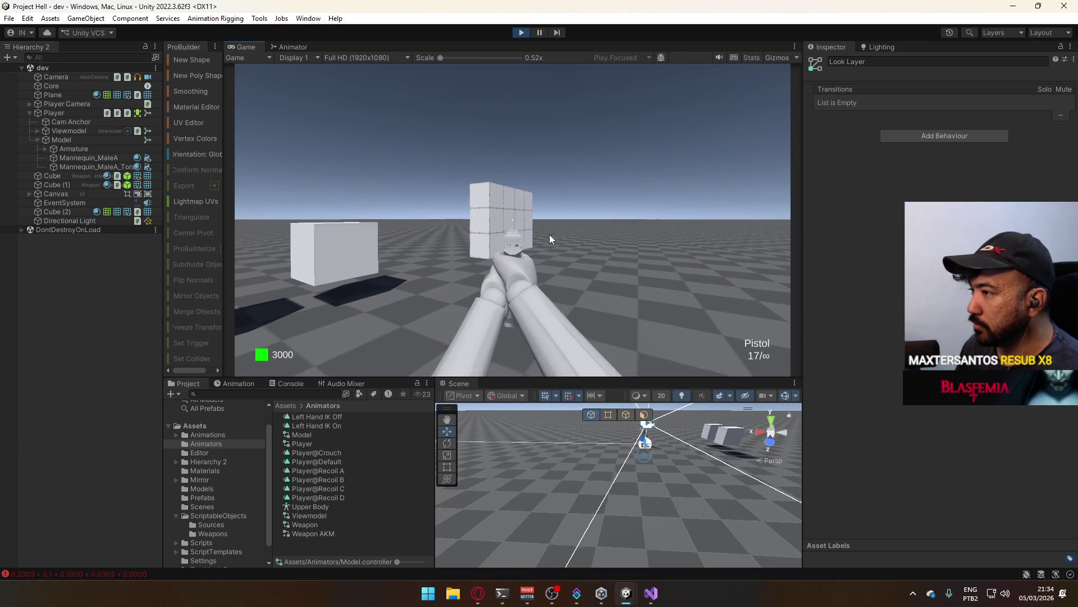
{"action": "key", "text": "s"}
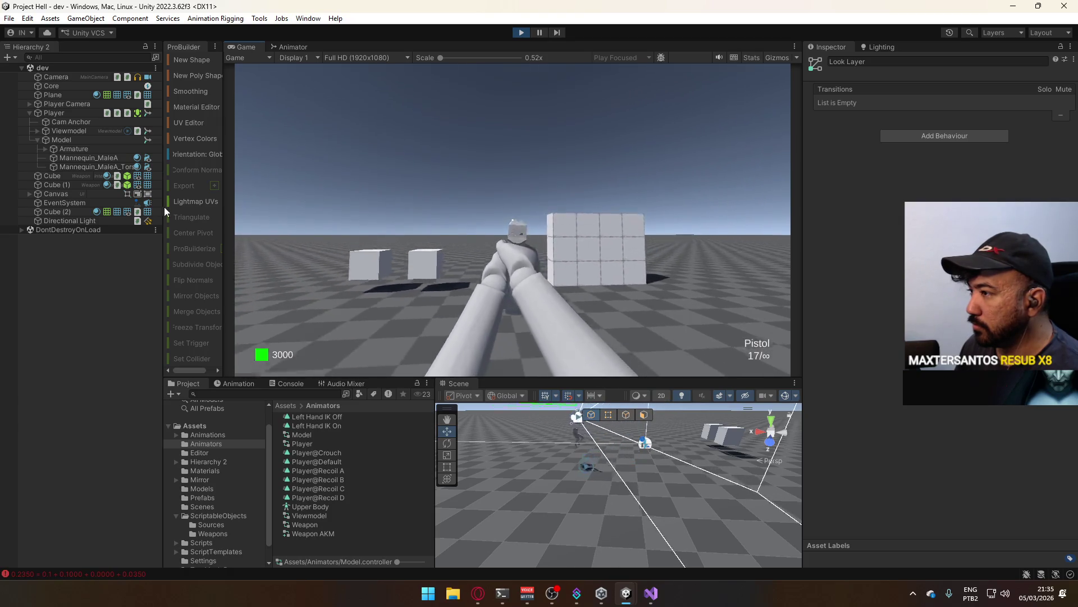
{"action": "key", "text": "s"}
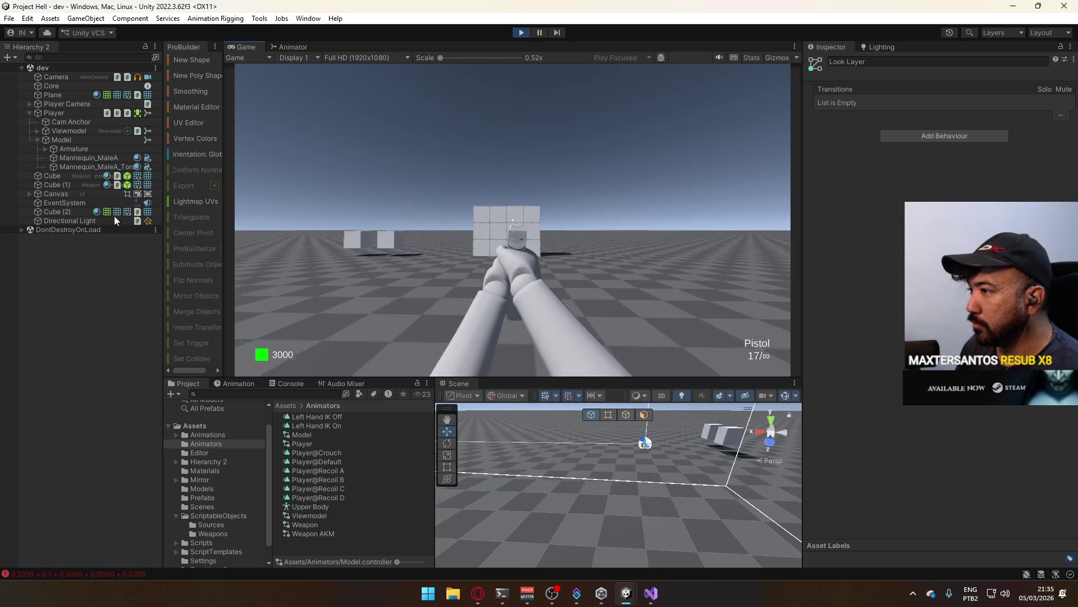
{"action": "key", "text": "w"}
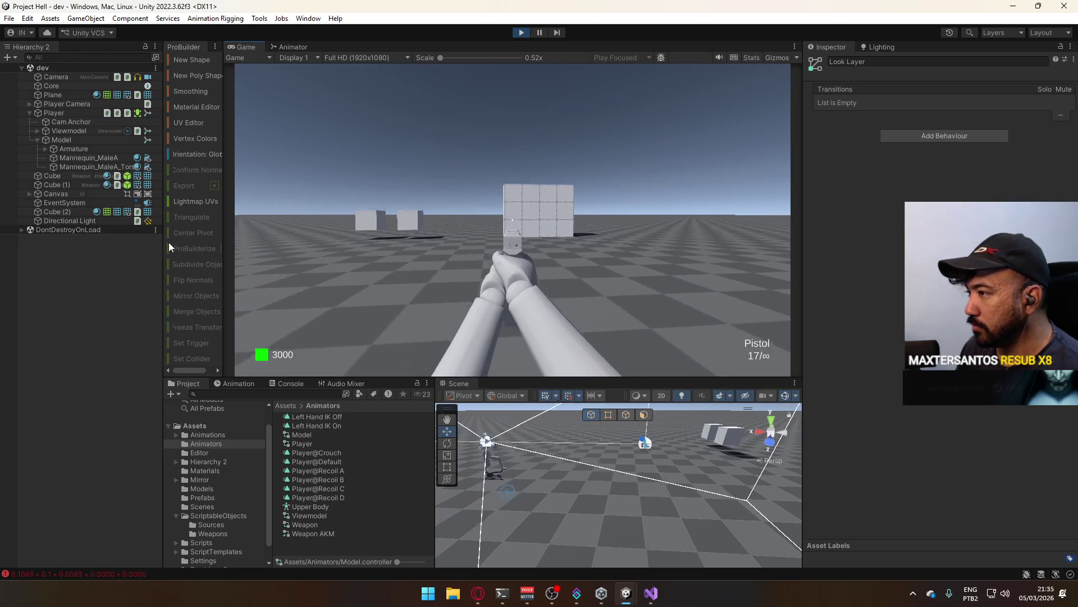
{"action": "key", "text": "s"}
{"action": "key", "text": "super"}
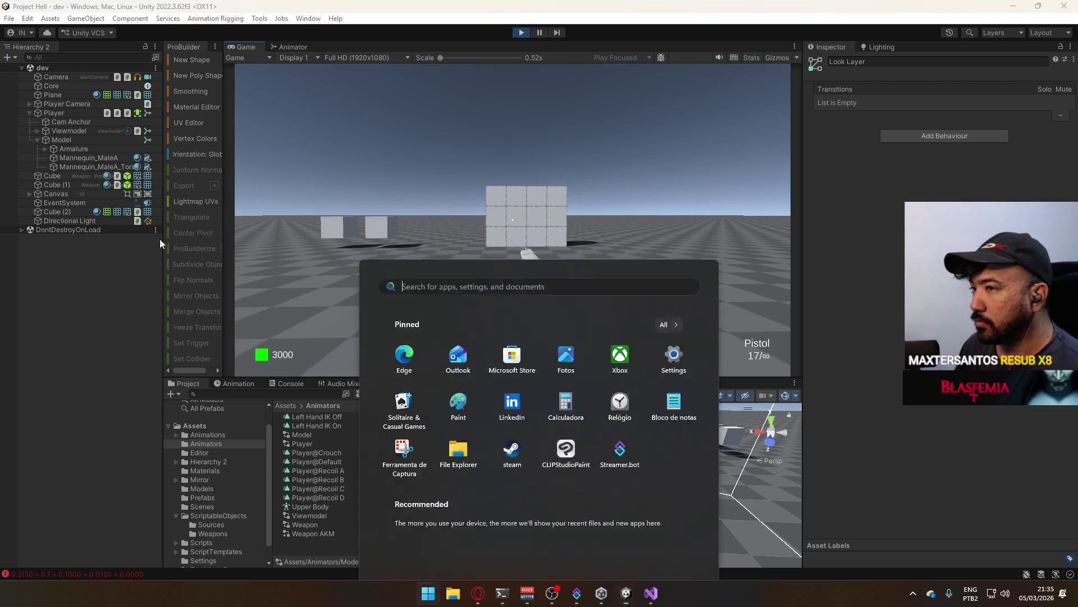
{"action": "key", "text": "super"}
{"action": "left_click", "coordinate": [512, 34]}
{"action": "left_click", "coordinate": [83, 112]}
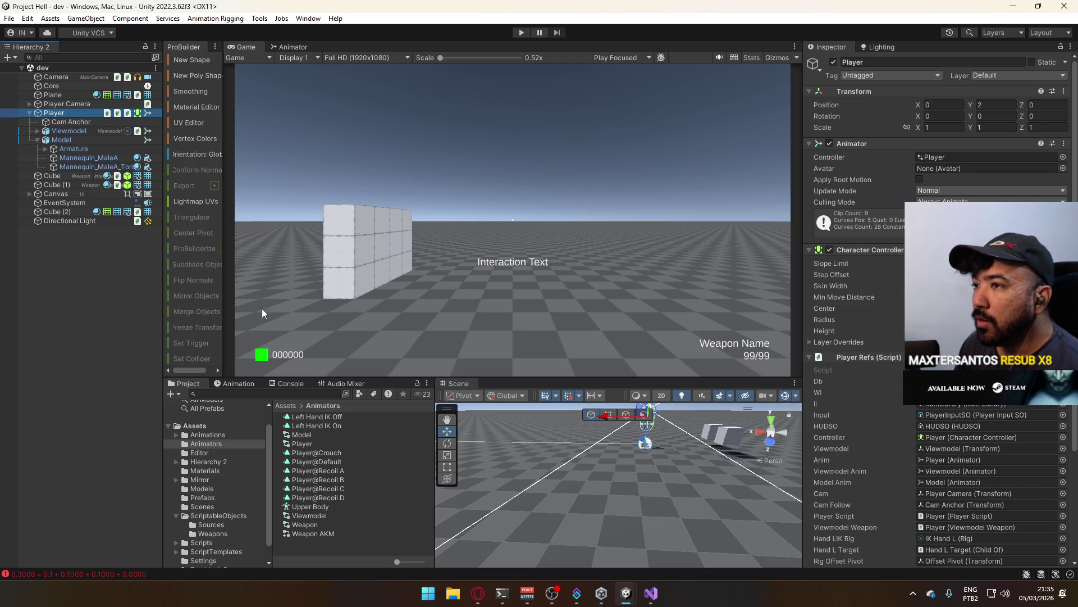
- Review the Player's animation clips in the Animation window's clip list
{"action": "left_click", "coordinate": [258, 376]}
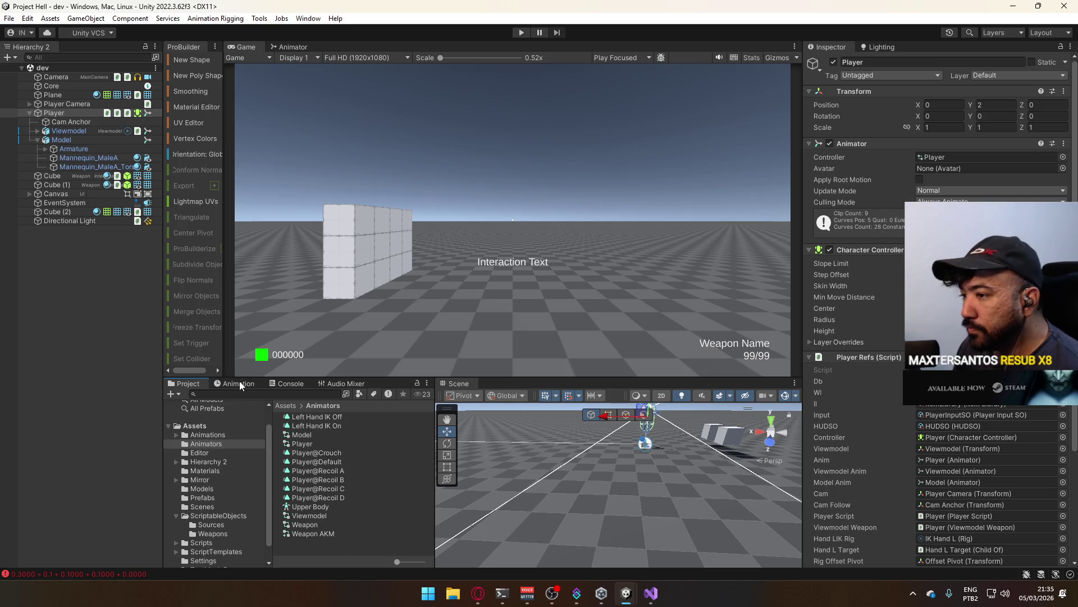
{"action": "left_click", "coordinate": [238, 384]}
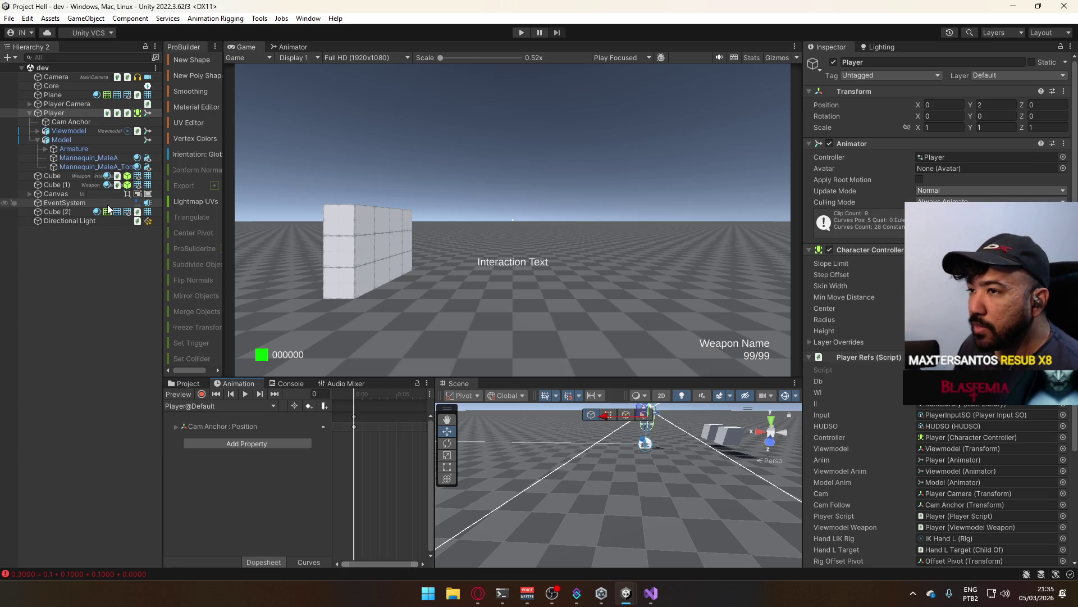
{"action": "left_click", "coordinate": [244, 406]}
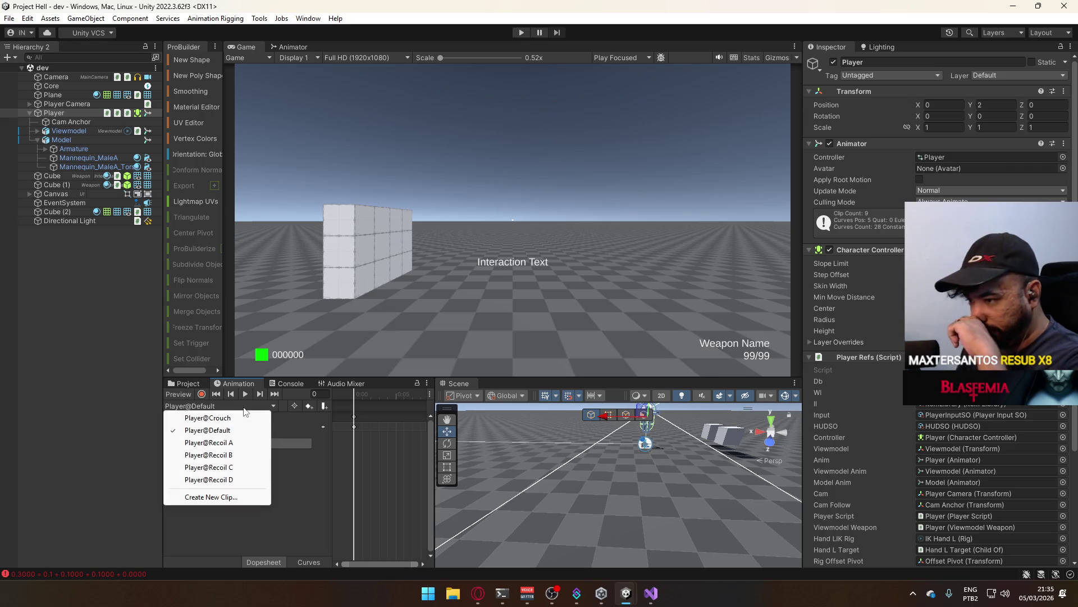
{"action": "left_click", "coordinate": [57, 306]}
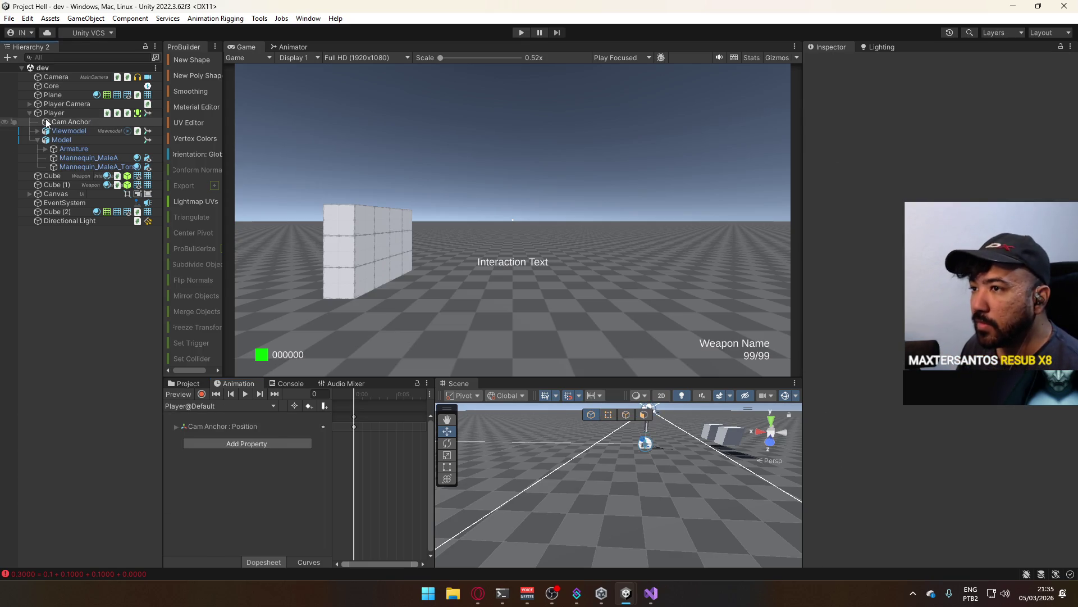
{"action": "left_click", "coordinate": [51, 113]}
- Add a new layer to the Player Animator and move it above Recoil Layer
{"action": "left_click", "coordinate": [292, 47]}
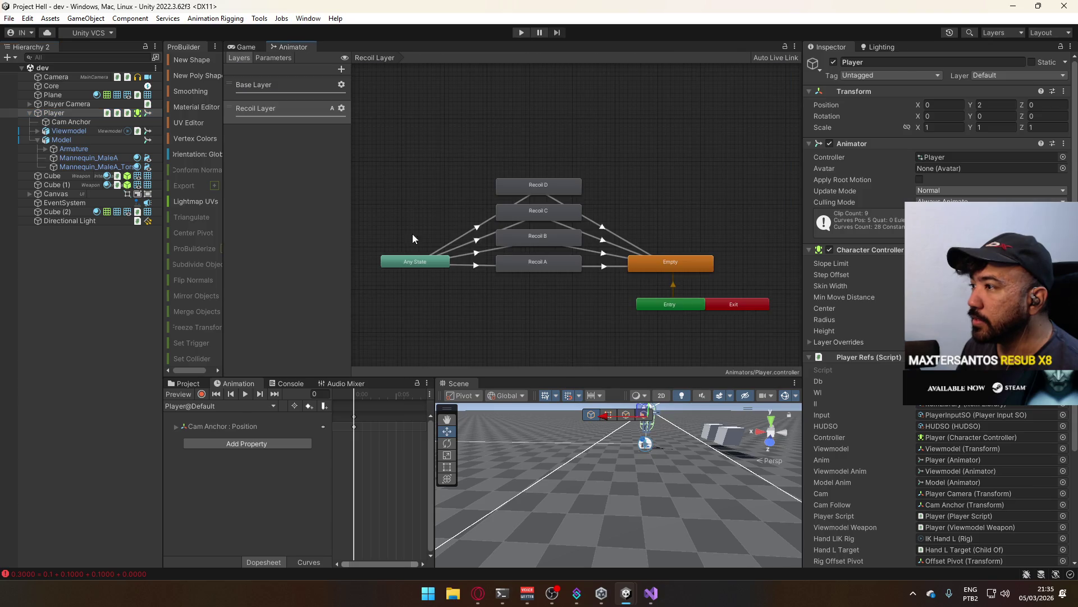
{"action": "left_click", "coordinate": [342, 70]}
{"action": "mouse_move", "coordinate": [233, 147]}
{"action": "left_mouse_down"}
{"action": "mouse_move", "coordinate": [231, 130]}
{"action": "mouse_move", "coordinate": [298, 108]}
{"action": "left_mouse_up"}
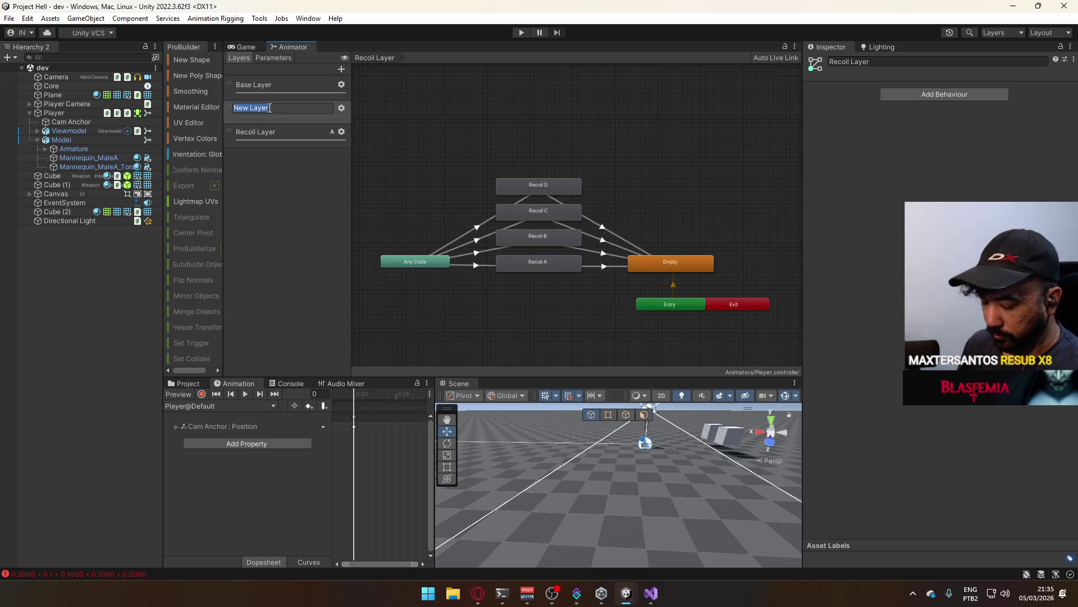
- Name the new layer Sway Layer and set its blending to Additive
{"action": "type", "text": "Swa"}
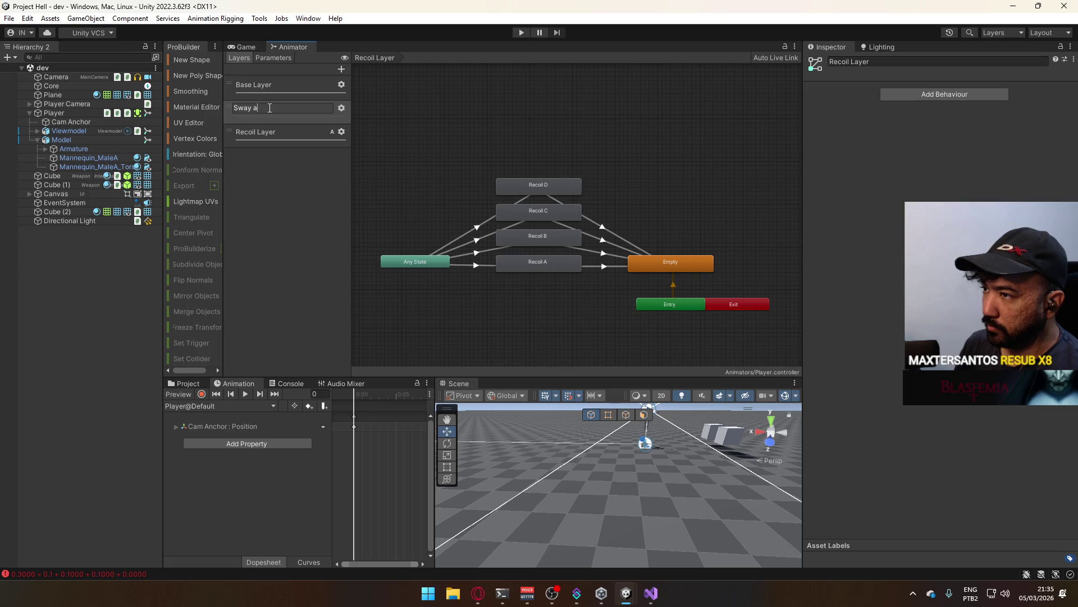
{"action": "type", "text": "y Layer"}
{"action": "key", "text": "Return"}
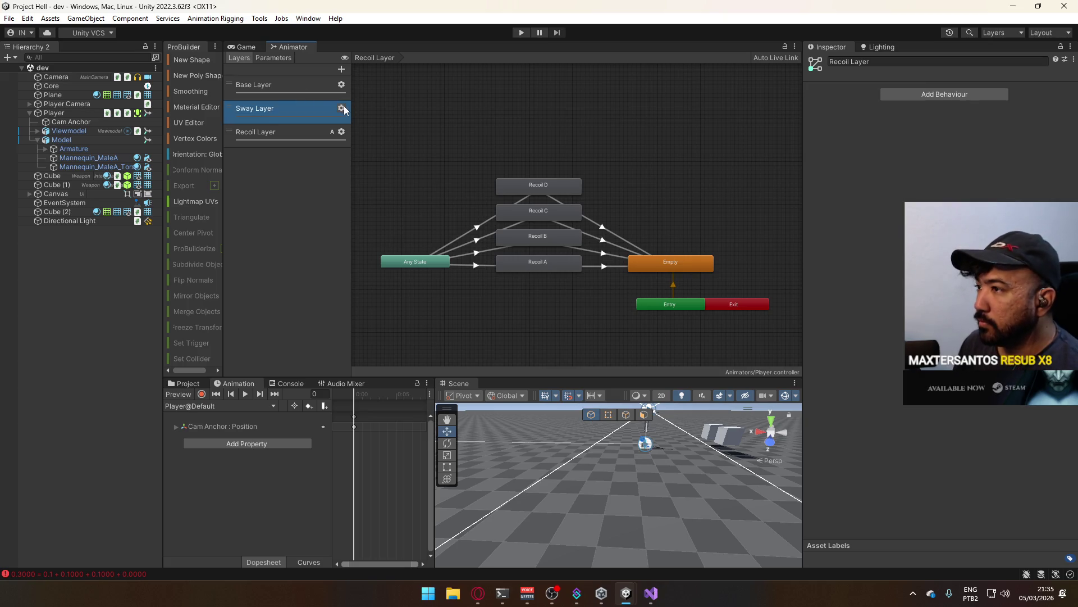
{"action": "left_click", "coordinate": [344, 109]}
{"action": "left_click", "coordinate": [464, 131]}
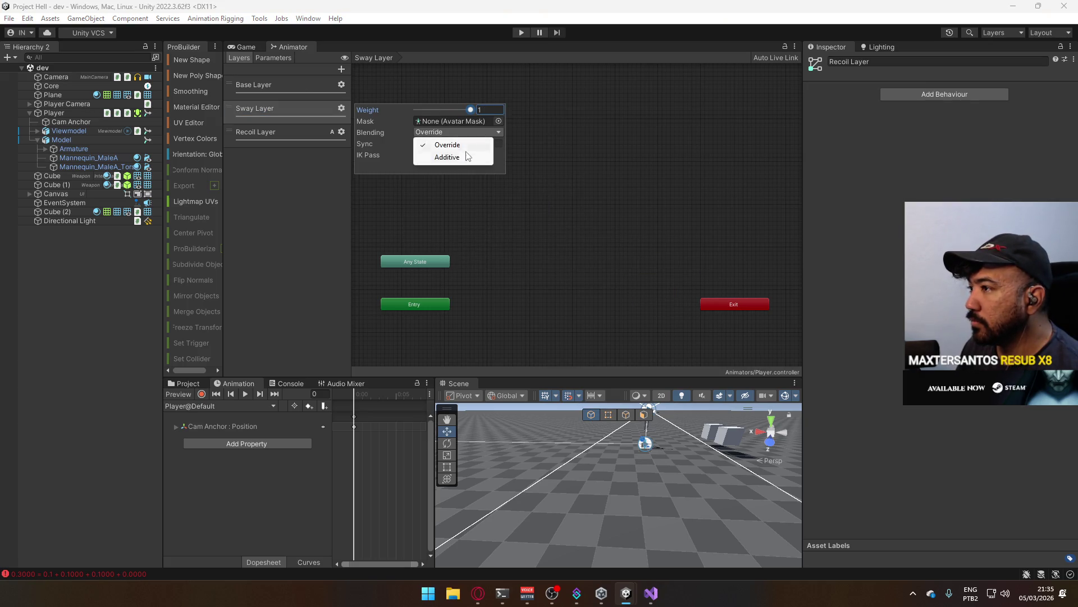
{"action": "left_click", "coordinate": [466, 155]}
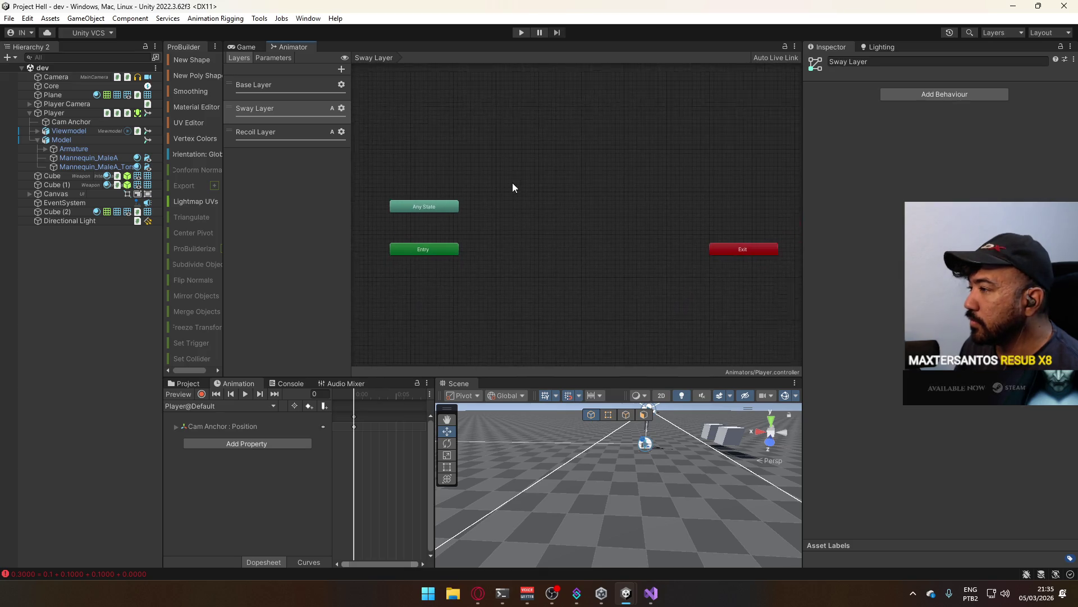
- Create an empty state in Sway Layer and place it beside Entry
{"action": "scroll", "coordinate": [490, 221], "scroll_direction": "up", "scroll_amount": 1}
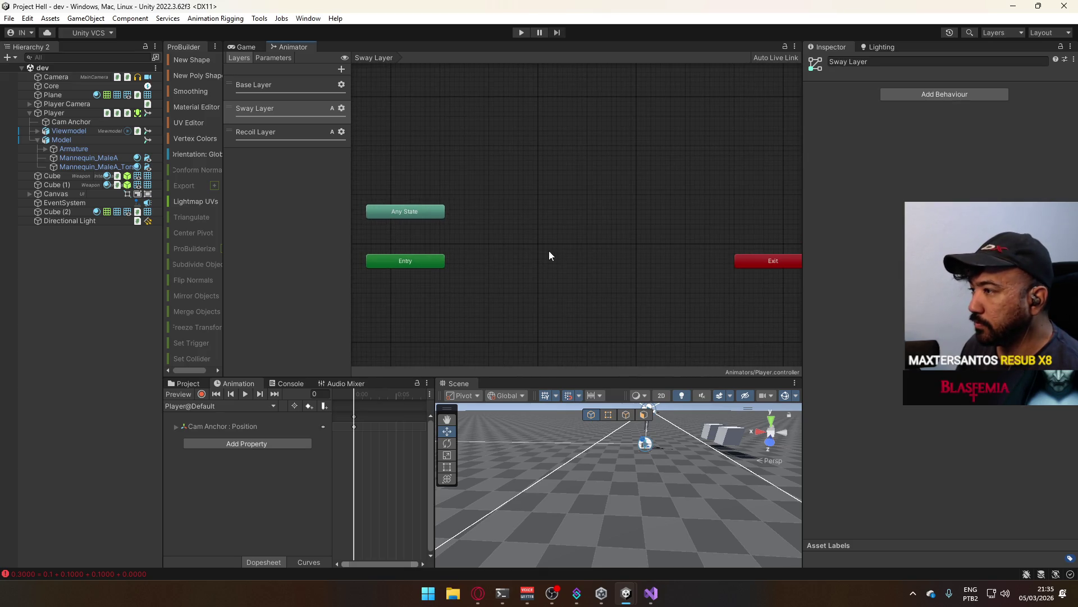
{"action": "right_click", "coordinate": [550, 233]}
{"action": "left_click", "coordinate": [708, 239]}
{"action": "left_click_drag", "start_coordinate": [618, 241], "coordinate": [591, 254]}
{"action": "left_click", "coordinate": [543, 234]}
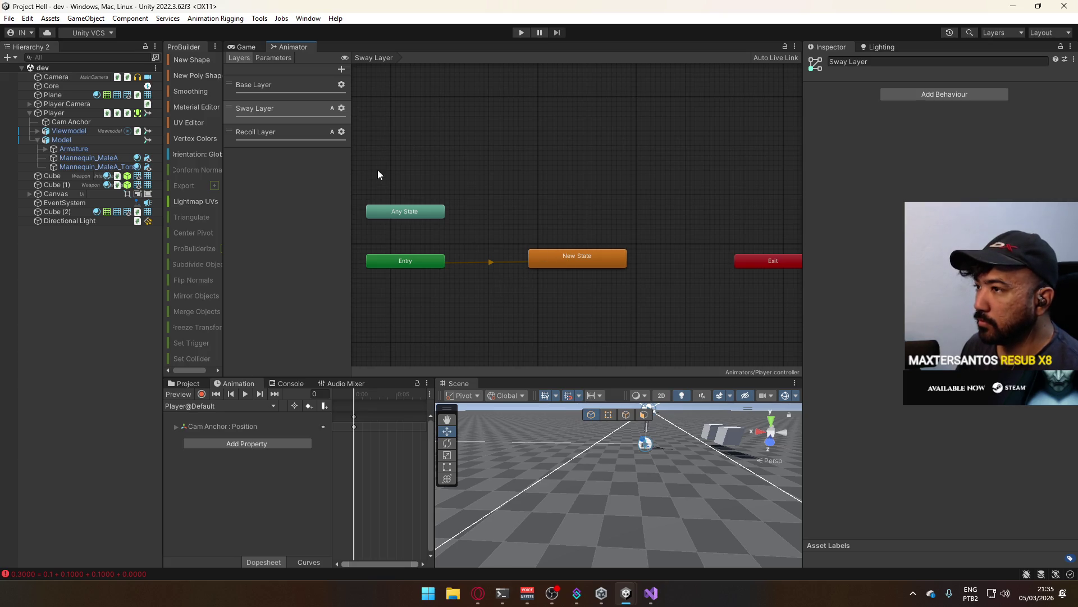
- Select Recoil A in Recoil Layer and ping its motion clip in the Project window
{"action": "left_click", "coordinate": [302, 133]}
{"action": "left_click", "coordinate": [522, 214]}
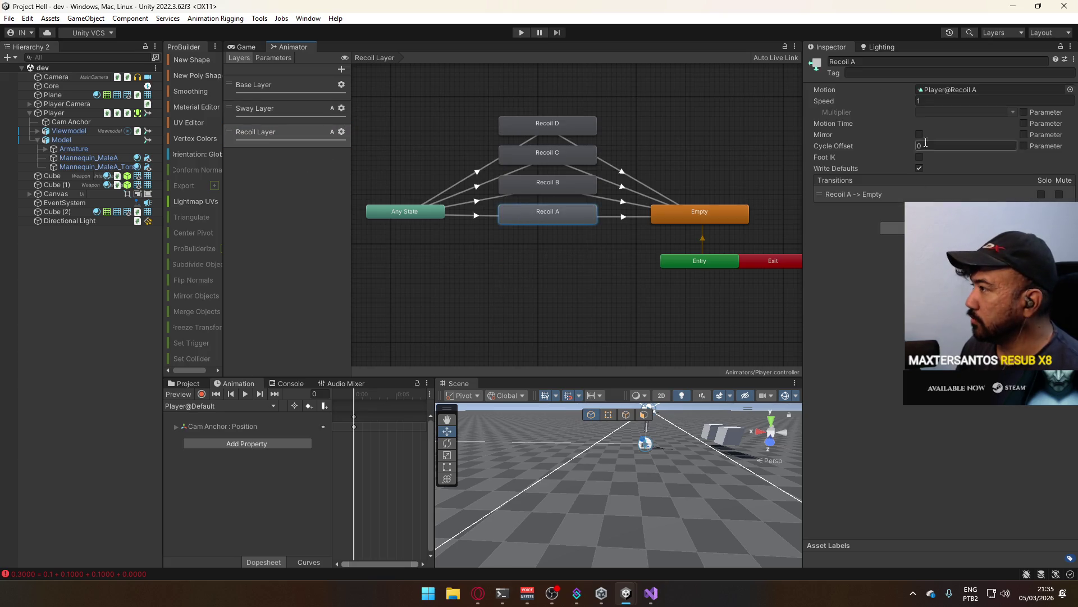
{"action": "left_click", "coordinate": [189, 388]}
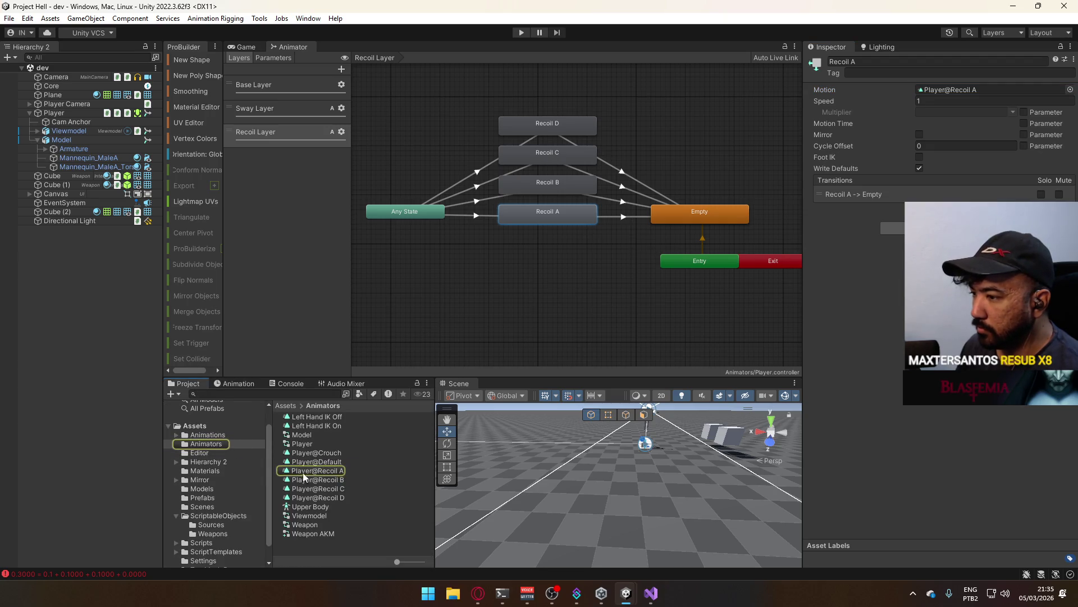
- Pause the Ace Combat video, play the YouTube result for 'tristram theme', then return to Unity
{"action": "left_click", "coordinate": [478, 593]}
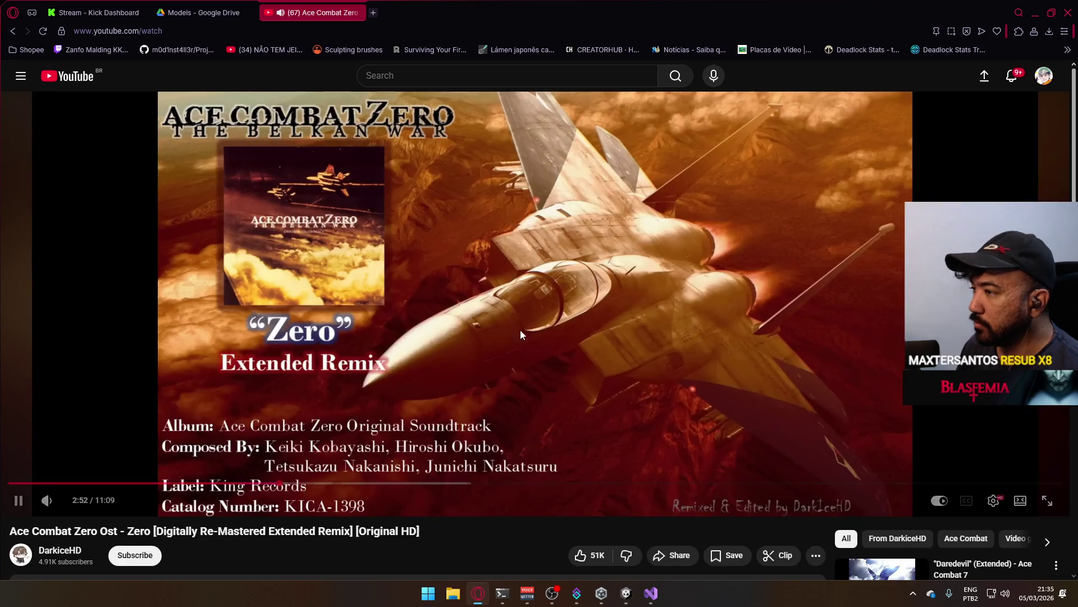
{"action": "left_click", "coordinate": [520, 329]}
{"action": "left_click", "coordinate": [432, 74]}
{"action": "type", "text": "tr"}
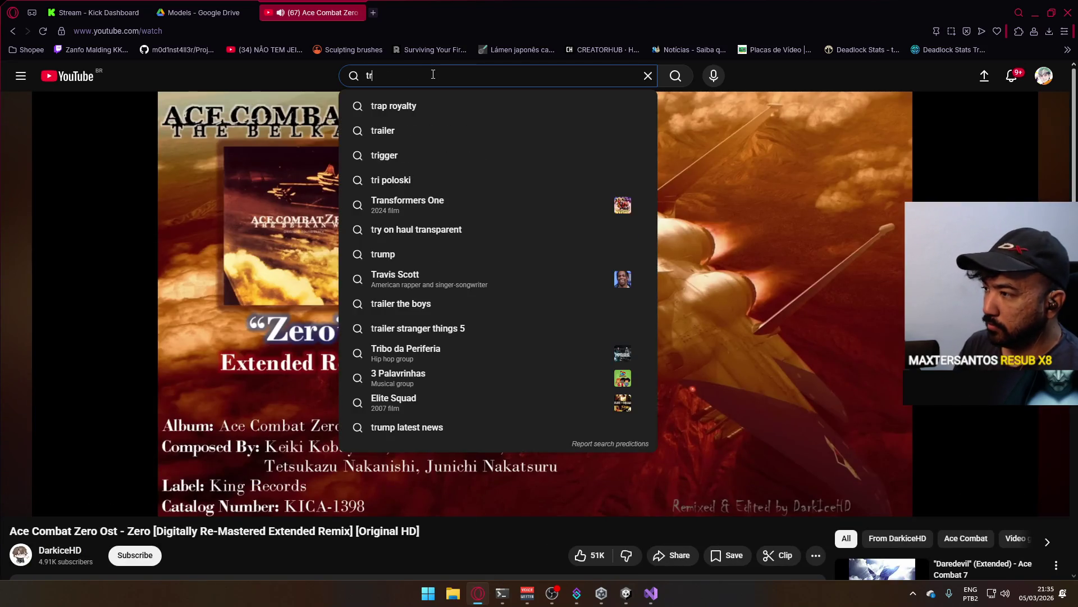
{"action": "type", "text": "istram theme"}
{"action": "key", "text": "Return"}
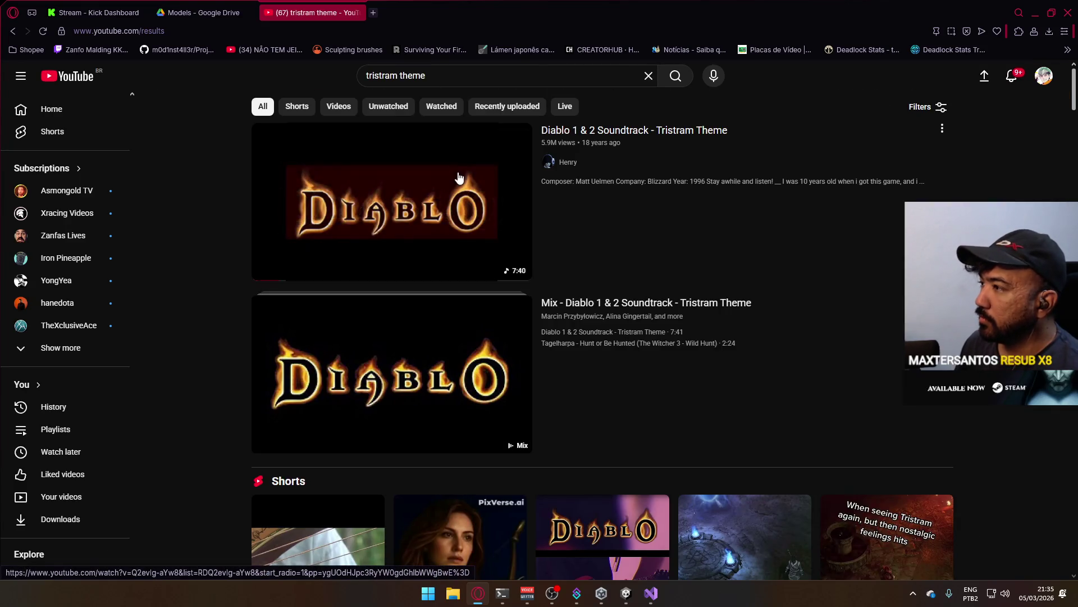
{"action": "left_click", "coordinate": [431, 150]}
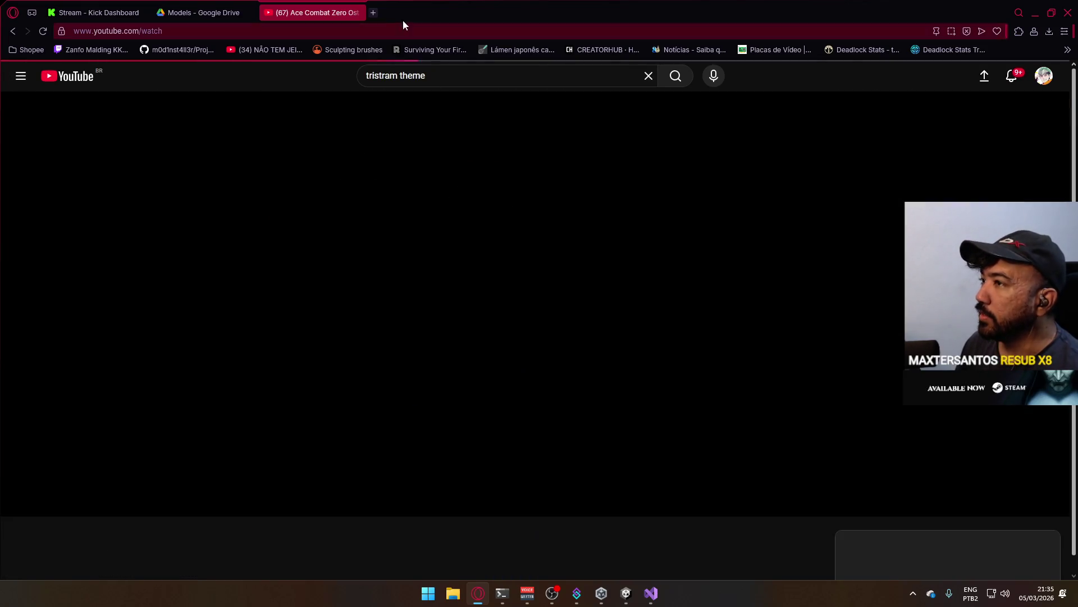
{"action": "left_click", "coordinate": [1051, 11]}
- Select the Player@Recoil A clip in the Project window
{"action": "left_click", "coordinate": [585, 246]}
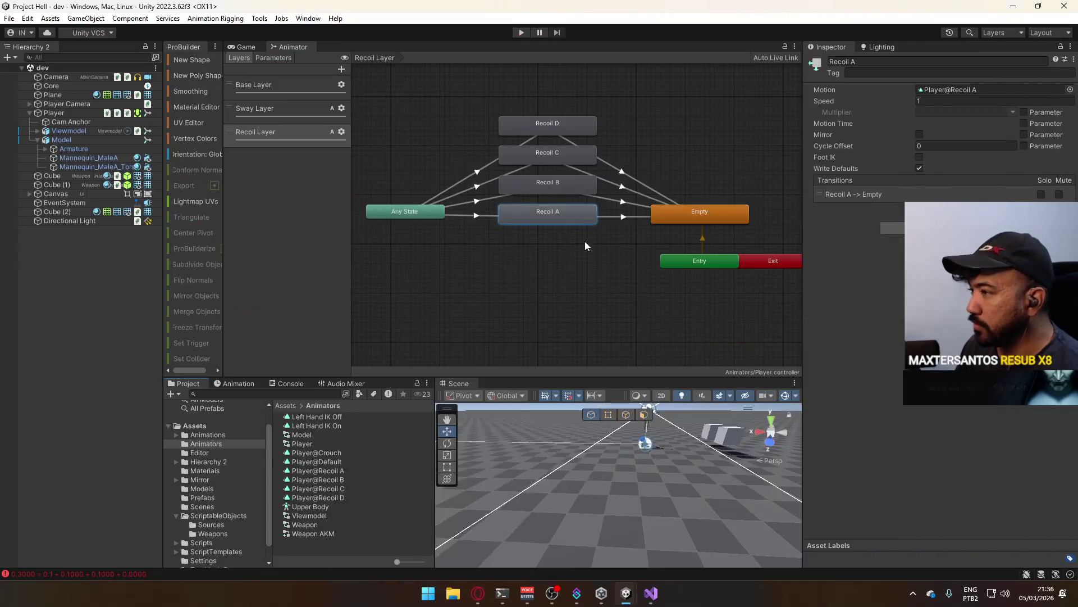
{"action": "left_click", "coordinate": [955, 89]}
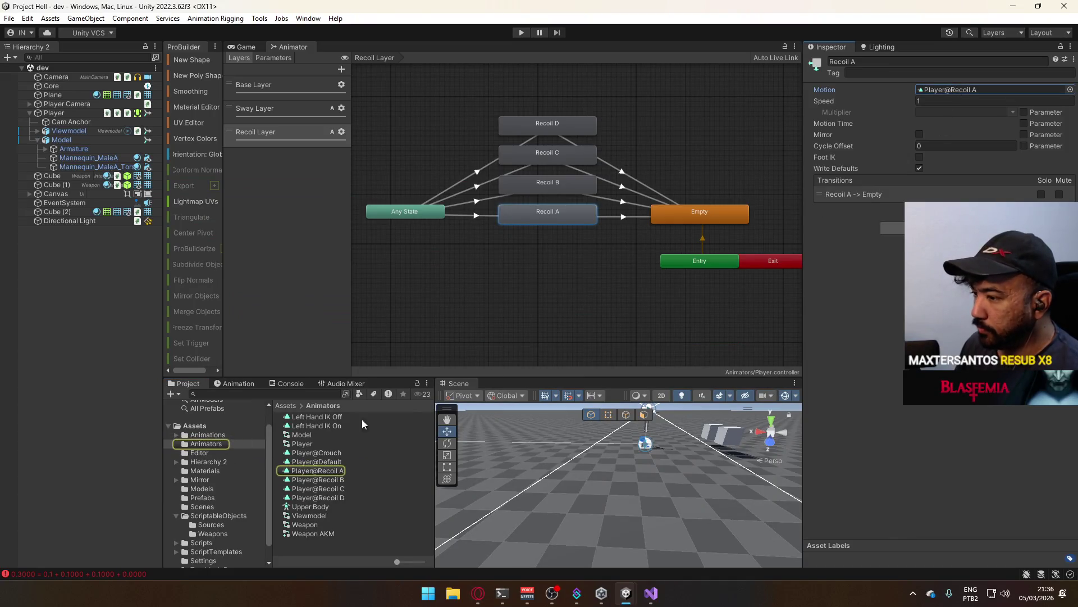
{"action": "left_click", "coordinate": [327, 470]}
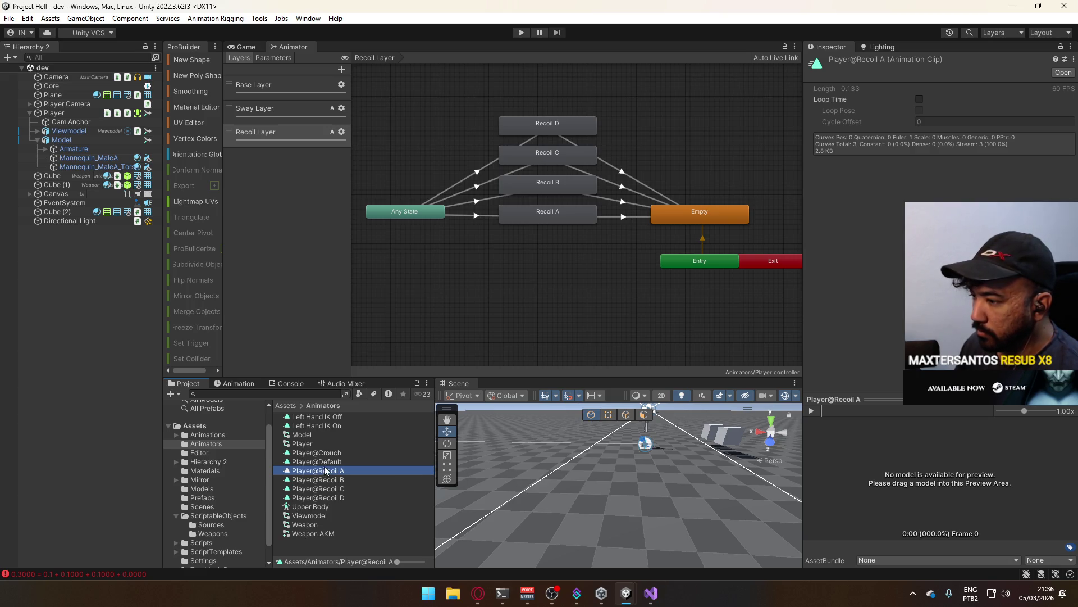
- Duplicate it as Player@Sway and show the Sway Layer's state graph
{"action": "key", "text": "ctrl+d"}
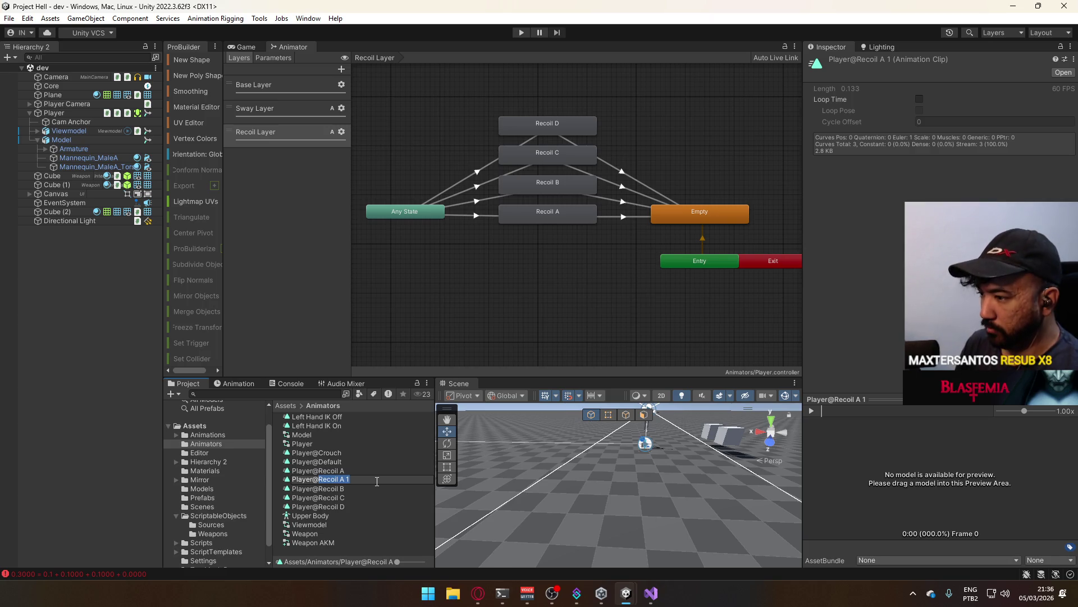
{"action": "type", "text": "S"}
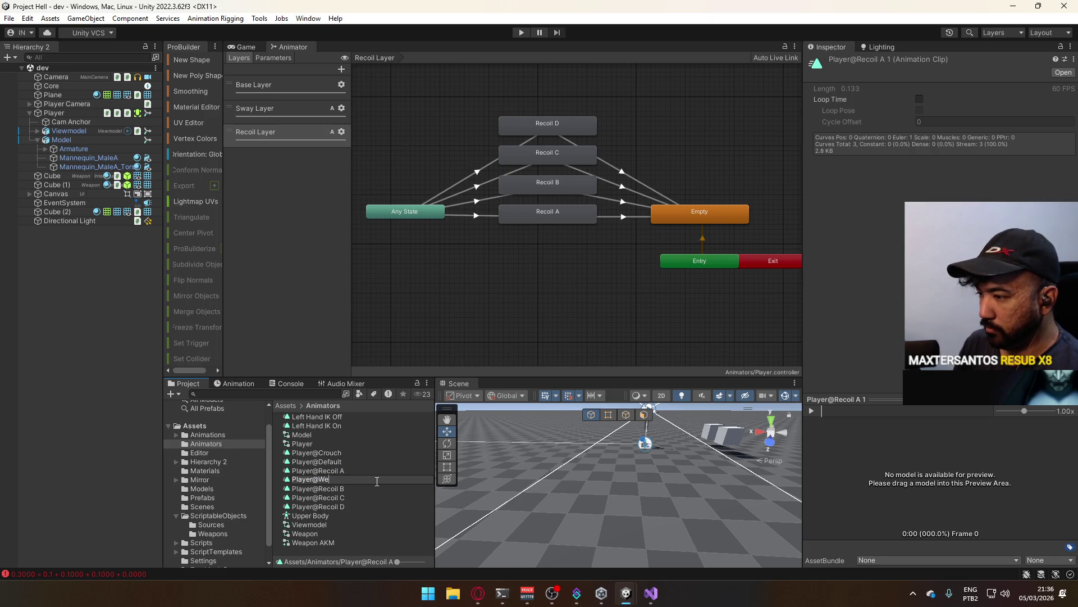
{"action": "type", "text": "ap"}
{"action": "key", "text": "BackSpace"}
{"action": "key", "text": "BackSpace"}
{"action": "key", "text": "BackSpace"}
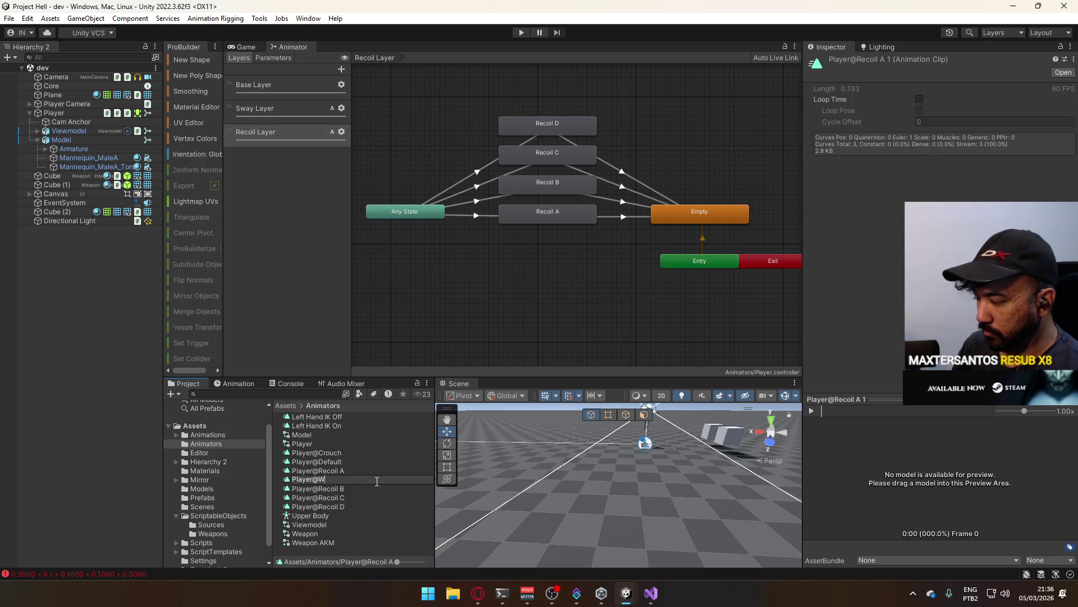
{"action": "type", "text": "Sway"}
{"action": "key", "text": "Return"}
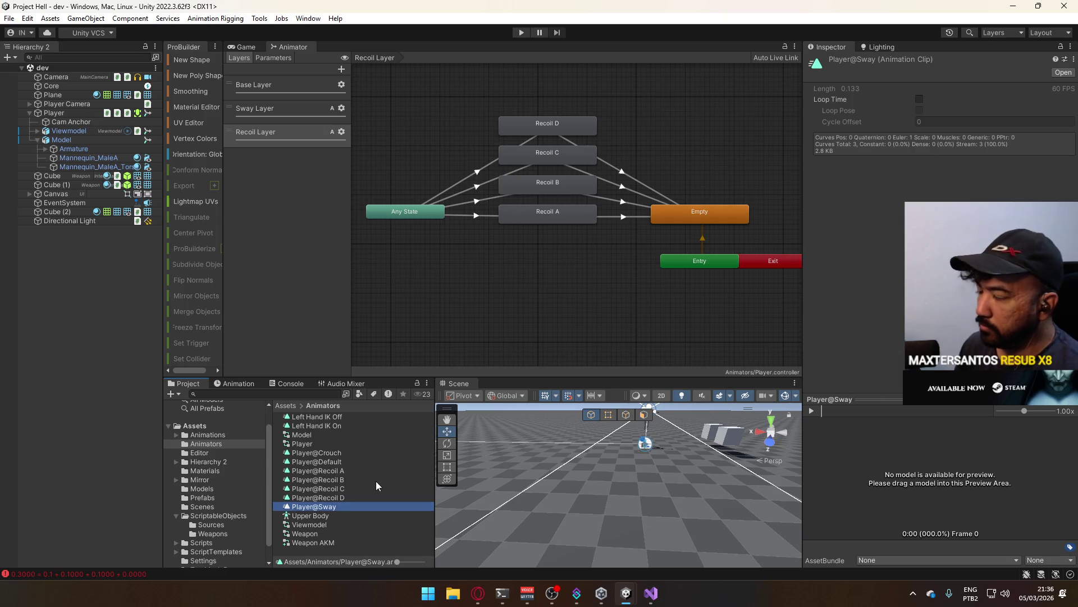
{"action": "left_click", "coordinate": [281, 109]}
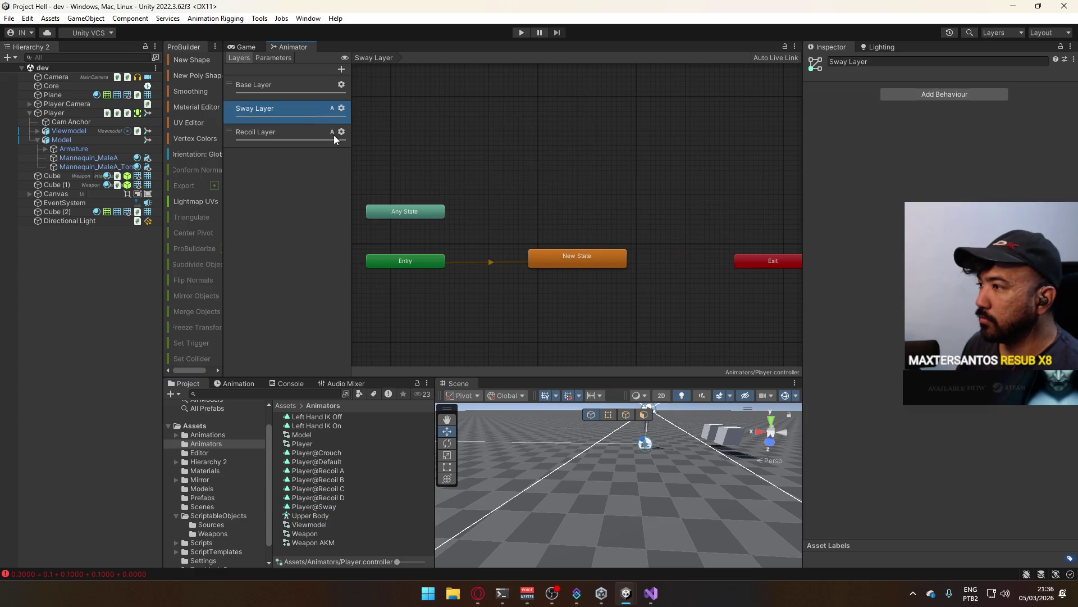
- Assign Player@Sway as the Sway Layer state's motion and rename the state Sway
{"action": "left_click", "coordinate": [584, 254]}
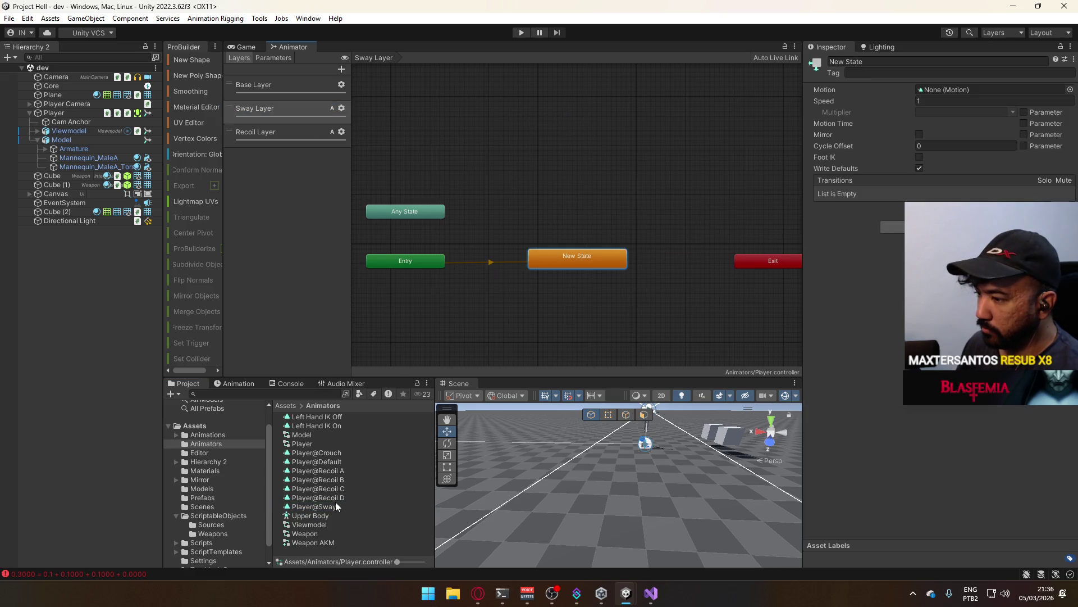
{"action": "mouse_move", "coordinate": [335, 502]}
{"action": "left_mouse_down"}
{"action": "mouse_move", "coordinate": [730, 168]}
{"action": "mouse_move", "coordinate": [944, 90]}
{"action": "left_mouse_up"}
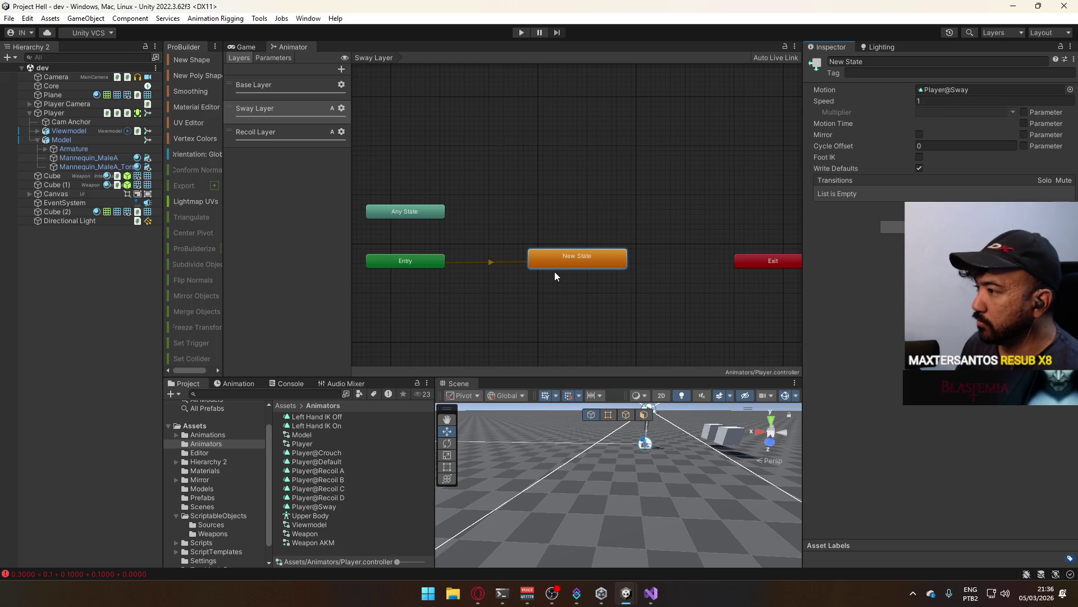
{"action": "left_click", "coordinate": [942, 61]}
{"action": "type", "text": "Sway"}
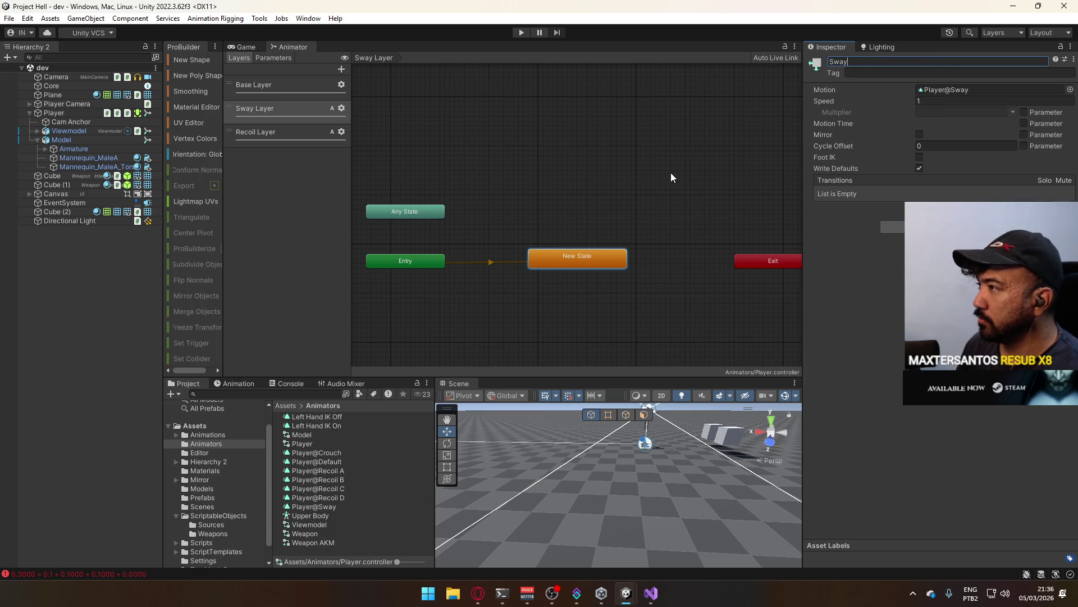
{"action": "left_click", "coordinate": [672, 177]}
{"action": "left_click", "coordinate": [596, 252]}
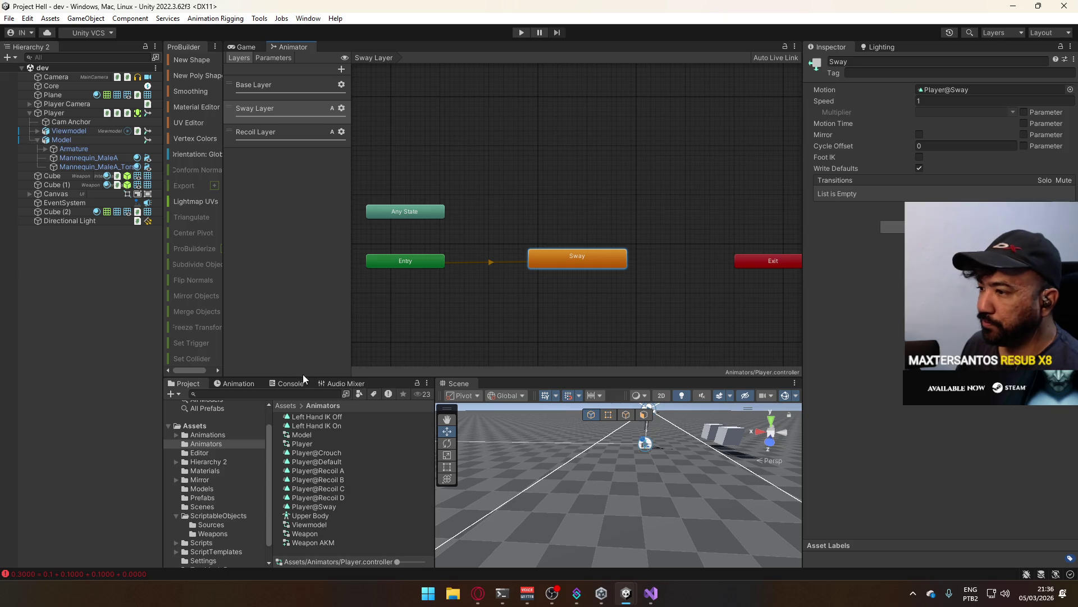
- Delete the Cam Anchor : Rotation track from Player@Sway in the Animation window, then enter Play mode
{"action": "left_click", "coordinate": [248, 383]}
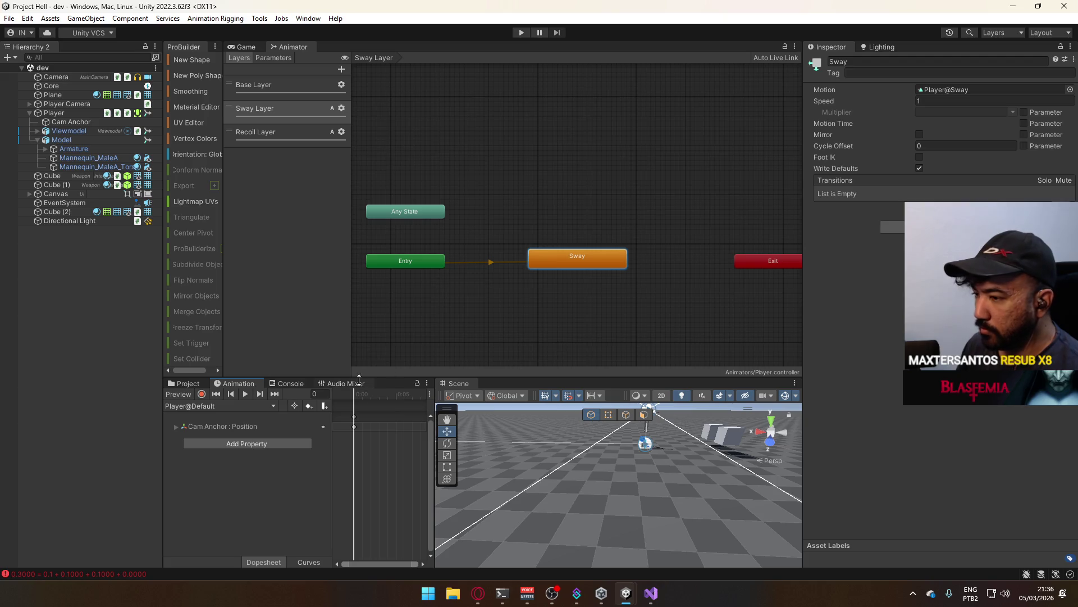
{"action": "left_click", "coordinate": [197, 406]}
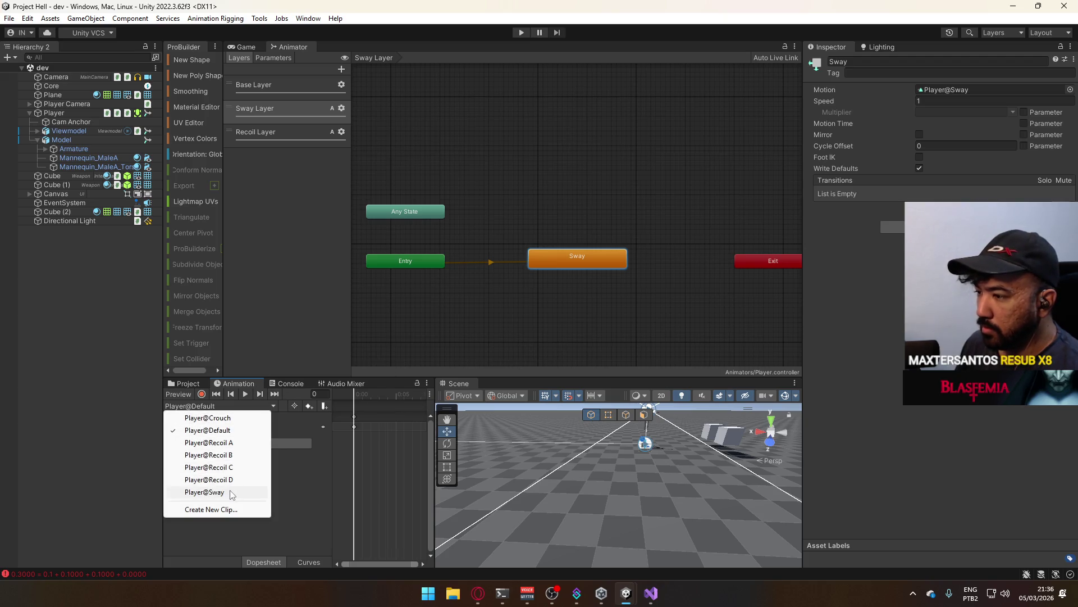
{"action": "left_click", "coordinate": [233, 492]}
{"action": "scroll", "coordinate": [365, 447], "scroll_direction": "down", "scroll_amount": 2}
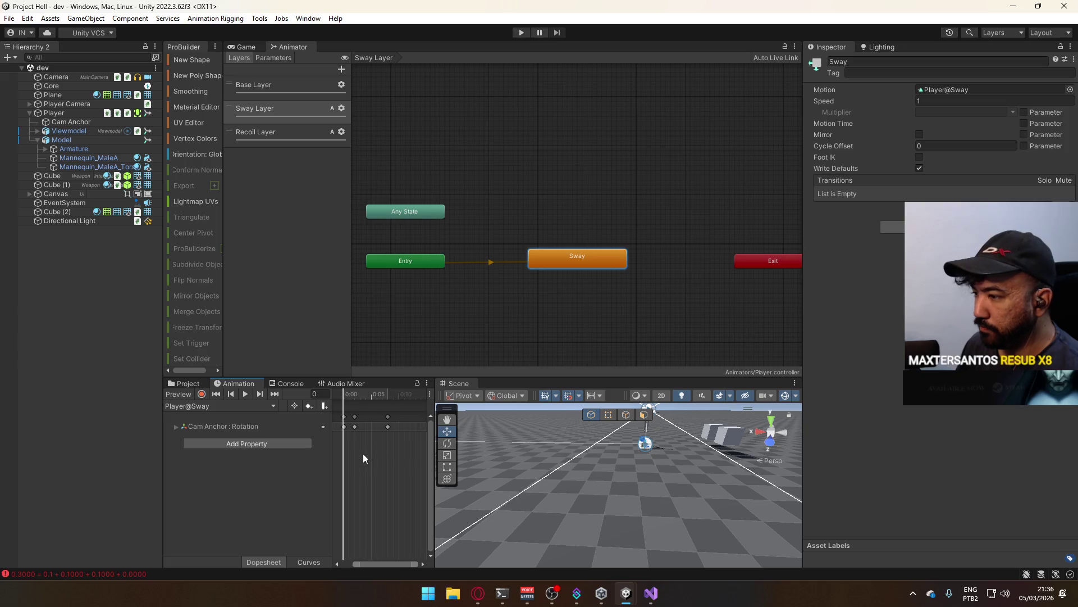
{"action": "left_click_drag", "start_coordinate": [397, 440], "coordinate": [352, 416]}
{"action": "key", "text": "Delete"}
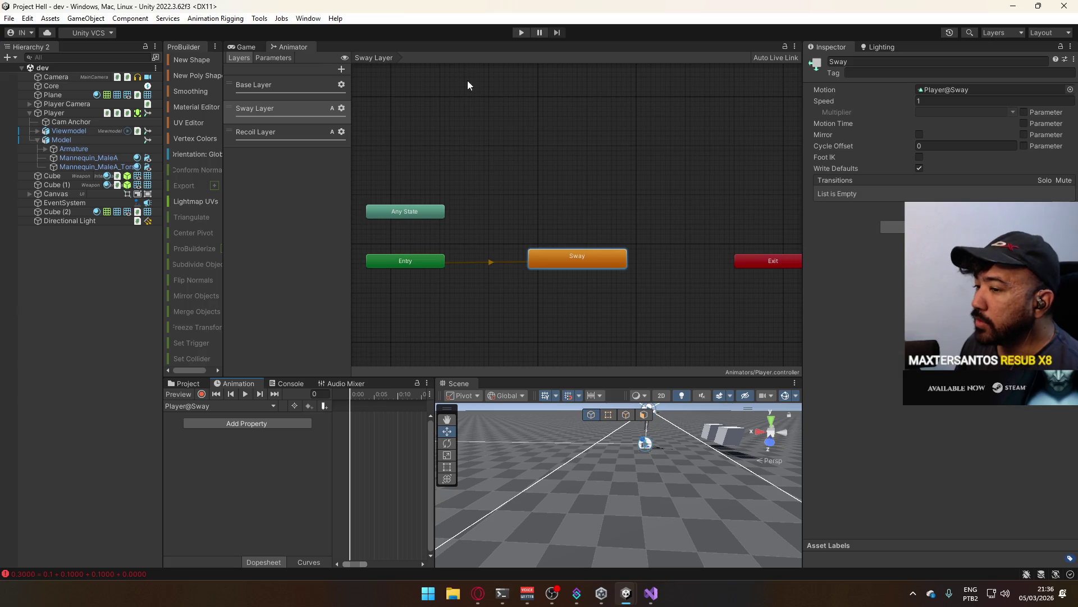
{"action": "left_click", "coordinate": [522, 32]}
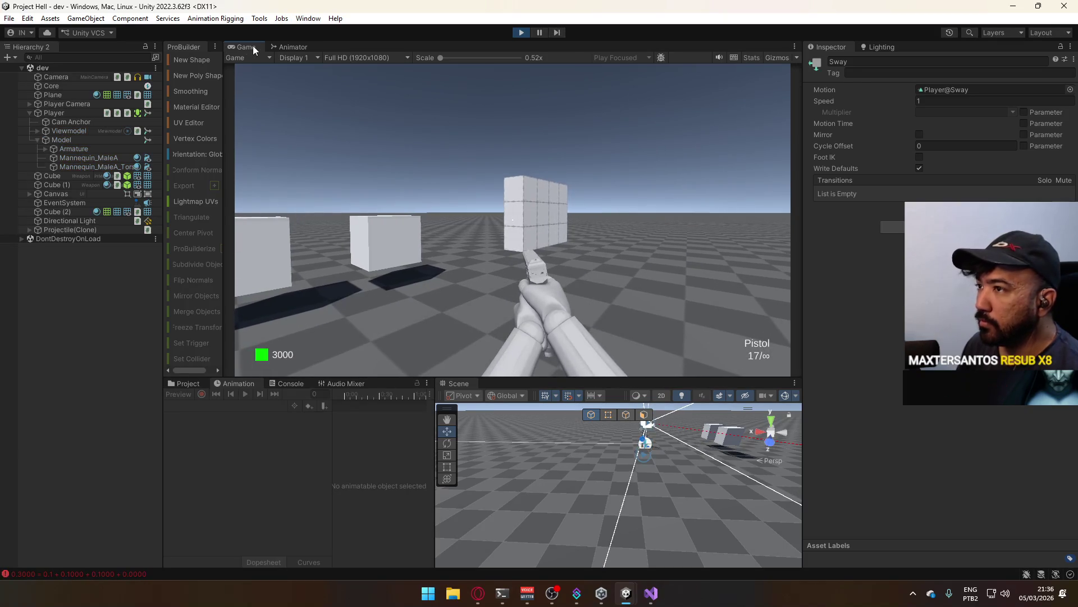
- Expand Viewmodel in the Hierarchy to view its children, then stop Play mode
{"action": "key", "text": "super"}
{"action": "key", "text": "super"}
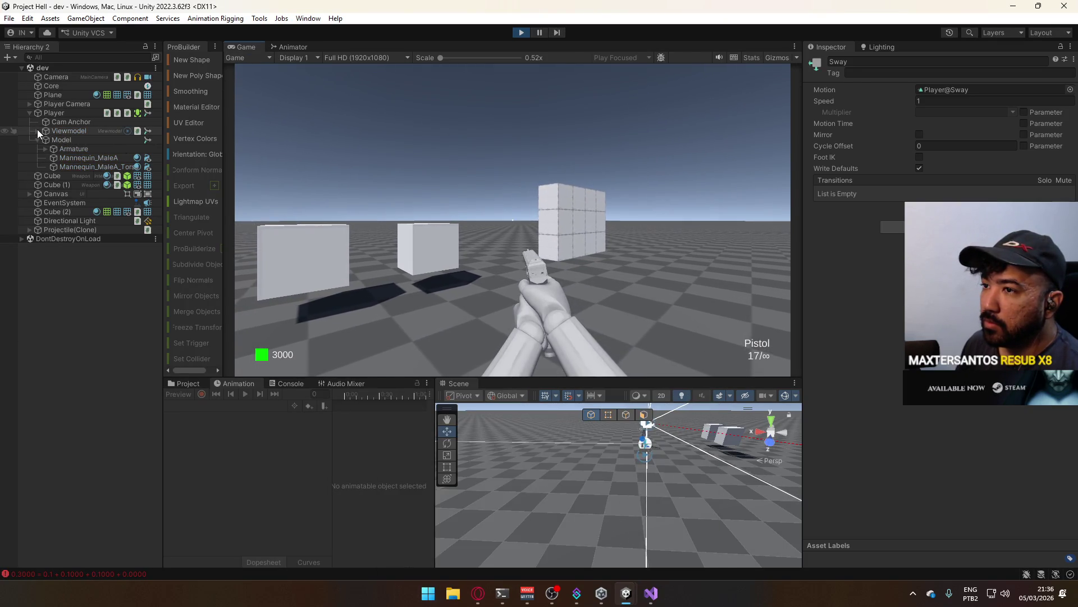
{"action": "left_click", "coordinate": [37, 130]}
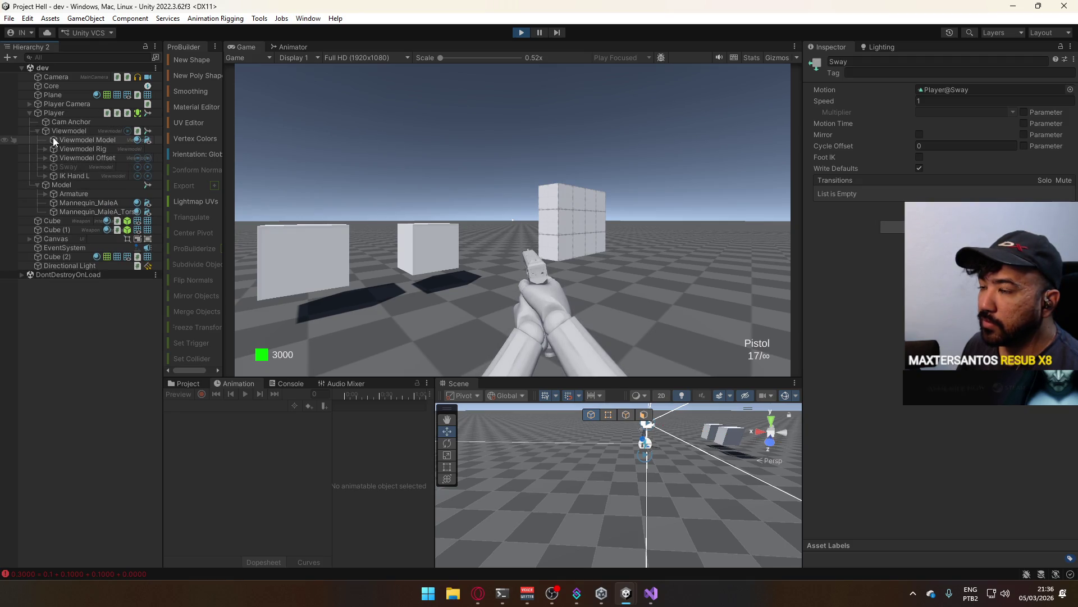
{"action": "left_click", "coordinate": [522, 32]}
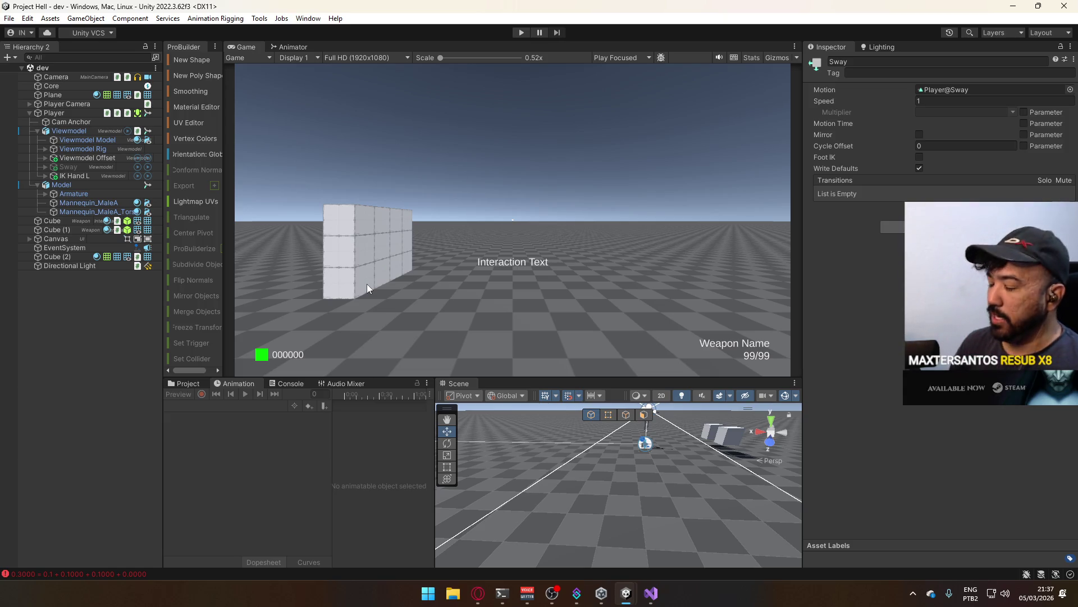
- Browse Google image results for 'weapon wobble' in a new tab, then close it and return to Unity
{"action": "key", "text": "alt+Tab"}
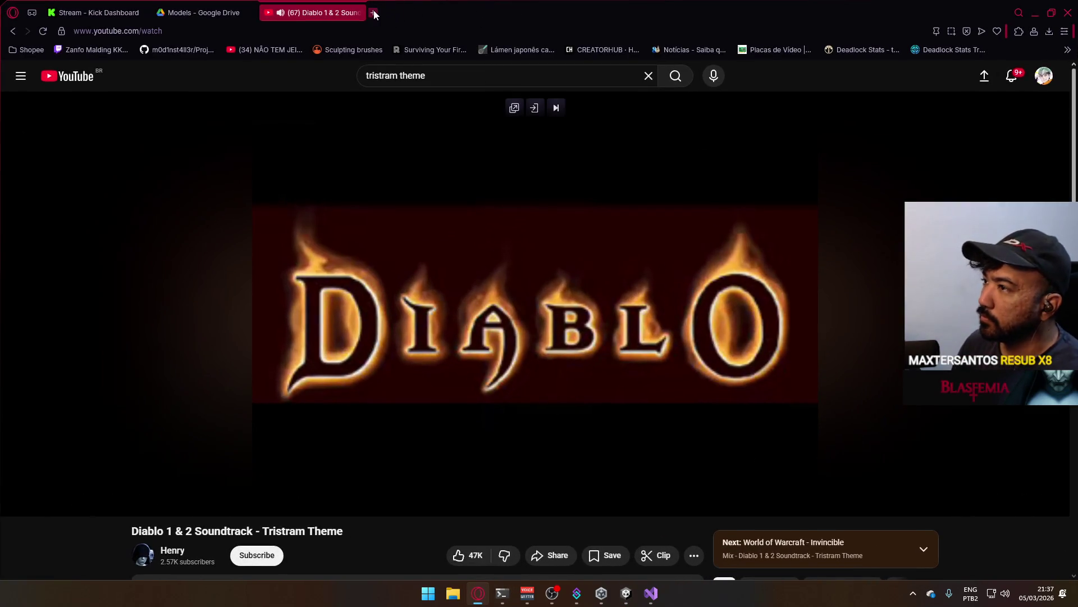
{"action": "left_click", "coordinate": [373, 13]}
{"action": "type", "text": "weapon wobble"}
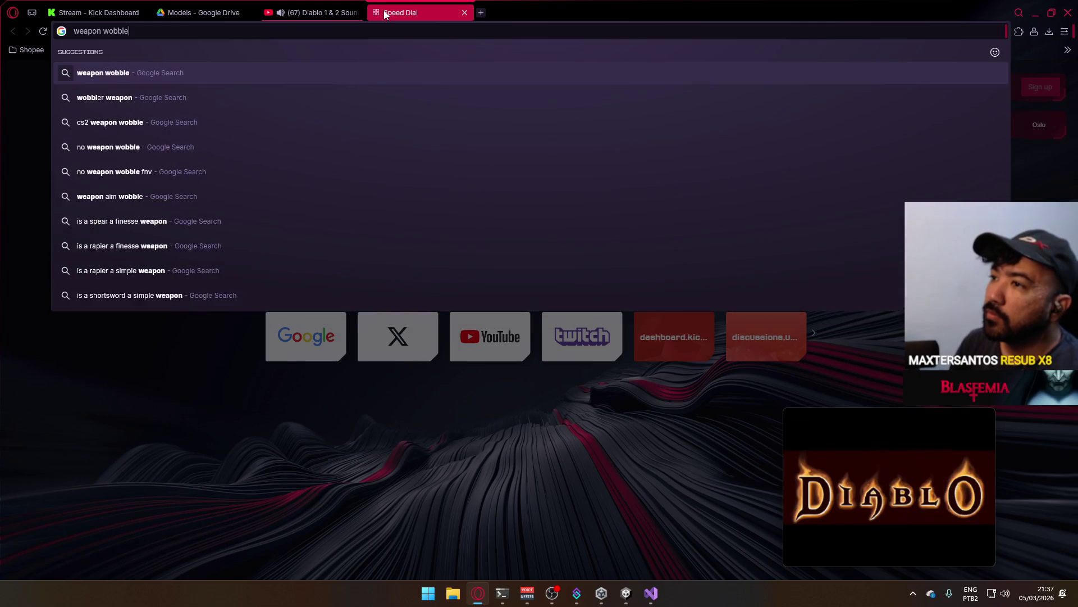
{"action": "key", "text": "Return"}
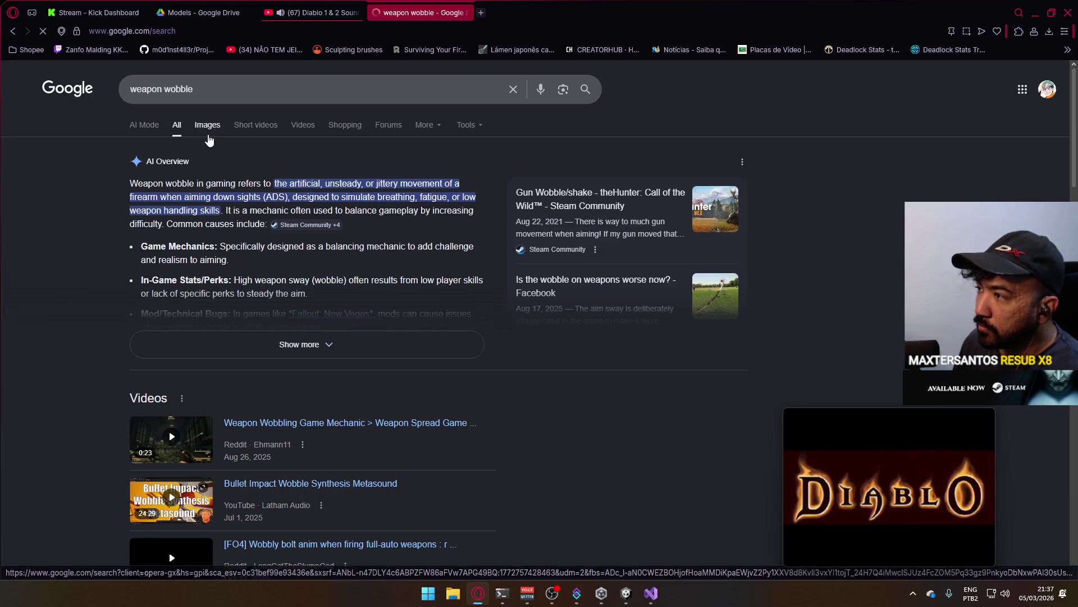
{"action": "left_click", "coordinate": [207, 124]}
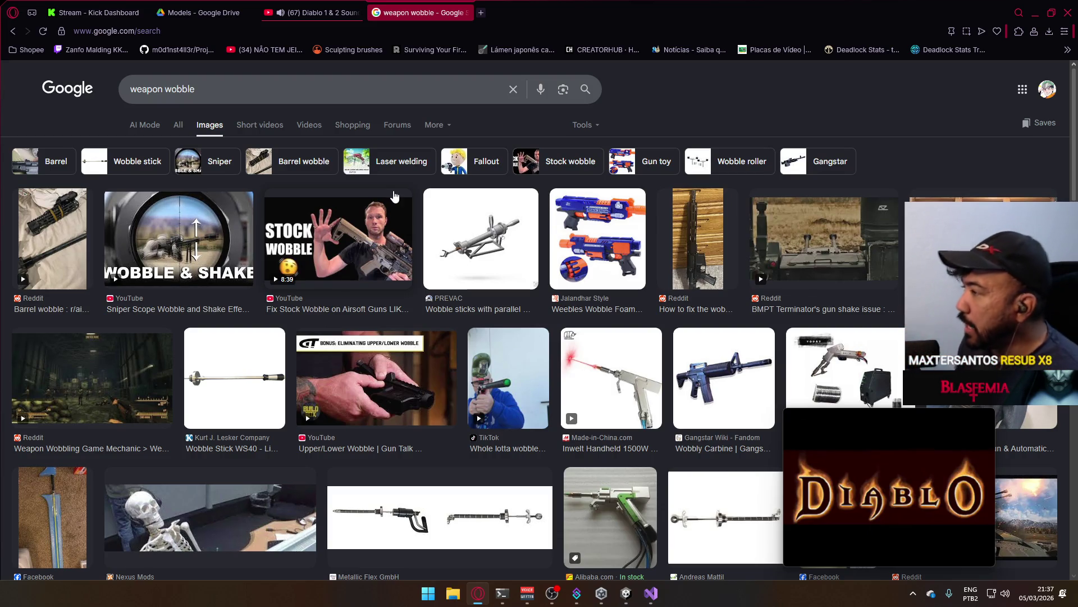
{"action": "left_click", "coordinate": [461, 8]}
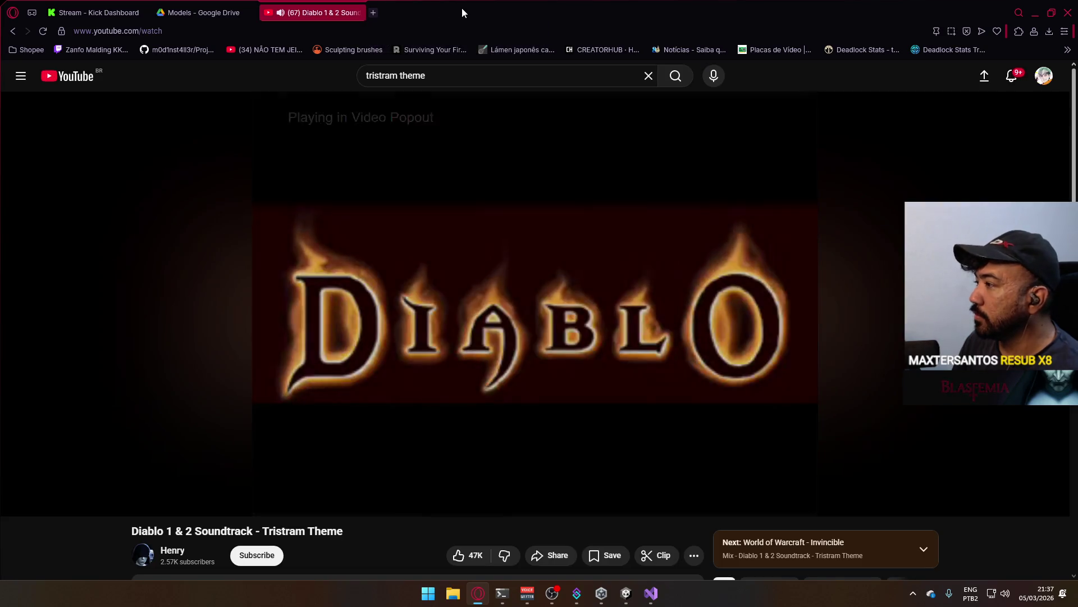
{"action": "key", "text": "alt+Tab"}
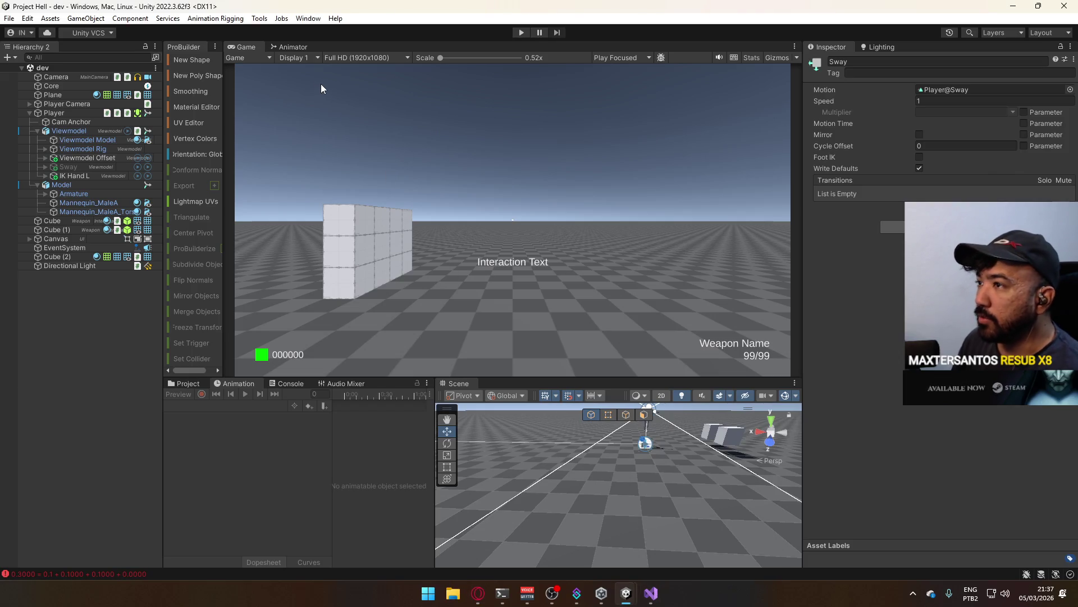
- Rename the Sway layer to Wobble Layer and the Sway state to Wobble
{"action": "left_click", "coordinate": [291, 47]}
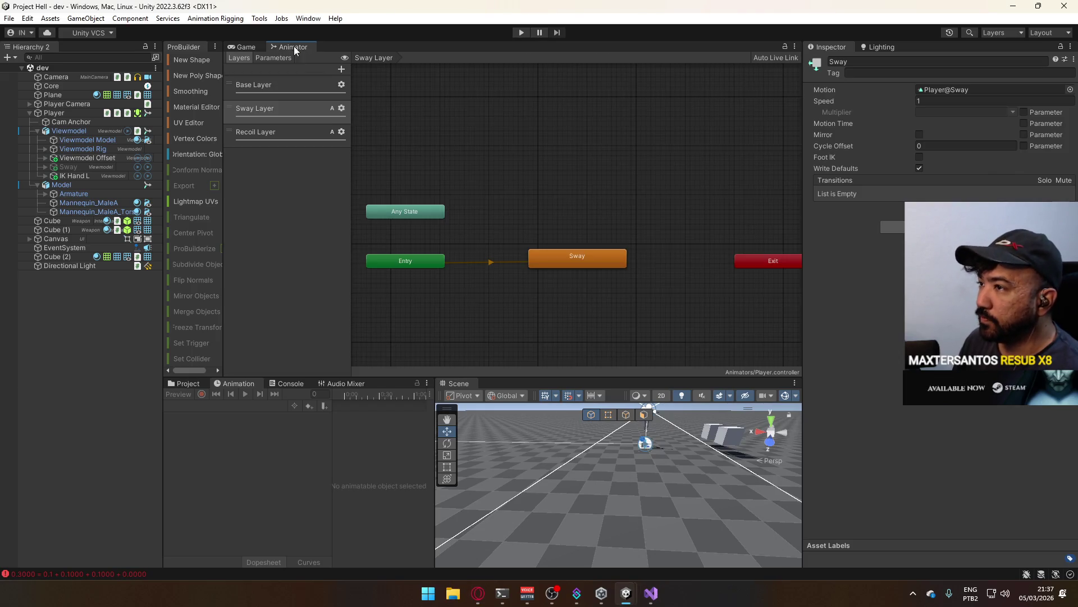
{"action": "left_click", "coordinate": [271, 107]}
{"action": "double_click", "coordinate": [248, 108]}
{"action": "type", "text": "Wobble"}
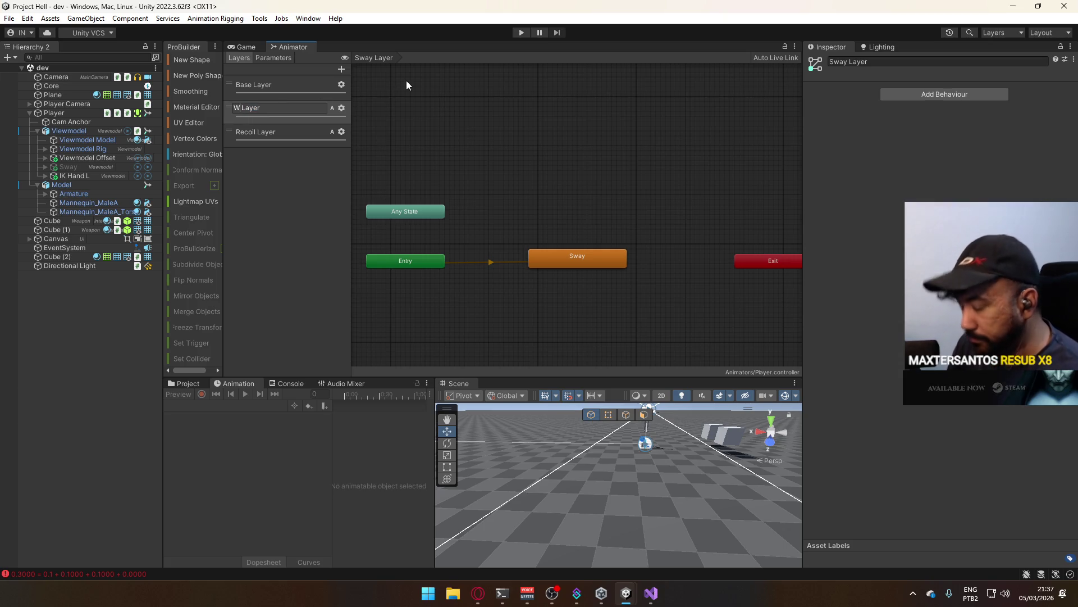
{"action": "key", "text": "Return"}
{"action": "left_click", "coordinate": [578, 258]}
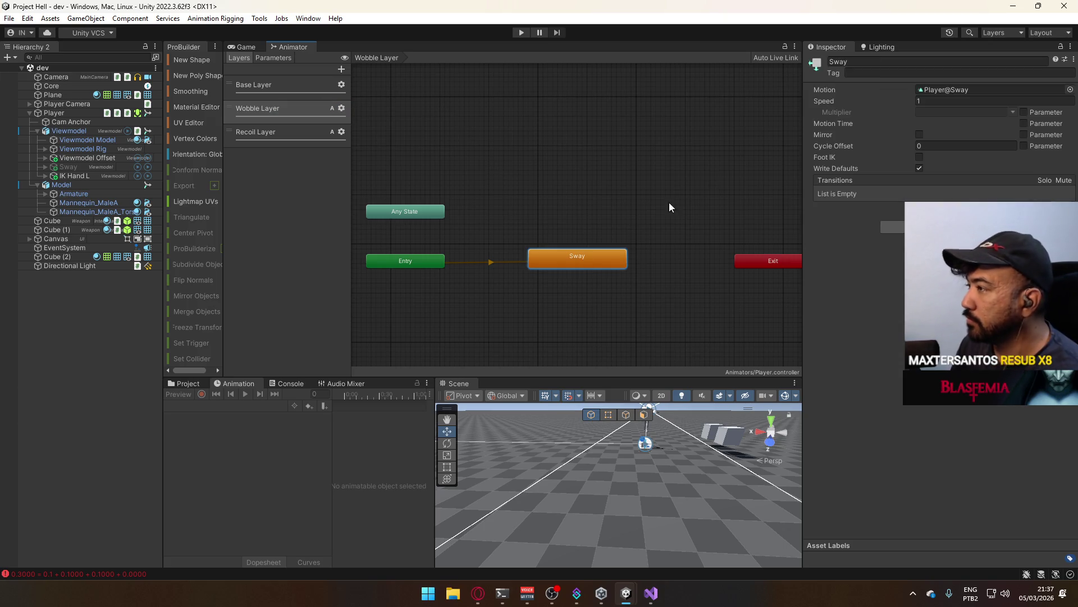
{"action": "left_click", "coordinate": [890, 61]}
{"action": "type", "text": "obble"}
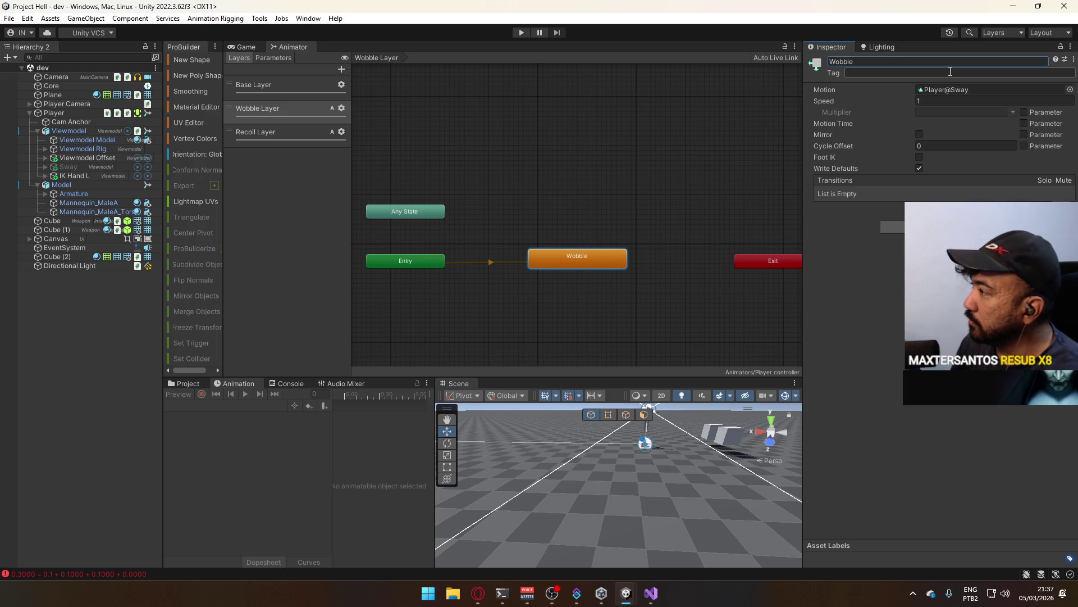
{"action": "left_click", "coordinate": [957, 90]}
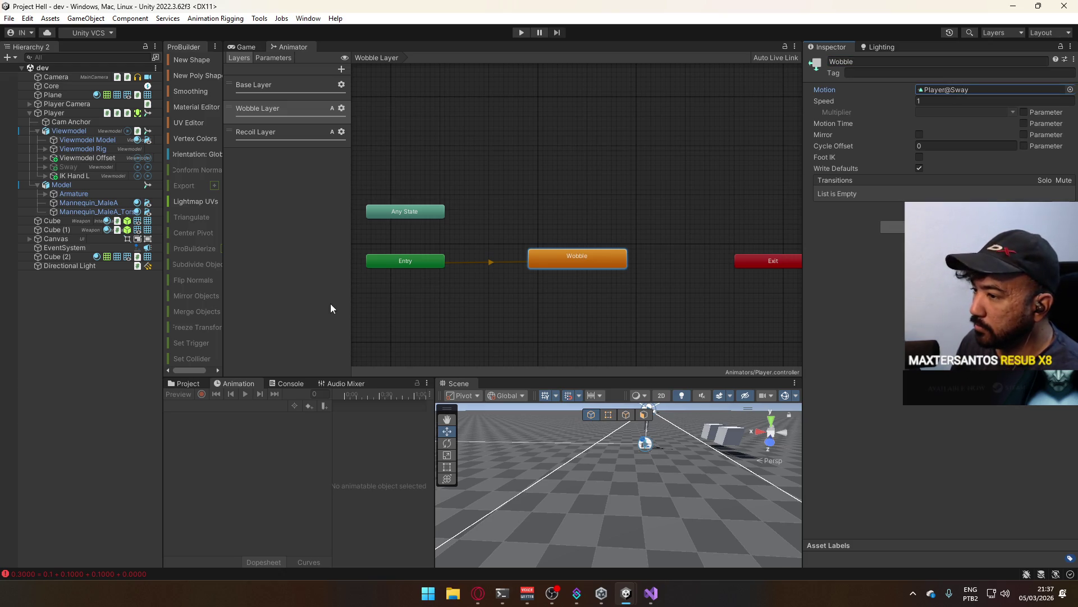
- Rename the Player@Sway clip asset in Project to Player@Wobble
{"action": "left_click", "coordinate": [189, 384]}
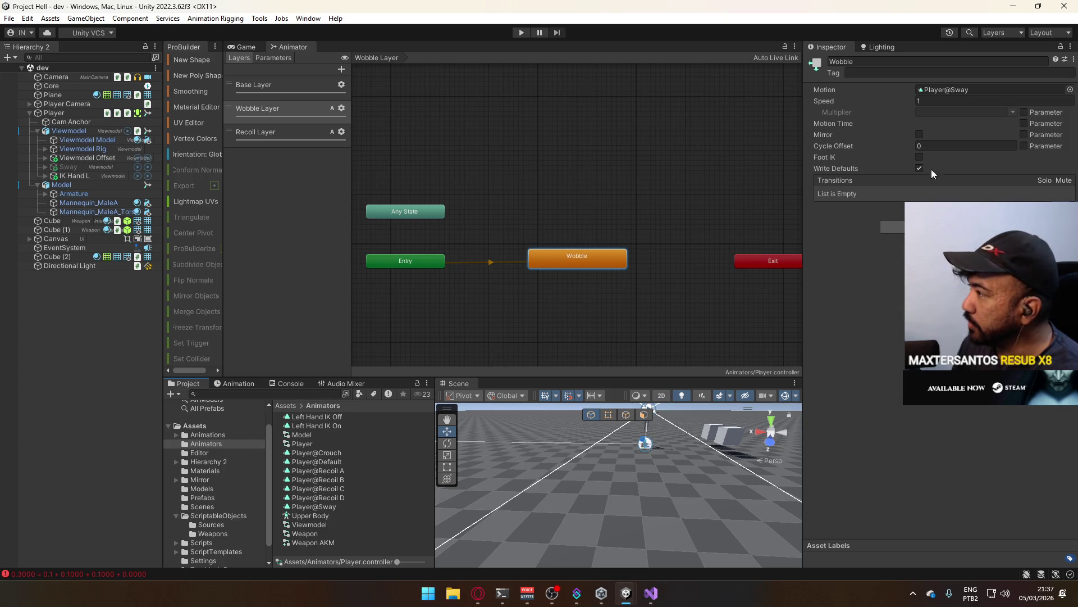
{"action": "left_click", "coordinate": [954, 89]}
{"action": "left_click", "coordinate": [332, 508]}
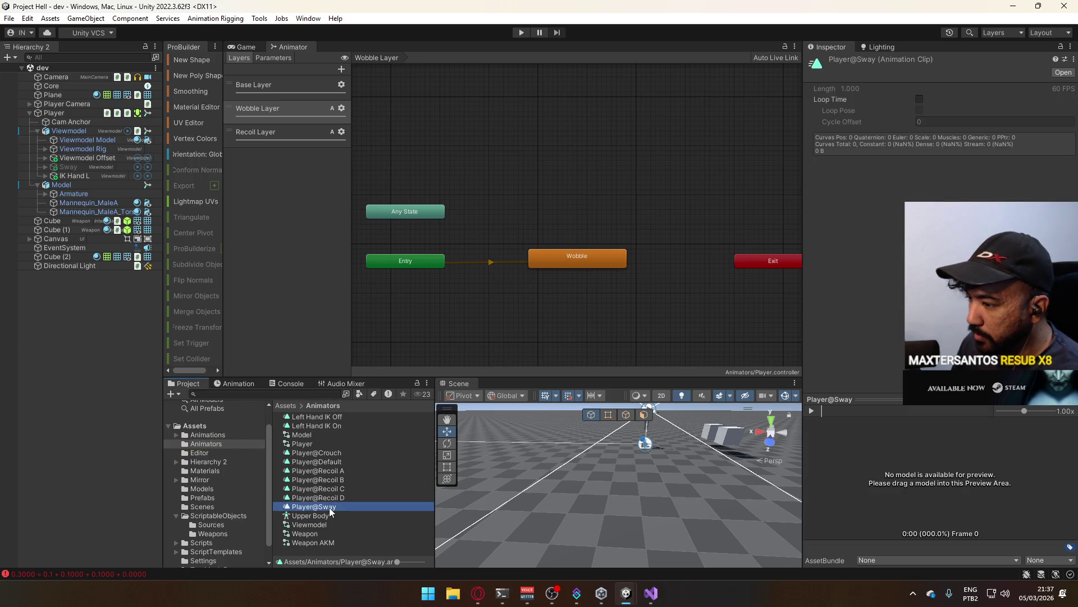
{"action": "key", "text": "F2"}
{"action": "key", "text": "End"}
{"action": "key", "text": "BackSpace"}
{"action": "key", "text": "BackSpace"}
{"action": "key", "text": "BackSpace"}
{"action": "type", "text": "Wobble"}
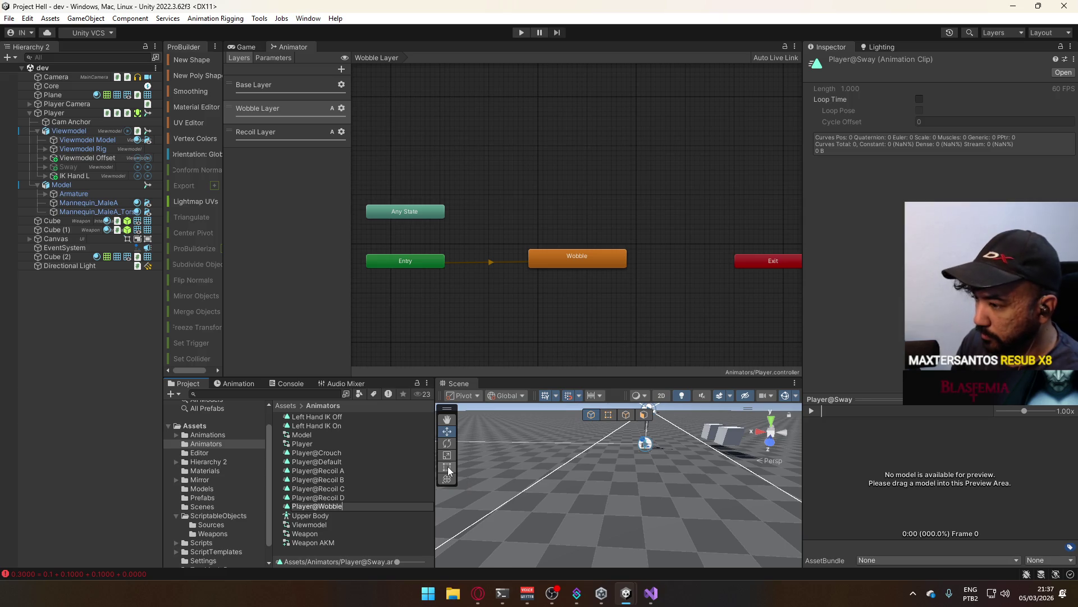
{"action": "key", "text": "Return"}
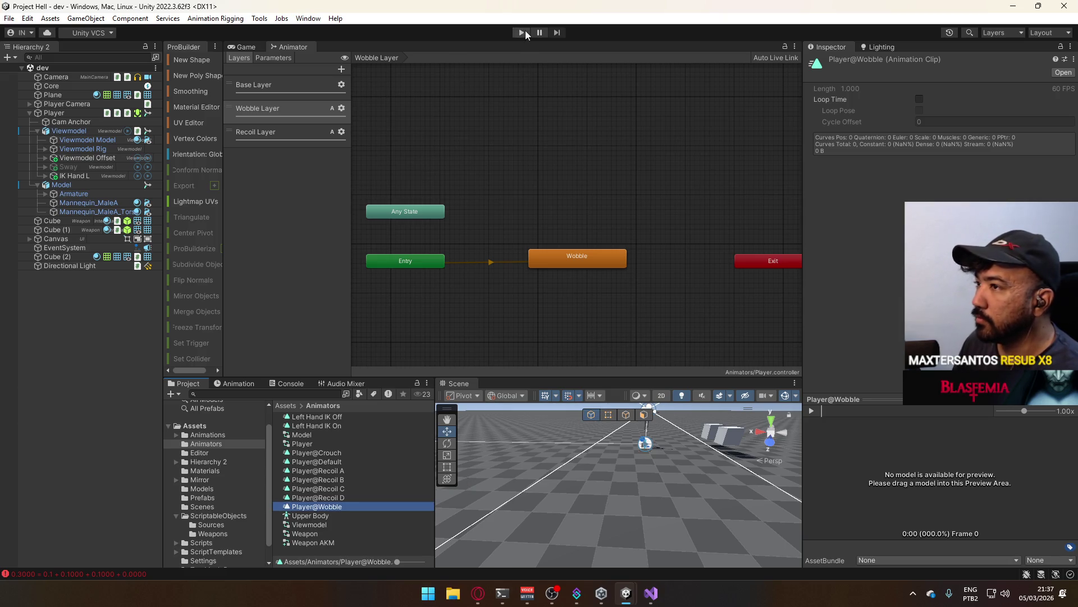
- Switch to the Game view, select Player and enter Play mode
{"action": "left_click", "coordinate": [522, 32]}
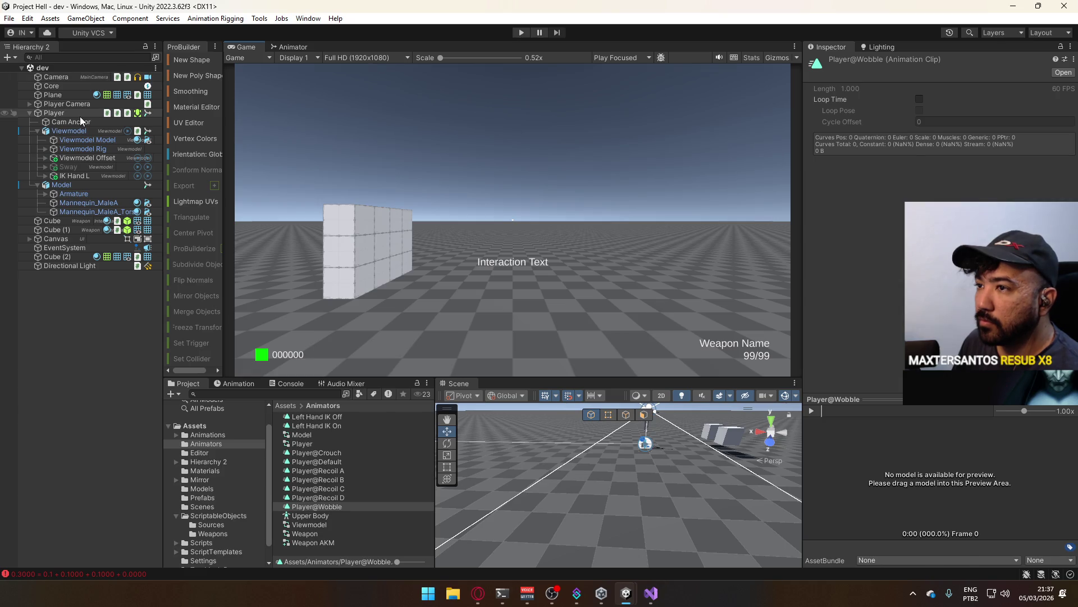
{"action": "left_click", "coordinate": [79, 115]}
{"action": "left_click", "coordinate": [527, 32]}
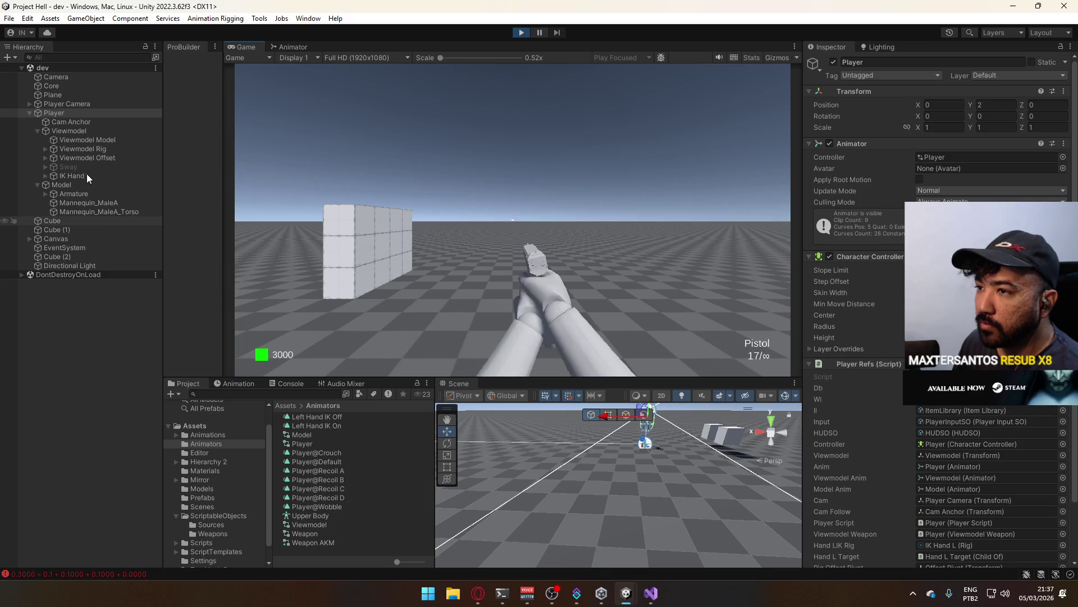
- Add a Cam Anchor Transform Position track to the Player@Wobble clip
{"action": "key", "text": "super"}
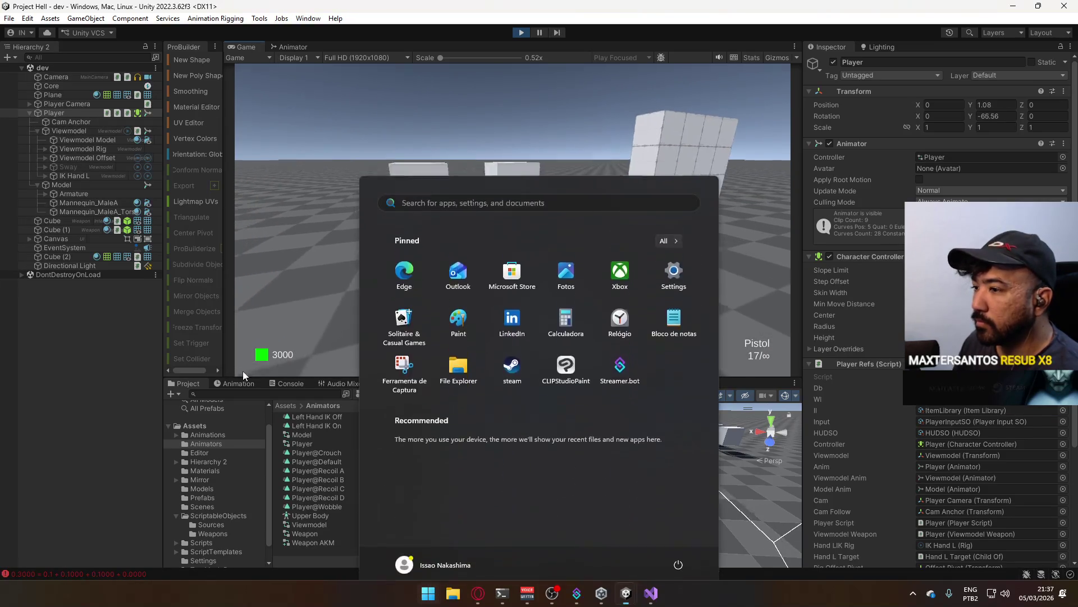
{"action": "left_click", "coordinate": [236, 383]}
{"action": "left_click", "coordinate": [205, 405]}
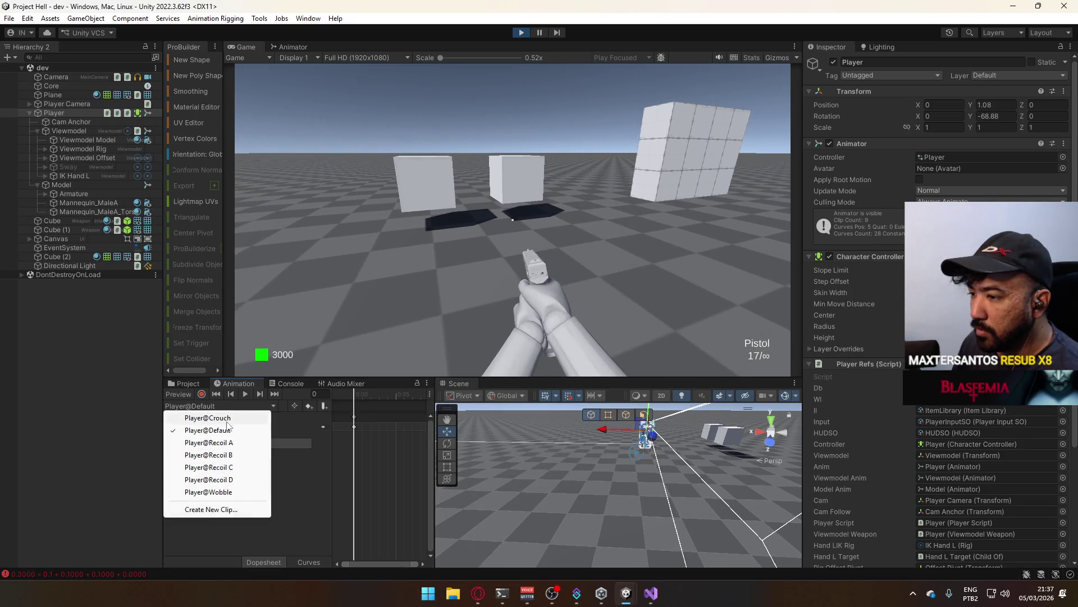
{"action": "left_click", "coordinate": [225, 490]}
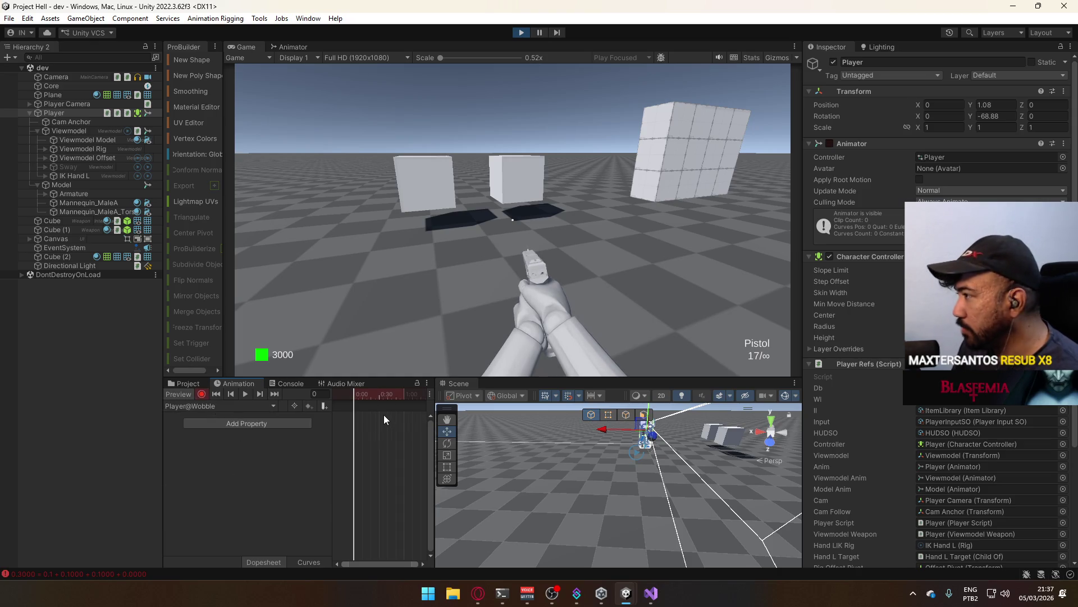
{"action": "left_click", "coordinate": [248, 423]}
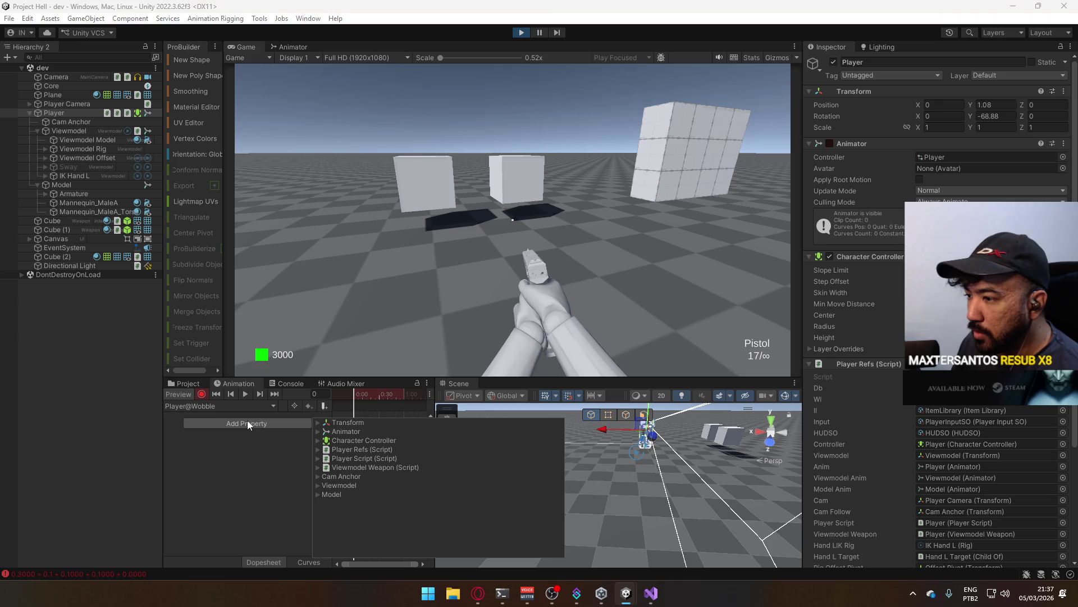
{"action": "left_click", "coordinate": [318, 476]}
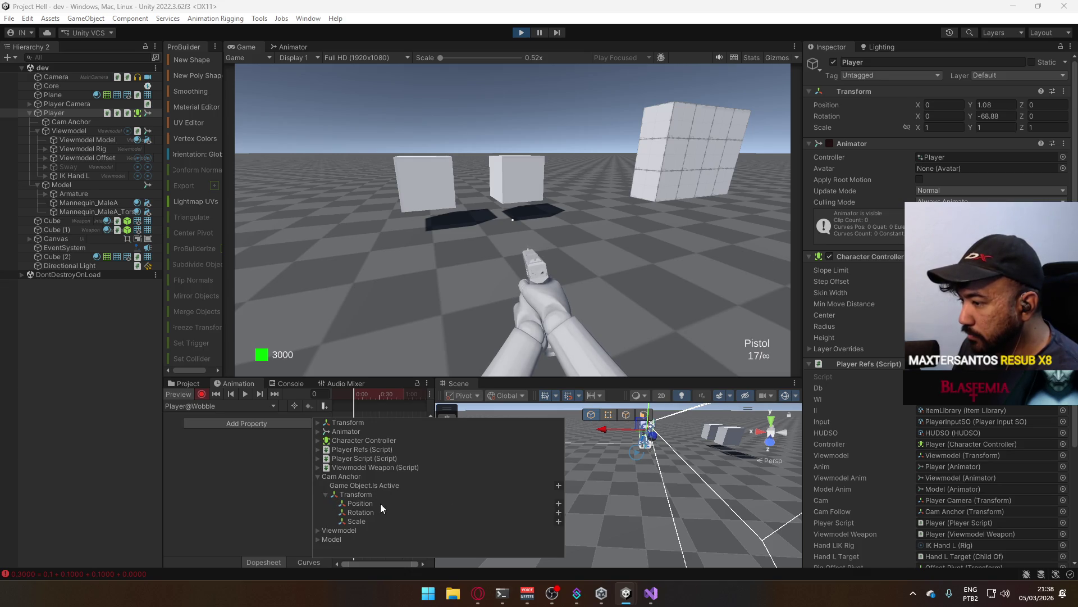
{"action": "left_click", "coordinate": [558, 503]}
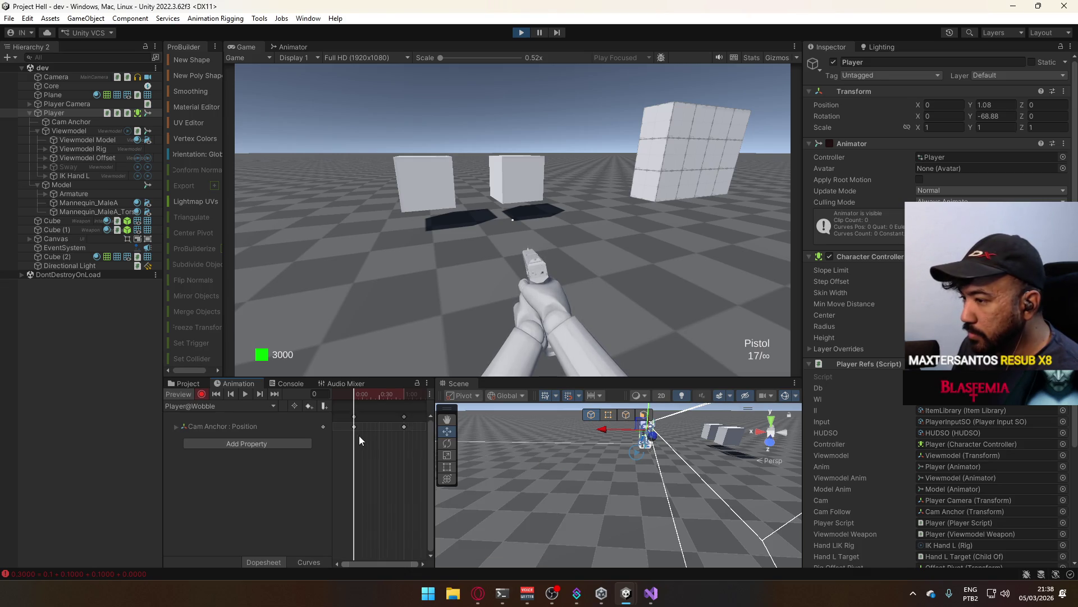
- Shift the position keyframes and key Cam Anchor position at frame 60
{"action": "scroll", "coordinate": [411, 425], "scroll_direction": "up", "scroll_amount": 1}
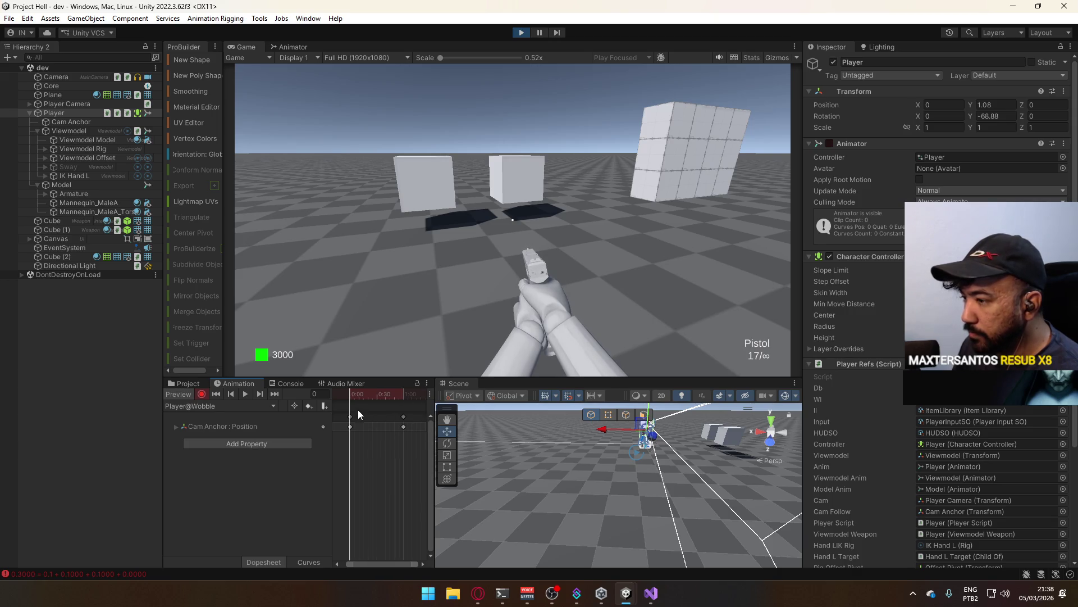
{"action": "scroll", "coordinate": [401, 417], "scroll_direction": "down", "scroll_amount": 3}
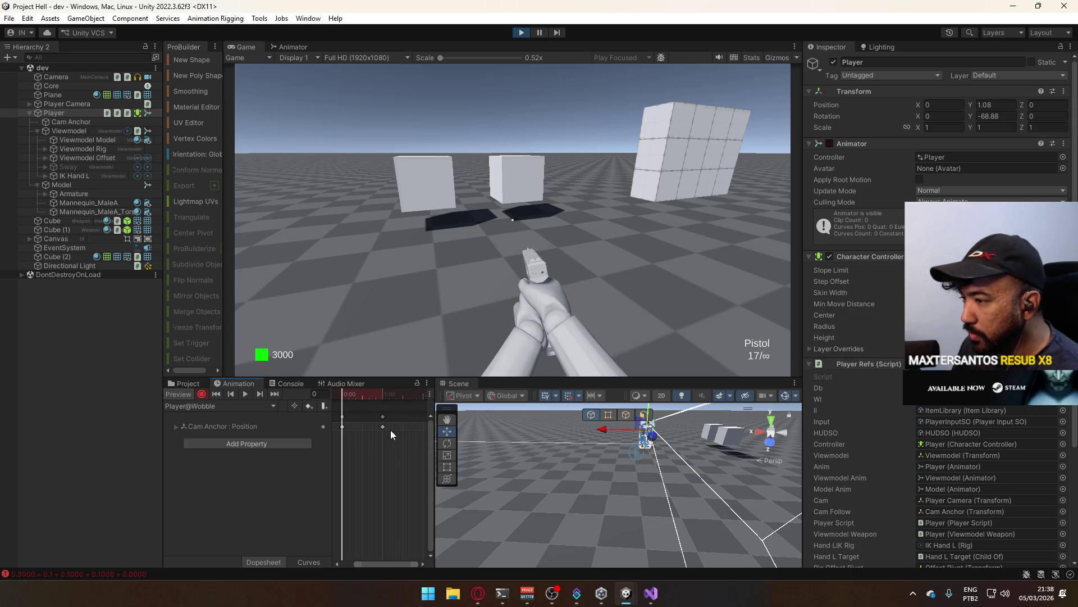
{"action": "mouse_move", "coordinate": [353, 416]}
{"action": "left_mouse_down"}
{"action": "mouse_move", "coordinate": [401, 419]}
{"action": "mouse_move", "coordinate": [362, 433]}
{"action": "left_mouse_up"}
{"action": "left_click", "coordinate": [402, 420]}
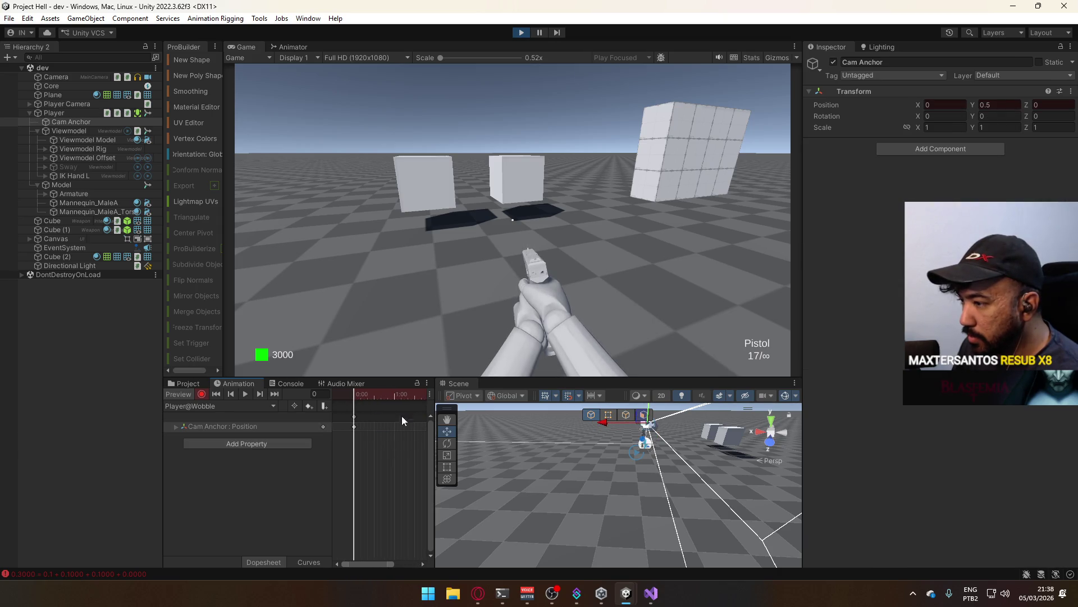
{"action": "left_click_drag", "start_coordinate": [347, 392], "coordinate": [394, 394]}
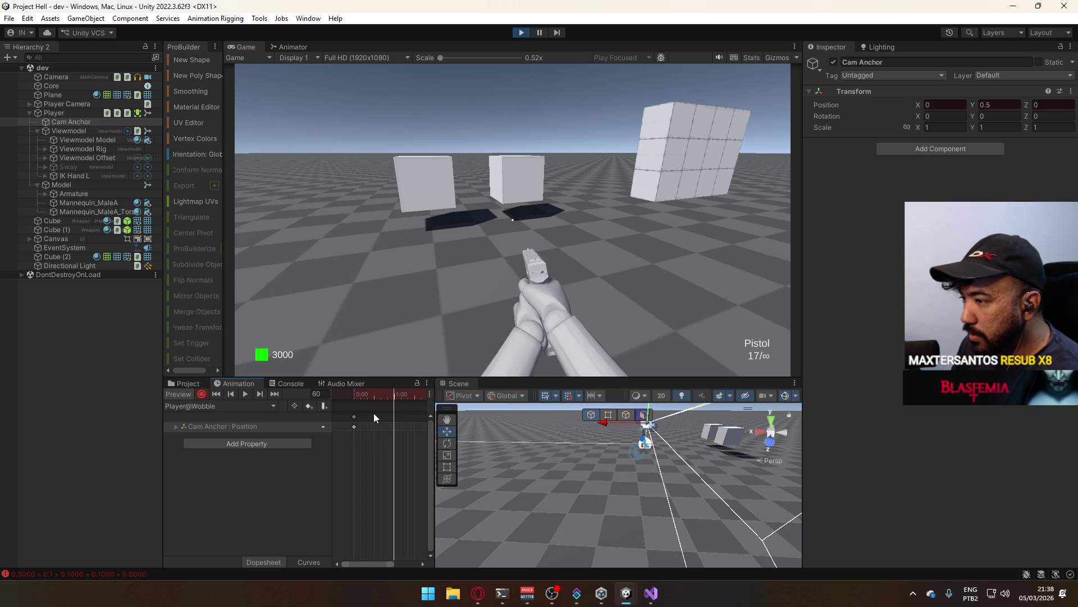
{"action": "key", "text": "k"}
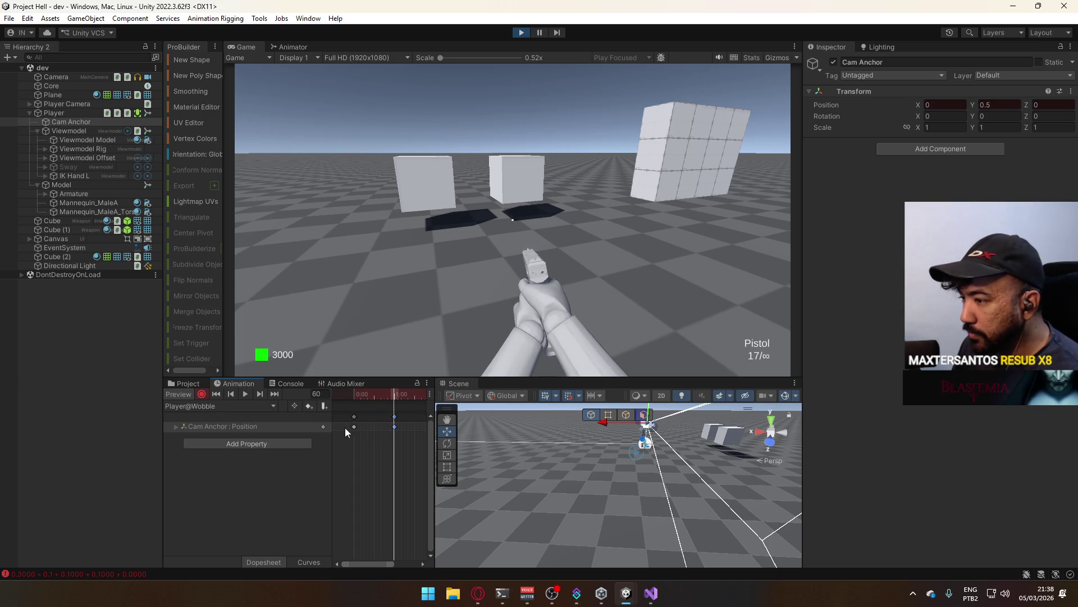
- Delete the Position.y keys, turn off animation preview and stop Play mode
{"action": "left_click", "coordinate": [175, 426]}
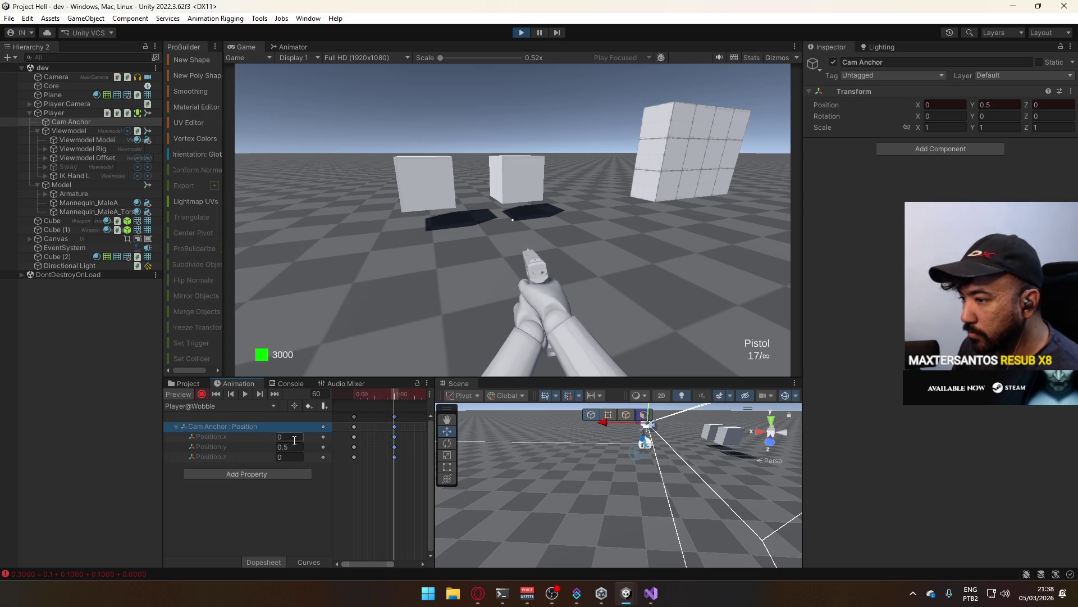
{"action": "mouse_move", "coordinate": [350, 448]}
{"action": "left_mouse_down"}
{"action": "mouse_move", "coordinate": [430, 449]}
{"action": "mouse_move", "coordinate": [401, 452]}
{"action": "left_mouse_up"}
{"action": "key", "text": "Delete"}
{"action": "key", "text": "f"}
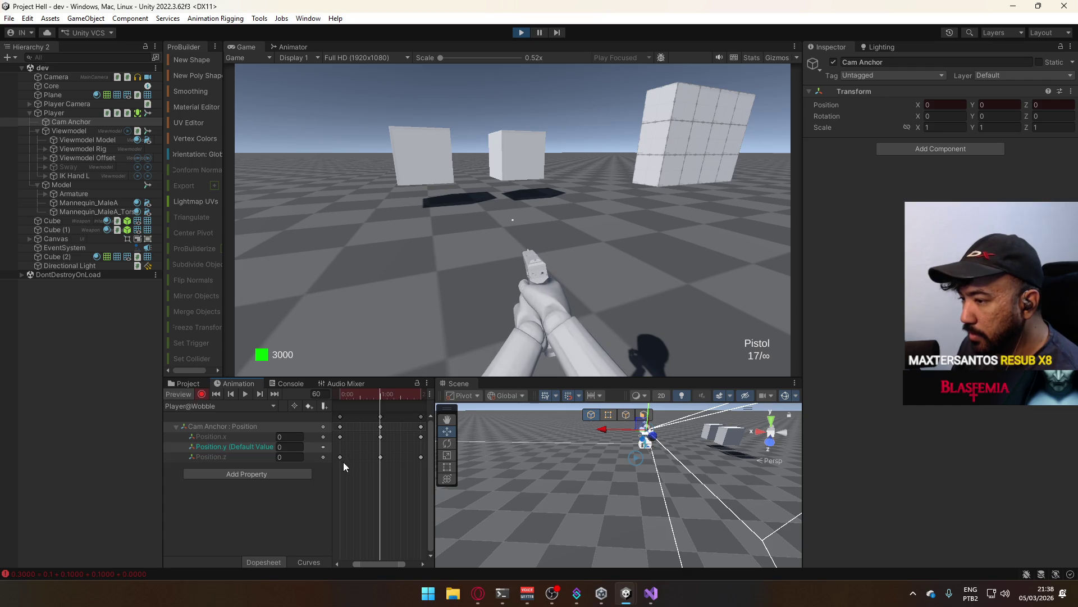
{"action": "left_click", "coordinate": [182, 393]}
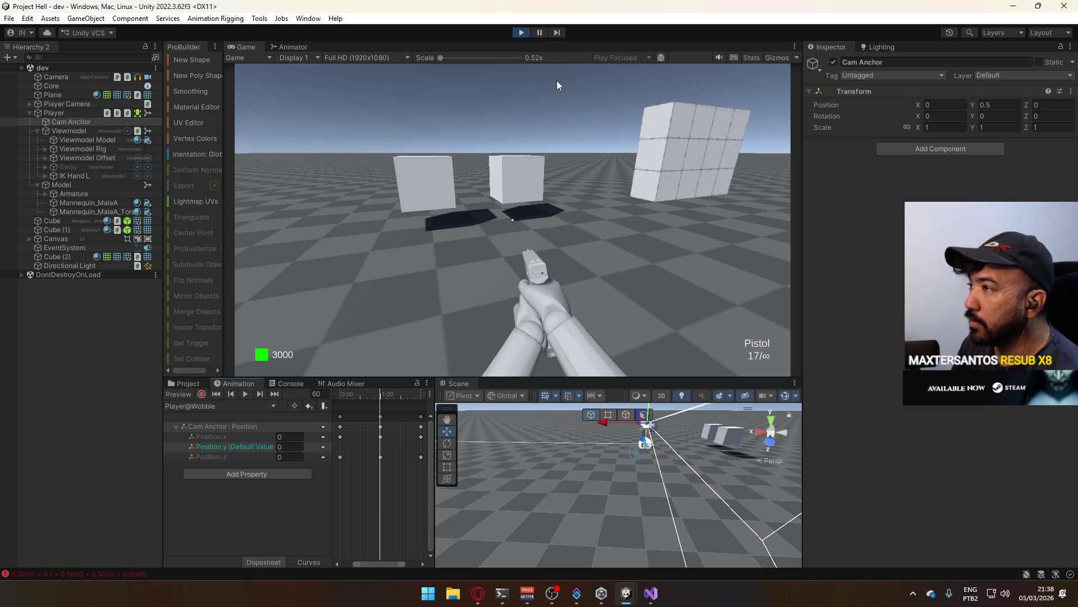
{"action": "key", "text": "ctrl+p"}
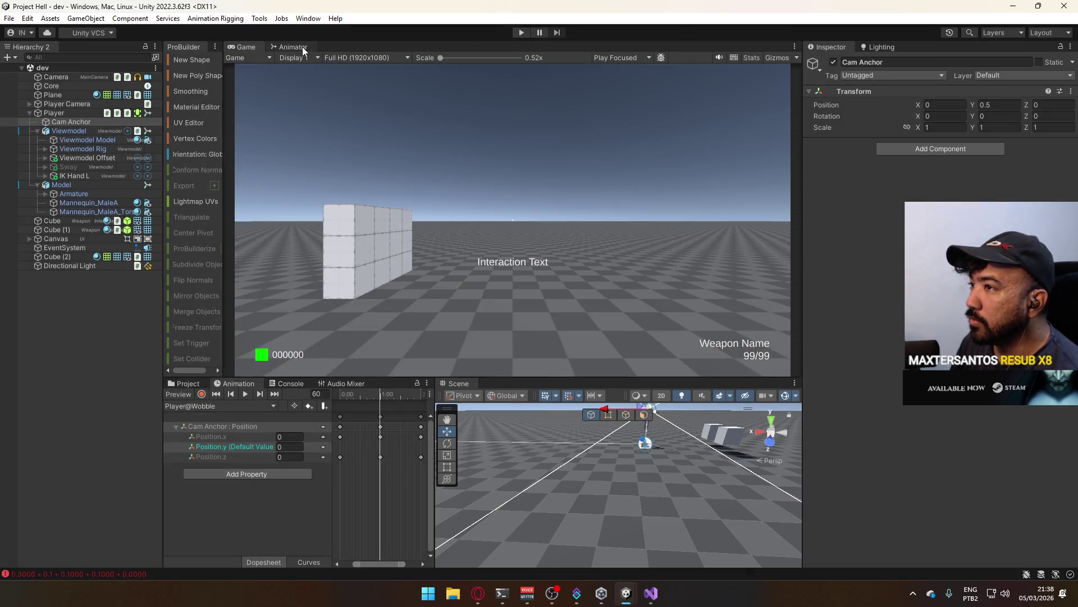
- Restart Play mode with the Player's Animator disabled and Player@Wobble loaded in the Animation window
{"action": "left_click", "coordinate": [292, 47]}
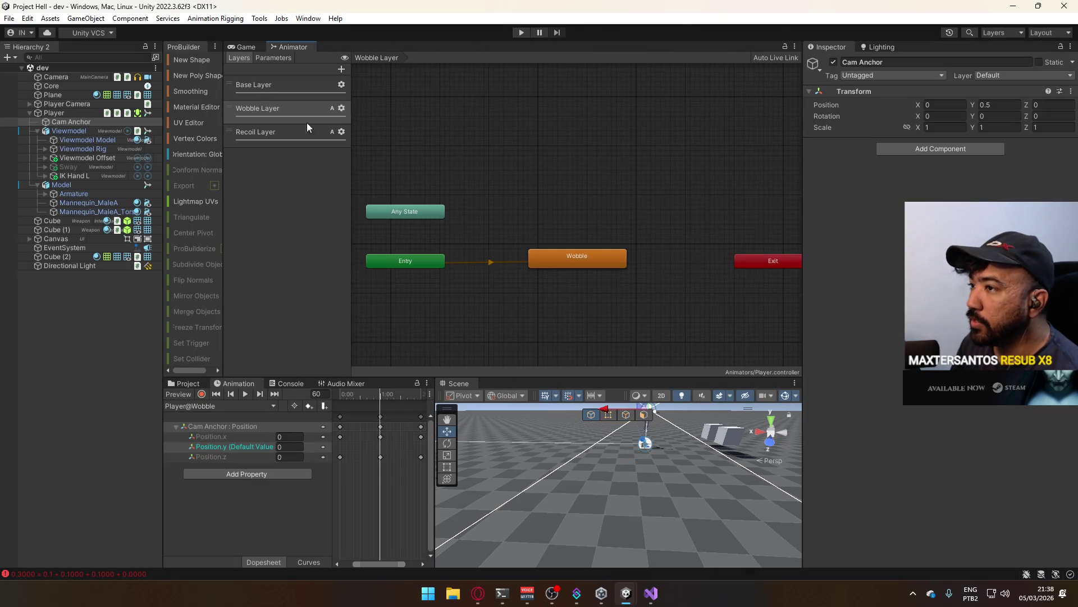
{"action": "left_click", "coordinate": [518, 32]}
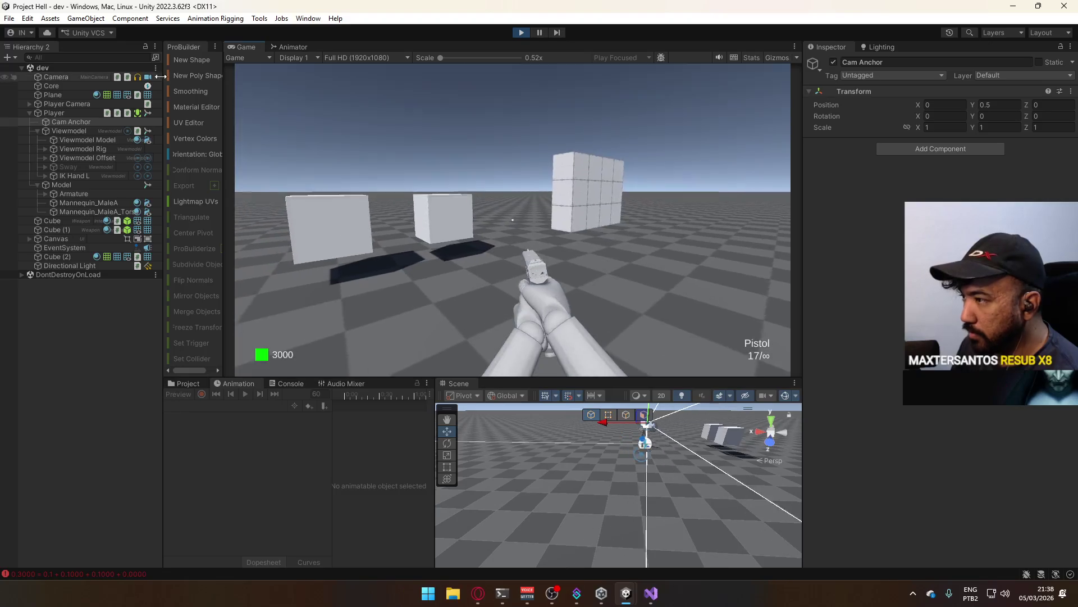
{"action": "key", "text": "super"}
{"action": "key", "text": "super"}
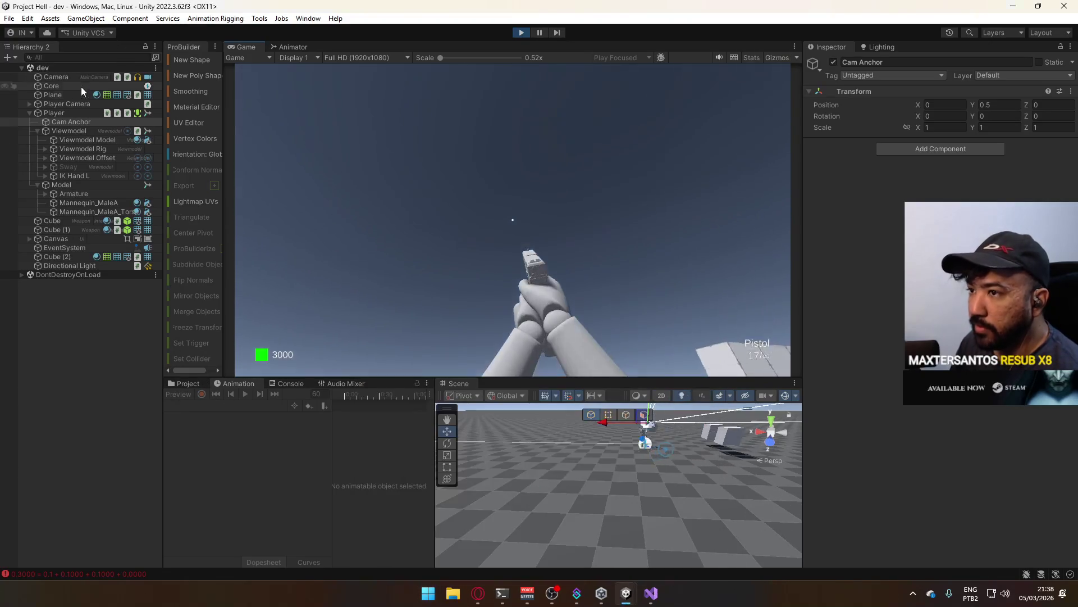
{"action": "left_click", "coordinate": [72, 111]}
{"action": "left_click", "coordinate": [829, 143]}
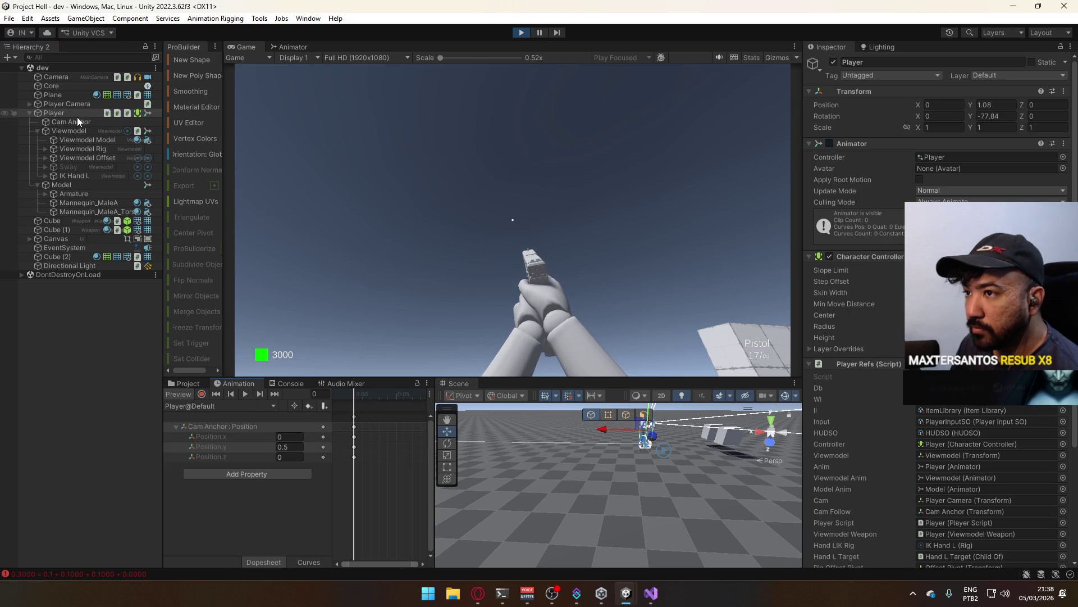
{"action": "left_click", "coordinate": [219, 405]}
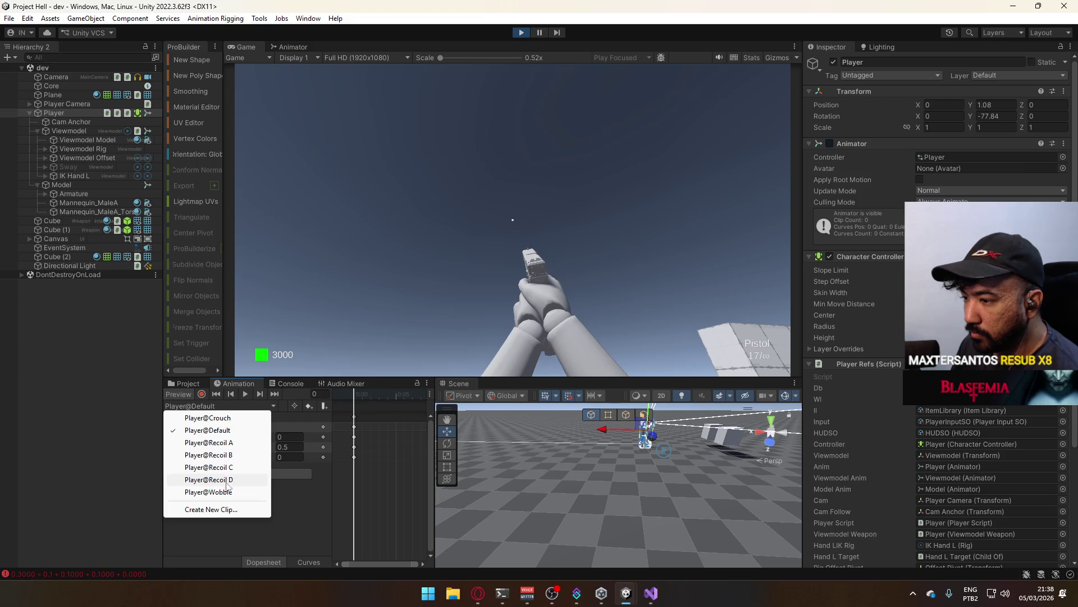
{"action": "left_click", "coordinate": [210, 492]}
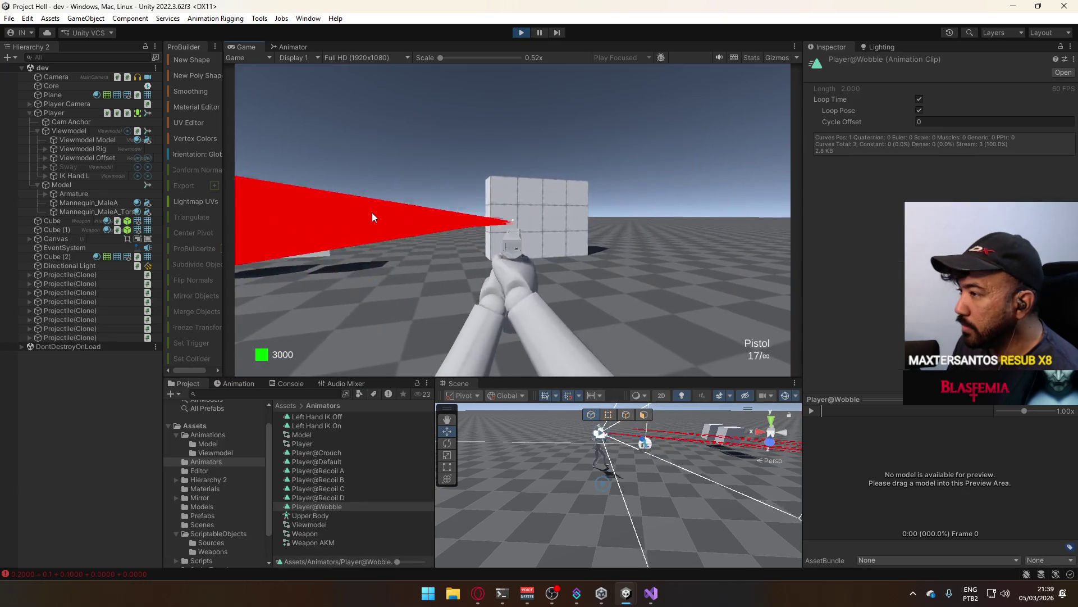
- Test-fire the pistol several times at the wall, stepping back before another shot
{"action": "left_click", "coordinate": [372, 212]}
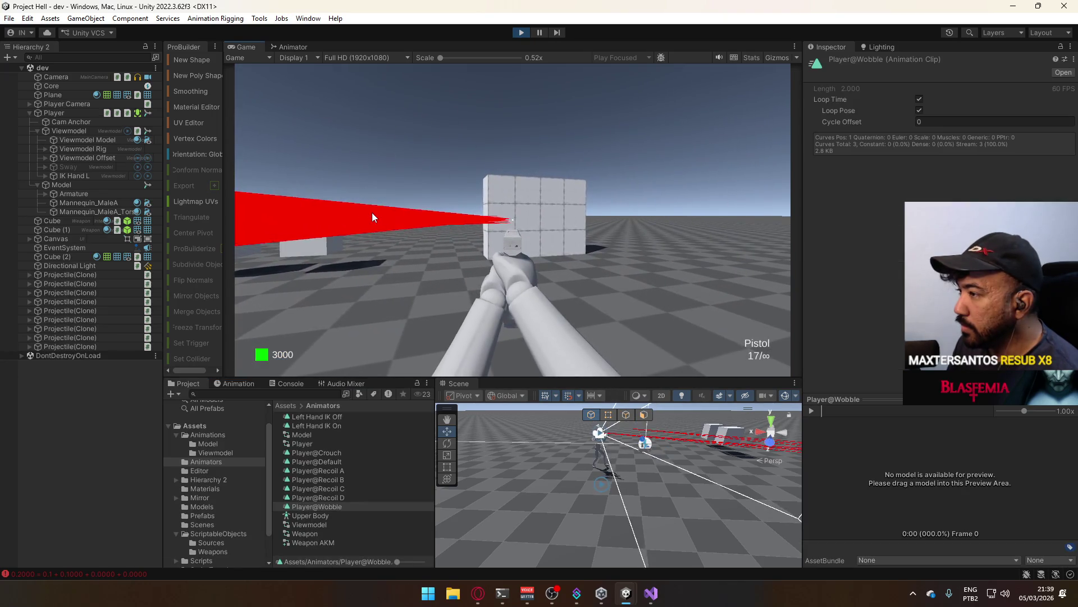
{"action": "left_click", "coordinate": [323, 214]}
{"action": "left_click", "coordinate": [324, 213]}
{"action": "left_click", "coordinate": [324, 213]}
{"action": "key", "text": "s"}
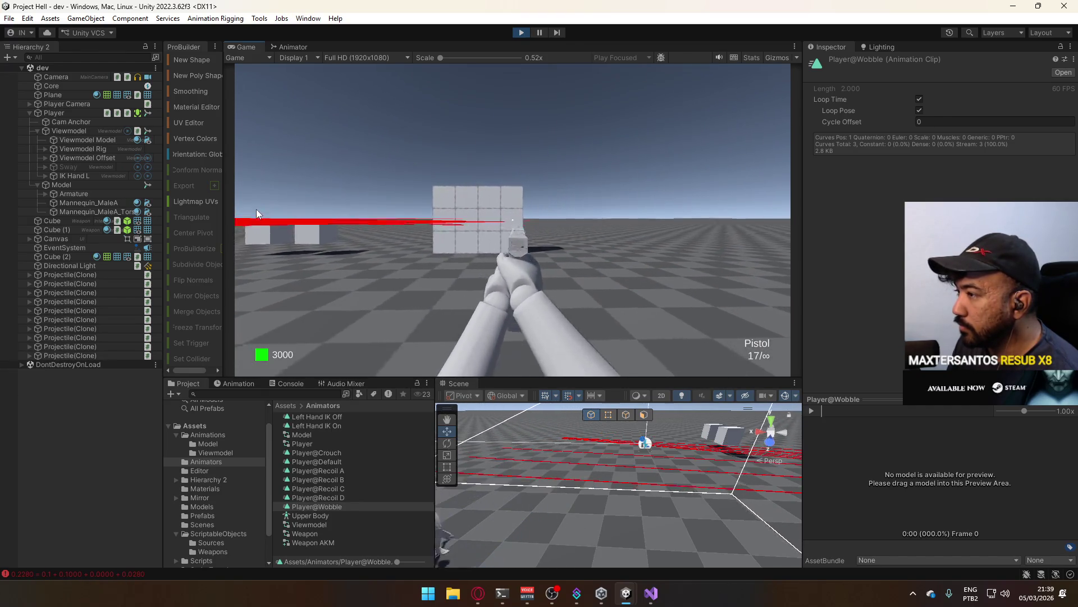
{"action": "left_click", "coordinate": [257, 209]}
{"action": "left_click", "coordinate": [256, 209]}
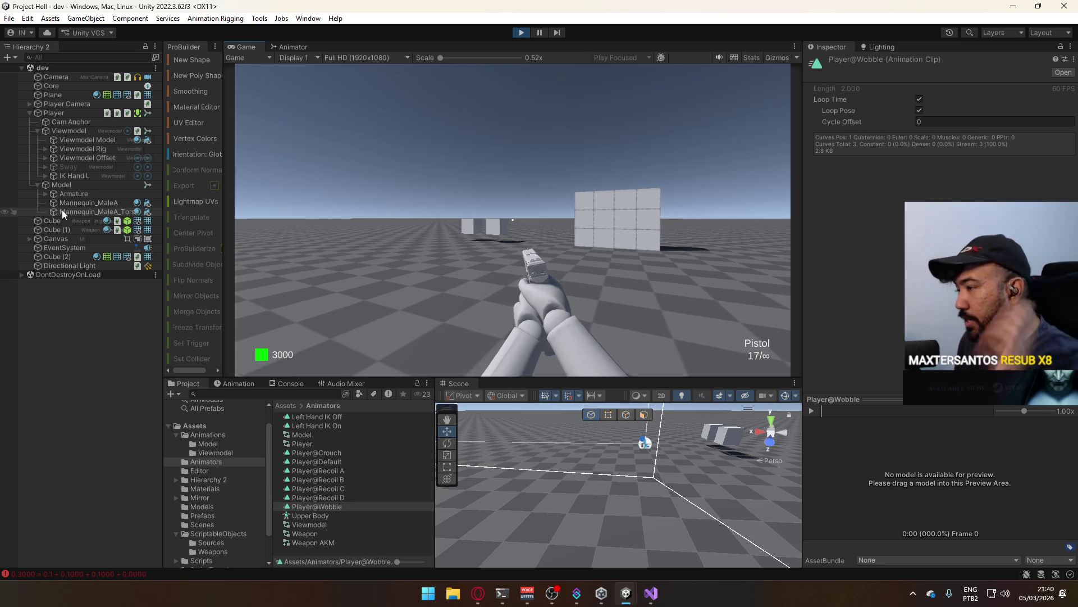
- Exit Play mode so the Game view shows the static scene again
{"action": "key", "text": "super"}
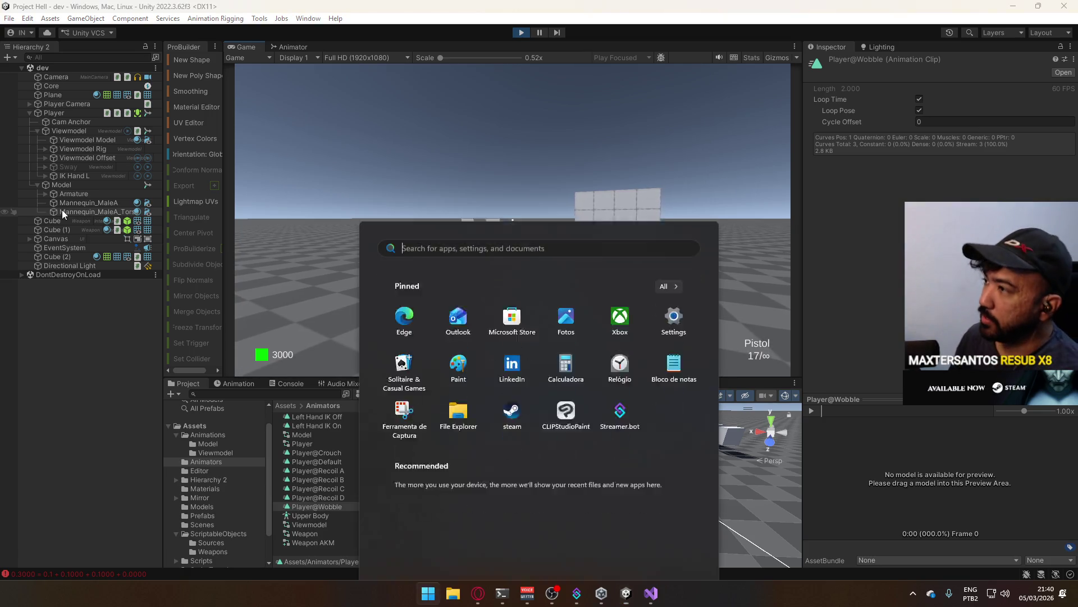
{"action": "left_click", "coordinate": [522, 33]}
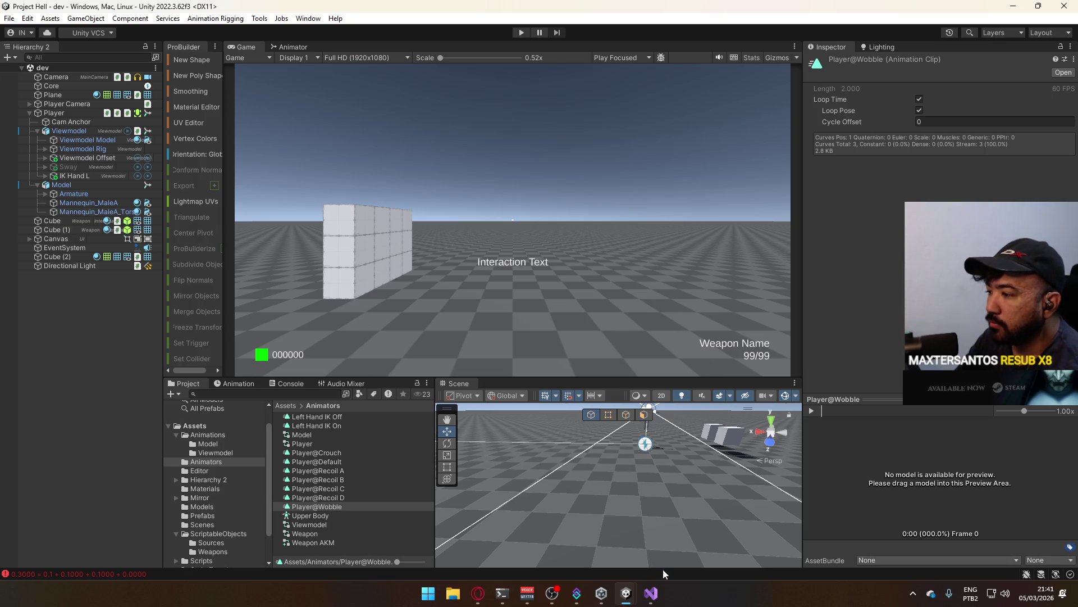
- Re-enter Play mode, select Player and open the Player@Wobble clip in the Animation window
{"action": "left_click", "coordinate": [520, 33]}
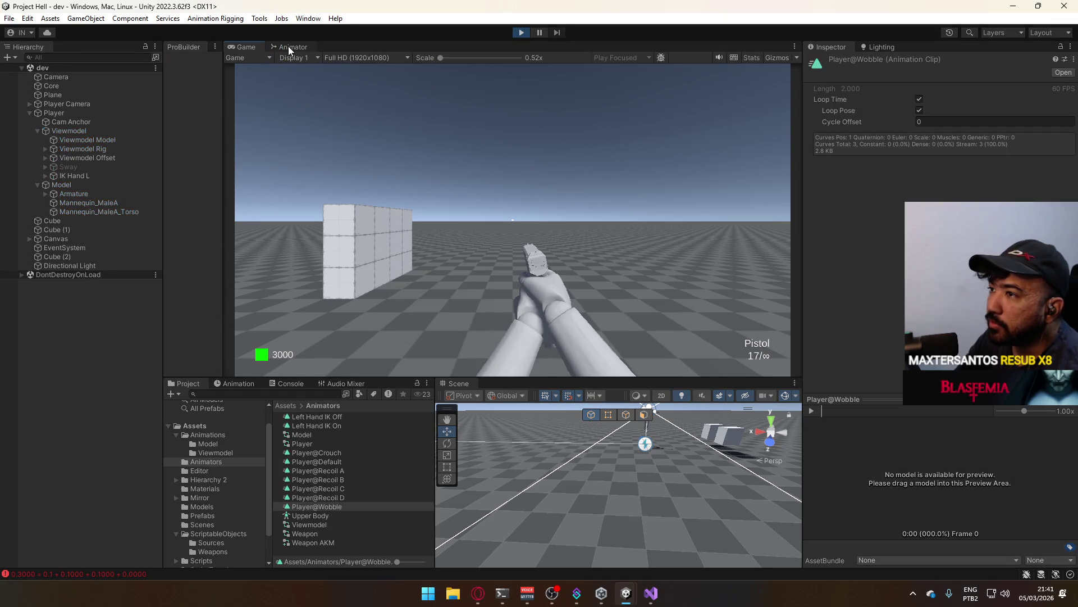
{"action": "left_click", "coordinate": [288, 46]}
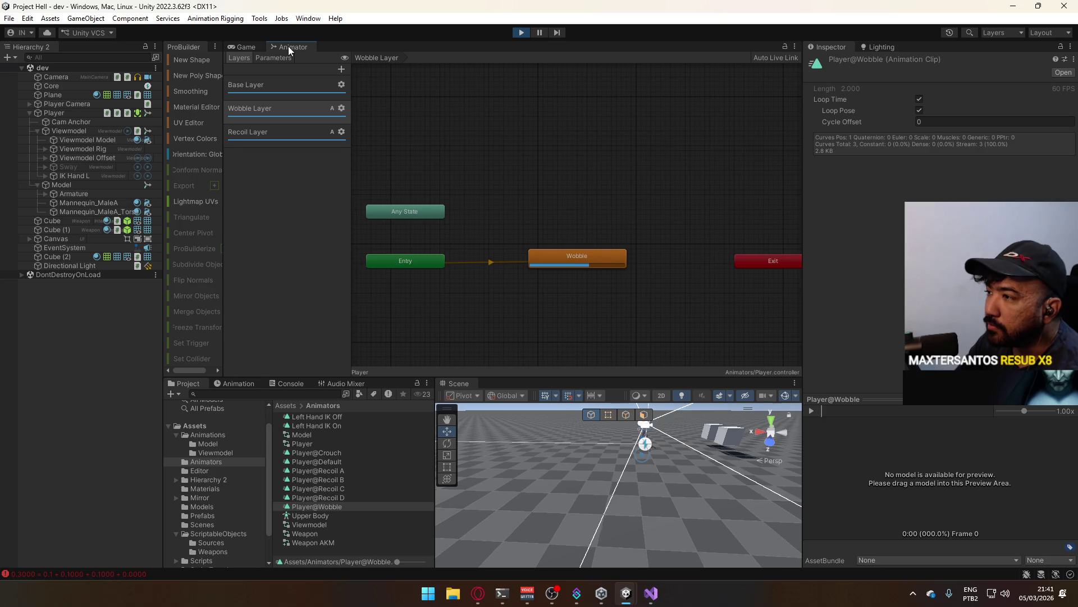
{"action": "left_click", "coordinate": [251, 43]}
{"action": "key", "text": "super"}
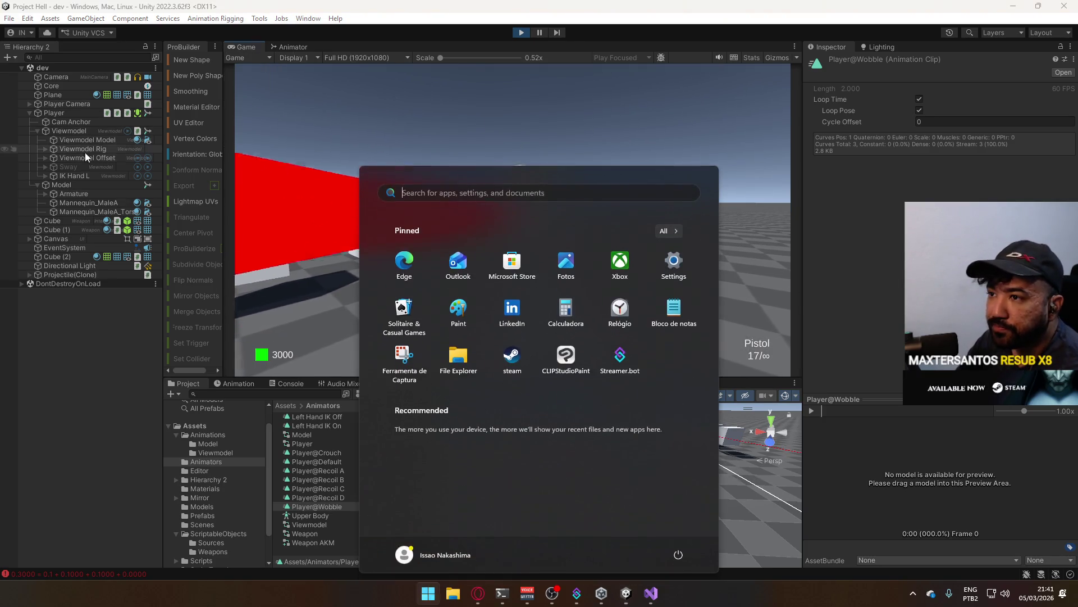
{"action": "left_click", "coordinate": [90, 132]}
{"action": "left_click", "coordinate": [88, 114]}
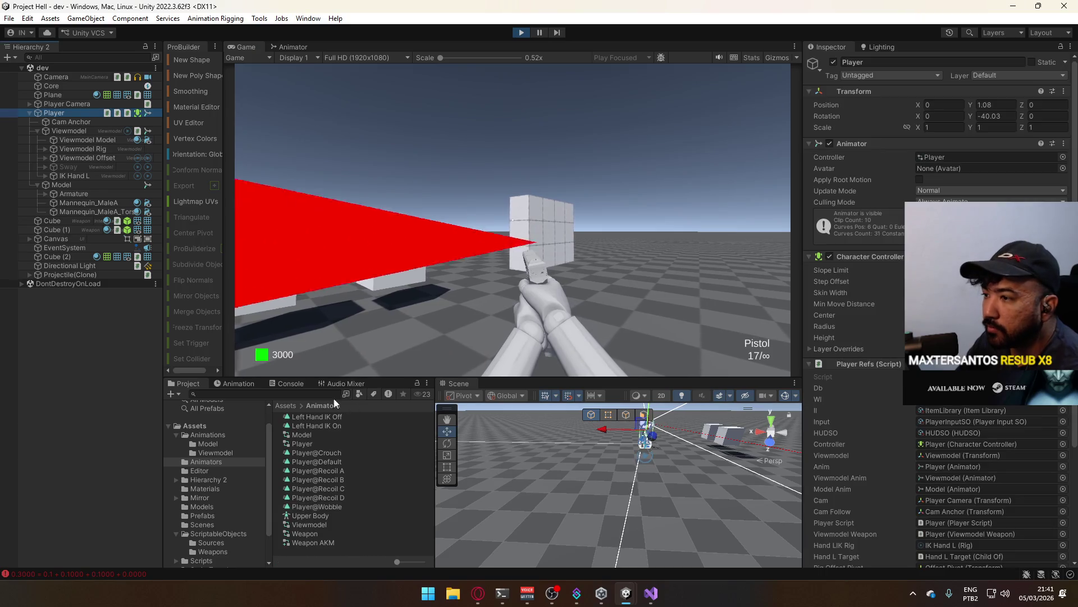
{"action": "left_click", "coordinate": [249, 382]}
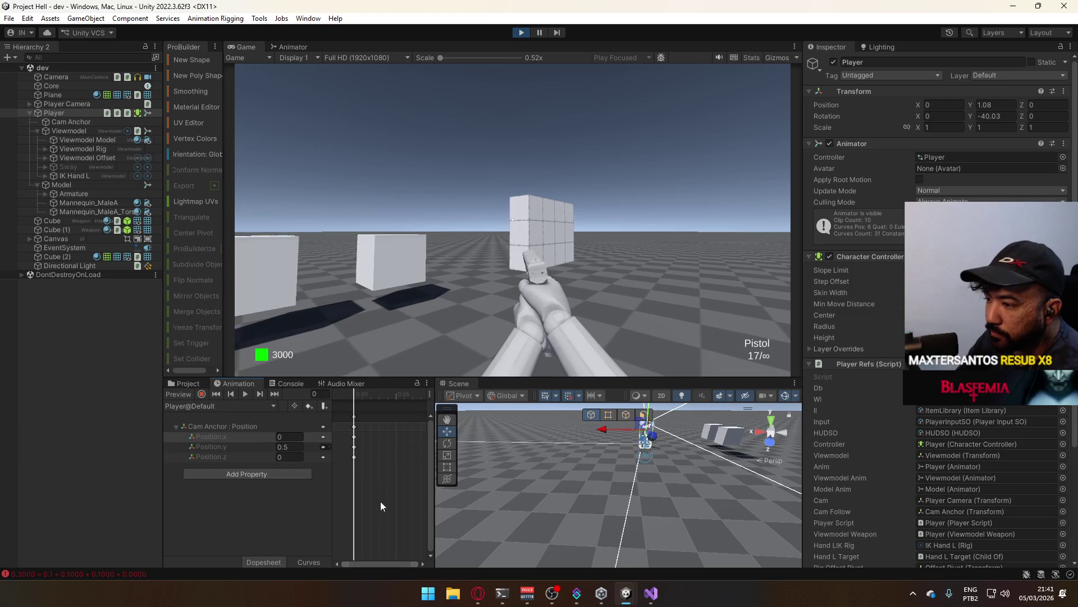
{"action": "left_click", "coordinate": [219, 406]}
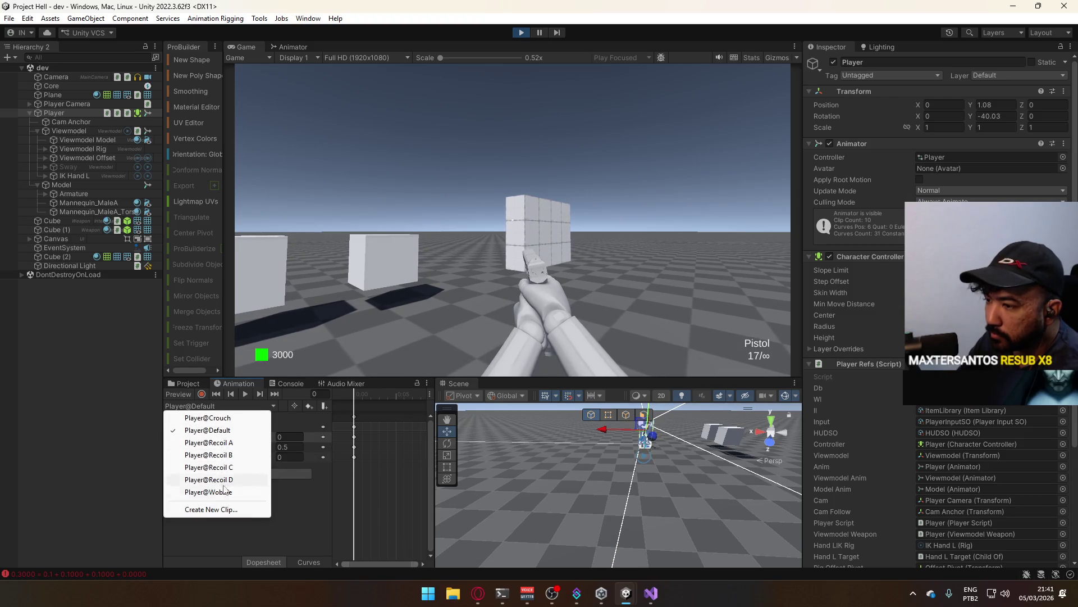
{"action": "left_click", "coordinate": [242, 492]}
- Set the Cam Anchor Position z and y values at frame 60 to 0.2
{"action": "scroll", "coordinate": [360, 448], "scroll_direction": "up", "scroll_amount": 1}
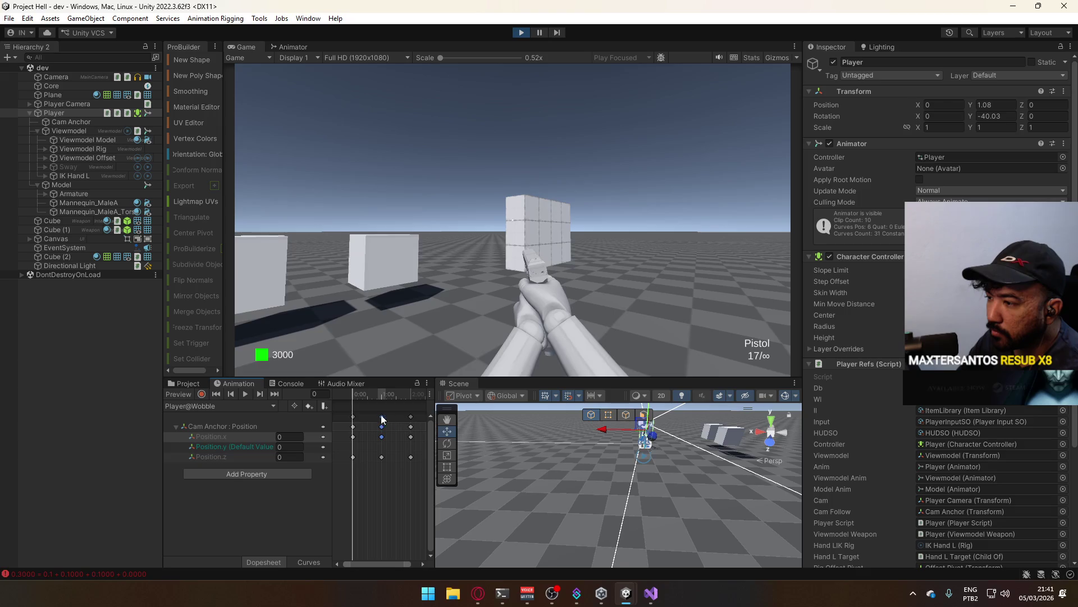
{"action": "left_click_drag", "start_coordinate": [361, 392], "coordinate": [382, 395]}
{"action": "left_click", "coordinate": [298, 437]}
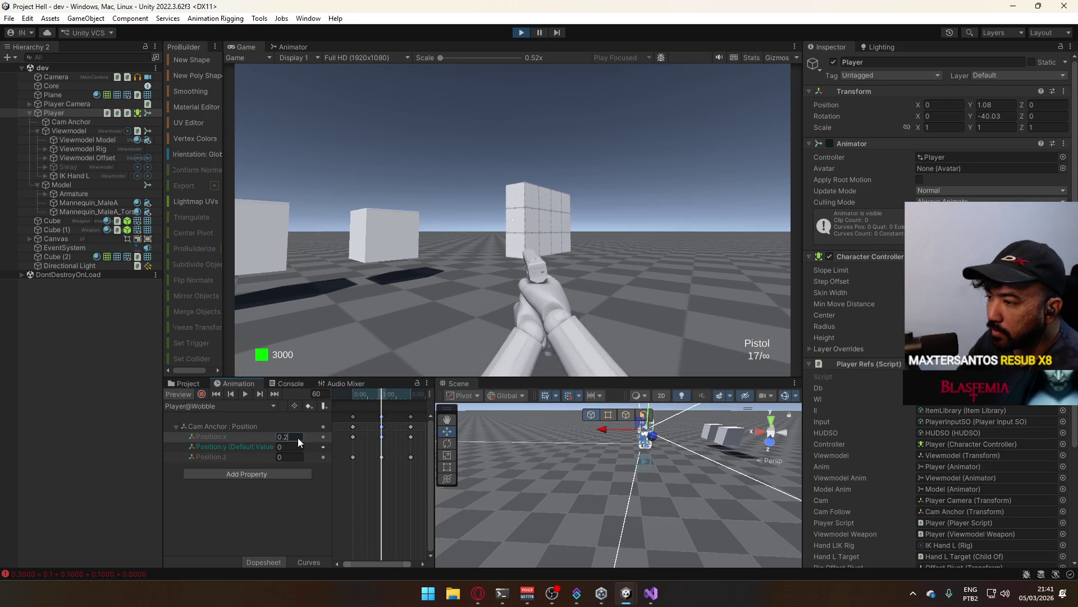
{"action": "double_click", "coordinate": [286, 438]}
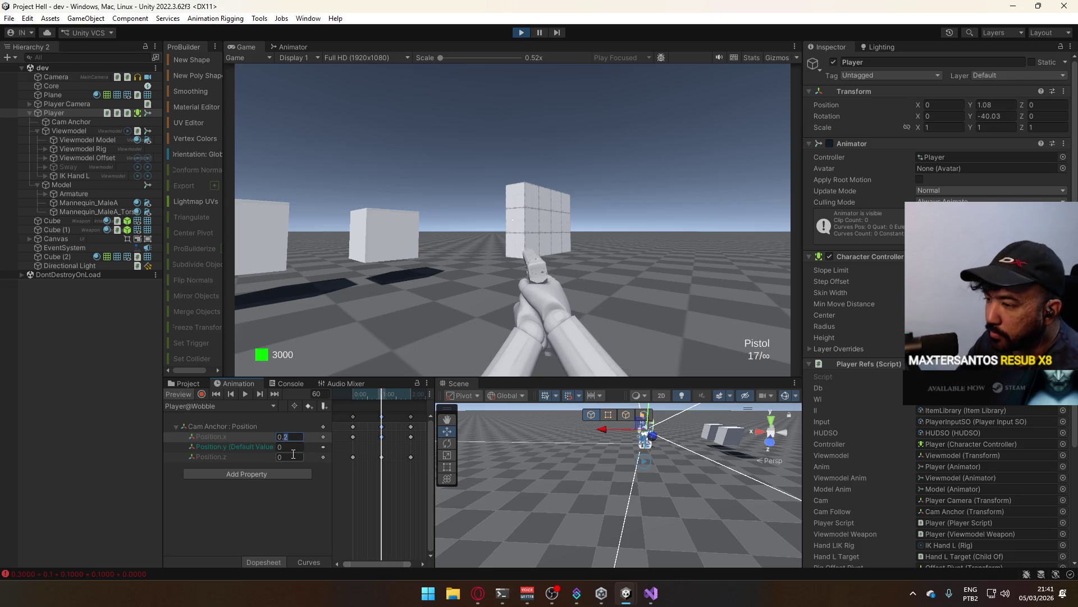
{"action": "left_click", "coordinate": [294, 456]}
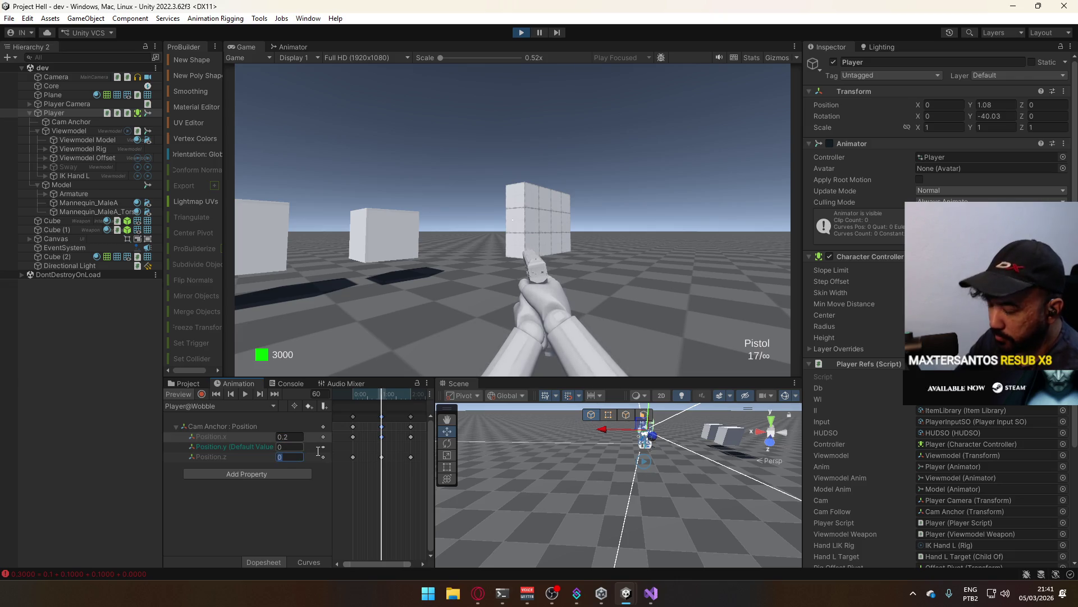
{"action": "type", "text": "0.2"}
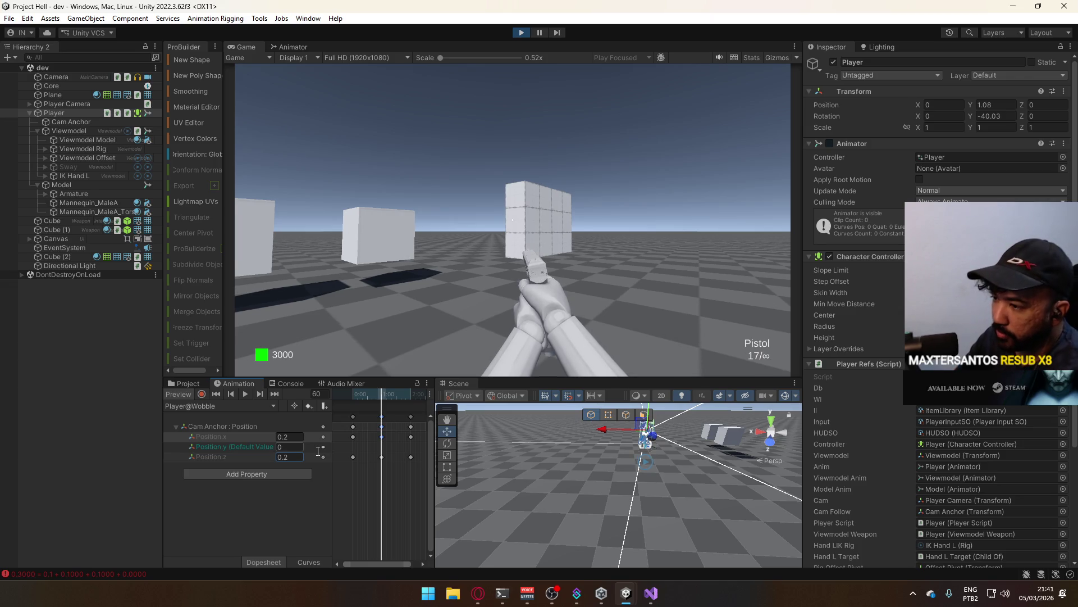
{"action": "left_click", "coordinate": [294, 447]}
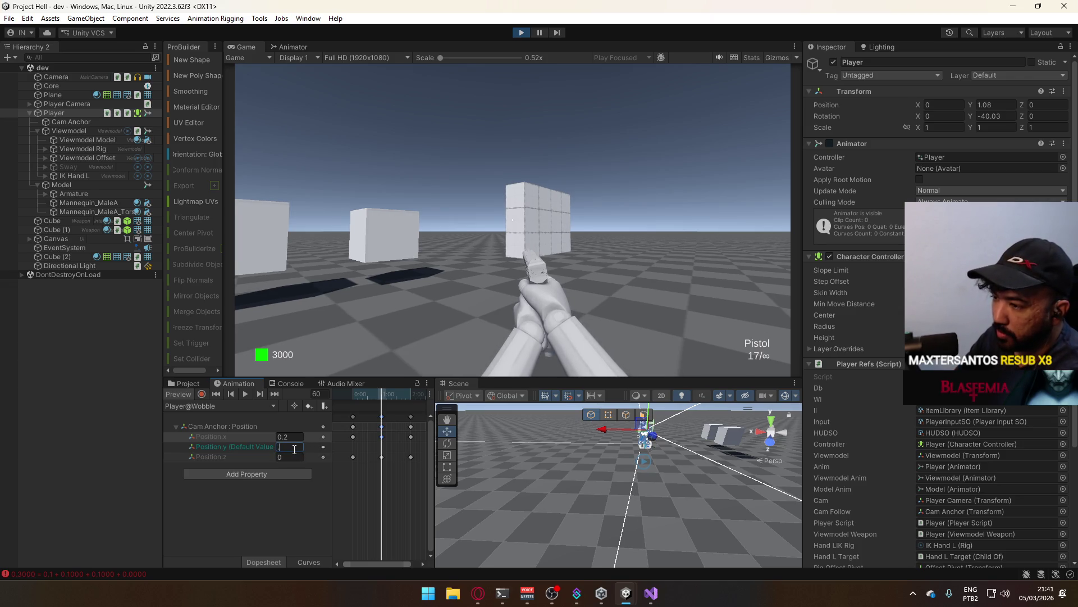
{"action": "type", "text": "0.2"}
{"action": "left_click", "coordinate": [353, 400]}
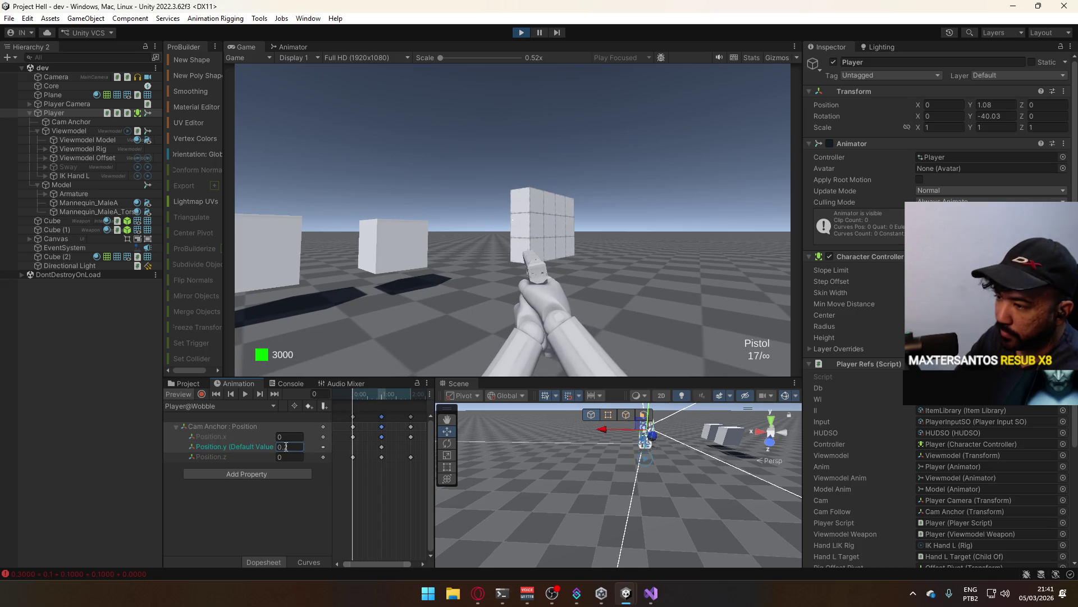
{"action": "key", "text": "Escape"}
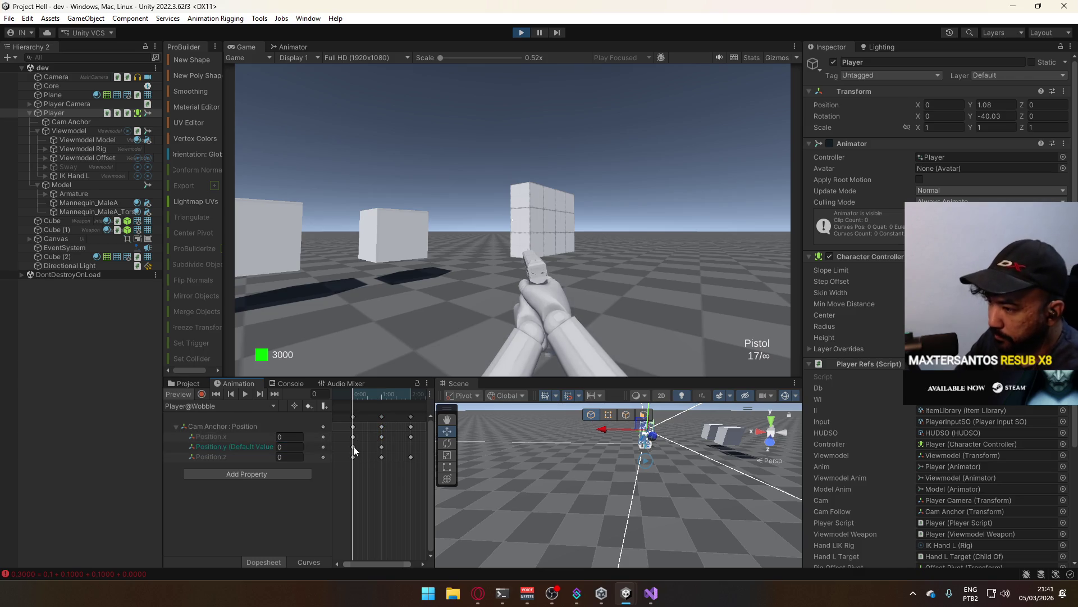
- Copy the frame-0 Position.y key and paste it at frame 120
{"action": "left_click", "coordinate": [352, 446]}
{"action": "left_click", "coordinate": [408, 398]}
{"action": "left_click_drag", "start_coordinate": [408, 398], "coordinate": [388, 410]}
{"action": "key", "text": "ctrl+c"}
{"action": "key", "text": "ctrl+v"}
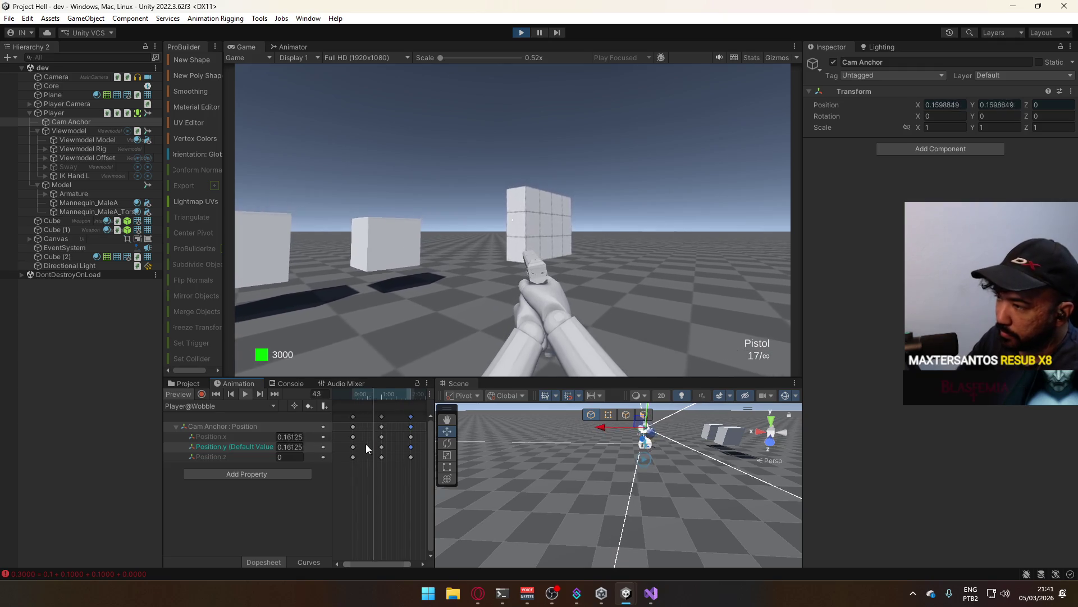
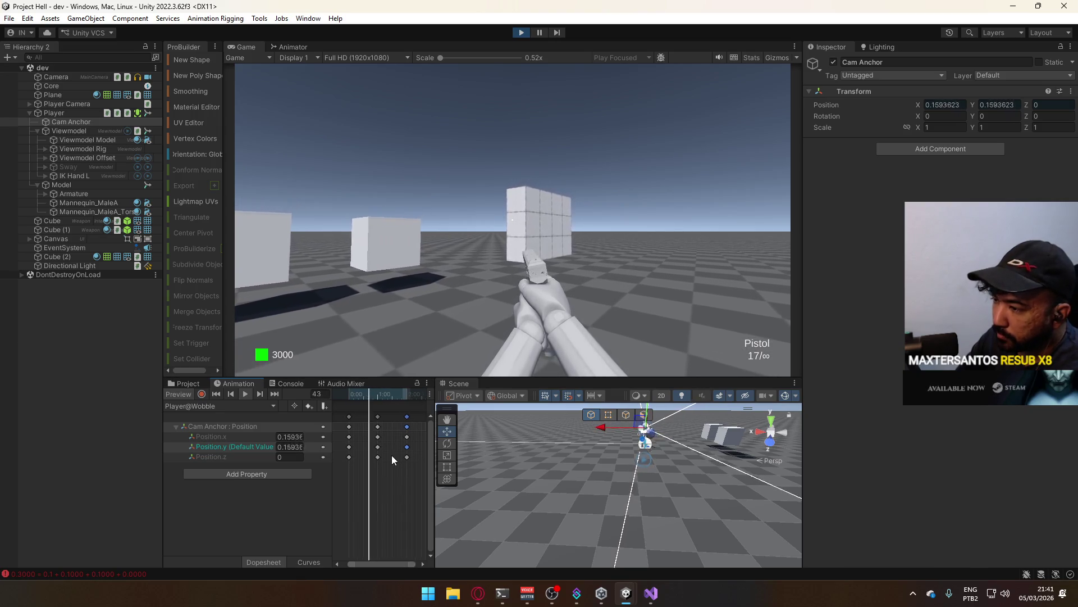
- Box-select the Wobble clip's later two Cam Anchor keyframe columns in the Dopesheet
{"action": "scroll", "coordinate": [377, 468], "scroll_direction": "right", "scroll_amount": 2}
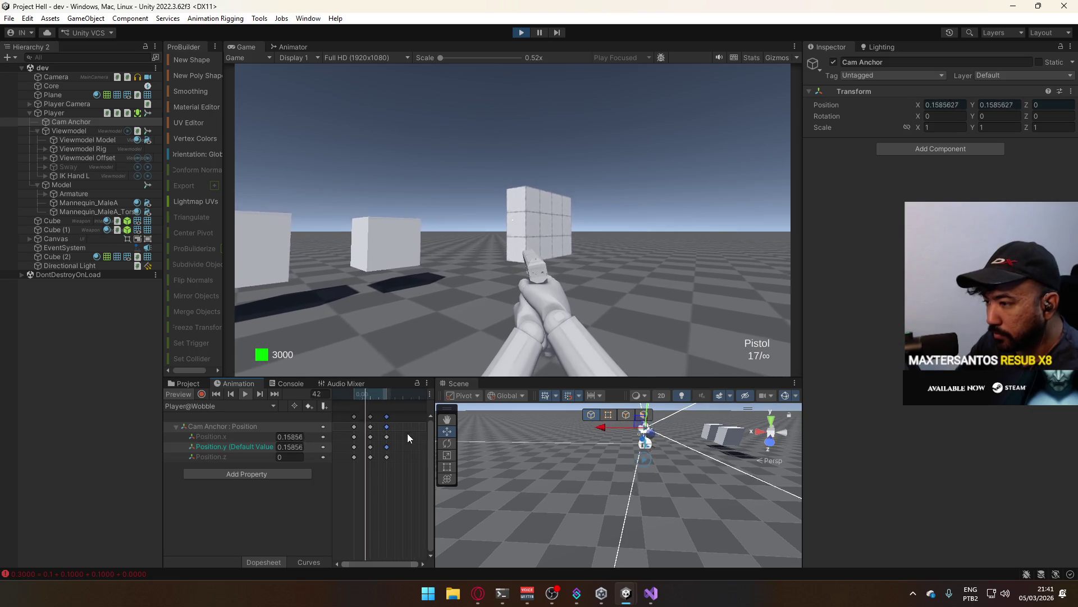
{"action": "scroll", "coordinate": [386, 440], "scroll_direction": "down", "scroll_amount": 2}
{"action": "left_click", "coordinate": [371, 395]}
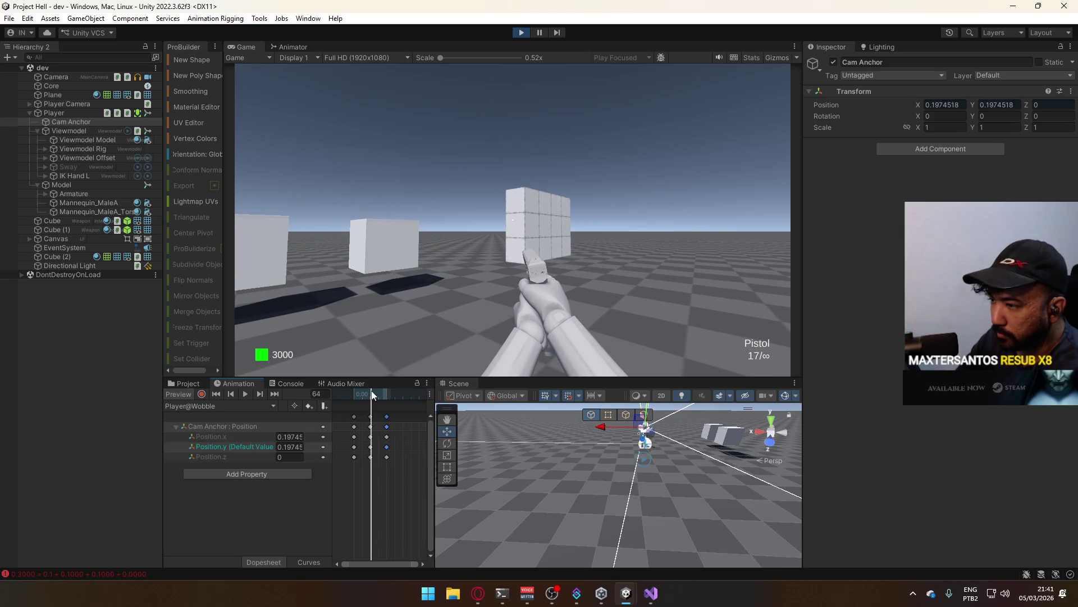
{"action": "mouse_move", "coordinate": [366, 412]}
{"action": "left_mouse_down"}
{"action": "mouse_move", "coordinate": [395, 416]}
{"action": "mouse_move", "coordinate": [403, 401]}
{"action": "left_mouse_up"}
{"action": "scroll", "coordinate": [402, 410], "scroll_direction": "up", "scroll_amount": 3}
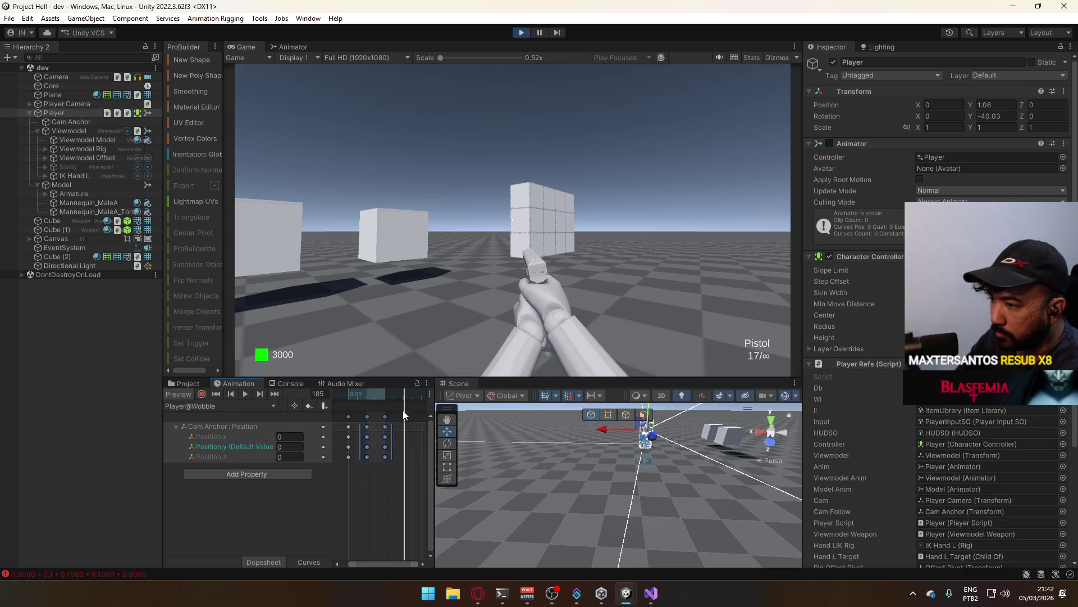
{"action": "left_click", "coordinate": [406, 422]}
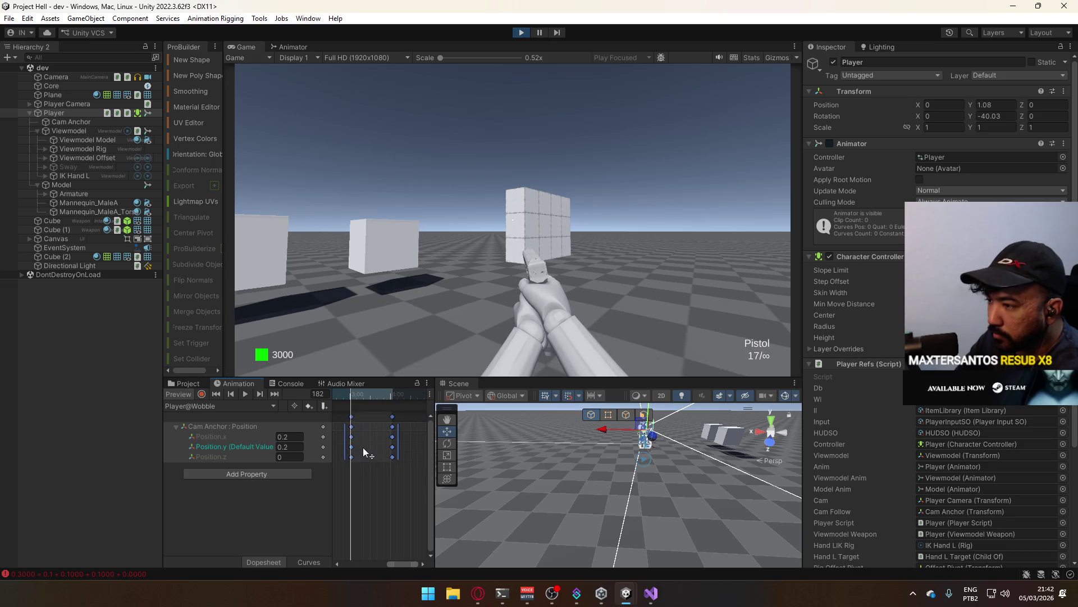
- Drag the last keyframe column out to about 4:01, then deselect the keyframes
{"action": "scroll", "coordinate": [363, 451], "scroll_direction": "up", "scroll_amount": 2}
{"action": "scroll", "coordinate": [399, 441], "scroll_direction": "up", "scroll_amount": 2}
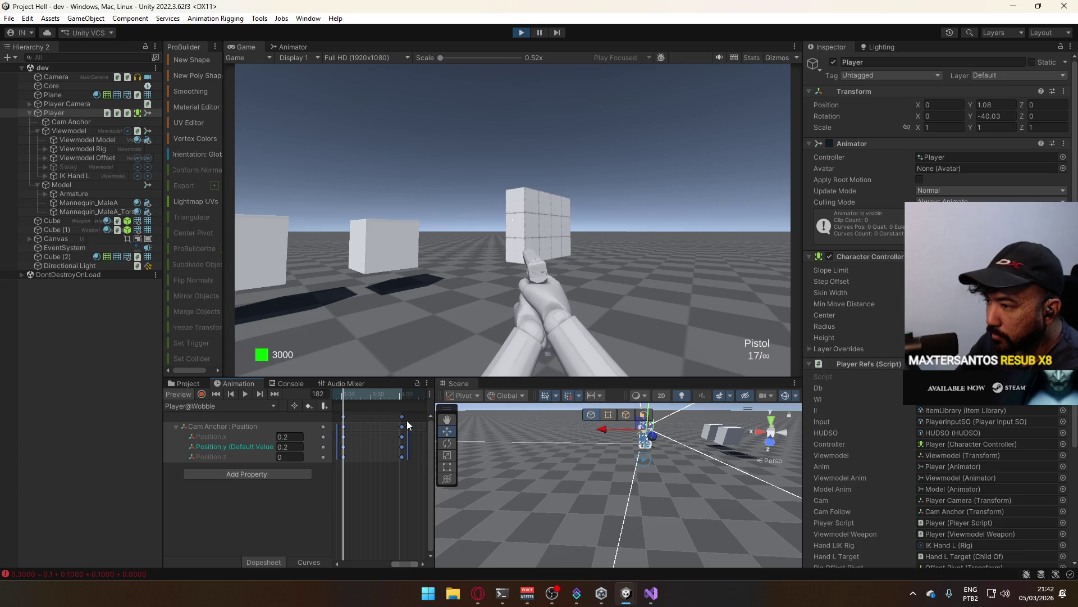
{"action": "mouse_move", "coordinate": [401, 417]}
{"action": "left_mouse_down"}
{"action": "mouse_move", "coordinate": [365, 424]}
{"action": "mouse_move", "coordinate": [397, 431]}
{"action": "mouse_move", "coordinate": [378, 438]}
{"action": "mouse_move", "coordinate": [382, 454]}
{"action": "left_mouse_up"}
{"action": "scroll", "coordinate": [382, 454], "scroll_direction": "down", "scroll_amount": 2}
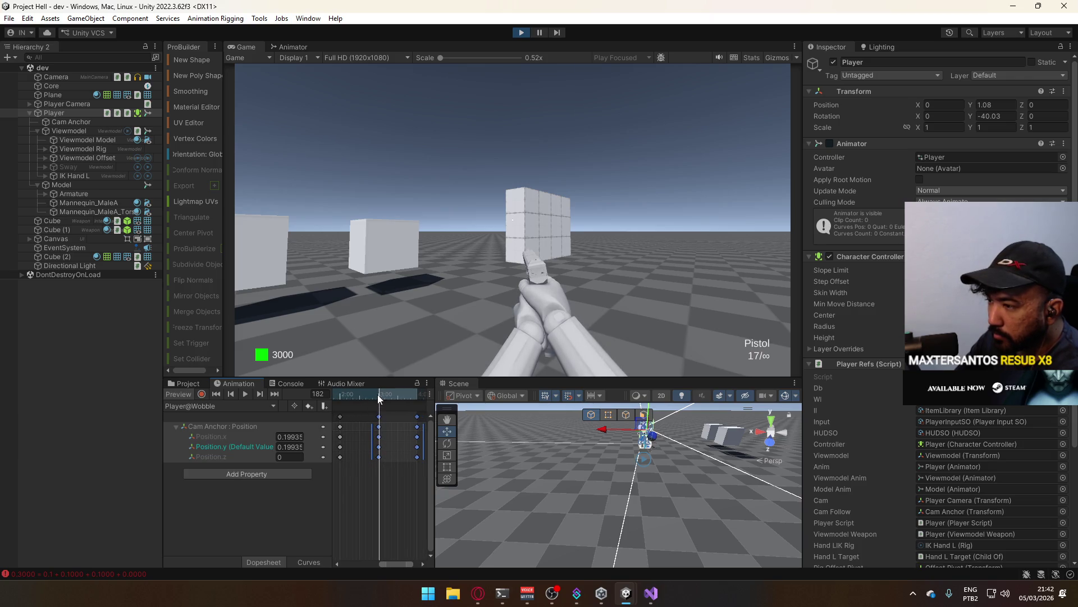
{"action": "left_click", "coordinate": [378, 397]}
{"action": "left_click_drag", "start_coordinate": [380, 395], "coordinate": [378, 398]}
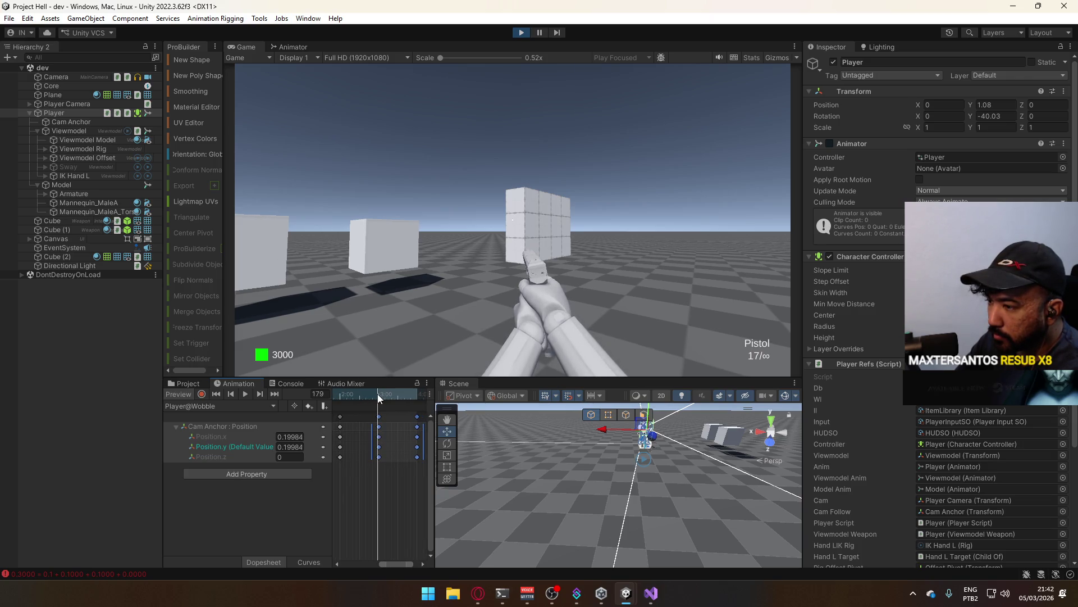
{"action": "left_click", "coordinate": [387, 494]}
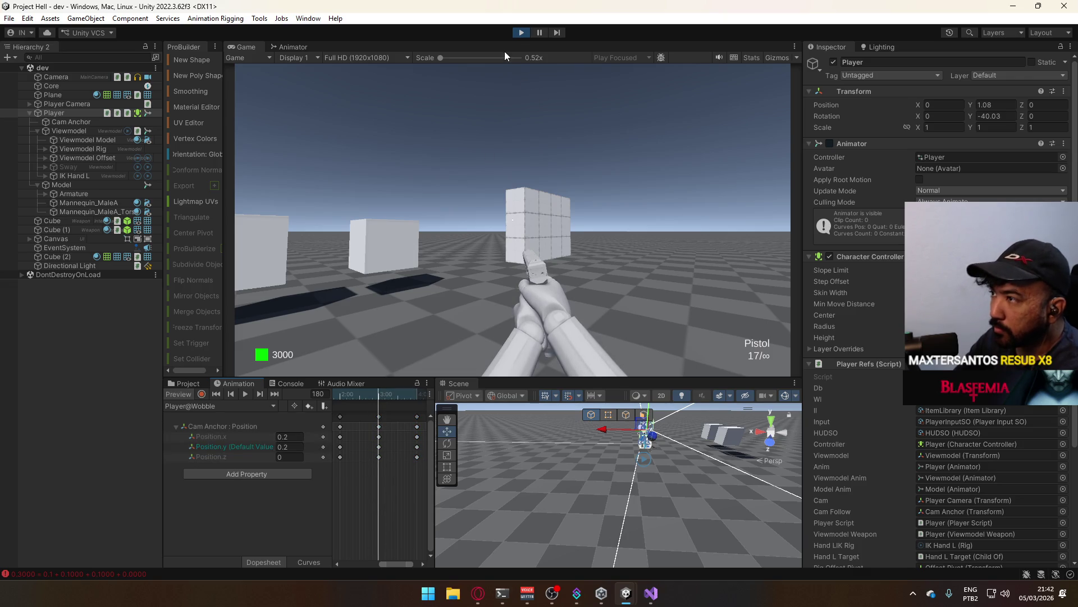
- Stop the game, set Cam Anchor Position.x and Position.y at frame 180 to -0.2, then replay
{"action": "key", "text": "ctrl+p"}
{"action": "left_click", "coordinate": [230, 447]}
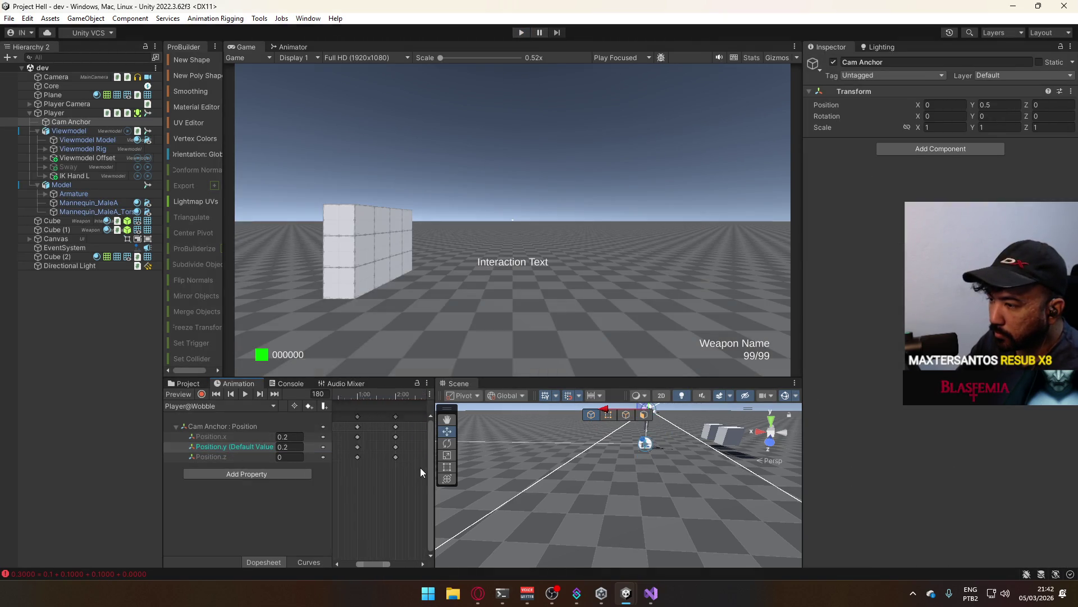
{"action": "scroll", "coordinate": [416, 472], "scroll_direction": "down", "scroll_amount": 2}
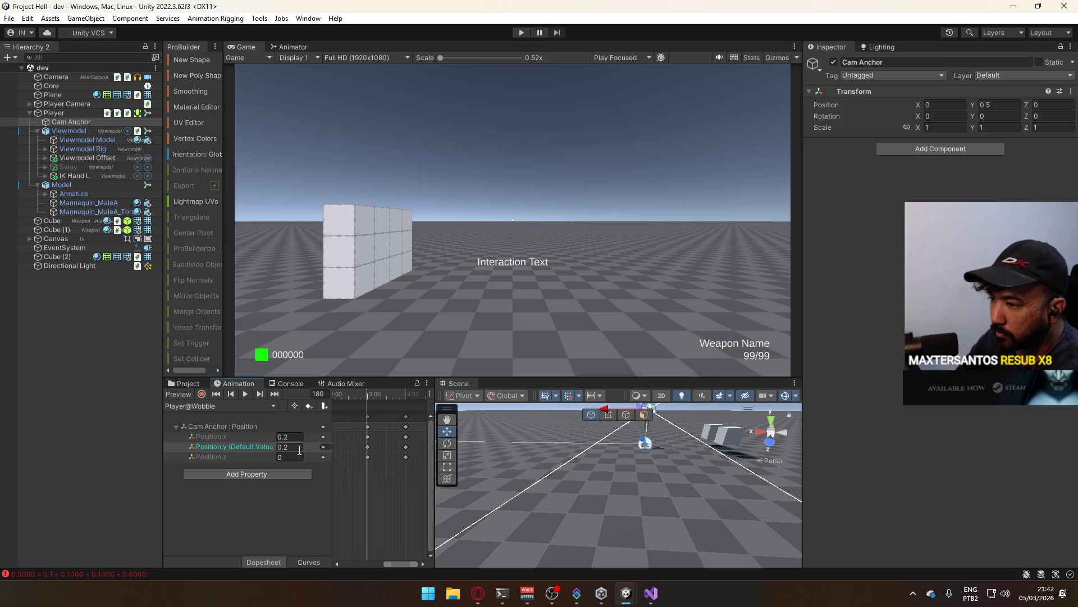
{"action": "type", "text": "-"}
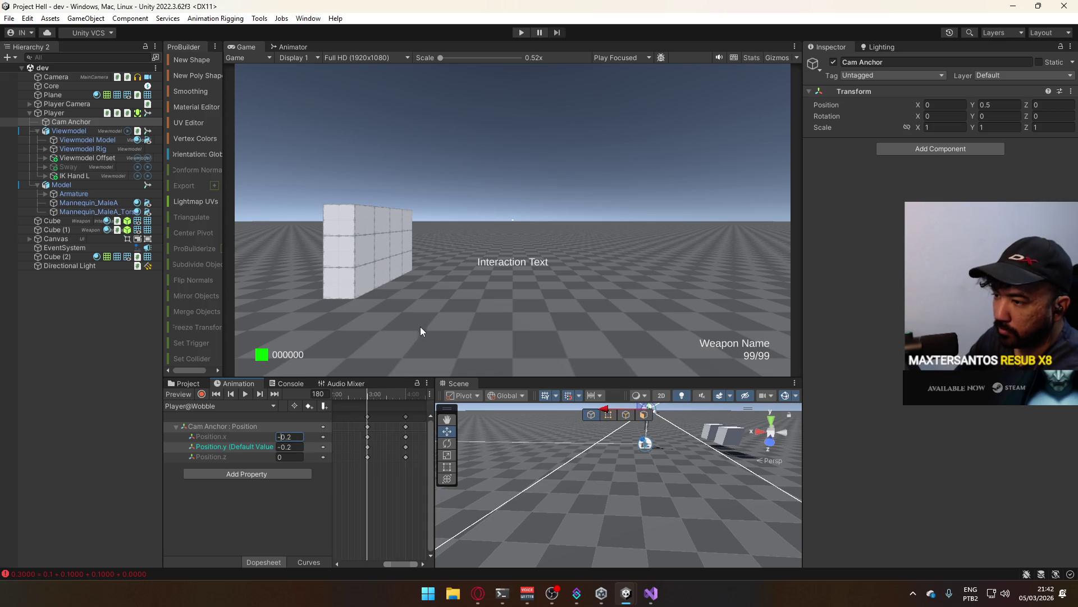
{"action": "left_click", "coordinate": [519, 34]}
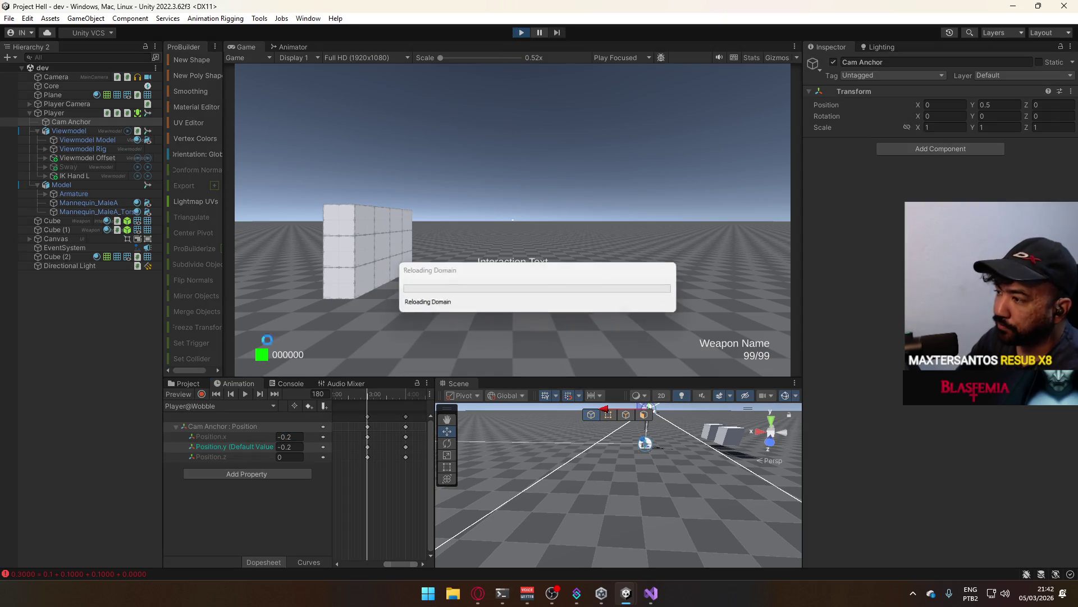
{"action": "left_click", "coordinate": [69, 112]}
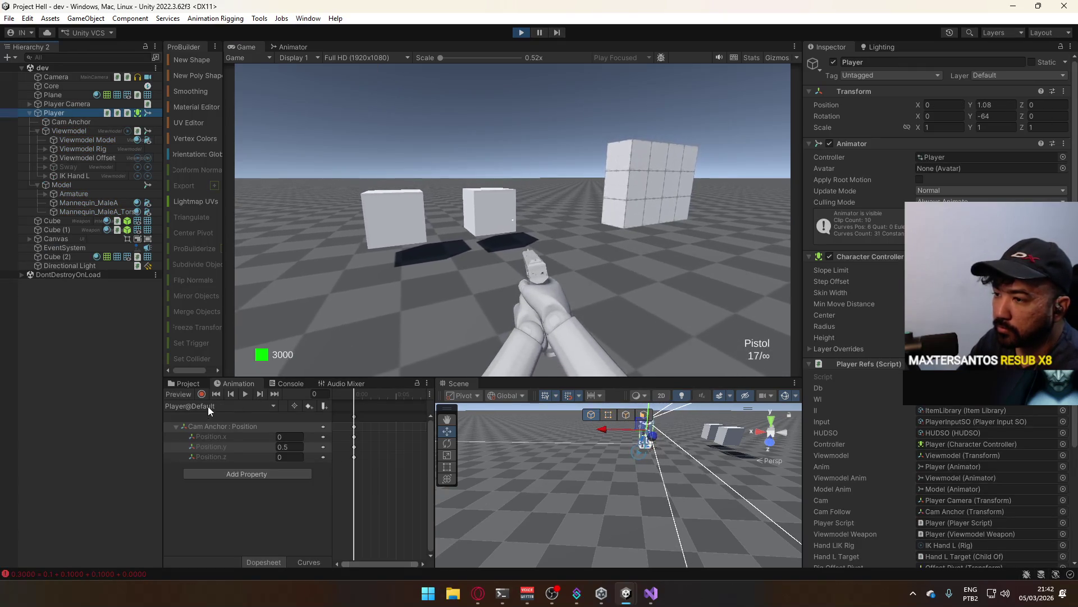
- Switch to the Wobble clip and show its Position.x curve in Curves view
{"action": "left_click", "coordinate": [219, 406]}
{"action": "left_click", "coordinate": [227, 486]}
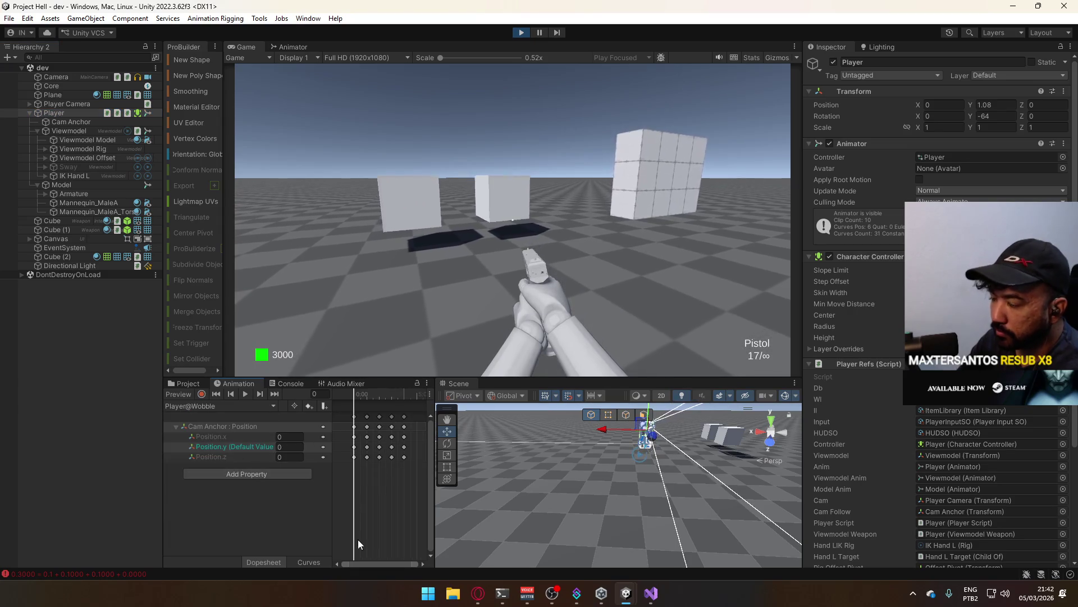
{"action": "left_click", "coordinate": [307, 563]}
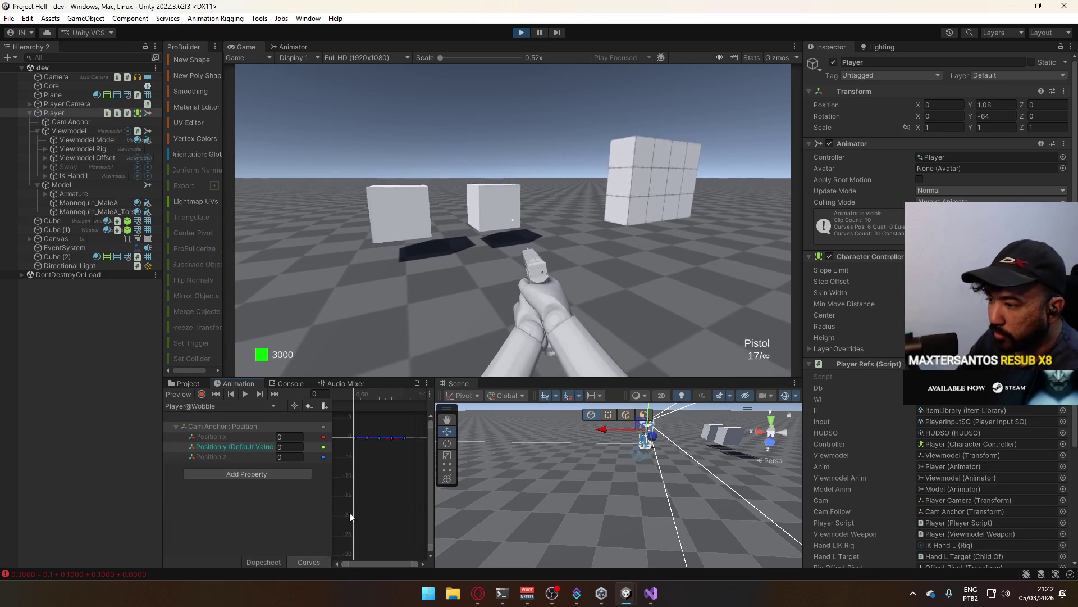
{"action": "left_click", "coordinate": [227, 436]}
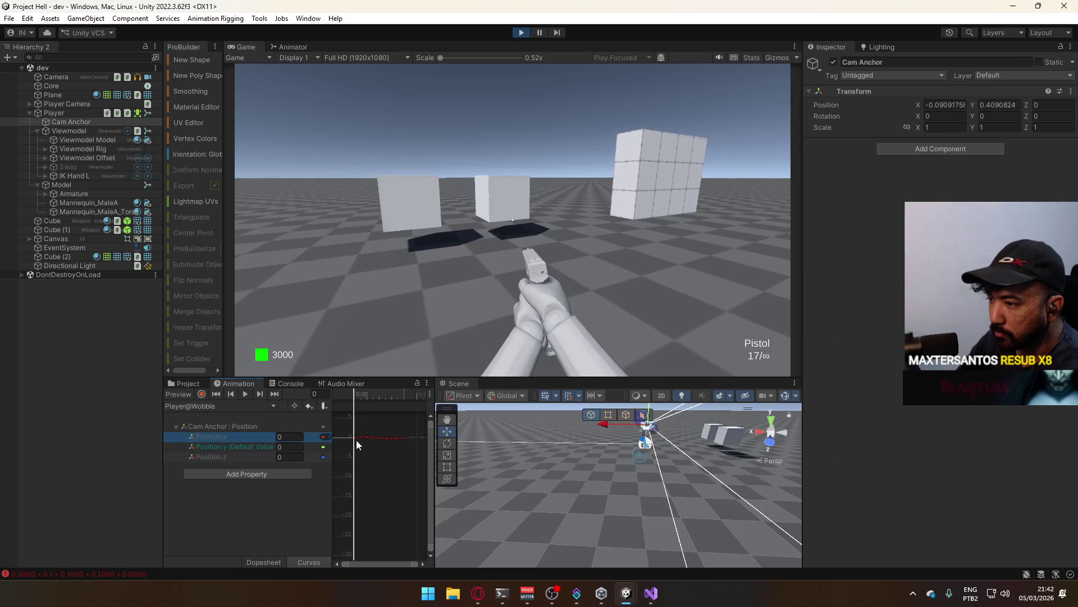
- Frame all Position.x keys, select the first keyframe and move the preview to frame 238
{"action": "left_click_drag", "start_coordinate": [428, 545], "coordinate": [424, 475]}
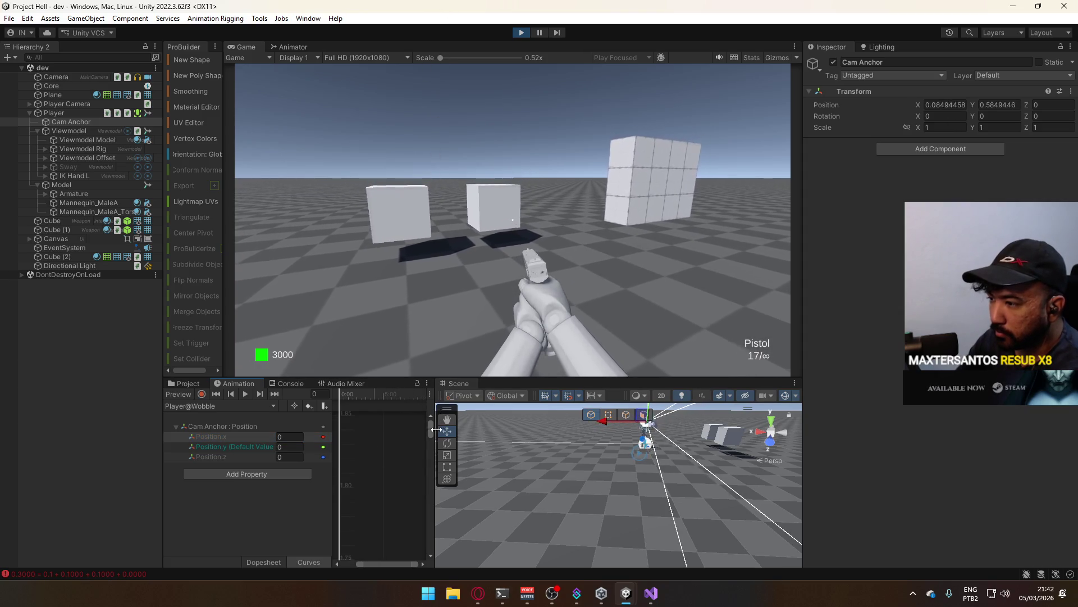
{"action": "scroll", "coordinate": [380, 511], "scroll_direction": "down", "scroll_amount": 5}
{"action": "scroll", "coordinate": [384, 442], "scroll_direction": "up", "scroll_amount": 3}
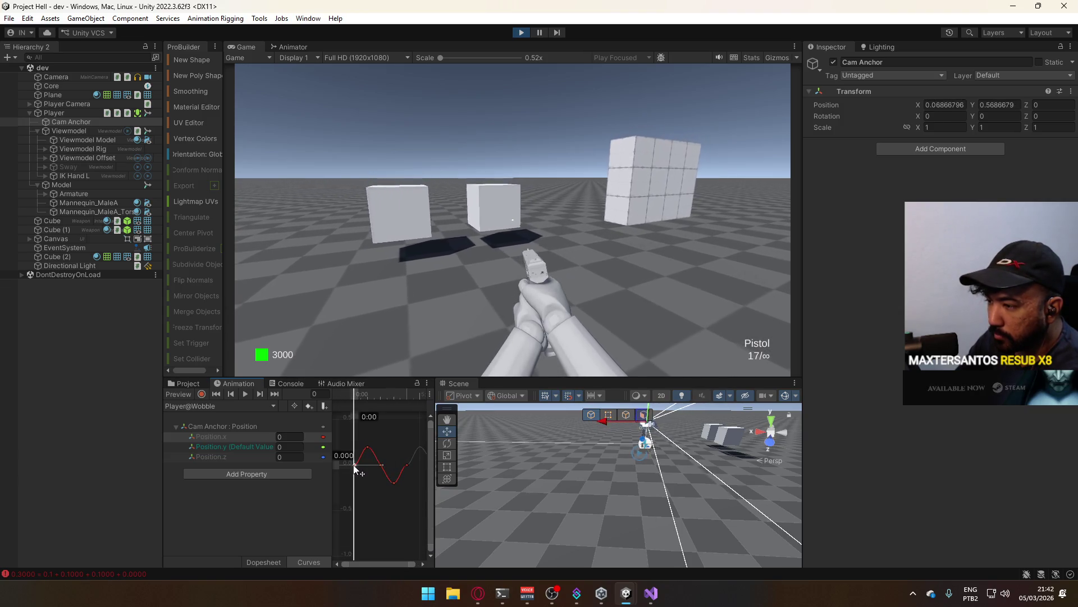
{"action": "key", "text": "ctrl+a"}
{"action": "key", "text": "f"}
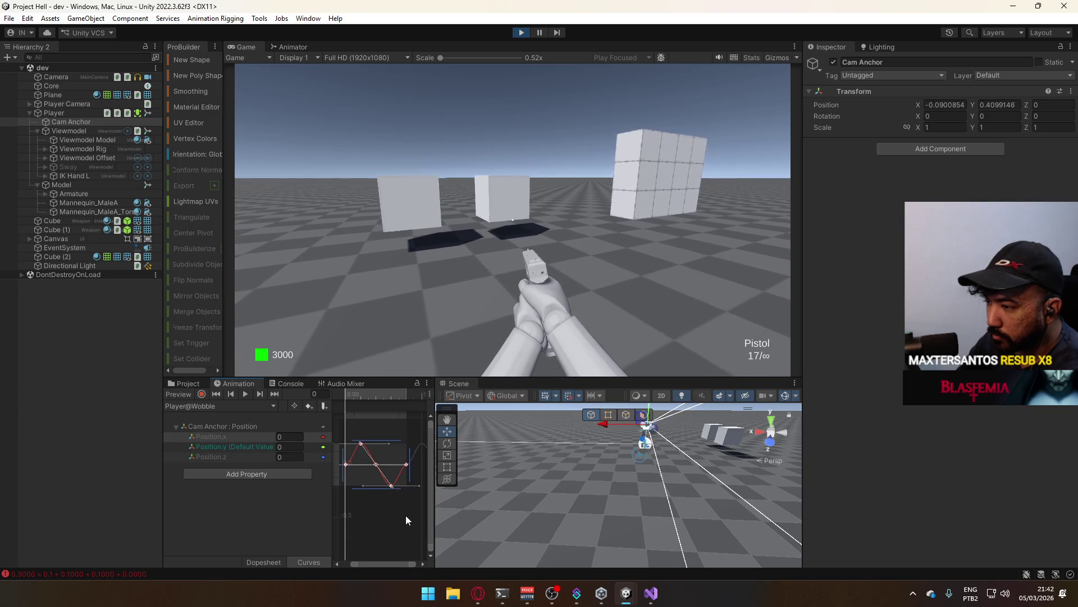
{"action": "left_click", "coordinate": [391, 520]}
{"action": "left_click", "coordinate": [346, 463]}
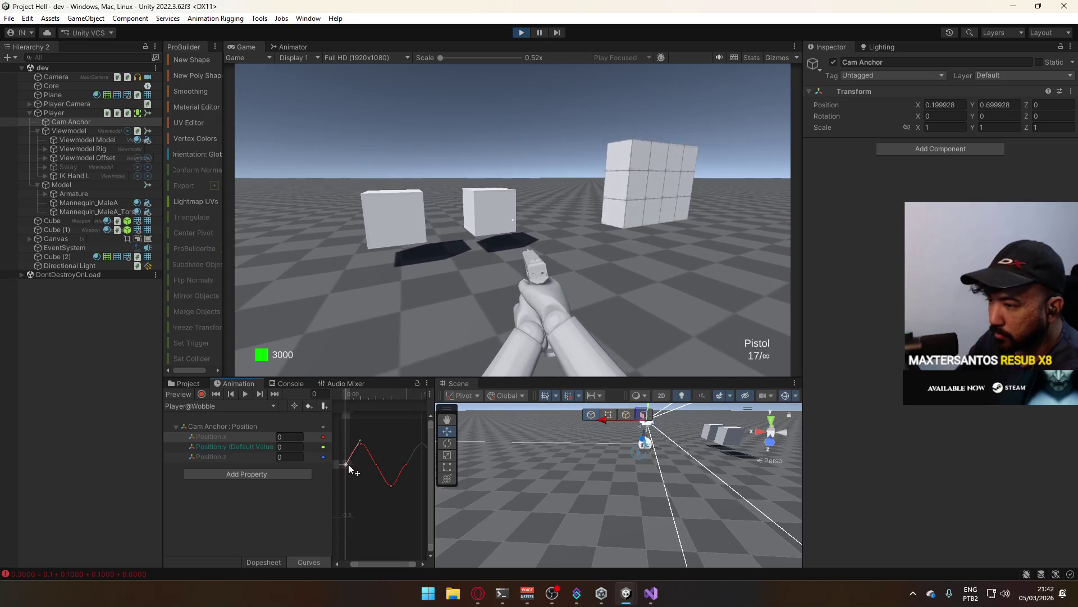
{"action": "left_click", "coordinate": [406, 398]}
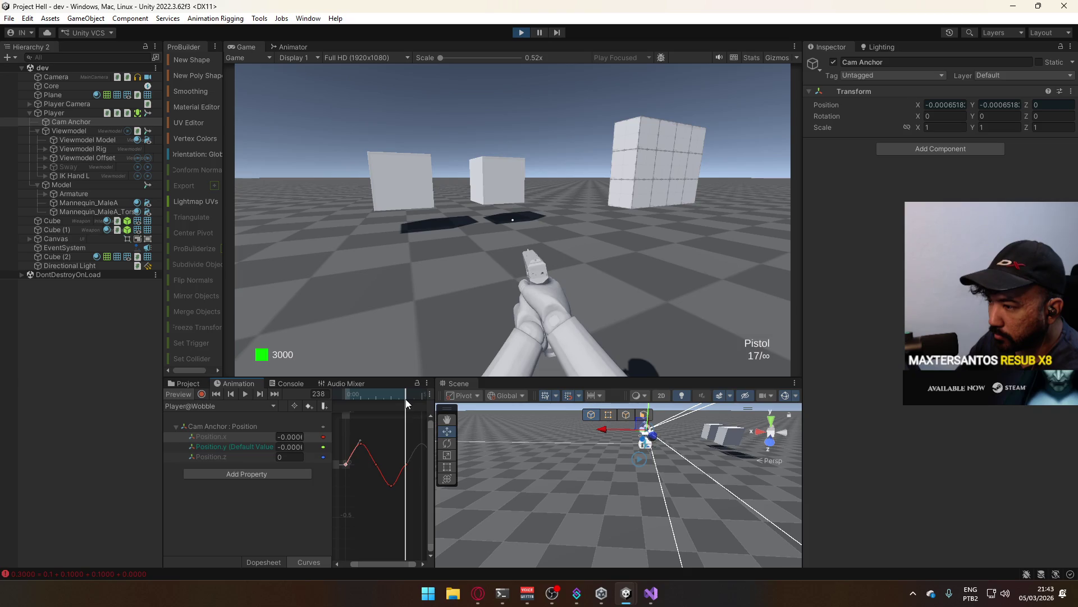
- Scrub the Position.x curve preview between frames 238 and 241
{"action": "scroll", "coordinate": [406, 400], "scroll_direction": "up", "scroll_amount": 2}
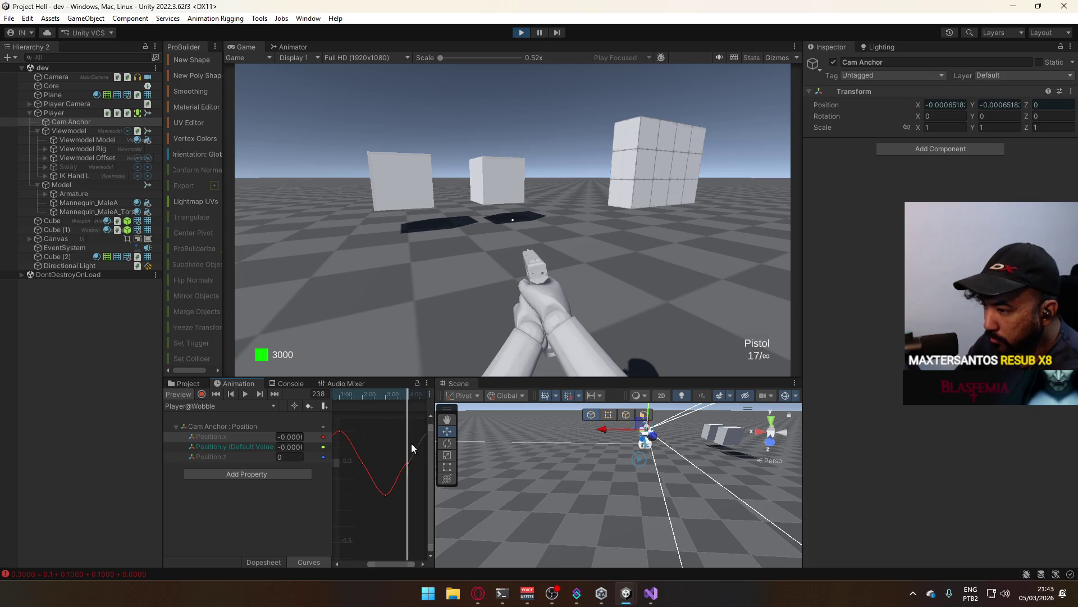
{"action": "left_click_drag", "start_coordinate": [406, 396], "coordinate": [409, 400]}
{"action": "scroll", "coordinate": [403, 463], "scroll_direction": "up", "scroll_amount": 4}
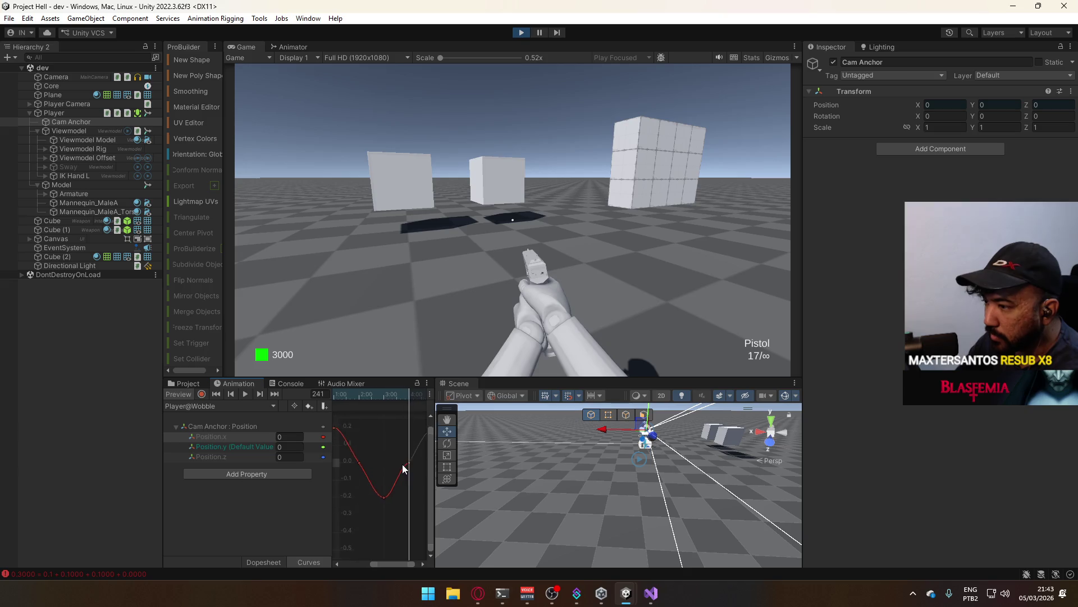
{"action": "left_click", "coordinate": [415, 398]}
{"action": "left_click_drag", "start_coordinate": [415, 399], "coordinate": [414, 396]}
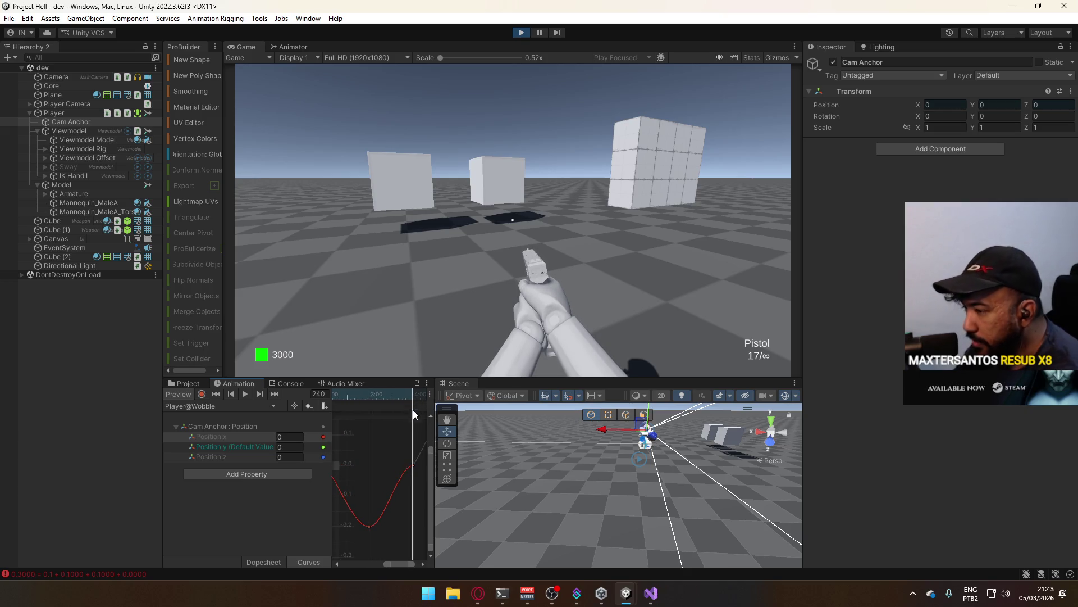
- Adjust the tangent of the key near the curve's end so the loop stays smooth
{"action": "scroll", "coordinate": [387, 487], "scroll_direction": "down", "scroll_amount": 3}
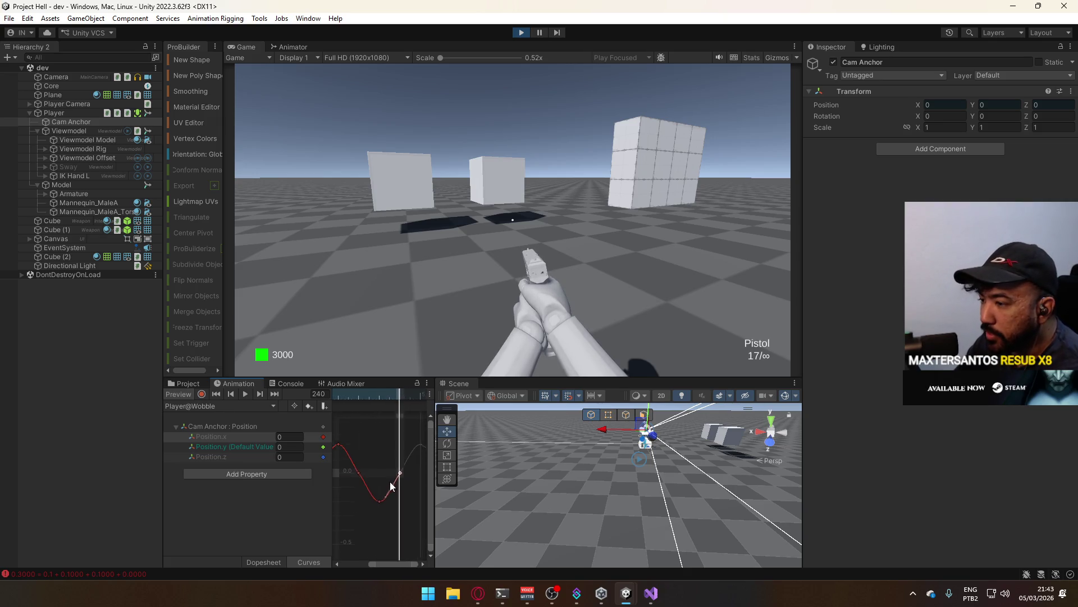
{"action": "left_click", "coordinate": [359, 477]}
{"action": "scroll", "coordinate": [376, 463], "scroll_direction": "up", "scroll_amount": 3}
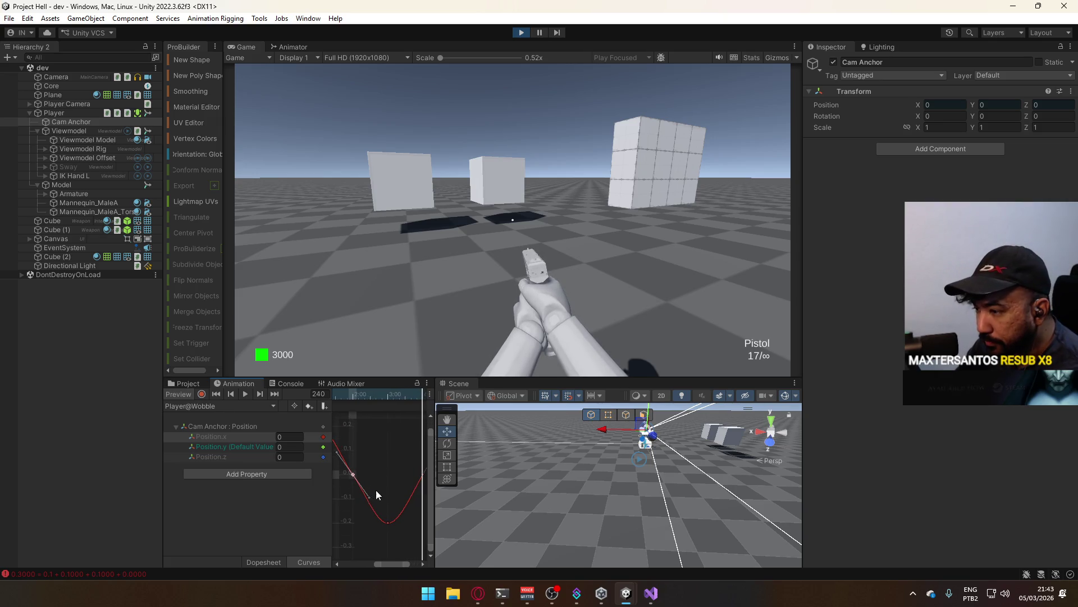
{"action": "left_click_drag", "start_coordinate": [372, 498], "coordinate": [368, 502]}
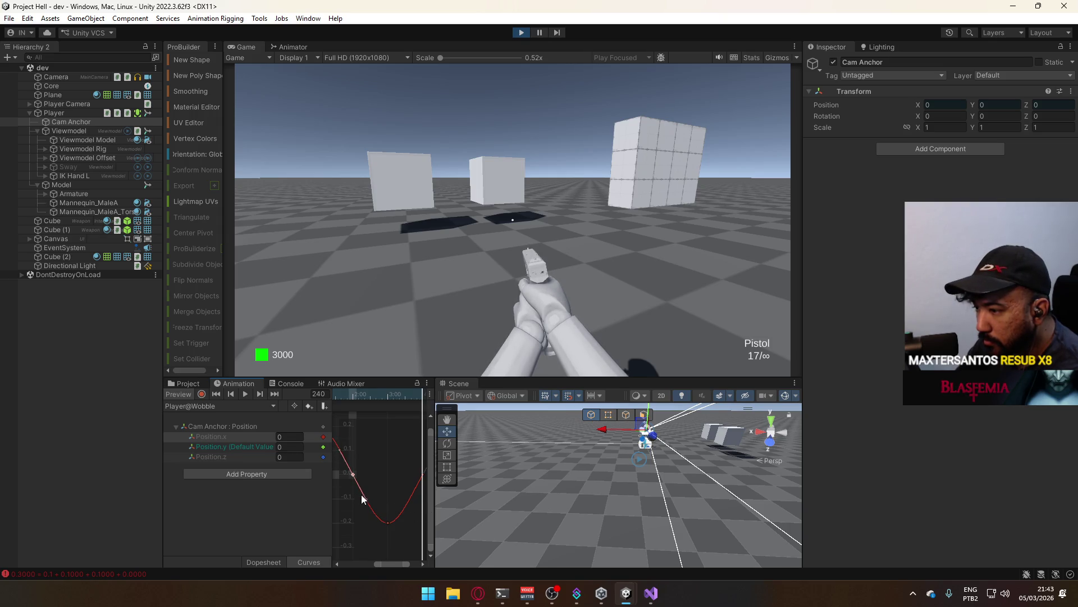
{"action": "scroll", "coordinate": [382, 484], "scroll_direction": "down", "scroll_amount": 5}
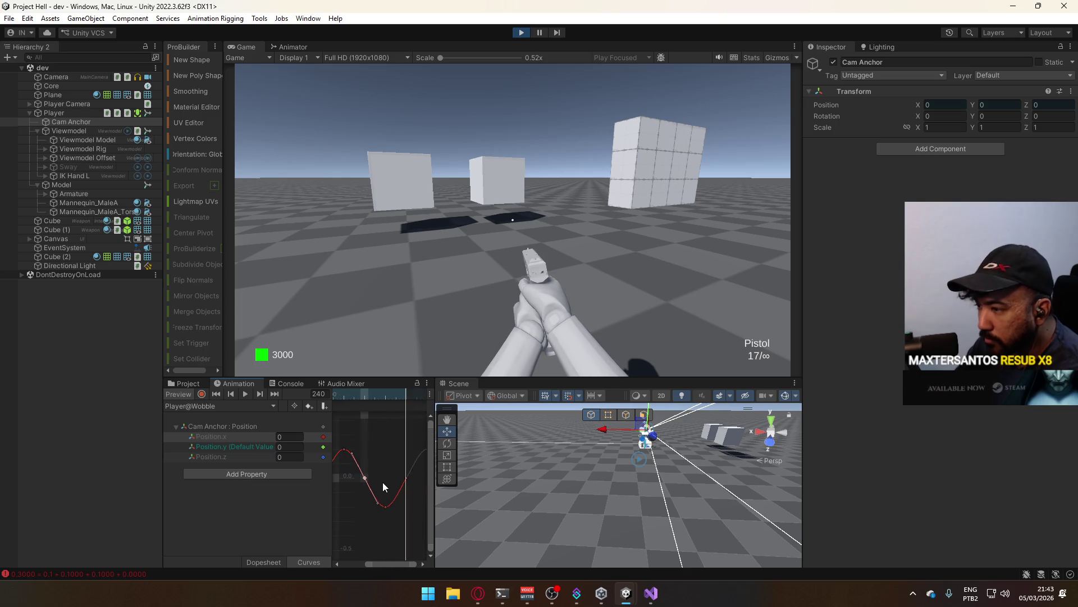
{"action": "scroll", "coordinate": [387, 485], "scroll_direction": "down", "scroll_amount": 1}
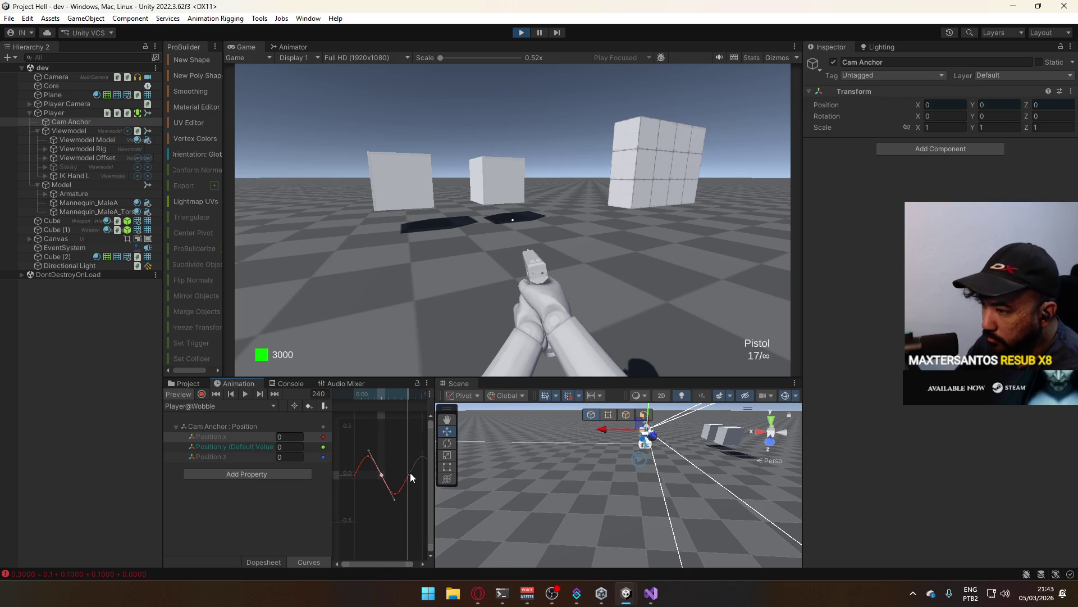
- Show only the Position.y curve and add a new key at its dip
{"action": "left_click", "coordinate": [242, 452]}
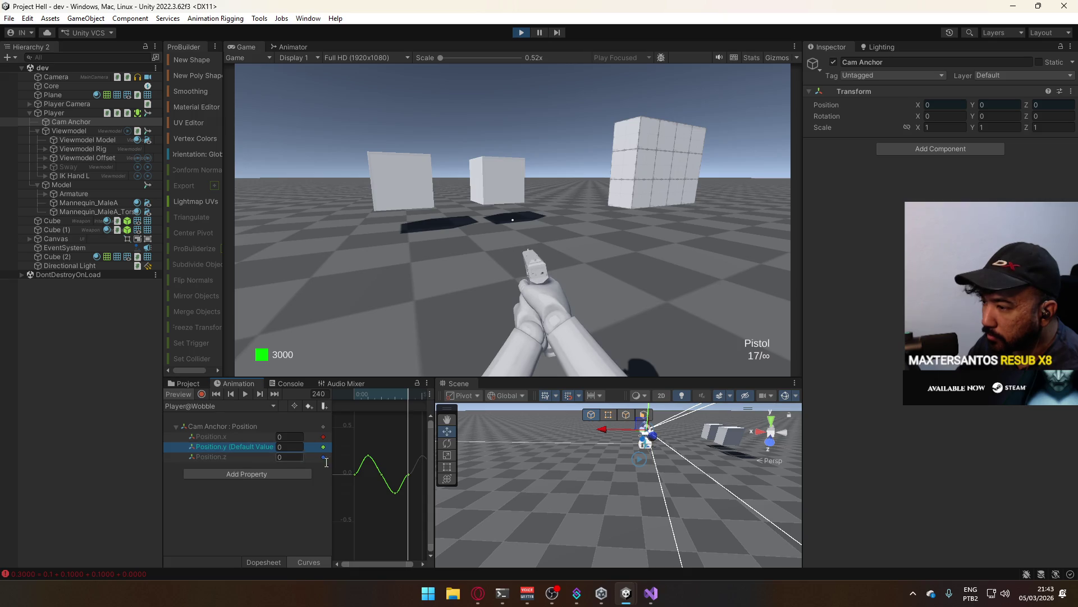
{"action": "left_click", "coordinate": [396, 487]}
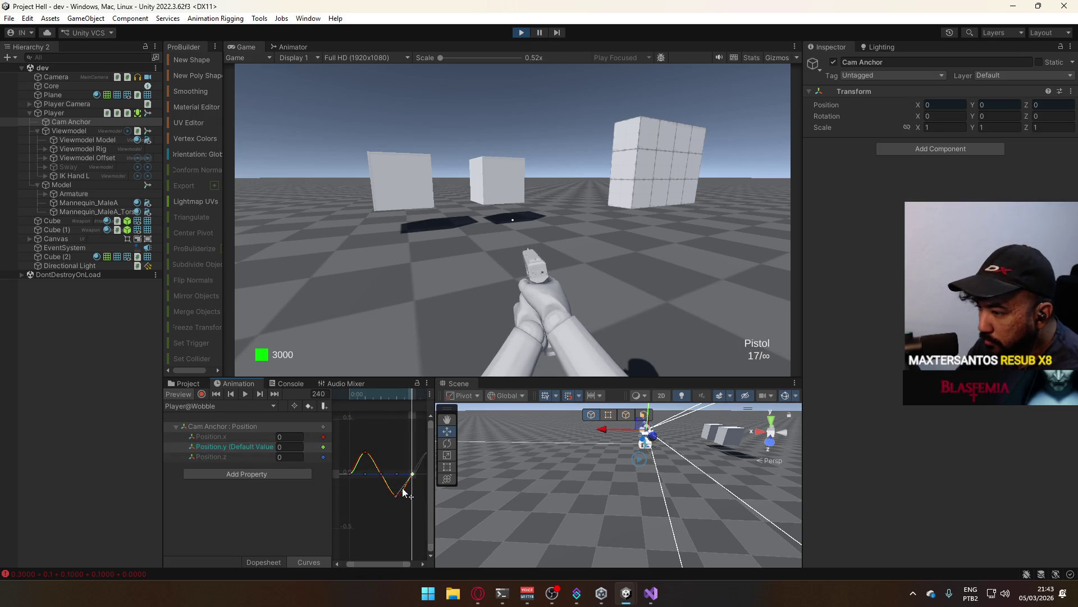
{"action": "scroll", "coordinate": [400, 497], "scroll_direction": "up", "scroll_amount": 5}
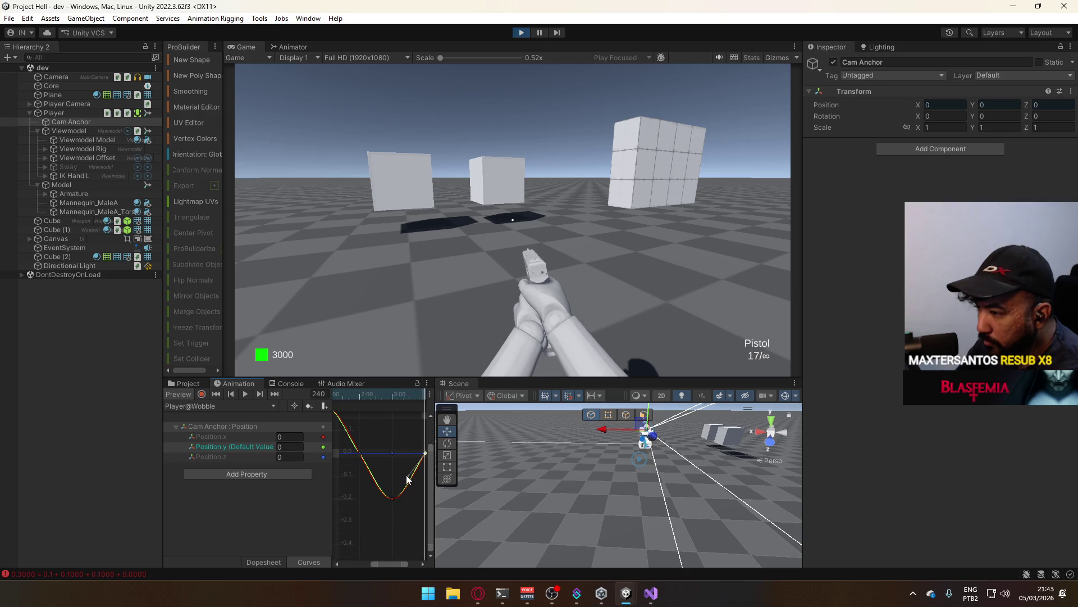
{"action": "double_click", "coordinate": [411, 478]}
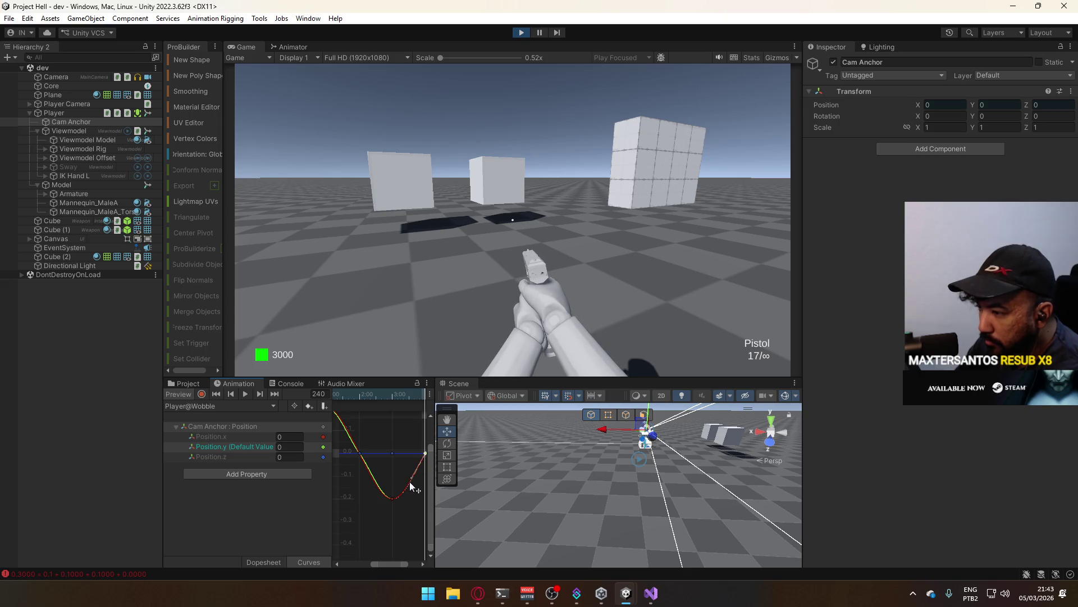
{"action": "scroll", "coordinate": [409, 481], "scroll_direction": "left", "scroll_amount": 5}
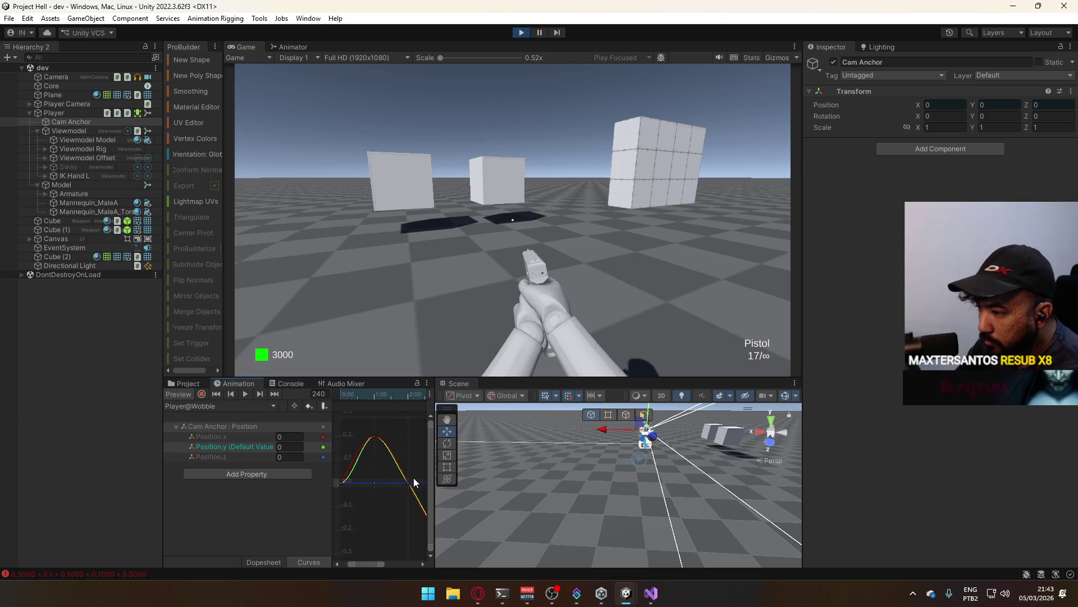
{"action": "left_click", "coordinate": [409, 483]}
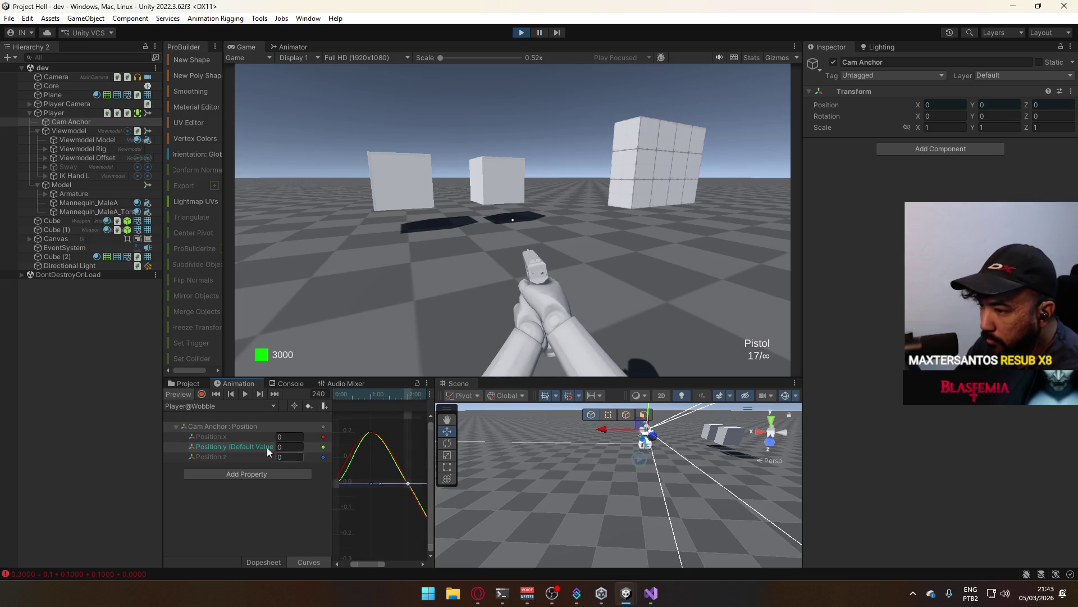
- Check the Position.y keys from the 0.2 peak to the later curve, then return to Dopesheet
{"action": "left_click", "coordinate": [248, 444]}
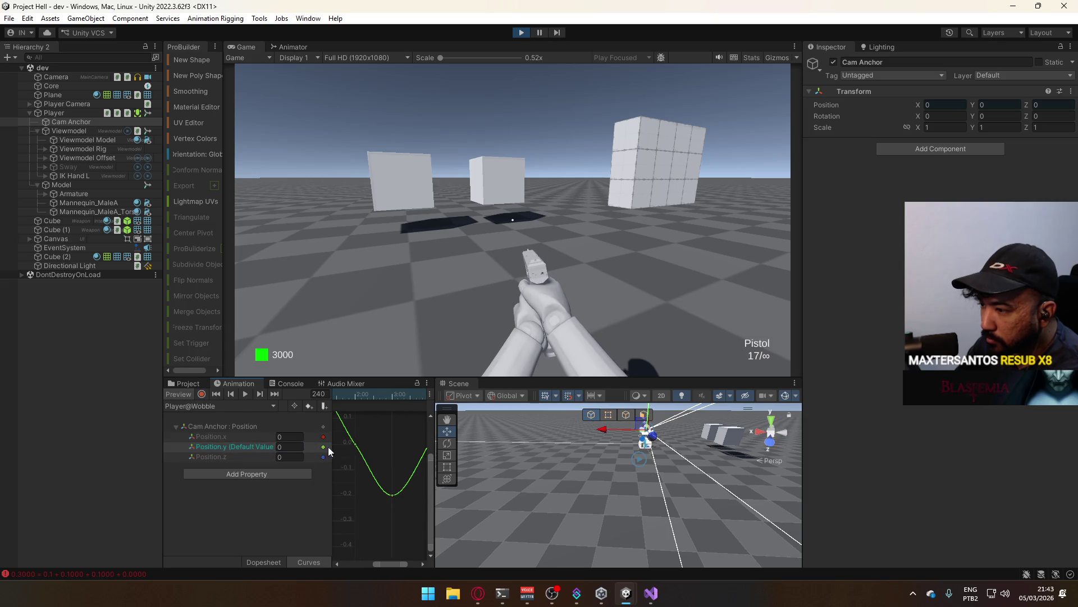
{"action": "left_click", "coordinate": [355, 446]}
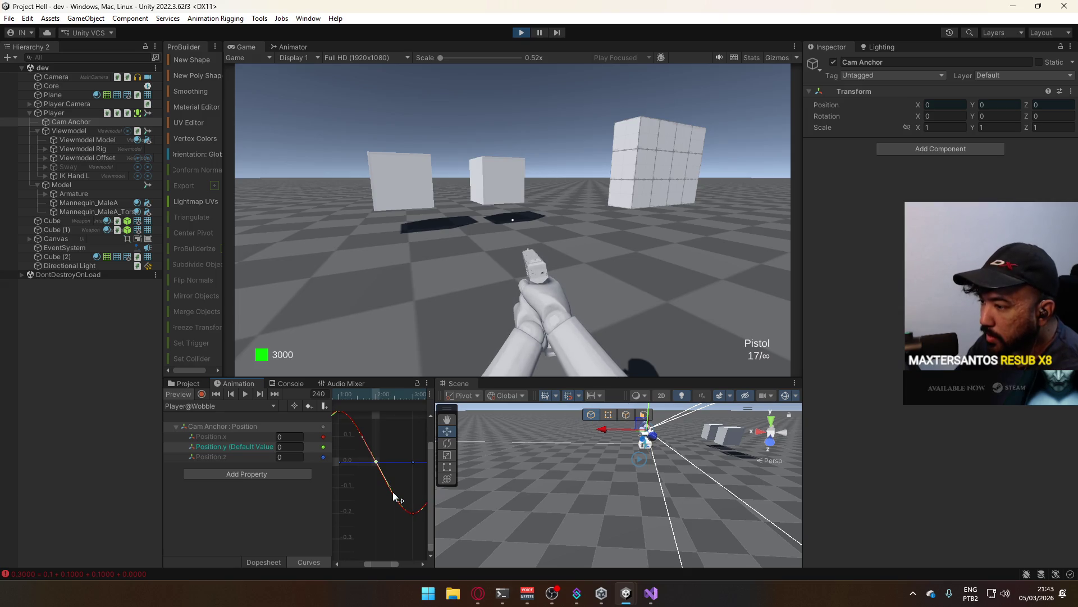
{"action": "left_click_drag", "start_coordinate": [387, 457], "coordinate": [439, 463]}
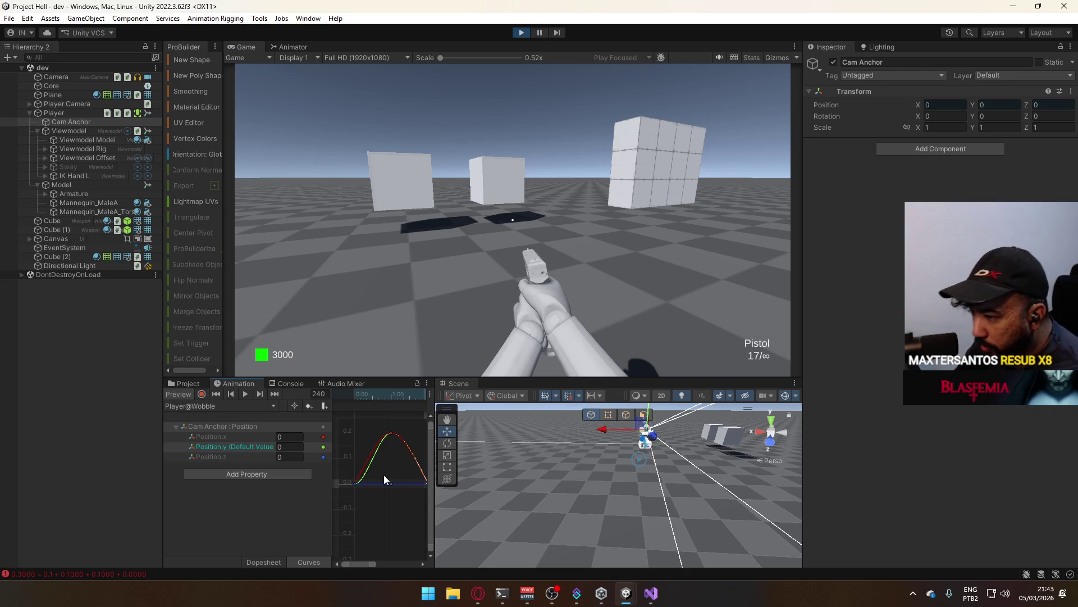
{"action": "left_click", "coordinate": [357, 483]}
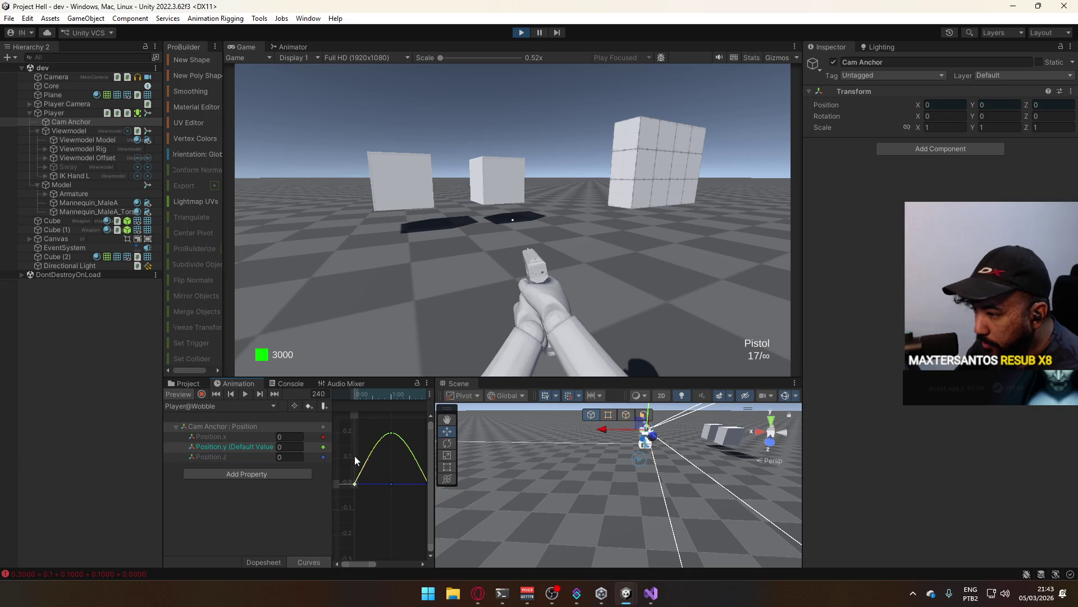
{"action": "scroll", "coordinate": [359, 457], "scroll_direction": "up", "scroll_amount": 5}
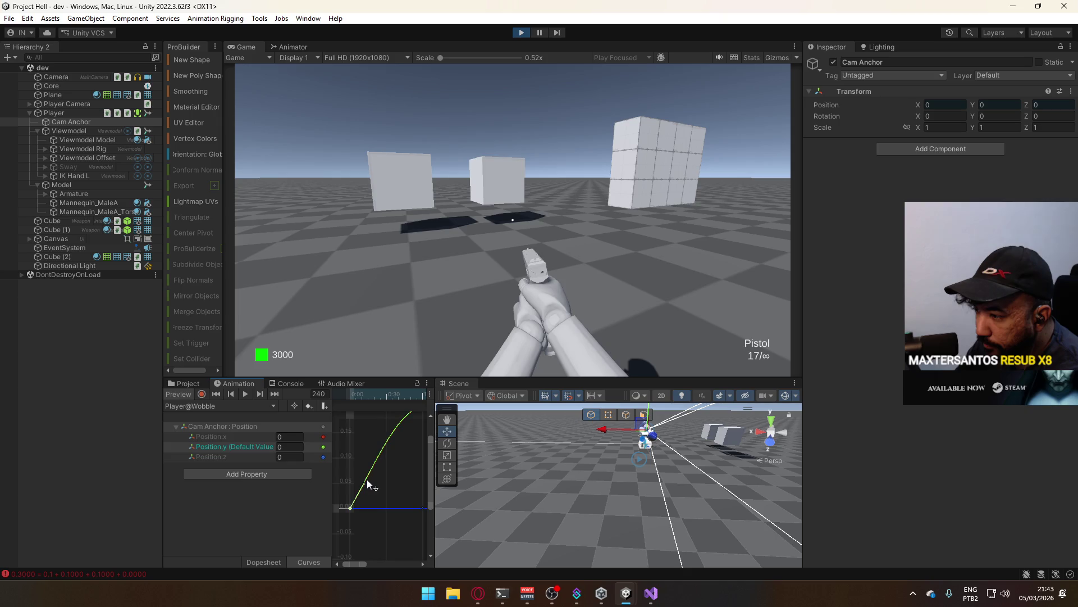
{"action": "scroll", "coordinate": [383, 471], "scroll_direction": "down", "scroll_amount": 8}
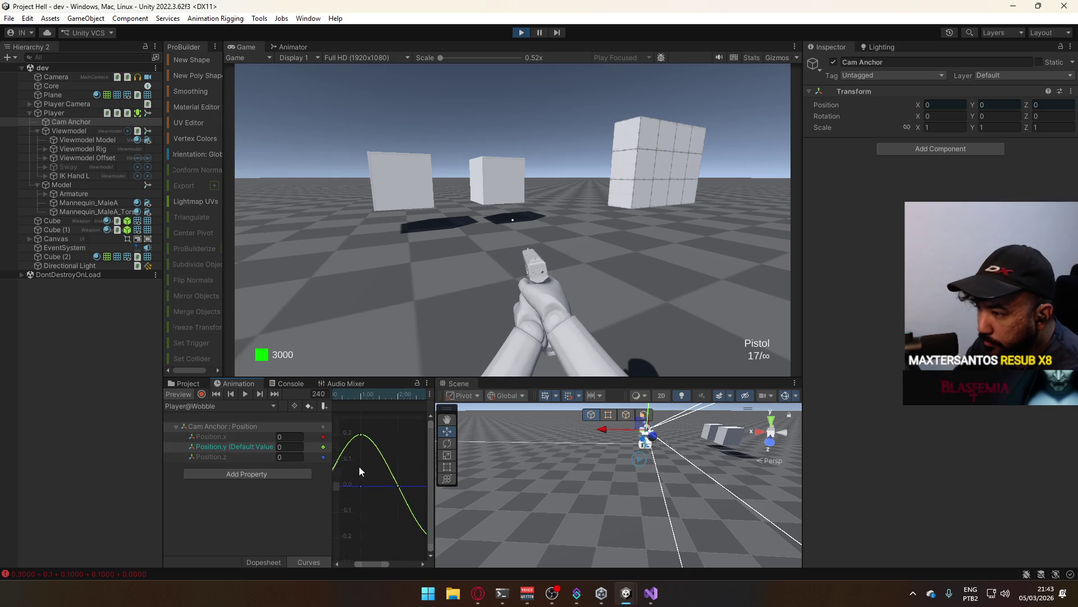
{"action": "left_click_drag", "start_coordinate": [360, 470], "coordinate": [334, 444]}
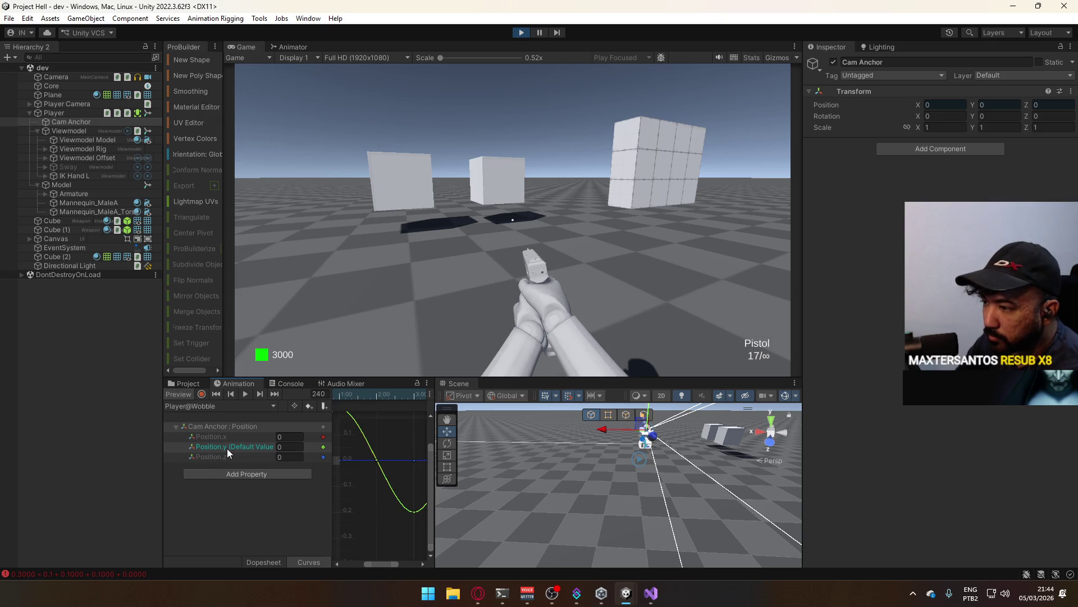
{"action": "left_click", "coordinate": [228, 429]}
- Select the Cam Anchor Position track and box-select all Position.x keys from start to 4:00
{"action": "left_click", "coordinate": [277, 559]}
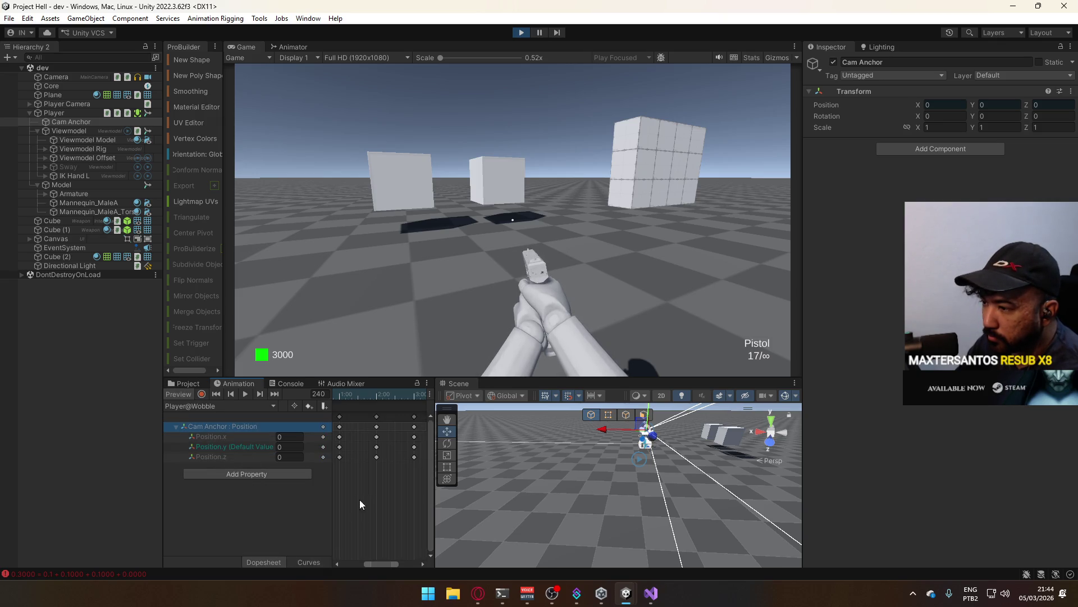
{"action": "scroll", "coordinate": [395, 455], "scroll_direction": "down", "scroll_amount": 3}
{"action": "mouse_move", "coordinate": [401, 480]}
{"action": "left_mouse_down"}
{"action": "mouse_move", "coordinate": [338, 514]}
{"action": "mouse_move", "coordinate": [299, 467]}
{"action": "left_mouse_up"}
{"action": "mouse_move", "coordinate": [365, 449]}
{"action": "left_mouse_down"}
{"action": "mouse_move", "coordinate": [389, 460]}
{"action": "mouse_move", "coordinate": [357, 470]}
{"action": "mouse_move", "coordinate": [376, 478]}
{"action": "mouse_move", "coordinate": [418, 471]}
{"action": "left_mouse_up"}
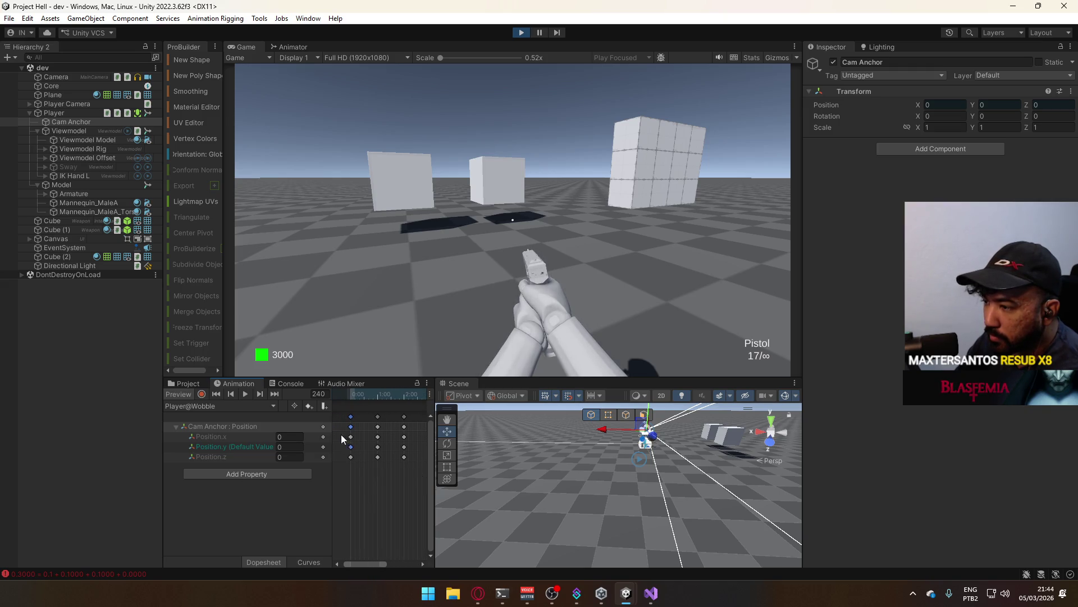
{"action": "mouse_move", "coordinate": [342, 434]}
{"action": "left_mouse_down"}
{"action": "mouse_move", "coordinate": [427, 443]}
{"action": "mouse_move", "coordinate": [372, 446]}
{"action": "mouse_move", "coordinate": [397, 437]}
{"action": "left_mouse_up"}
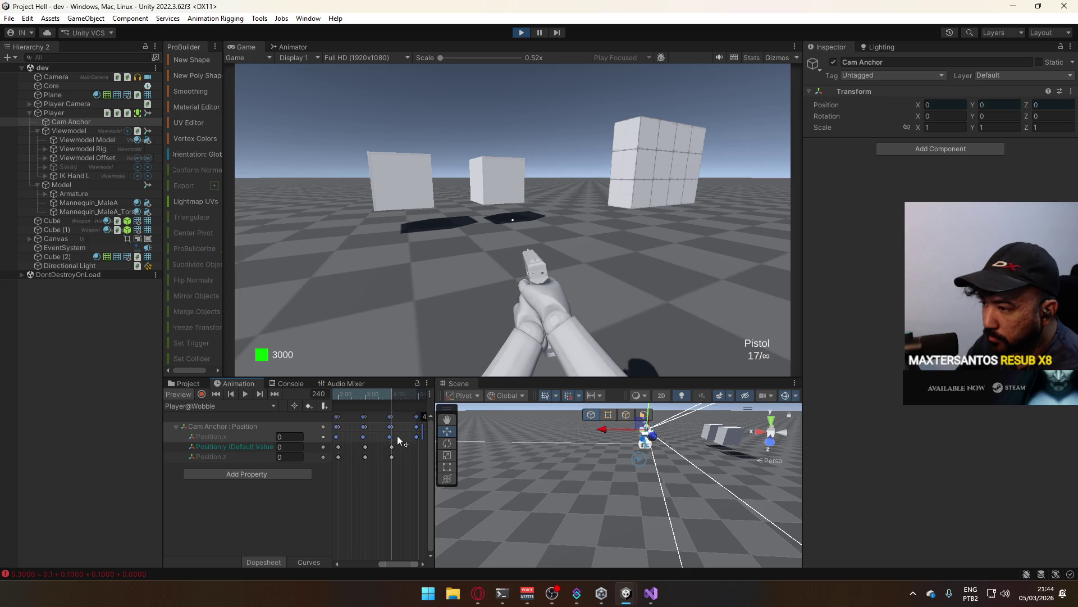
{"action": "scroll", "coordinate": [375, 443], "scroll_direction": "up", "scroll_amount": 5}
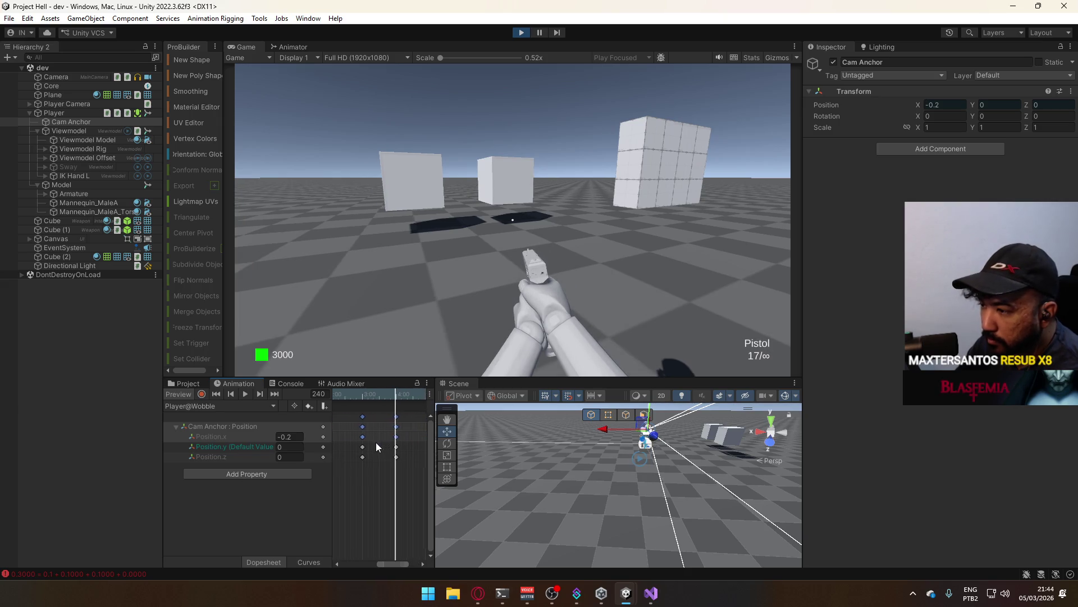
{"action": "scroll", "coordinate": [366, 443], "scroll_direction": "up", "scroll_amount": 1}
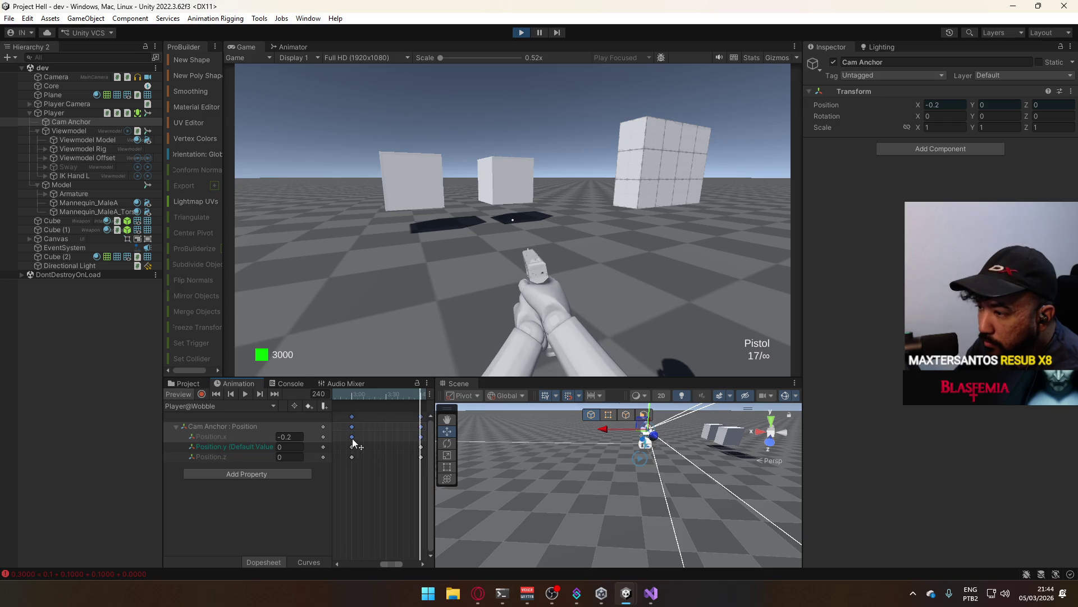
- In Curves view, drag the selected Position.x keys a quarter period later than Position.y
{"action": "left_click", "coordinate": [308, 562]}
{"action": "scroll", "coordinate": [396, 474], "scroll_direction": "down", "scroll_amount": 3}
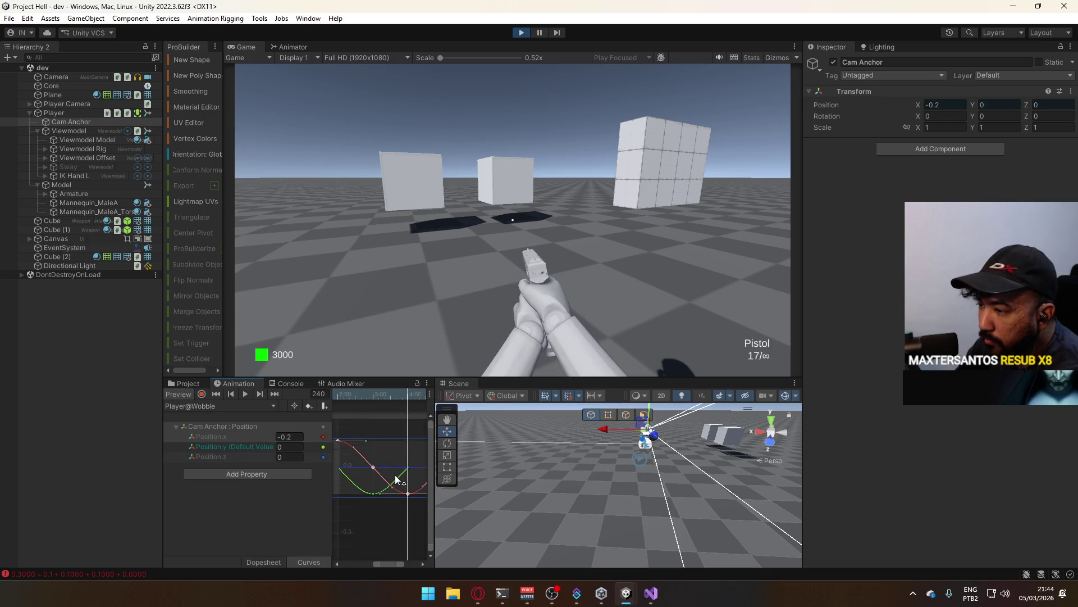
{"action": "scroll", "coordinate": [384, 462], "scroll_direction": "up", "scroll_amount": 1}
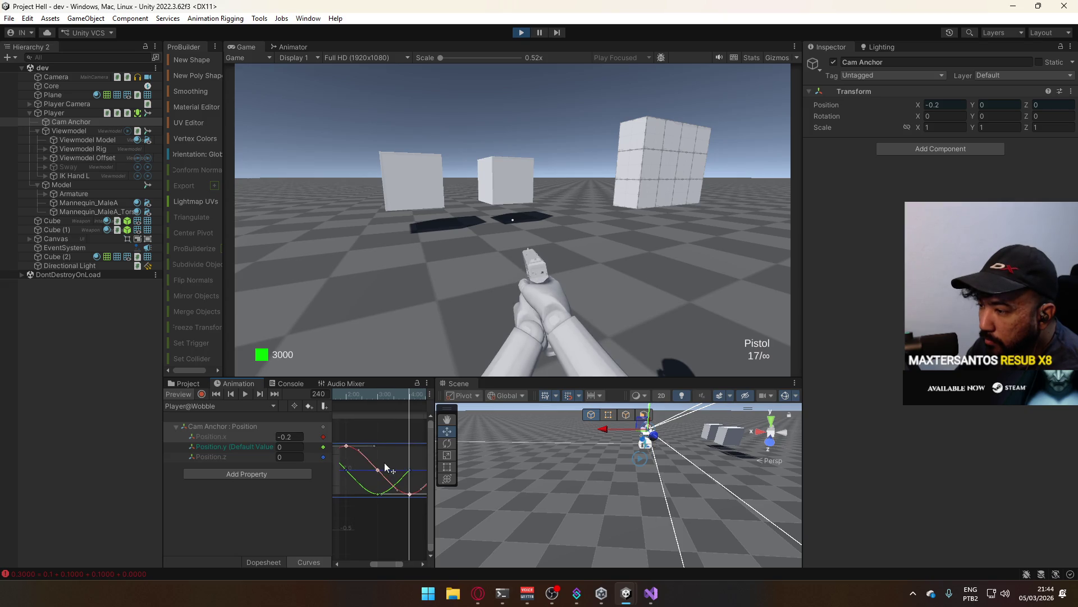
{"action": "left_click_drag", "start_coordinate": [389, 460], "coordinate": [414, 460]}
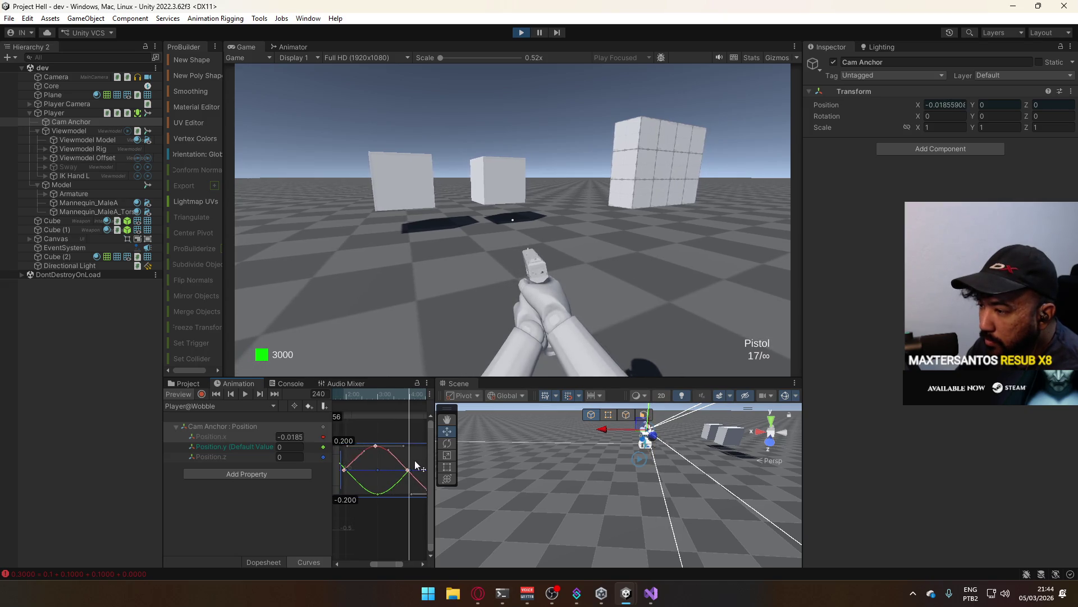
{"action": "scroll", "coordinate": [381, 457], "scroll_direction": "up", "scroll_amount": 3}
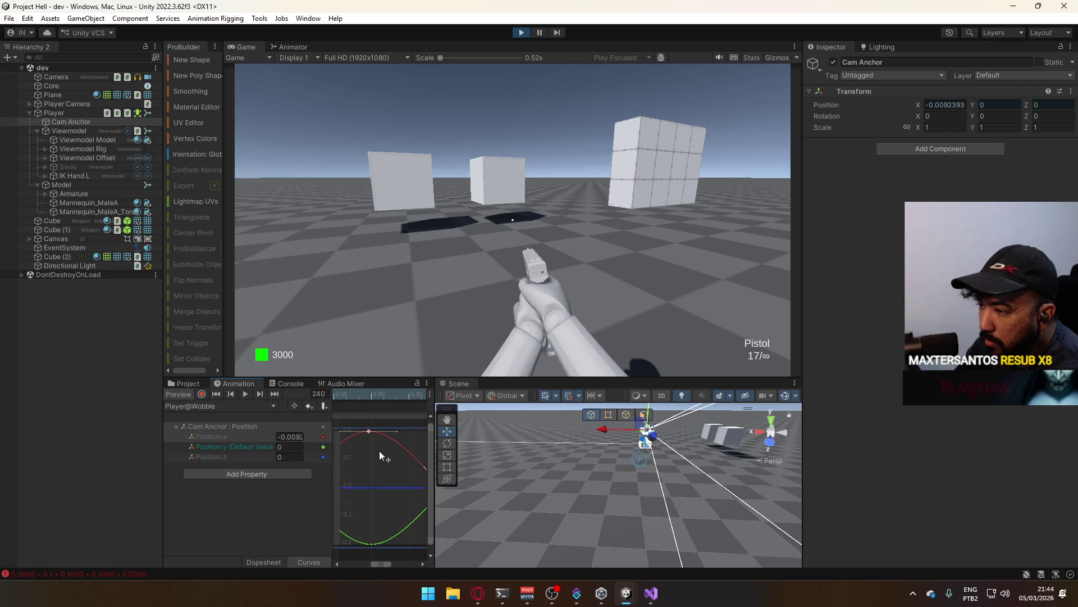
{"action": "scroll", "coordinate": [382, 451], "scroll_direction": "down", "scroll_amount": 2}
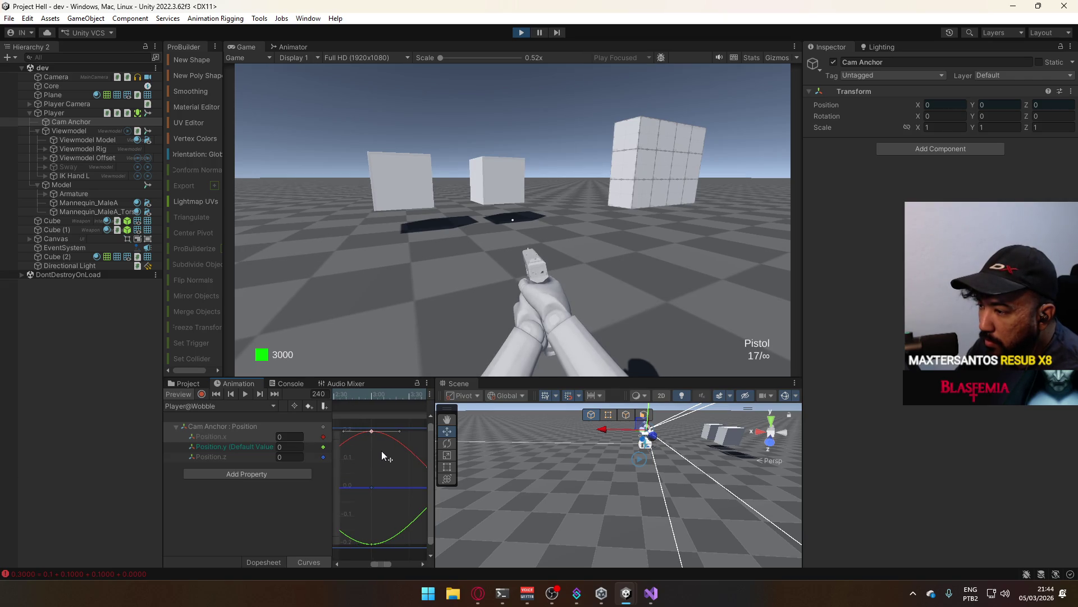
{"action": "scroll", "coordinate": [375, 447], "scroll_direction": "down", "scroll_amount": 5}
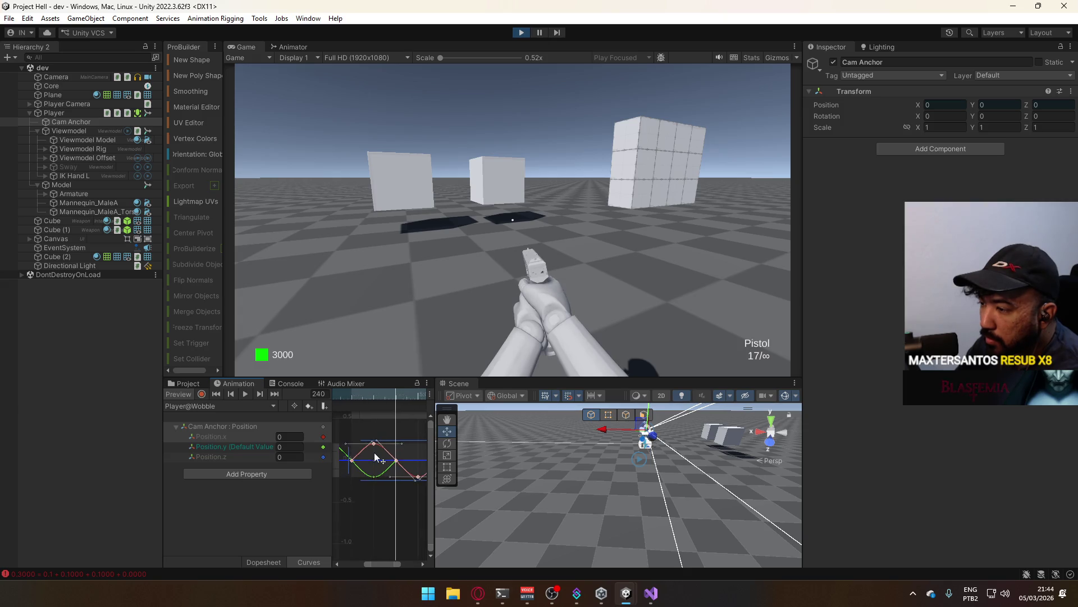
{"action": "left_click_drag", "start_coordinate": [377, 460], "coordinate": [385, 468]}
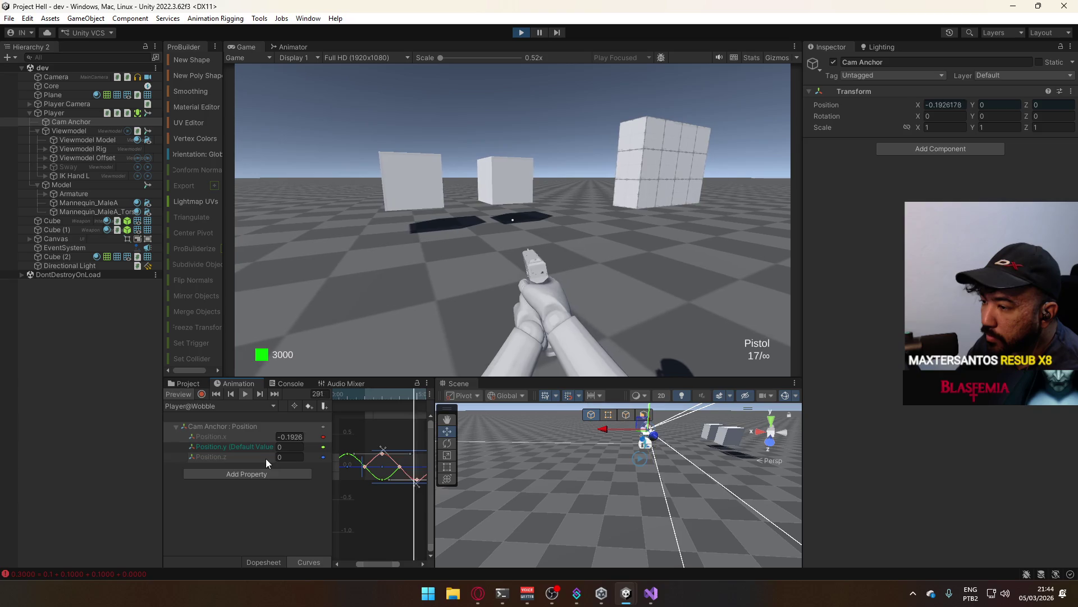
{"action": "left_click", "coordinate": [267, 559]}
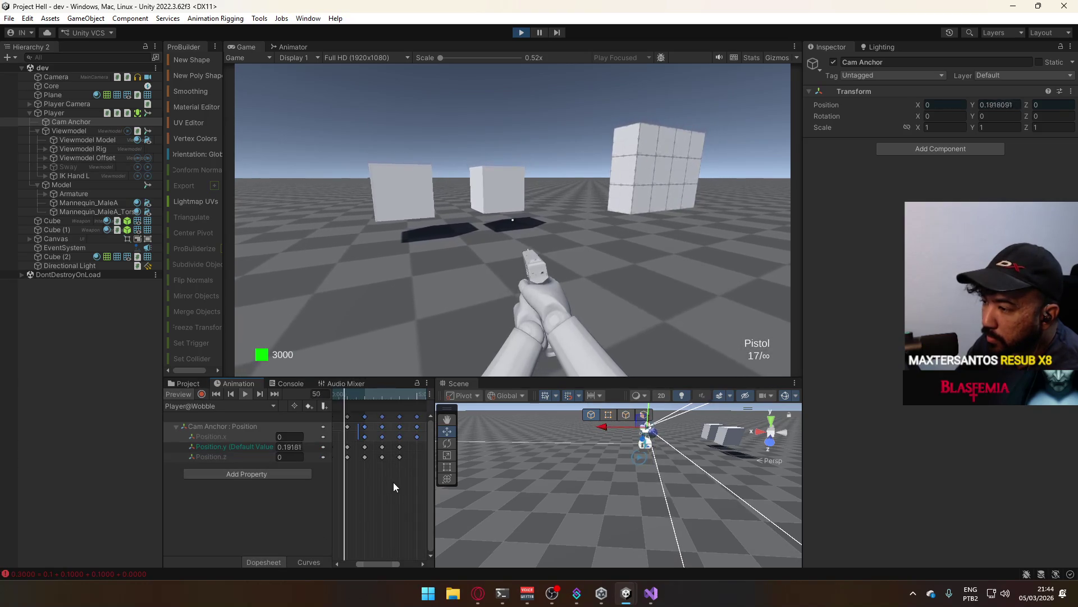
{"action": "scroll", "coordinate": [399, 475], "scroll_direction": "down", "scroll_amount": 3}
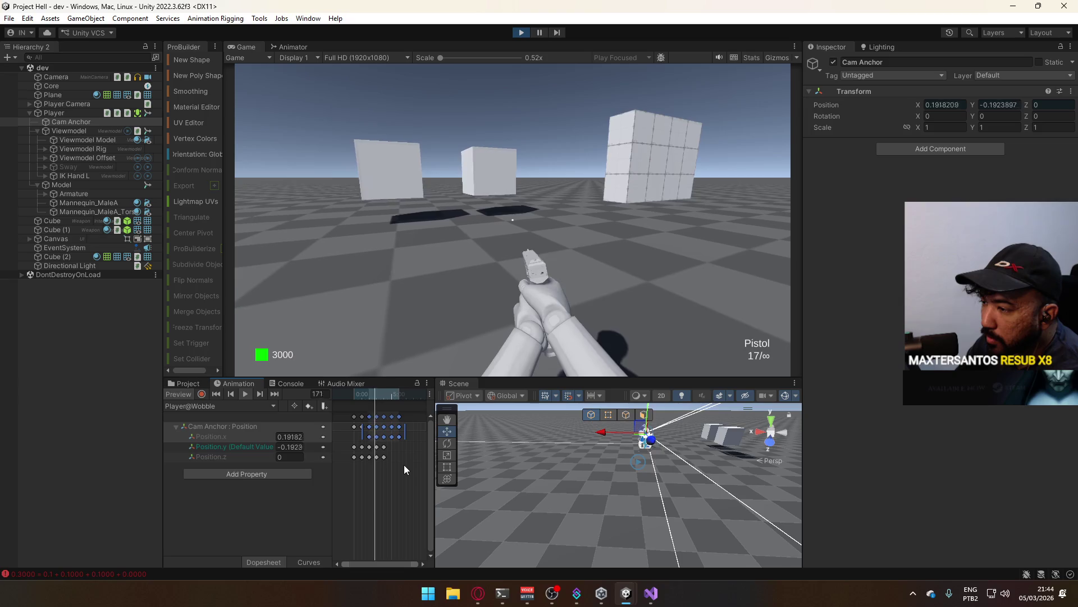
{"action": "right_click", "coordinate": [392, 443]}
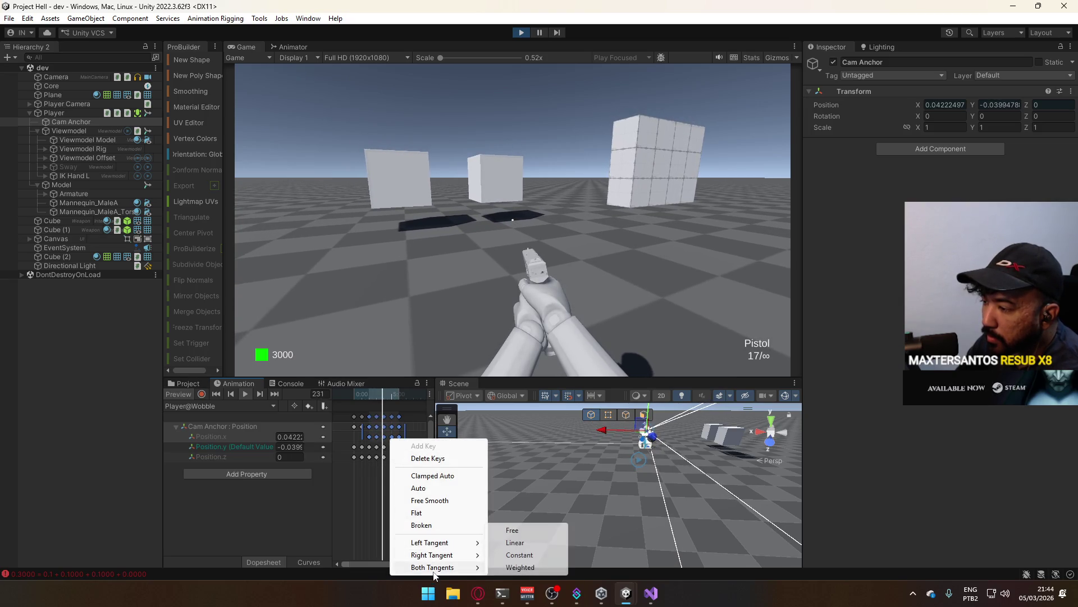
{"action": "left_click", "coordinate": [356, 514]}
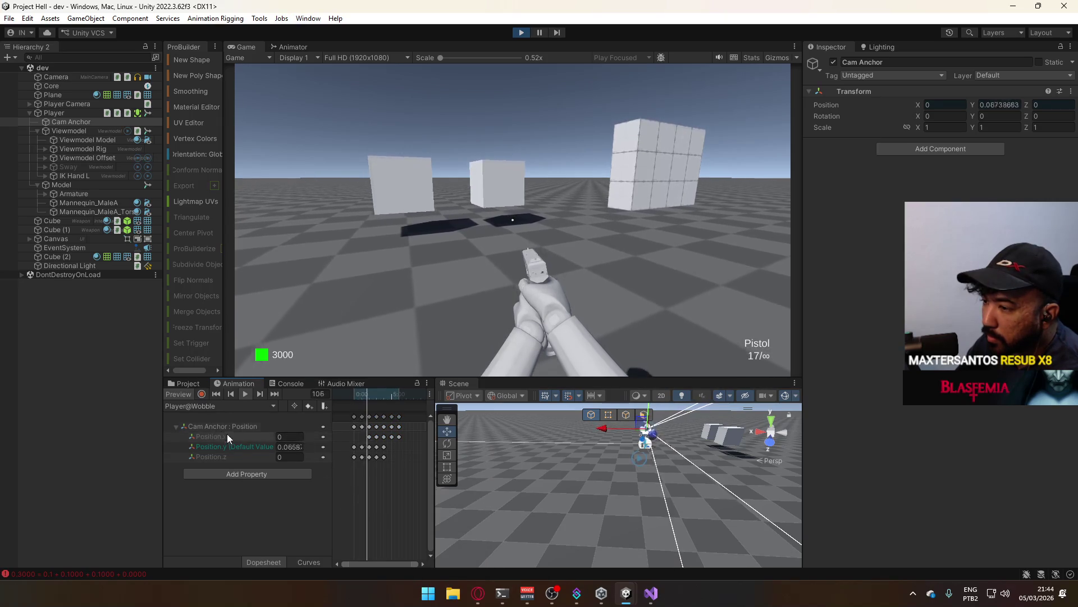
{"action": "left_click", "coordinate": [313, 560]}
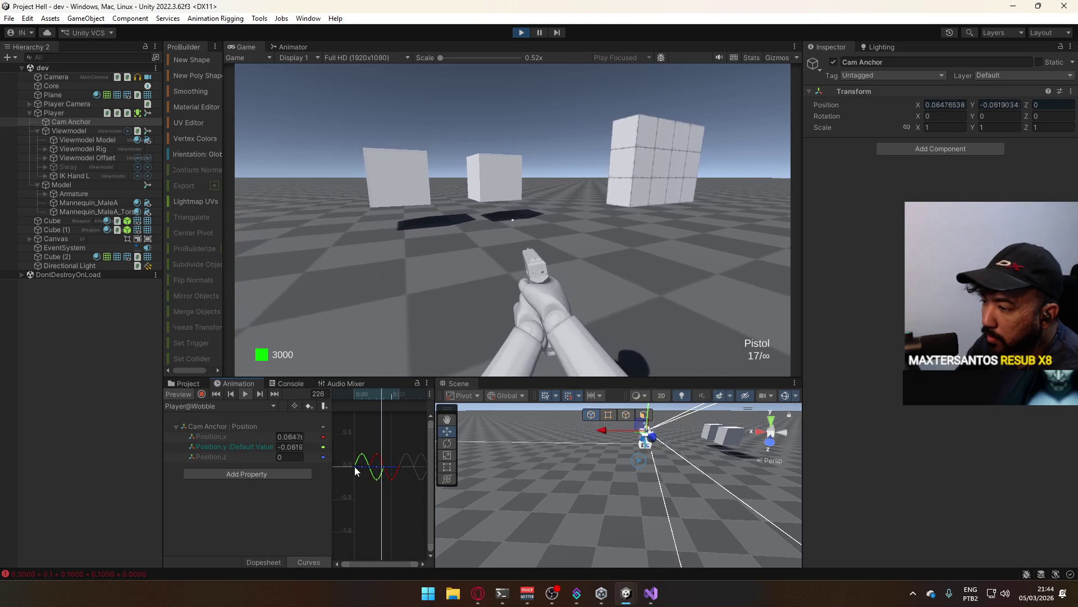
{"action": "left_click", "coordinate": [244, 446]}
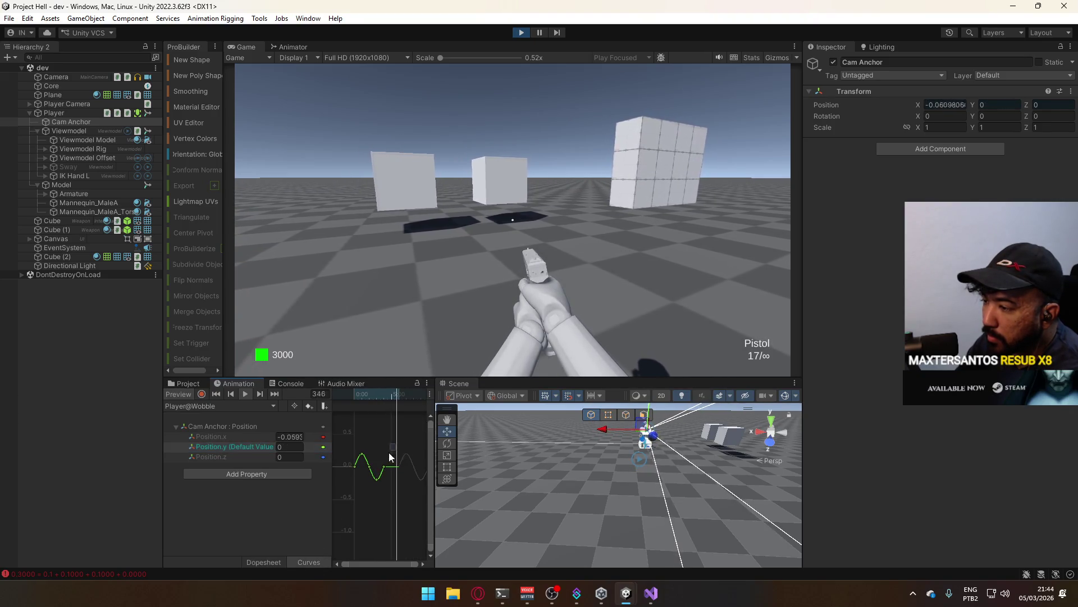
{"action": "left_click_drag", "start_coordinate": [389, 452], "coordinate": [338, 503]}
{"action": "right_click", "coordinate": [383, 473]}
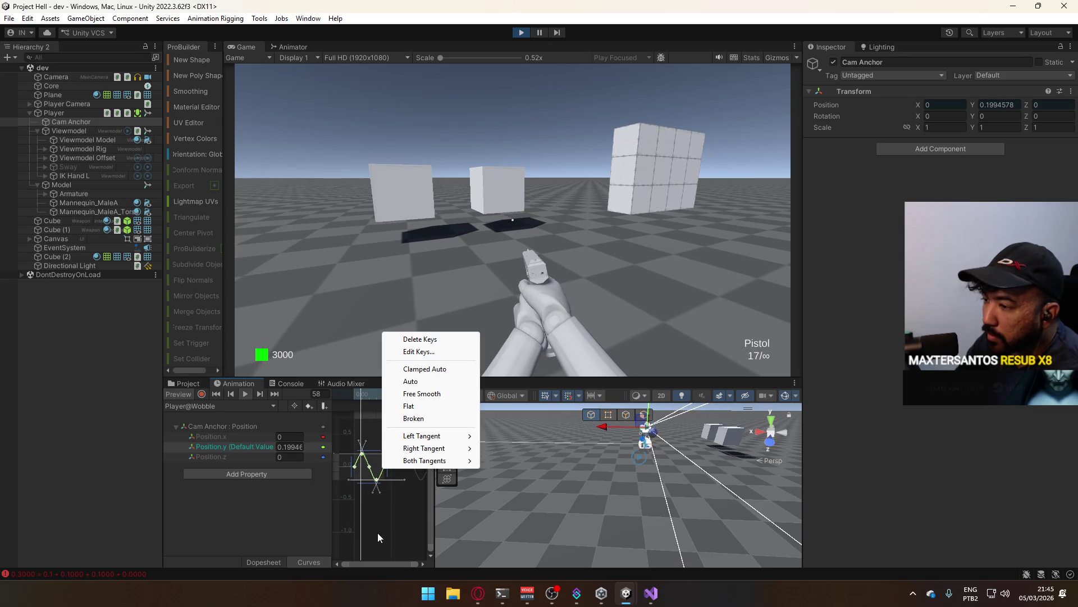
{"action": "right_click", "coordinate": [353, 464]}
{"action": "left_click", "coordinate": [391, 524]}
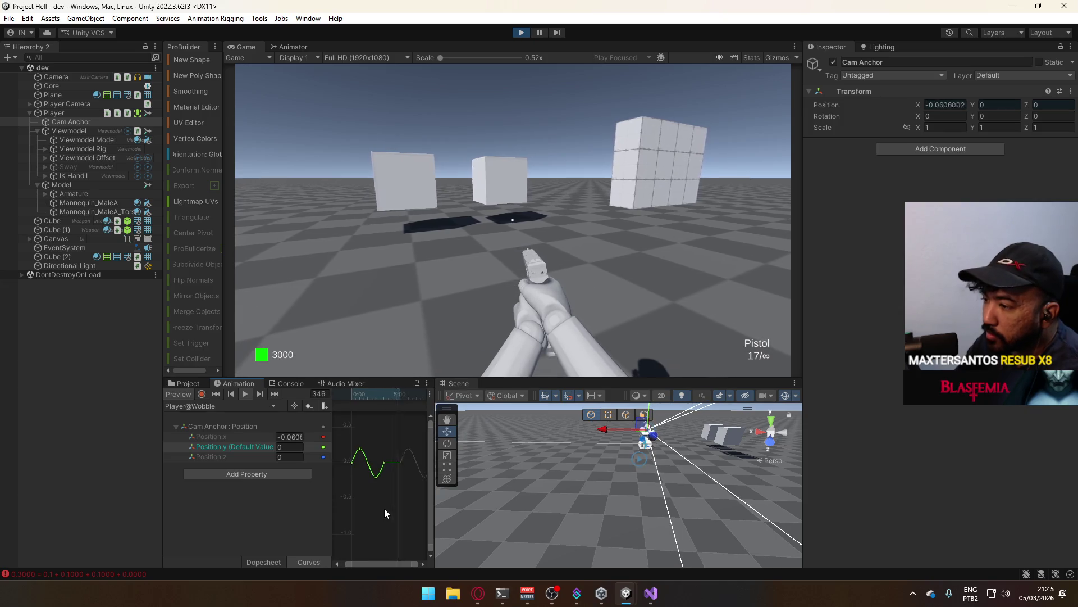
{"action": "scroll", "coordinate": [385, 507], "scroll_direction": "up", "scroll_amount": 3}
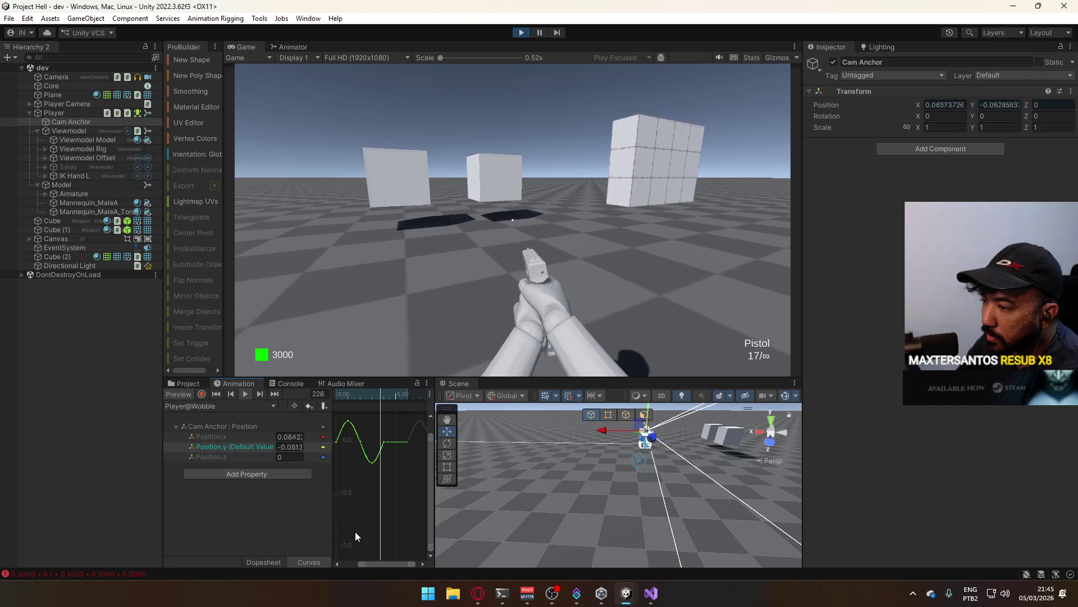
{"action": "left_click", "coordinate": [282, 560]}
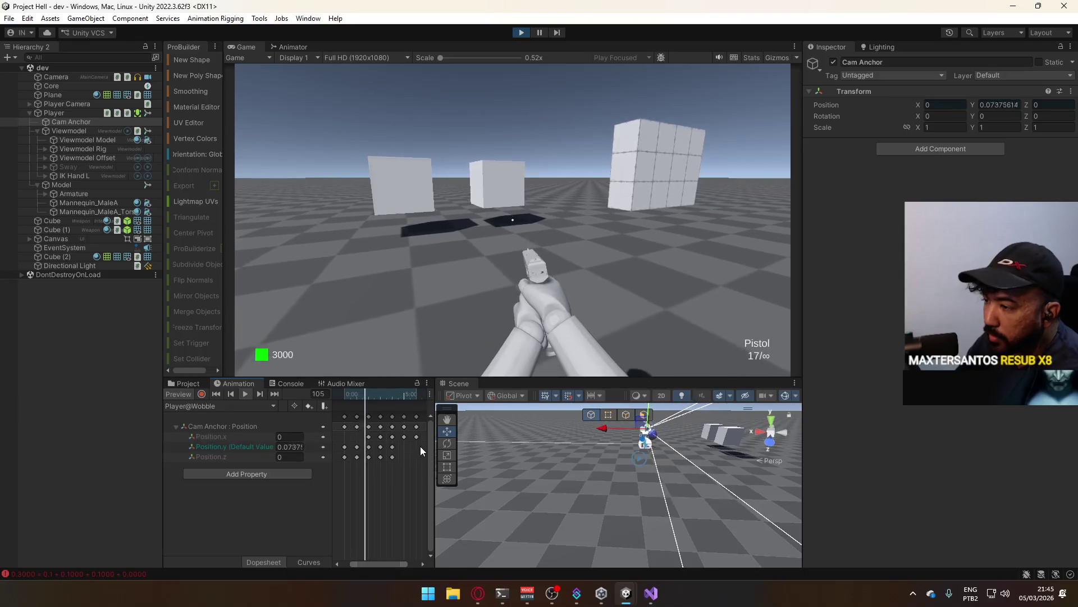
- Select the last Position.x keys and drag them earlier in the curve graph, then return to Dopesheet
{"action": "left_click_drag", "start_coordinate": [420, 446], "coordinate": [396, 434]}
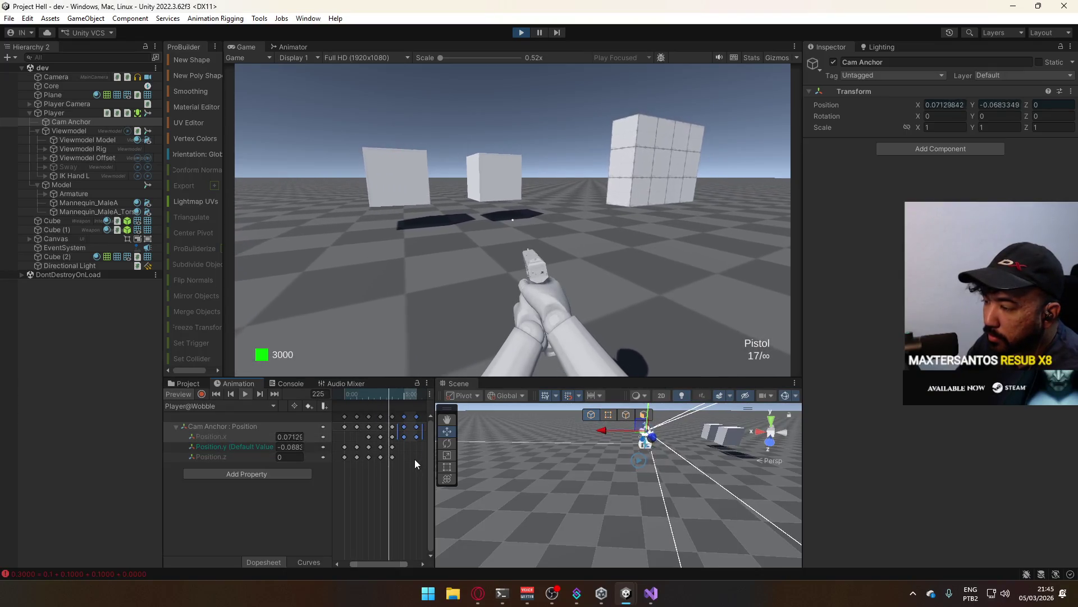
{"action": "left_click", "coordinate": [304, 562]}
{"action": "left_click_drag", "start_coordinate": [355, 449], "coordinate": [349, 478]}
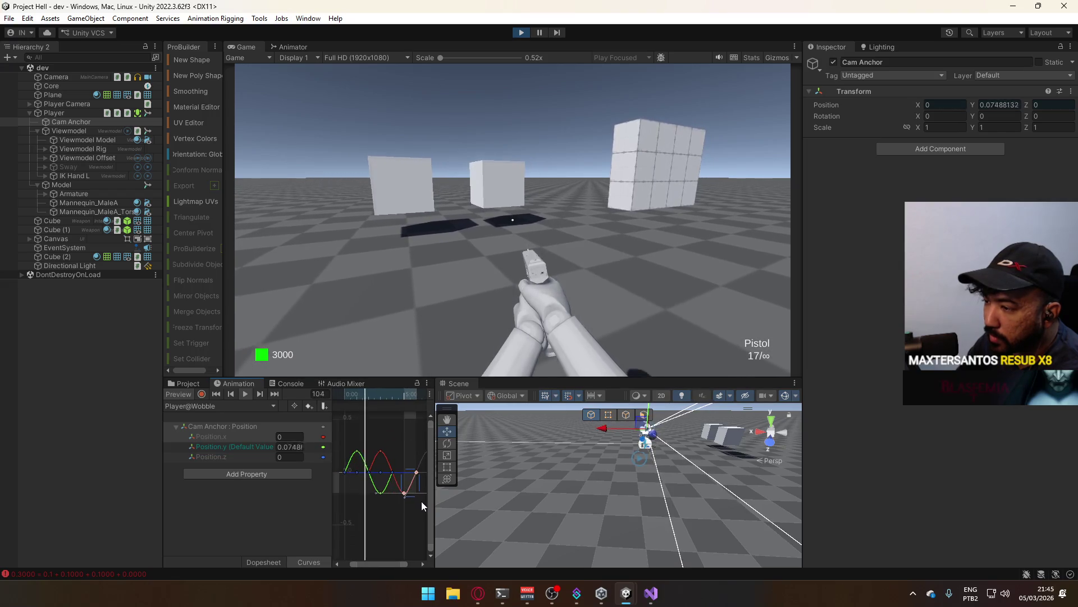
{"action": "left_click_drag", "start_coordinate": [415, 484], "coordinate": [358, 487]}
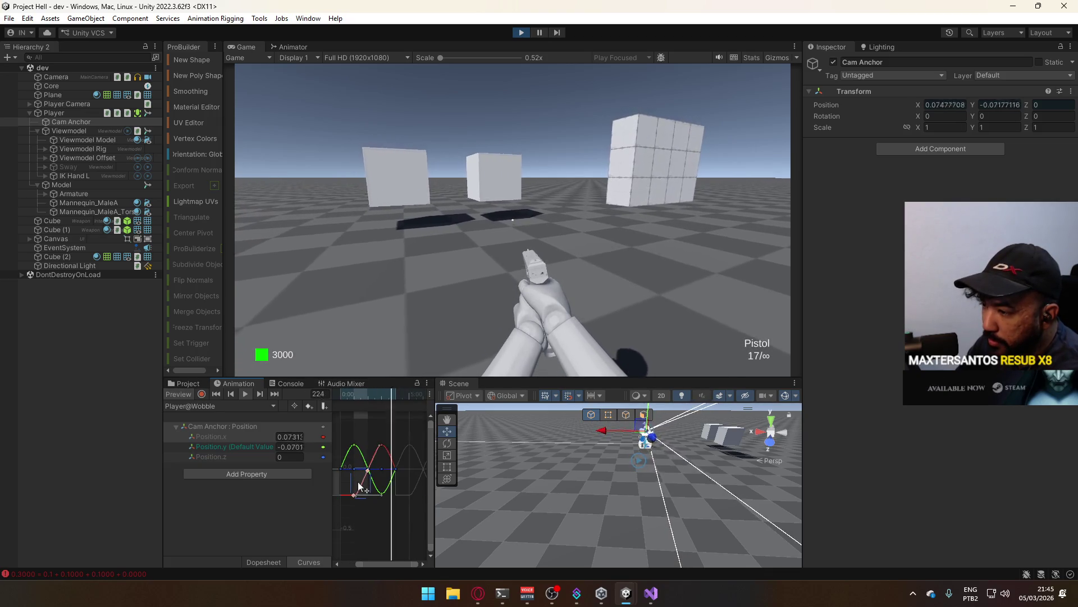
{"action": "left_click", "coordinate": [264, 562]}
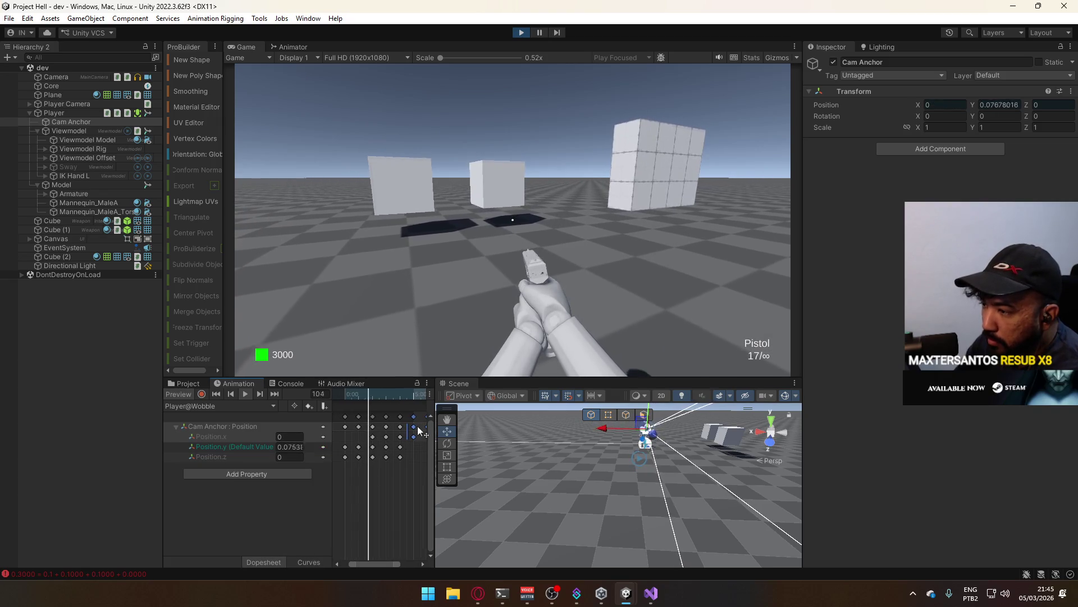
- Drag the selected position keys earlier in the Dopesheet and select the Position.x key at 0:00
{"action": "left_click_drag", "start_coordinate": [418, 427], "coordinate": [349, 435]}
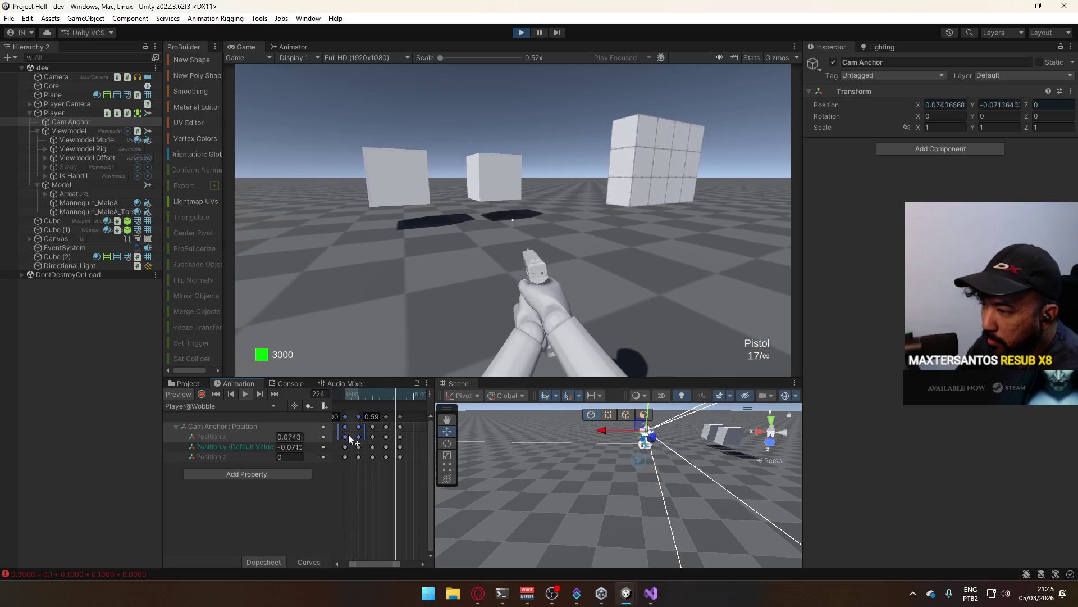
{"action": "scroll", "coordinate": [359, 435], "scroll_direction": "up", "scroll_amount": 5}
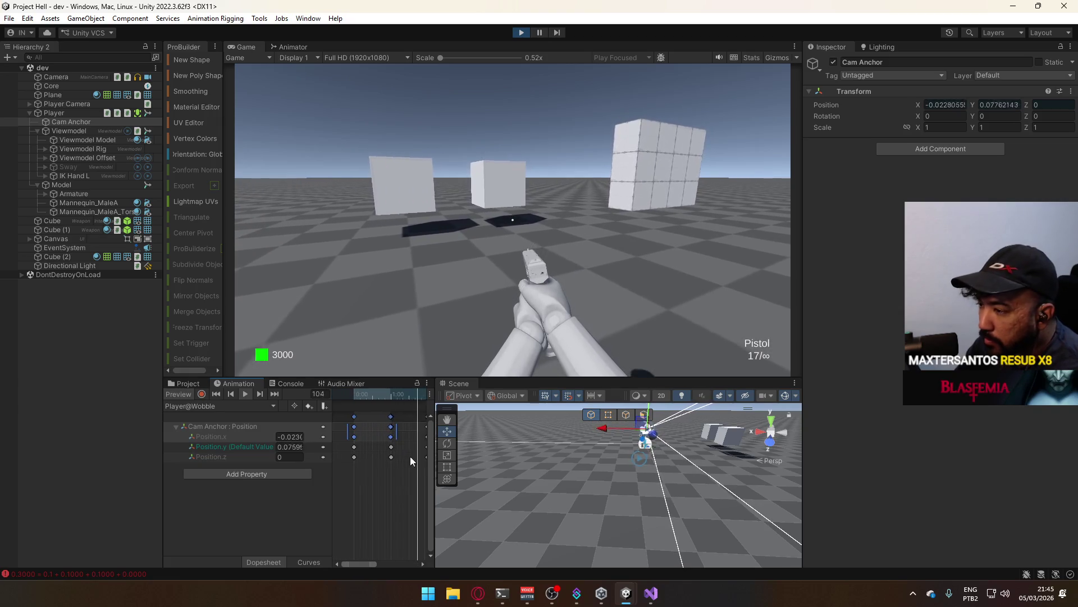
{"action": "scroll", "coordinate": [379, 441], "scroll_direction": "up", "scroll_amount": 4}
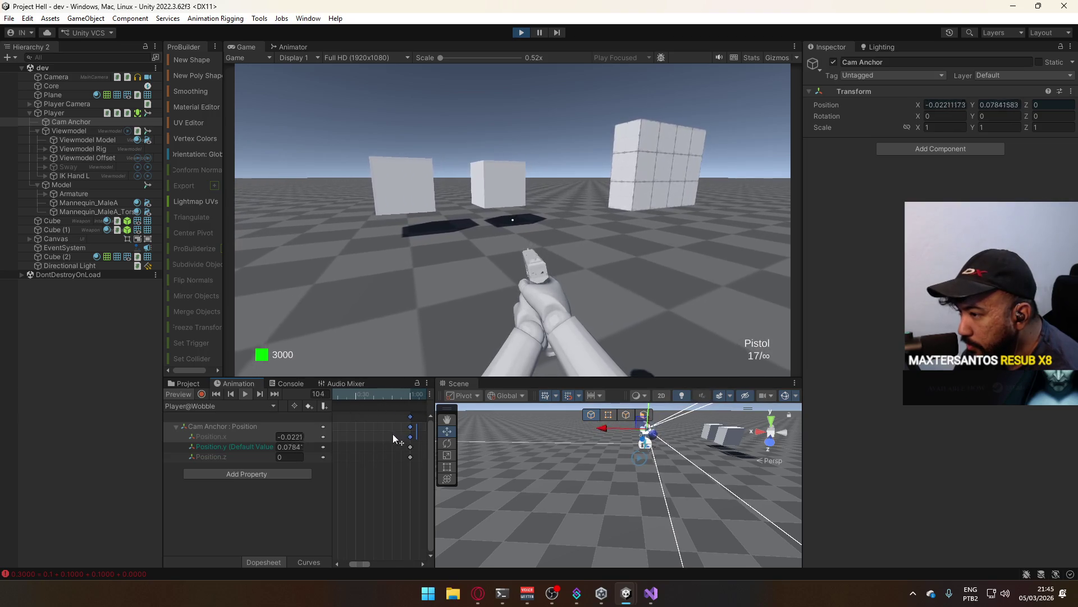
{"action": "scroll", "coordinate": [376, 436], "scroll_direction": "down", "scroll_amount": 3}
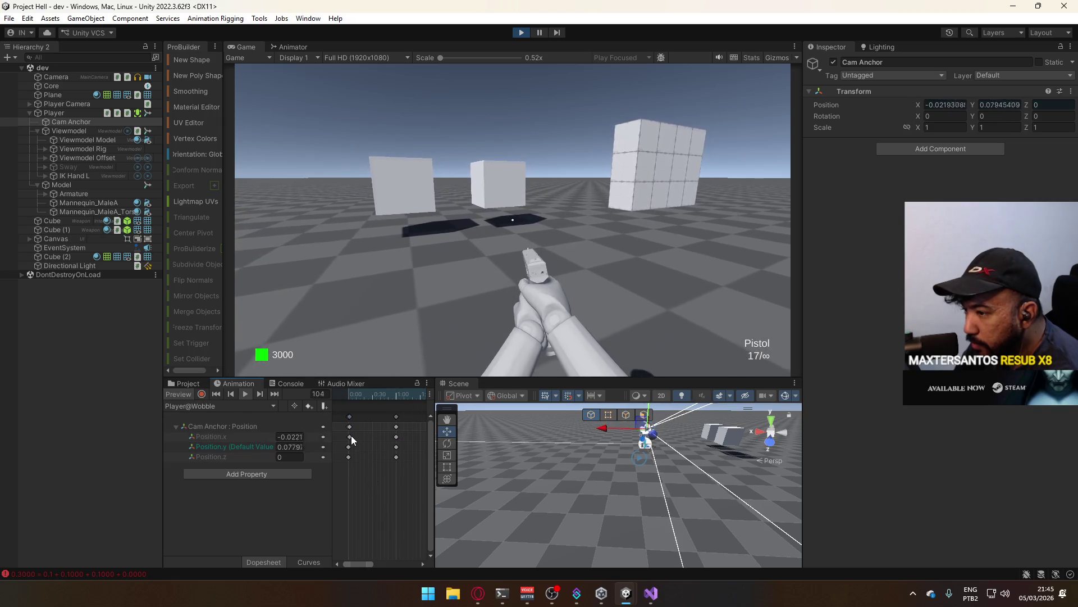
{"action": "left_click", "coordinate": [349, 437]}
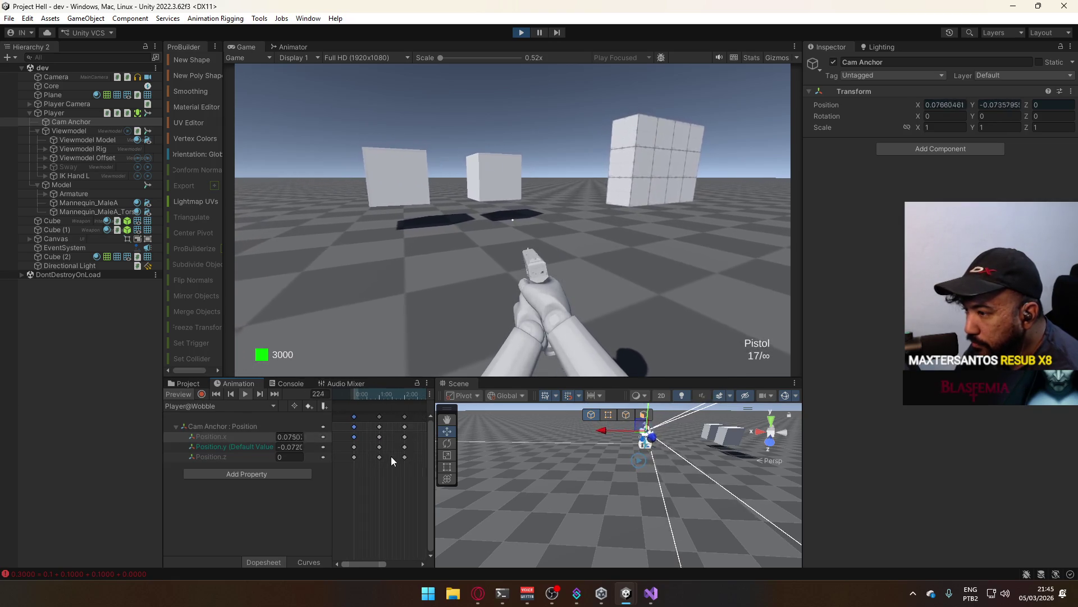
{"action": "scroll", "coordinate": [359, 460], "scroll_direction": "down", "scroll_amount": 3}
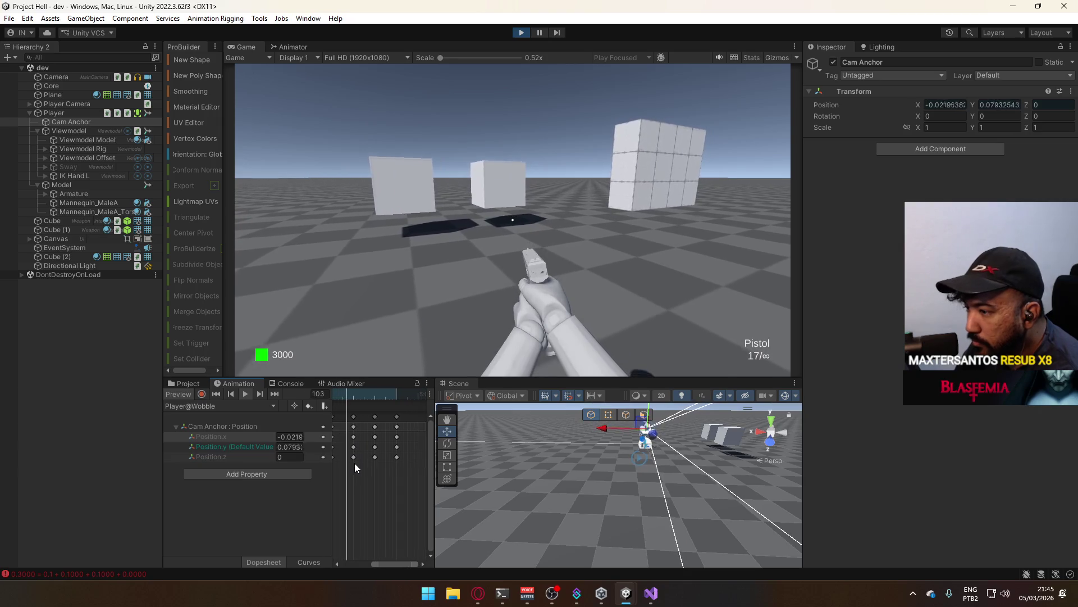
- Bring the clip's start and the red Position.x curve into view in Curves
{"action": "left_click", "coordinate": [315, 563]}
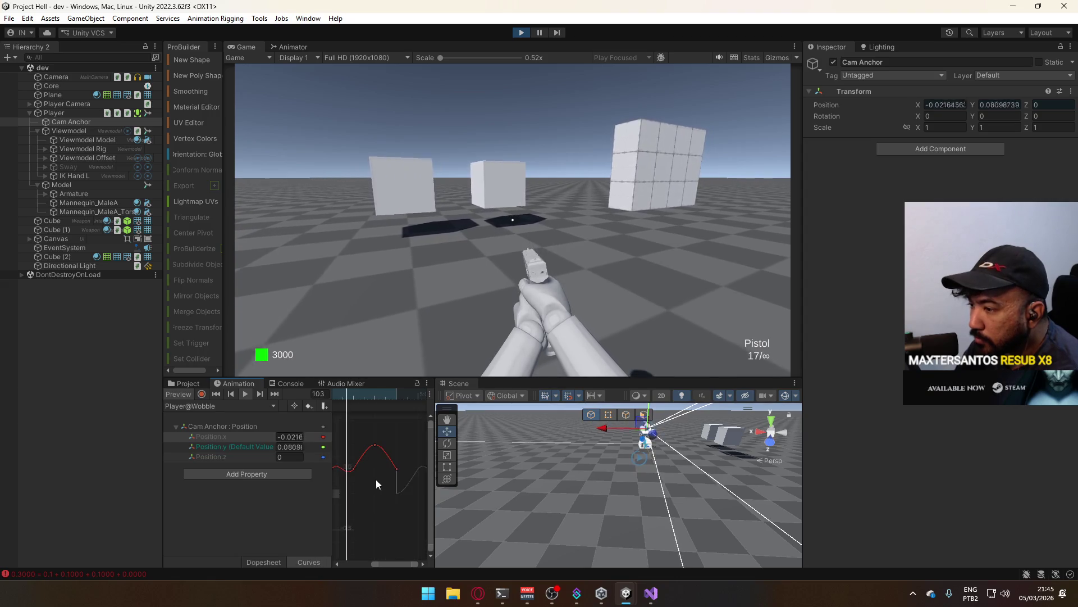
{"action": "left_click", "coordinate": [372, 445]}
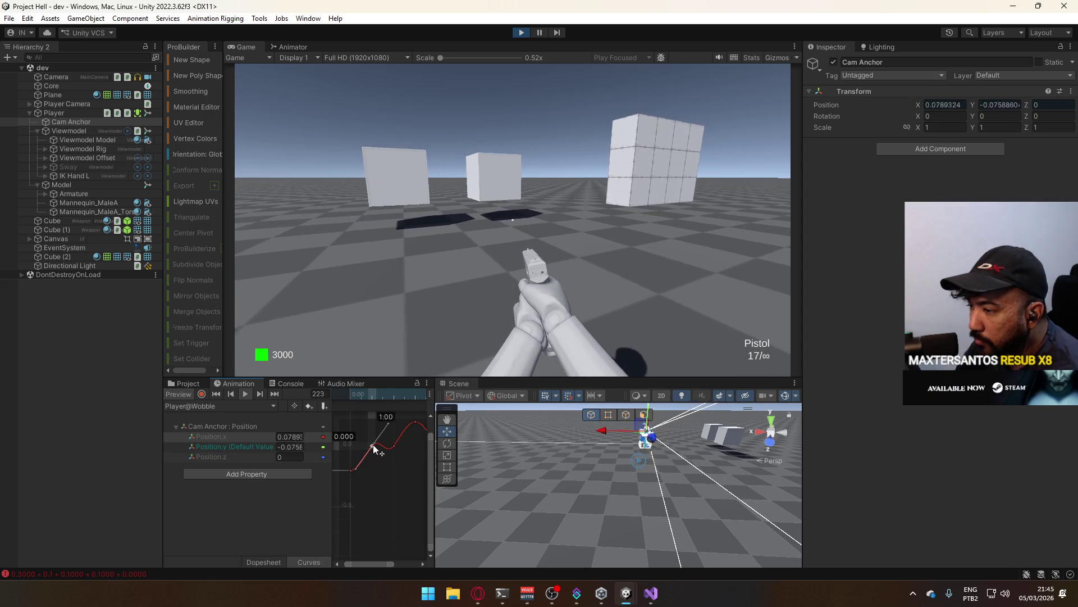
{"action": "scroll", "coordinate": [385, 470], "scroll_direction": "up", "scroll_amount": 2}
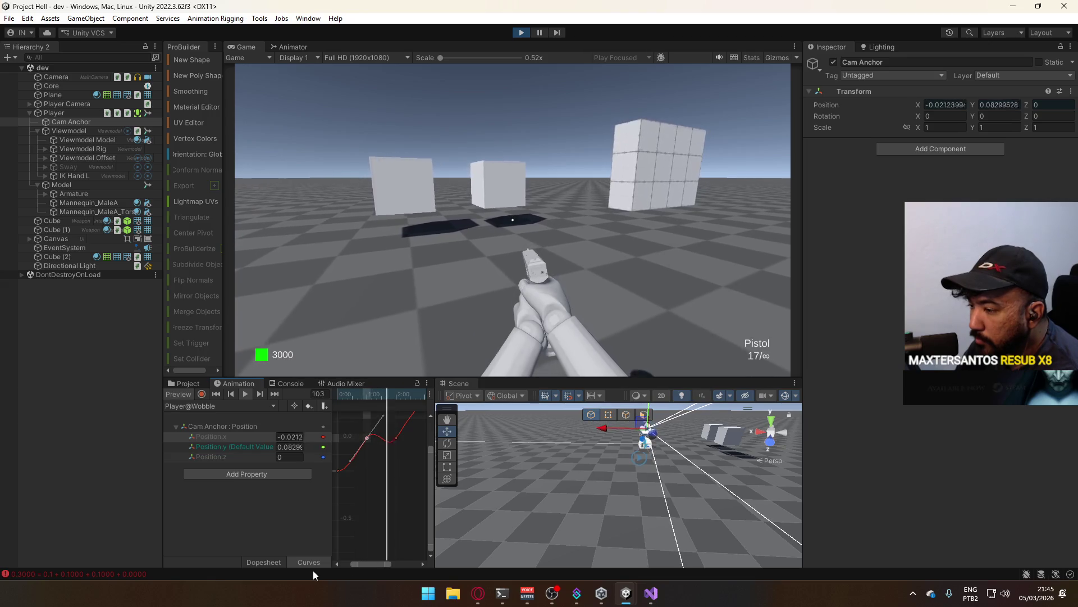
{"action": "left_click", "coordinate": [271, 560]}
{"action": "left_click_drag", "start_coordinate": [405, 473], "coordinate": [385, 481]}
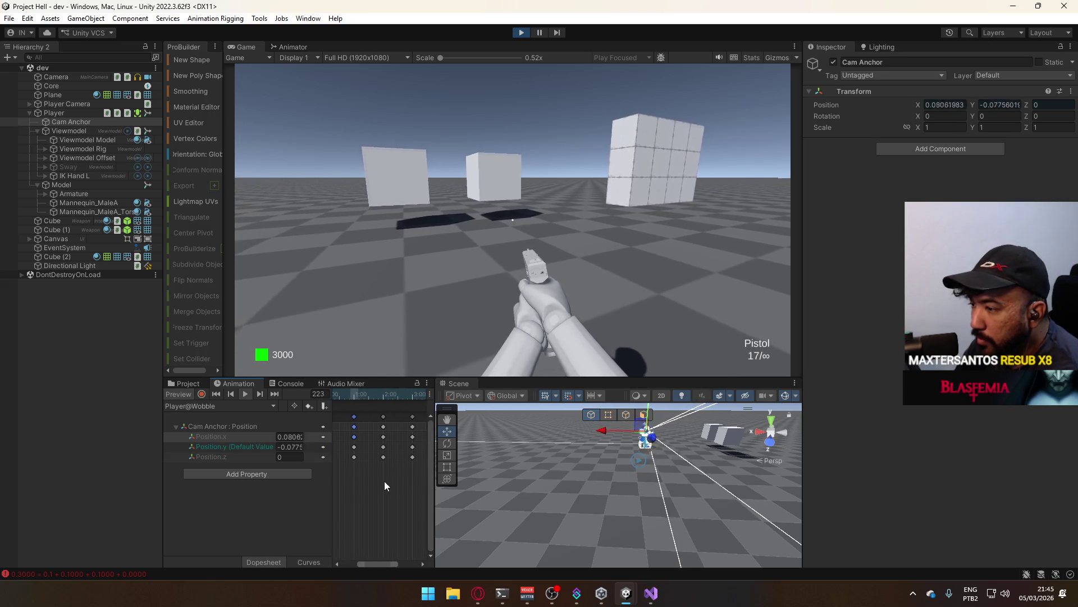
{"action": "left_click", "coordinate": [316, 561]}
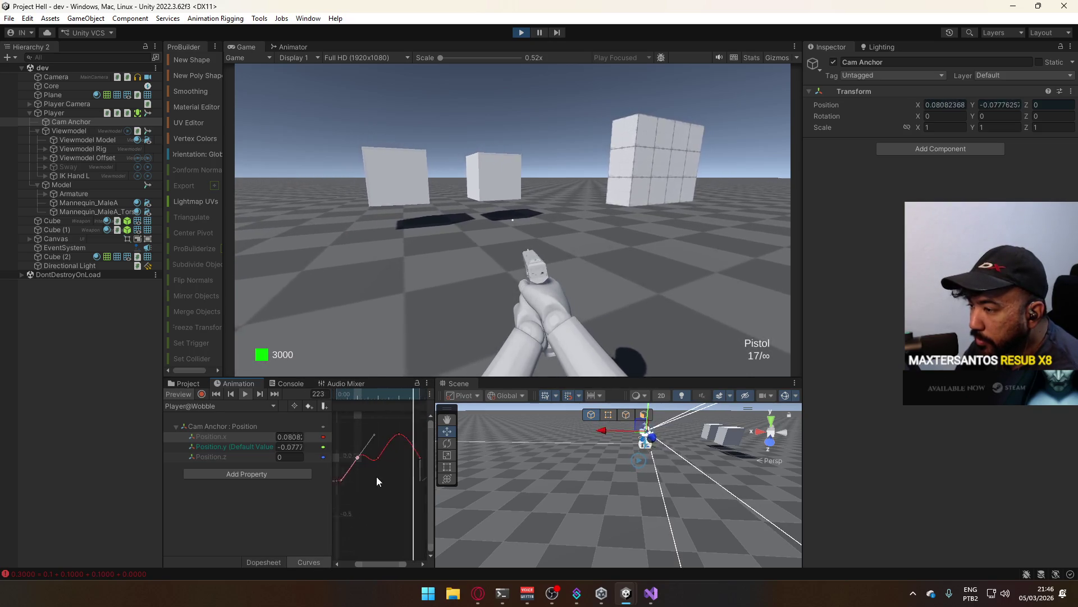
{"action": "mouse_move", "coordinate": [376, 476]}
{"action": "left_mouse_down"}
{"action": "mouse_move", "coordinate": [402, 464]}
{"action": "mouse_move", "coordinate": [389, 473]}
{"action": "left_mouse_up"}
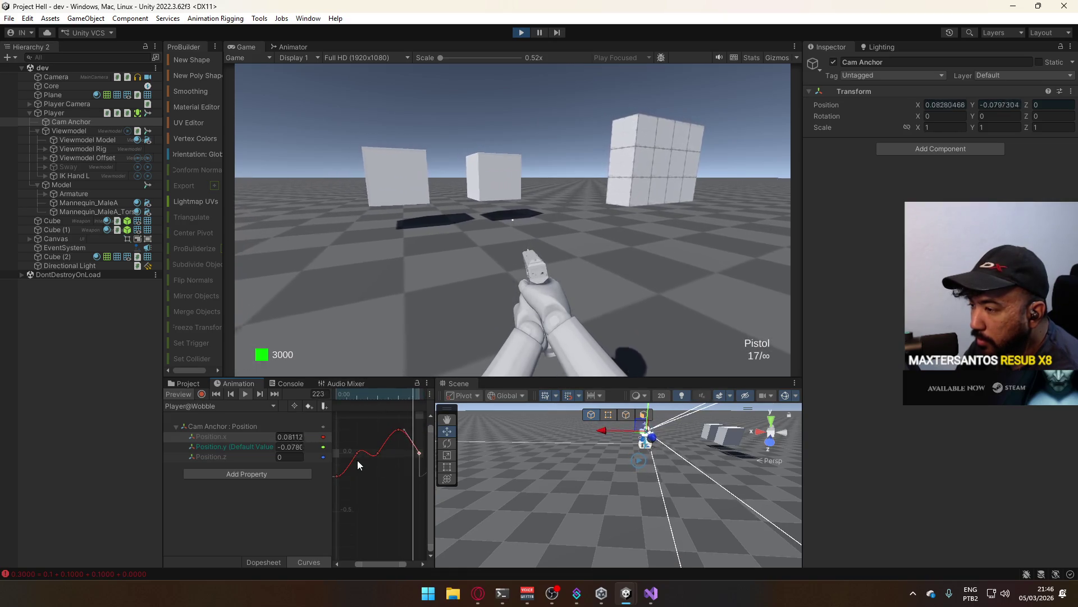
- Raise the first Position.x key from -0.2 to 0, then move the playhead to frame 64
{"action": "left_click_drag", "start_coordinate": [361, 398], "coordinate": [354, 398]}
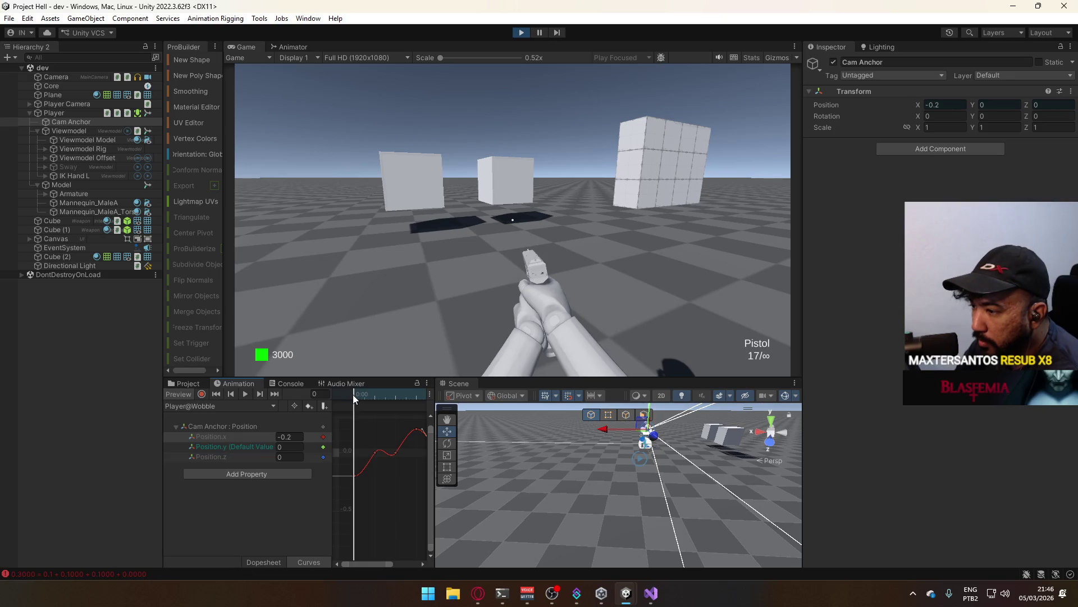
{"action": "left_click", "coordinate": [355, 397]}
{"action": "left_click_drag", "start_coordinate": [355, 475], "coordinate": [355, 453]}
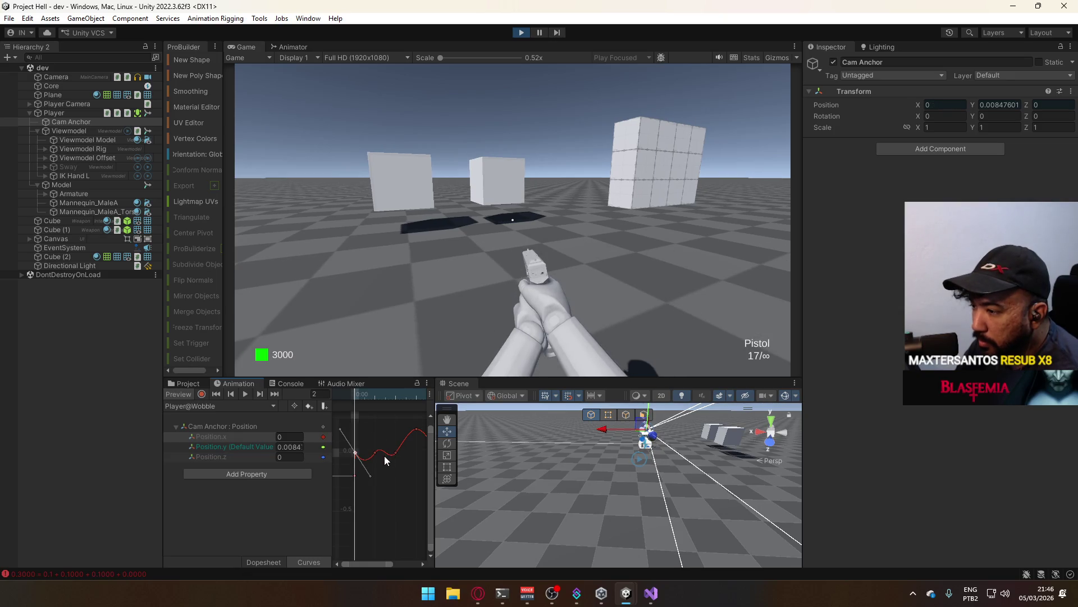
{"action": "left_click", "coordinate": [375, 453]}
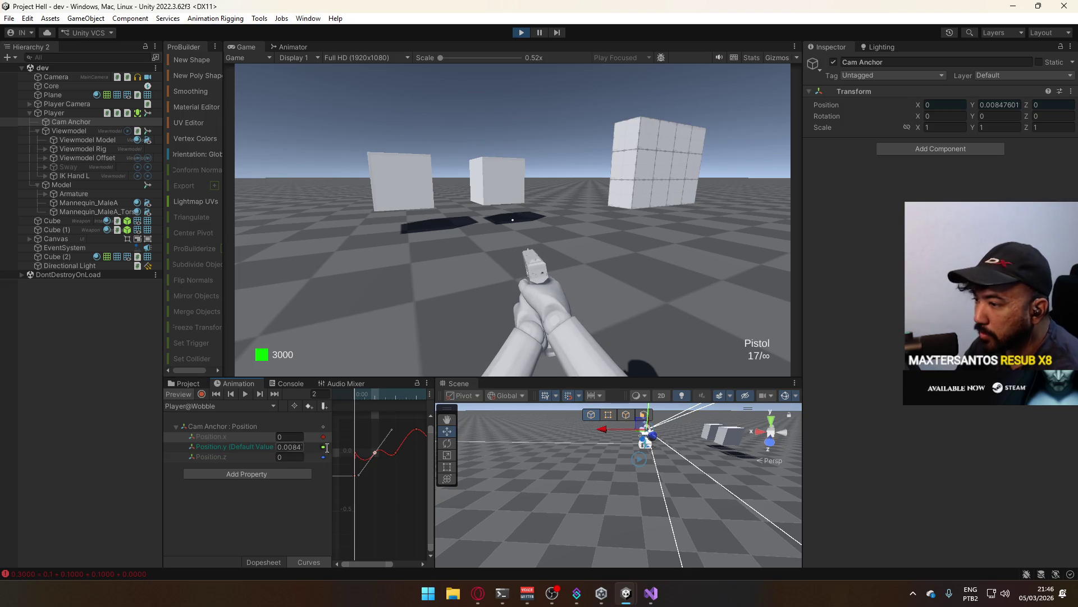
{"action": "scroll", "coordinate": [366, 438], "scroll_direction": "up", "scroll_amount": 1}
{"action": "left_click_drag", "start_coordinate": [368, 395], "coordinate": [376, 398]}
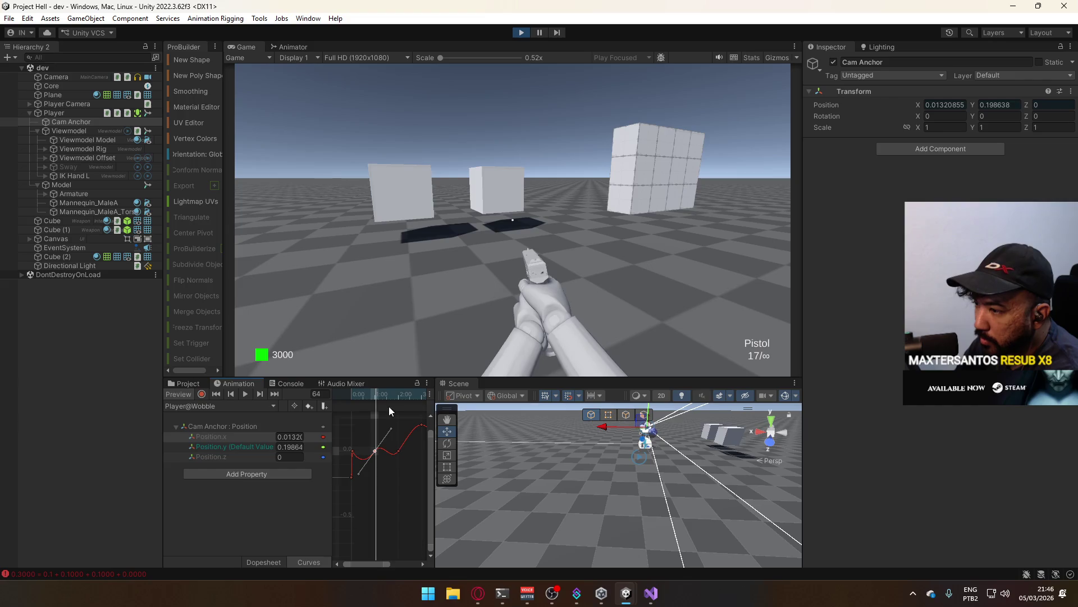
- At frame 60, correct the Cam Anchor Position.x key value to -0.2
{"action": "left_click", "coordinate": [318, 395]}
{"action": "type", "text": "60"}
{"action": "key", "text": "Return"}
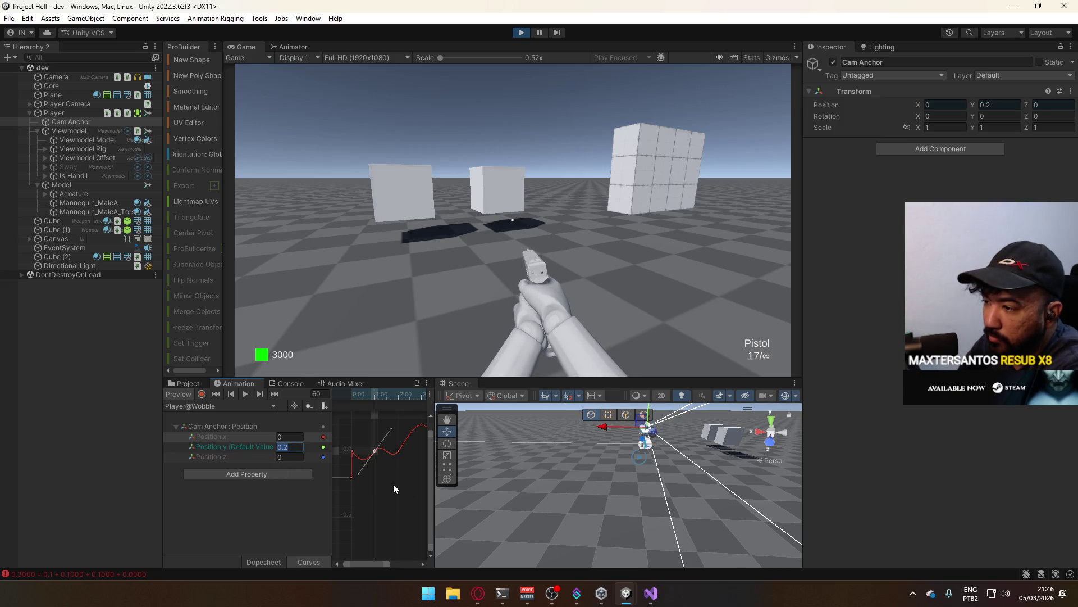
{"action": "left_click", "coordinate": [288, 436]}
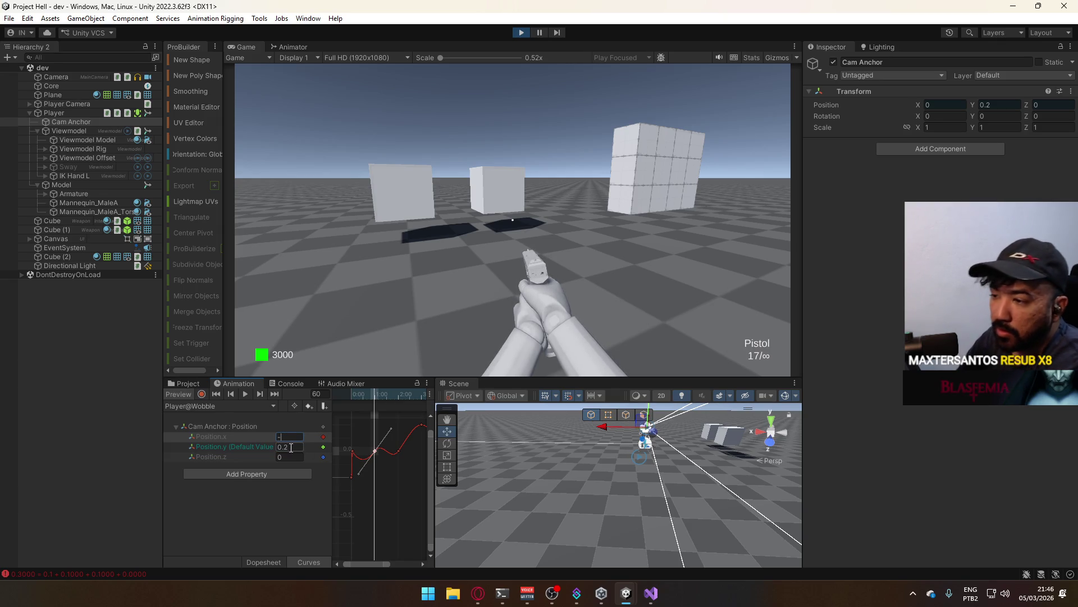
{"action": "type", "text": "32"}
{"action": "type", "text": "3"}
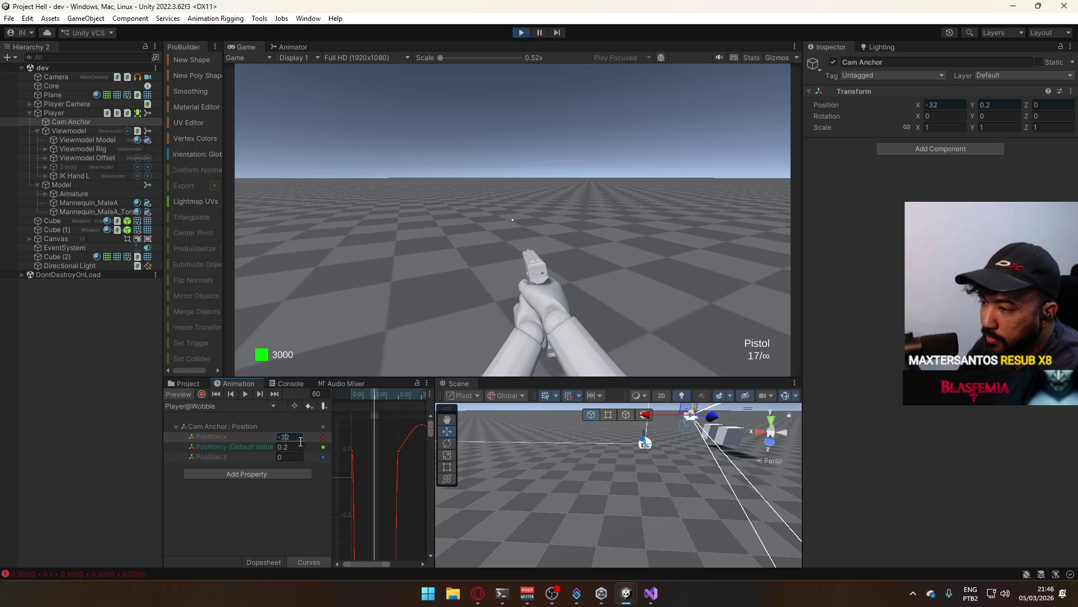
{"action": "key", "text": "BackSpace"}
{"action": "type", "text": "."}
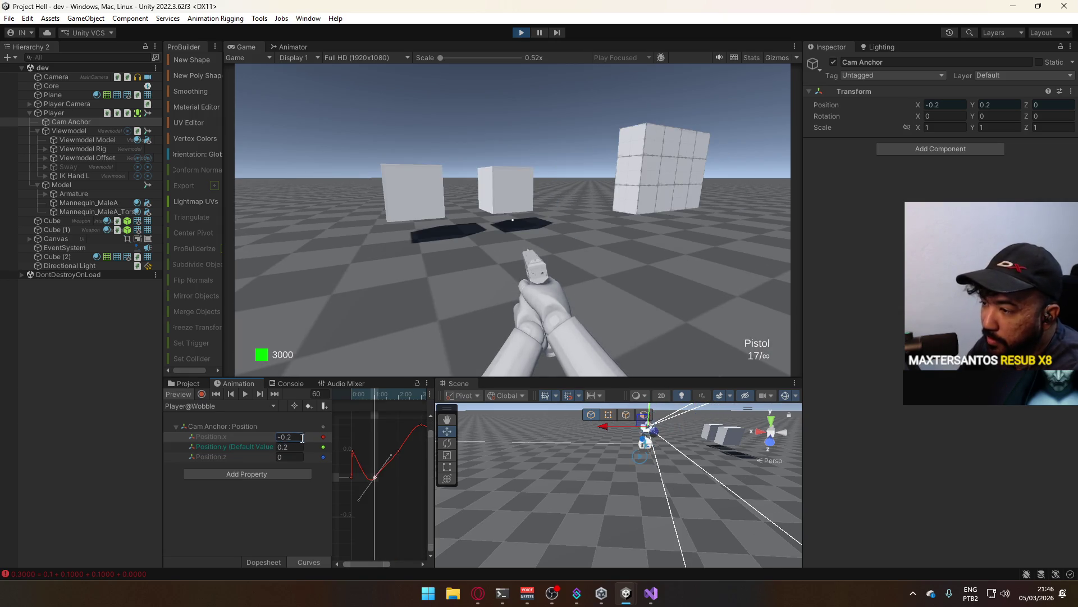
- In Dopesheet, settle the first Position.x key at 0:00 and return the preview to frame 0
{"action": "scroll", "coordinate": [369, 472], "scroll_direction": "up", "scroll_amount": 1}
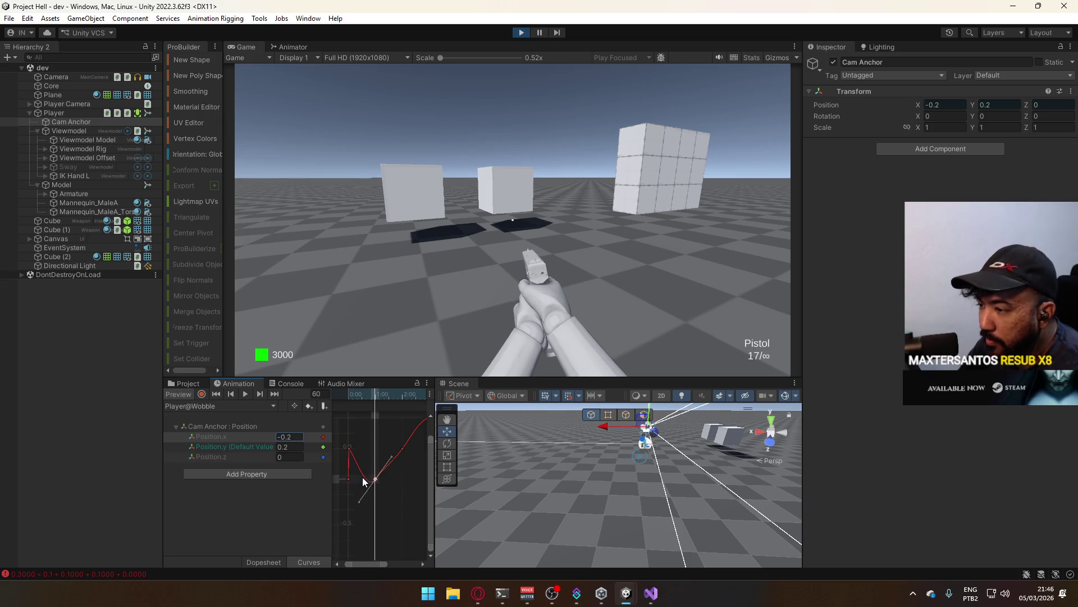
{"action": "left_click", "coordinate": [263, 563]}
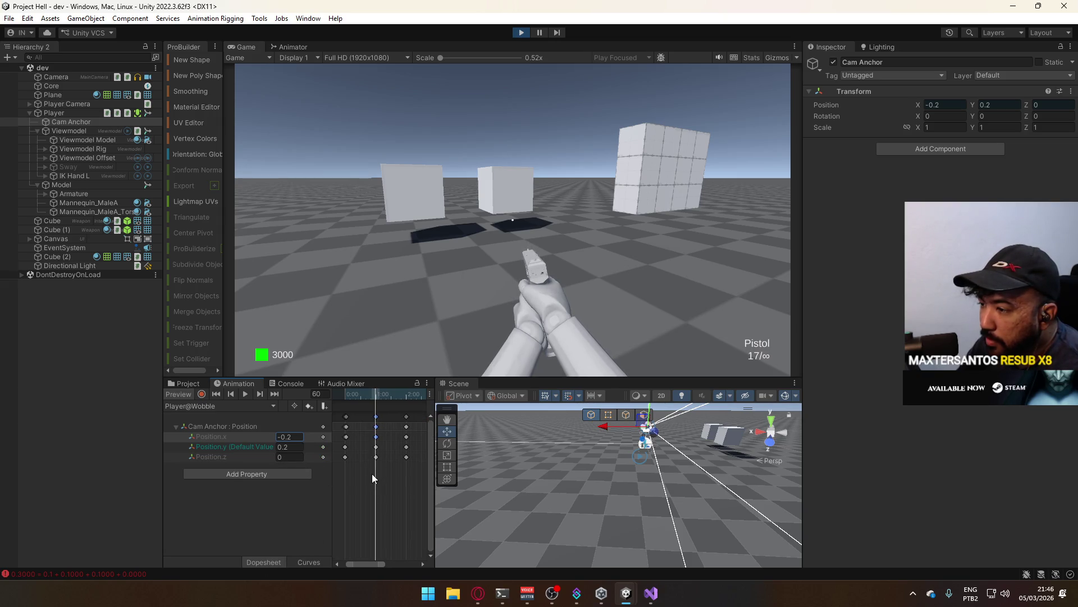
{"action": "scroll", "coordinate": [425, 477], "scroll_direction": "up", "scroll_amount": 2}
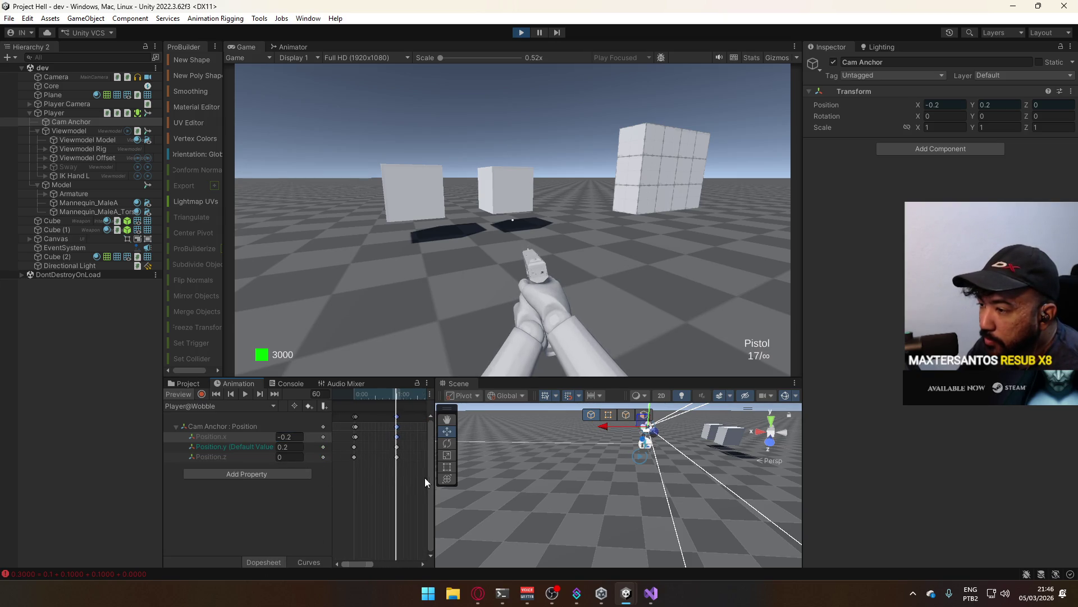
{"action": "left_click", "coordinate": [357, 437]}
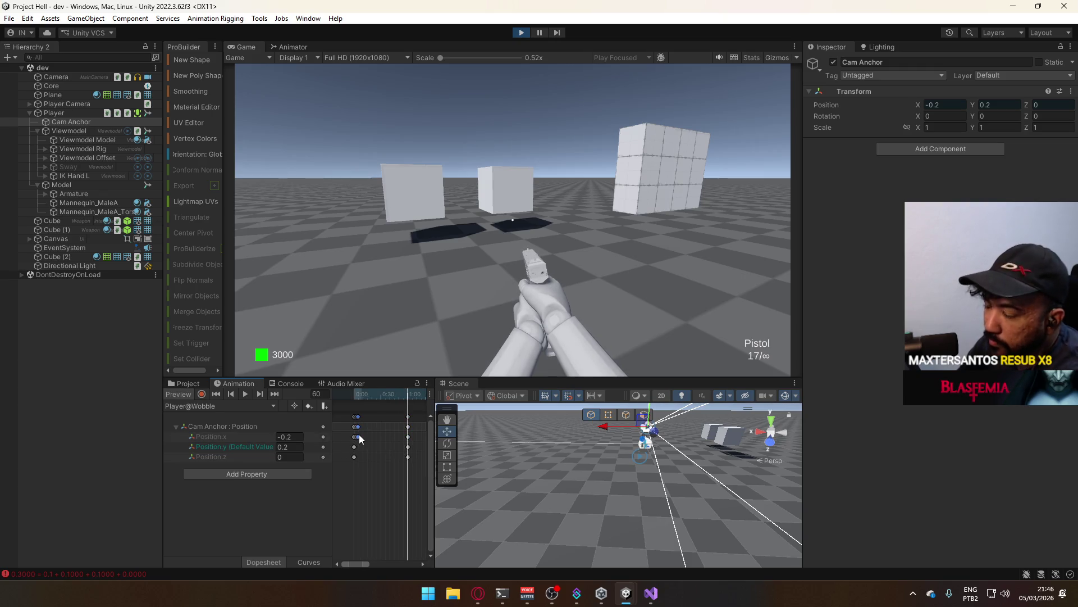
{"action": "left_click_drag", "start_coordinate": [359, 438], "coordinate": [358, 437]}
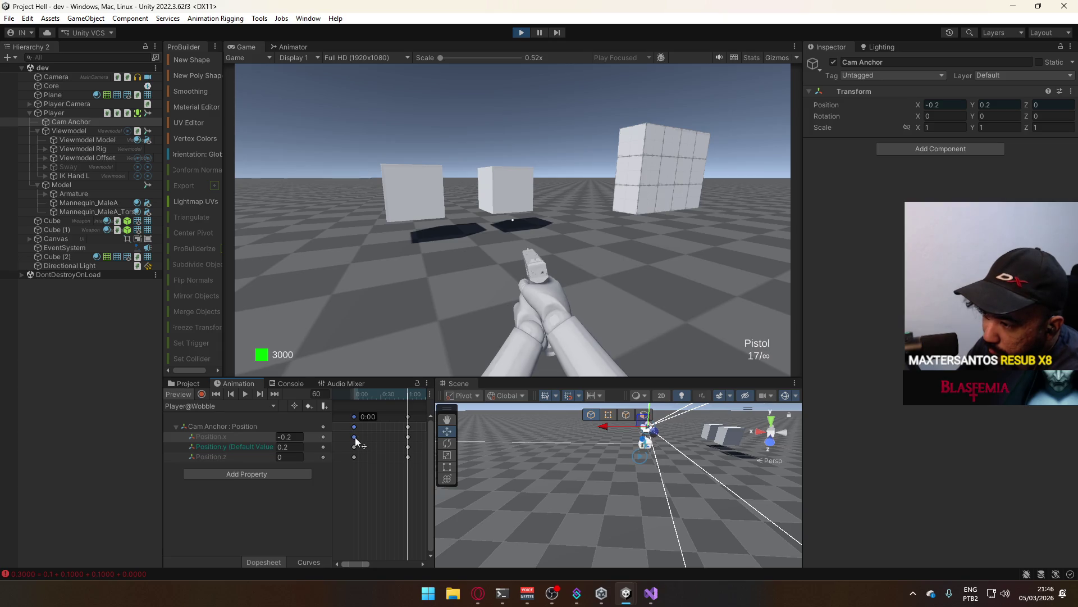
{"action": "left_click_drag", "start_coordinate": [359, 396], "coordinate": [354, 397]}
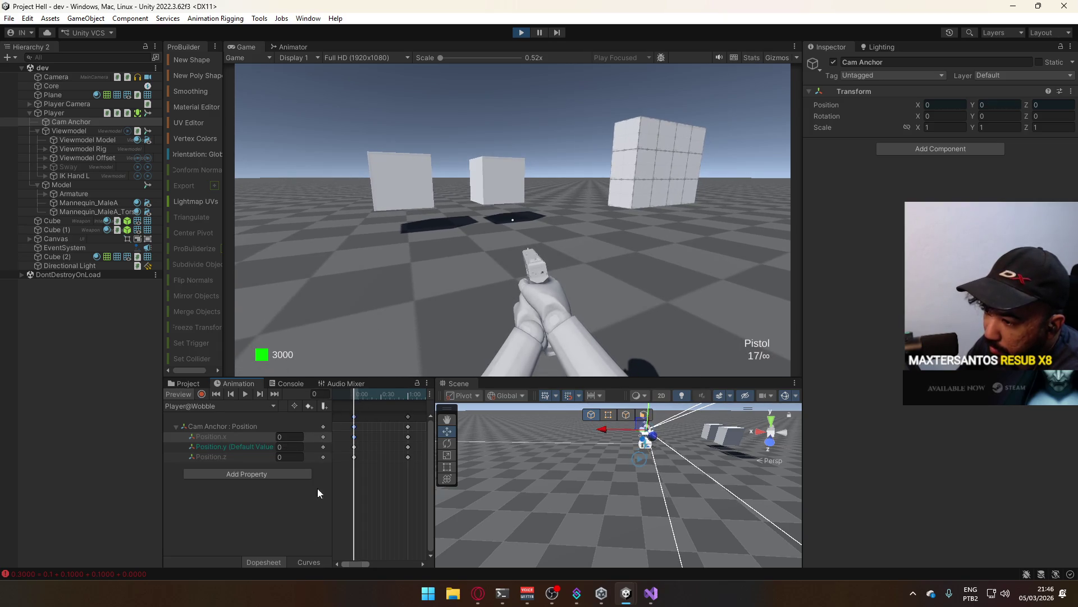
- In Curves view, smooth the bottom, next and first Position.x keys into a rounded wave, then return to Dopesheet
{"action": "left_click", "coordinate": [309, 562]}
{"action": "scroll", "coordinate": [371, 472], "scroll_direction": "down", "scroll_amount": 3}
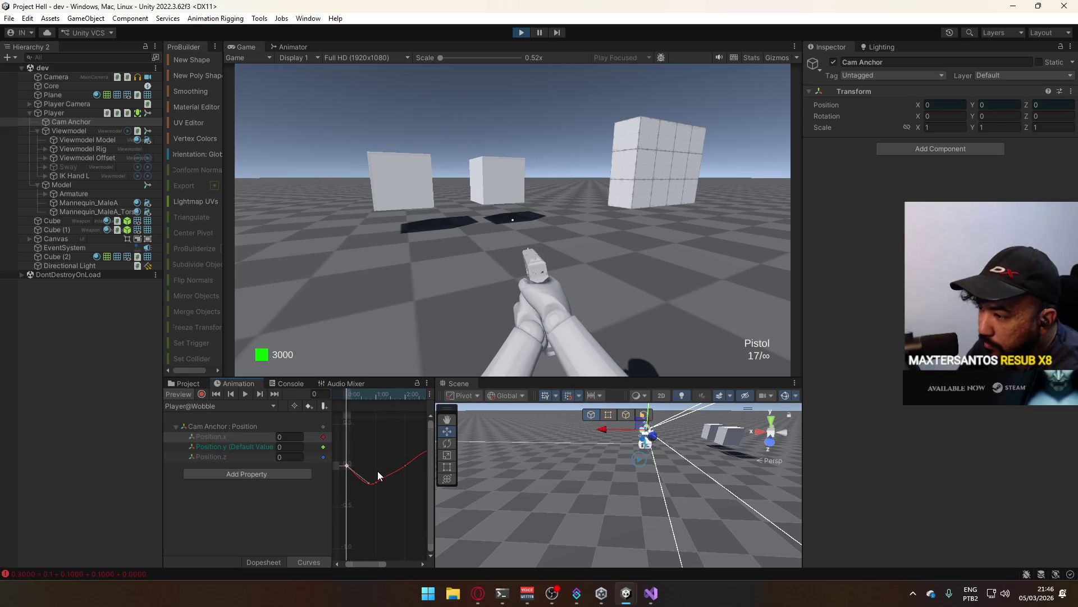
{"action": "scroll", "coordinate": [373, 474], "scroll_direction": "up", "scroll_amount": 1}
{"action": "left_click", "coordinate": [384, 484]}
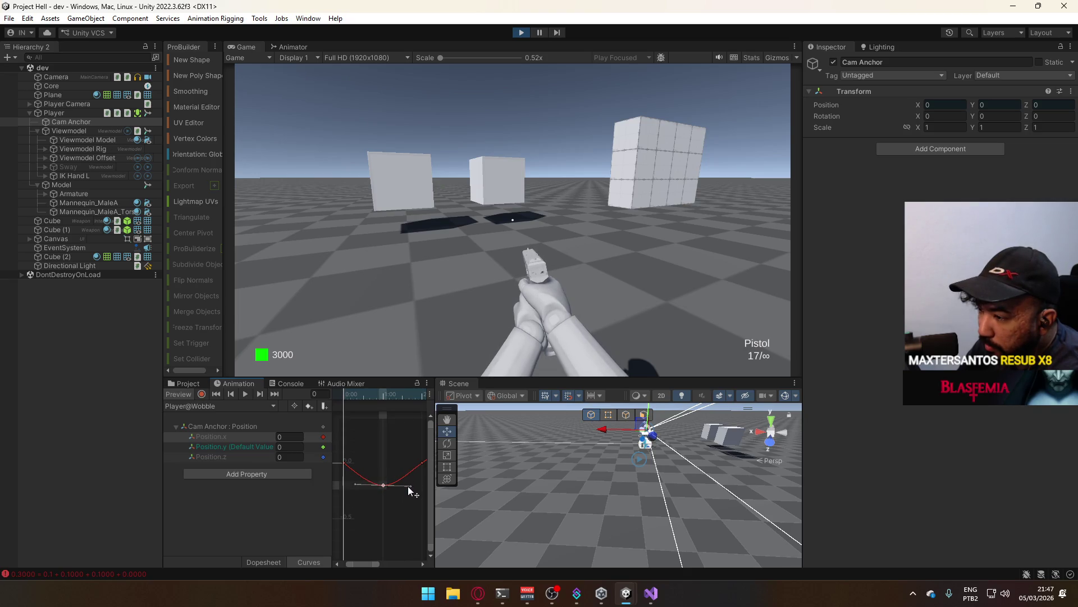
{"action": "scroll", "coordinate": [409, 487], "scroll_direction": "up", "scroll_amount": 2}
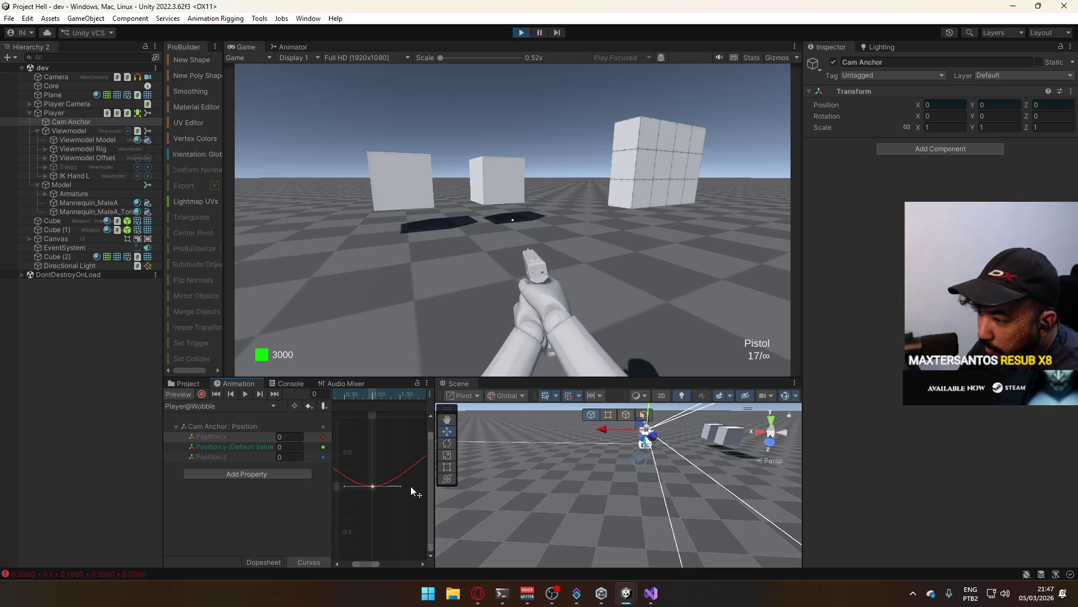
{"action": "scroll", "coordinate": [382, 467], "scroll_direction": "down", "scroll_amount": 3}
{"action": "left_click", "coordinate": [393, 458]}
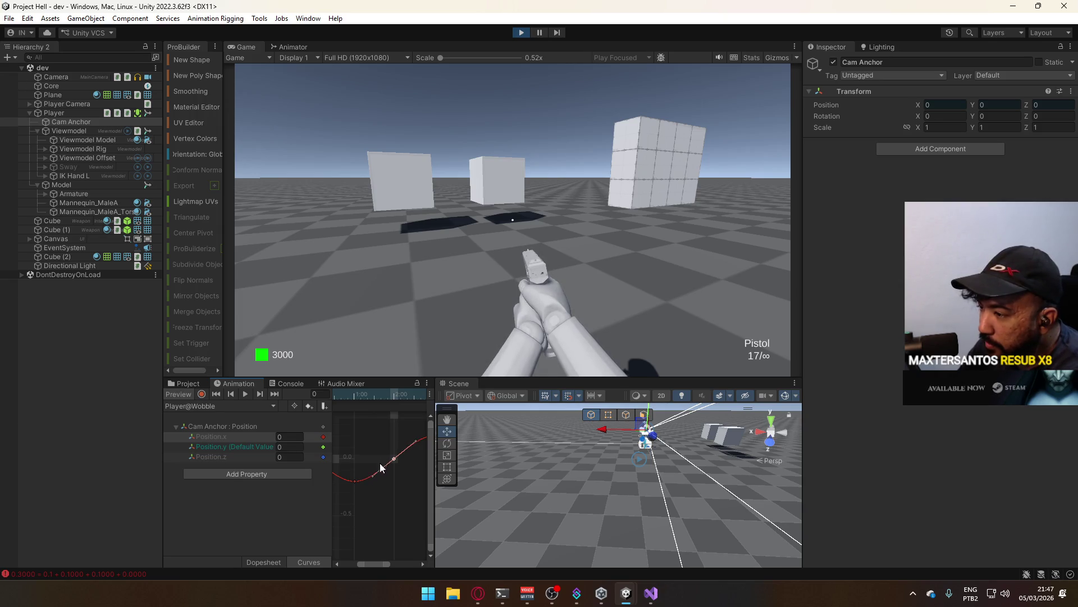
{"action": "left_click", "coordinate": [356, 466]}
{"action": "scroll", "coordinate": [376, 489], "scroll_direction": "down", "scroll_amount": 1}
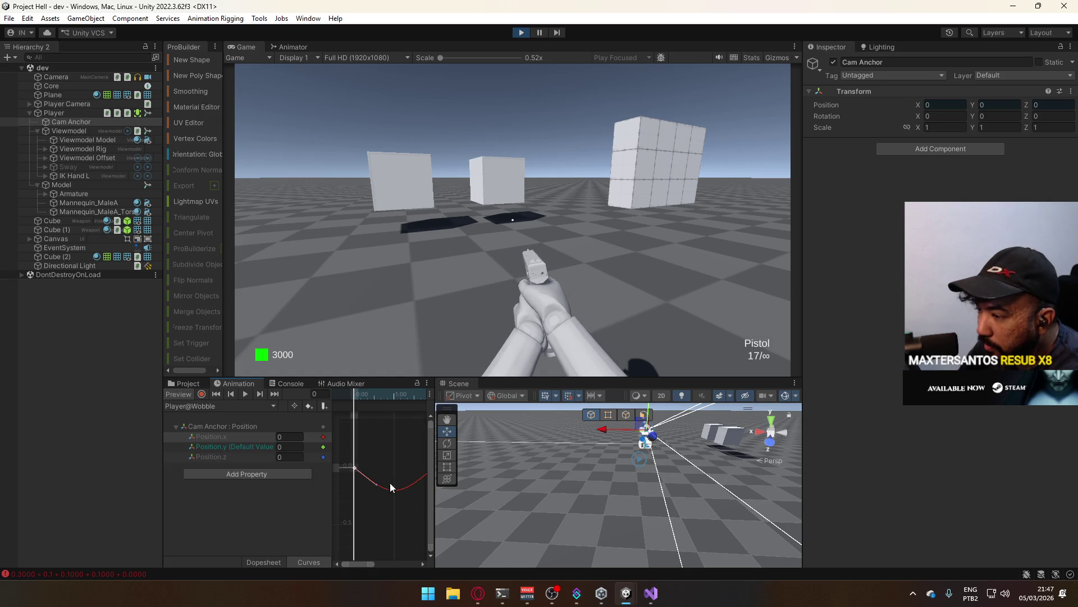
{"action": "mouse_move", "coordinate": [390, 484]}
{"action": "left_mouse_down"}
{"action": "mouse_move", "coordinate": [285, 470]}
{"action": "mouse_move", "coordinate": [378, 462]}
{"action": "left_mouse_up"}
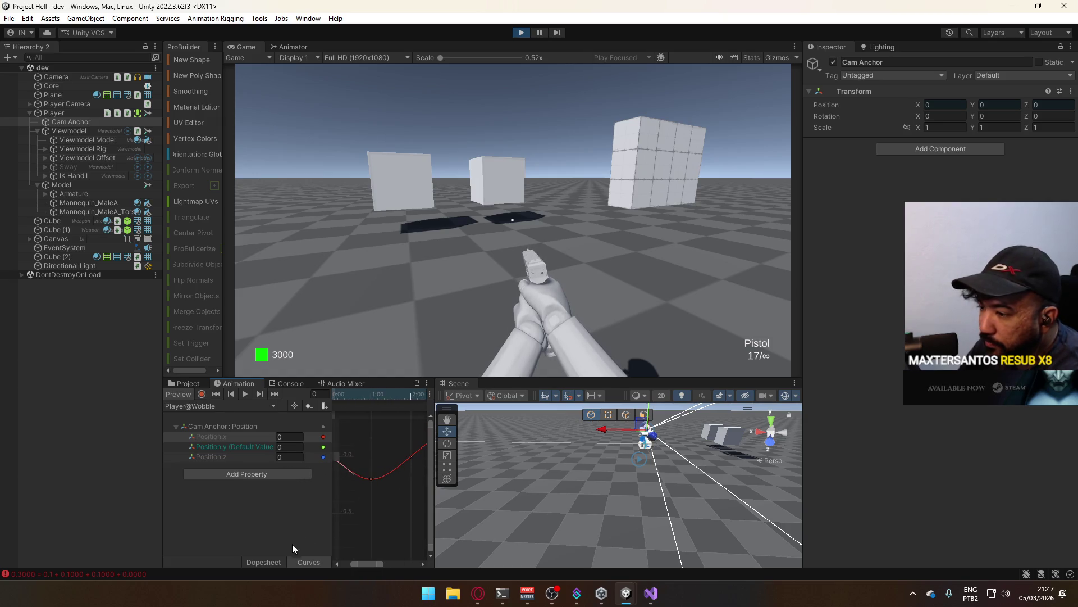
{"action": "left_click", "coordinate": [275, 558]}
- Display the Position.y and Position.x curves together and watch the wobble in the Game view
{"action": "left_click", "coordinate": [250, 446]}
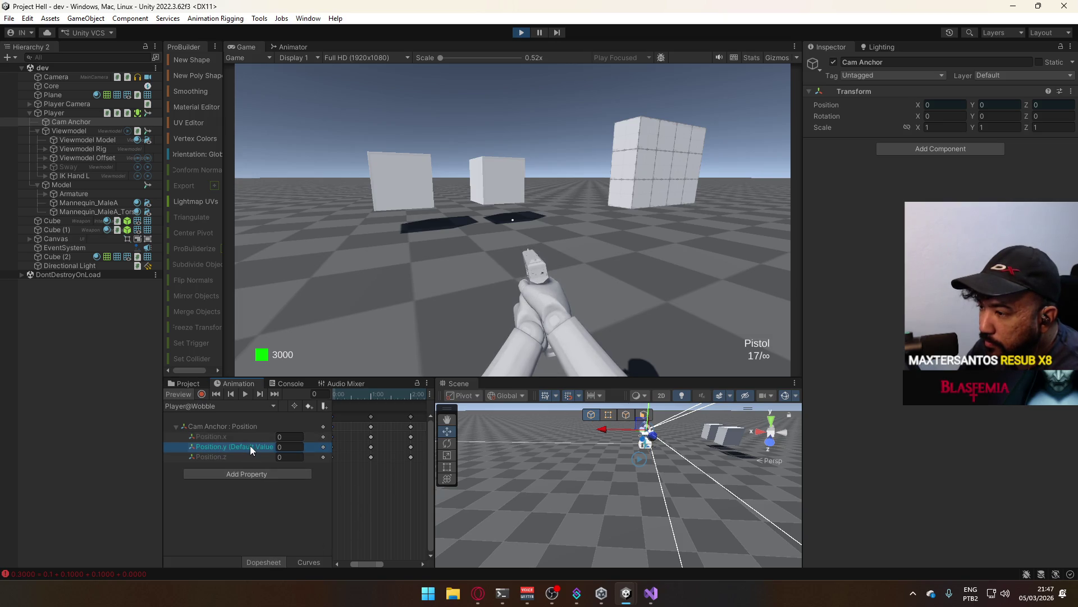
{"action": "left_click", "coordinate": [309, 561]}
{"action": "mouse_move", "coordinate": [363, 473]}
{"action": "left_mouse_down"}
{"action": "mouse_move", "coordinate": [420, 460]}
{"action": "mouse_move", "coordinate": [413, 475]}
{"action": "mouse_move", "coordinate": [301, 484]}
{"action": "mouse_move", "coordinate": [384, 466]}
{"action": "mouse_move", "coordinate": [416, 475]}
{"action": "left_mouse_up"}
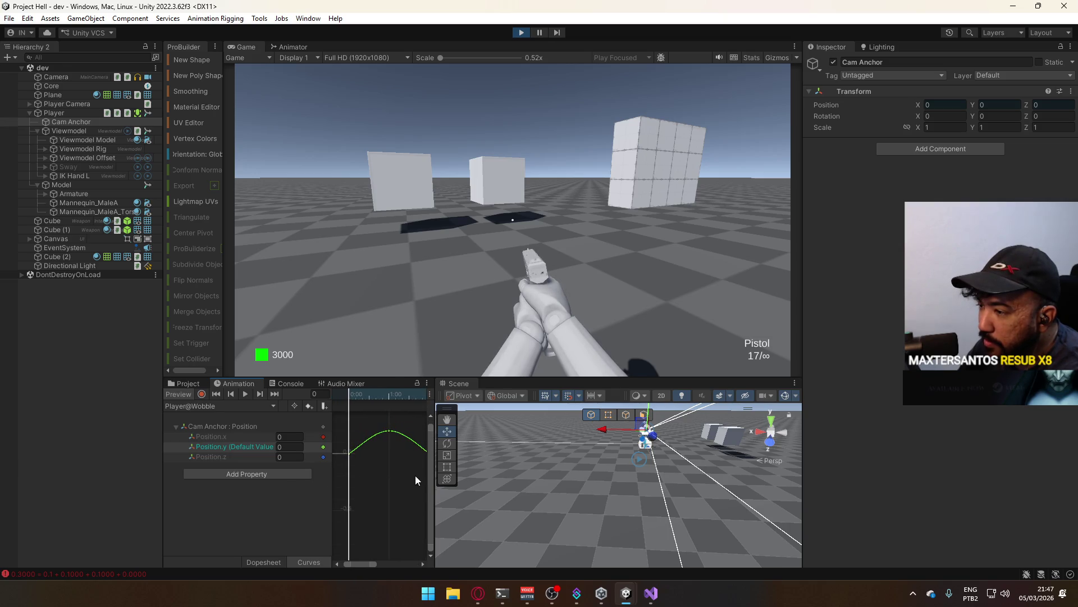
{"action": "left_click", "coordinate": [257, 437]}
{"action": "left_click", "coordinate": [252, 447], "text": "shift"}
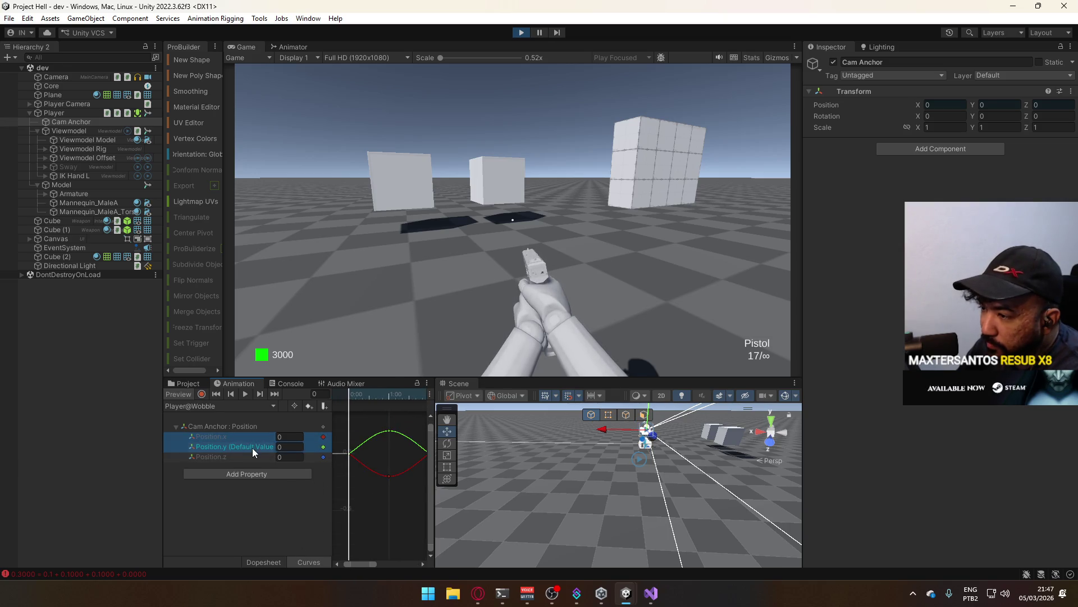
{"action": "mouse_move", "coordinate": [366, 469]}
{"action": "left_mouse_down"}
{"action": "mouse_move", "coordinate": [293, 473]}
{"action": "mouse_move", "coordinate": [359, 463]}
{"action": "left_mouse_up"}
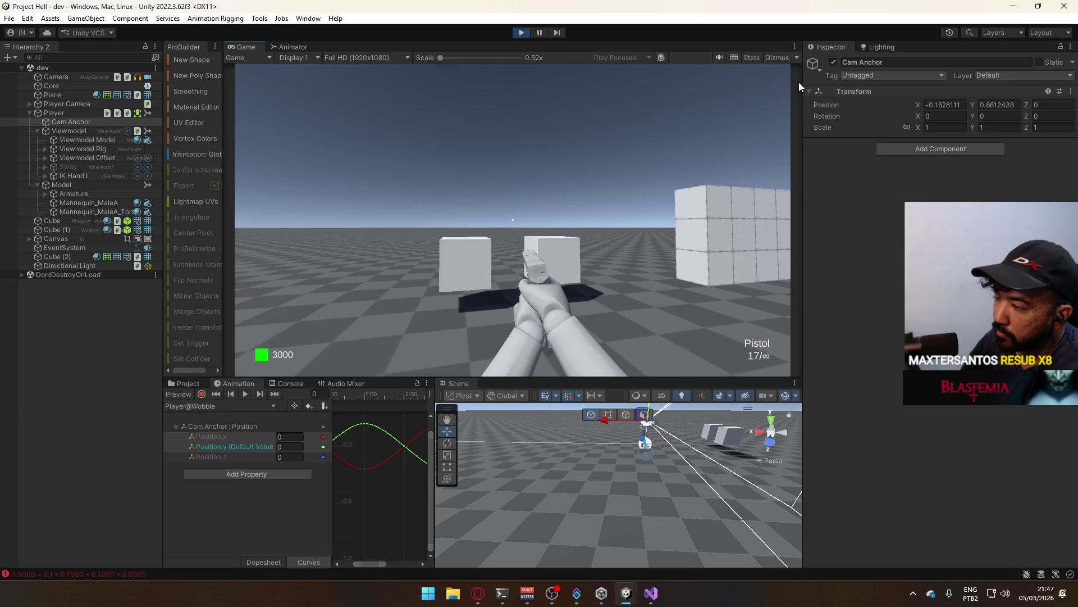
{"action": "key", "text": "super"}
{"action": "left_click", "coordinate": [579, 265]}
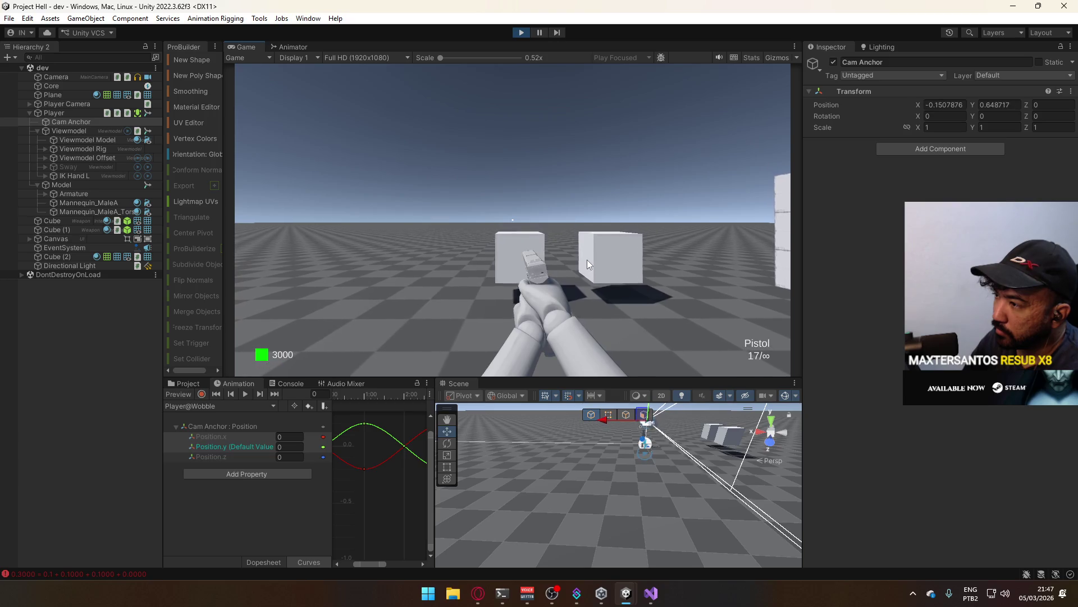
- Delete all existing Position.y keyframes, undoing an accidental removal of the position property
{"action": "key", "text": "super"}
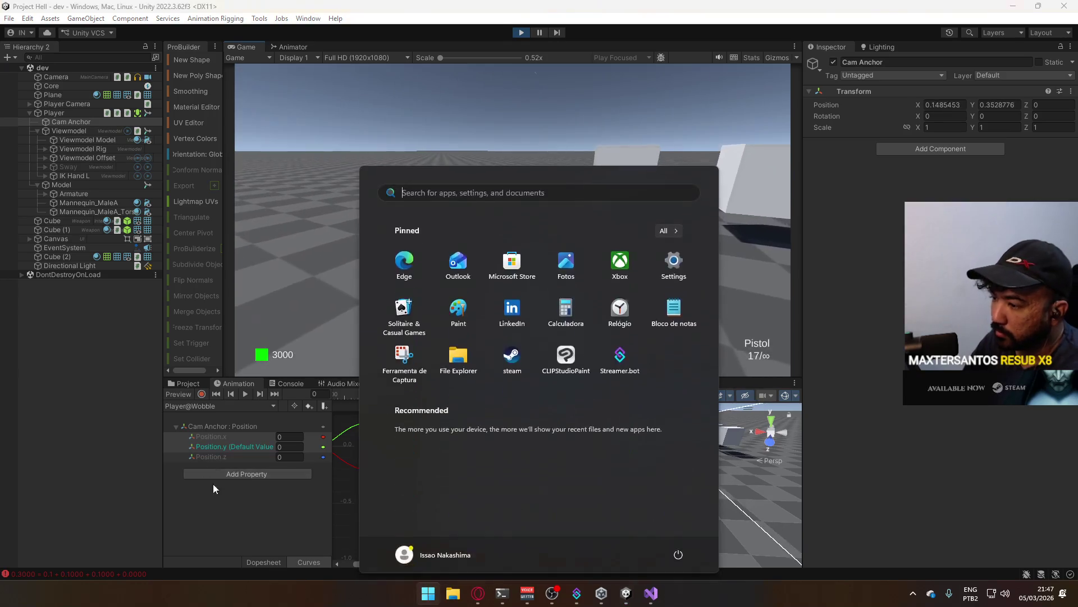
{"action": "left_click", "coordinate": [214, 484]}
{"action": "left_click", "coordinate": [264, 560]}
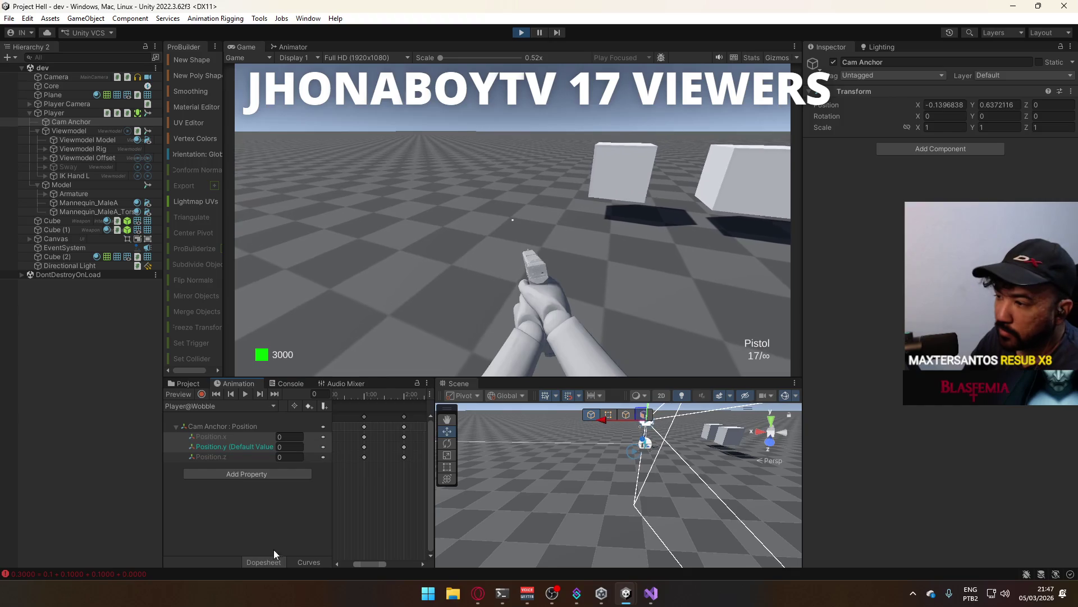
{"action": "scroll", "coordinate": [374, 462], "scroll_direction": "down", "scroll_amount": 3}
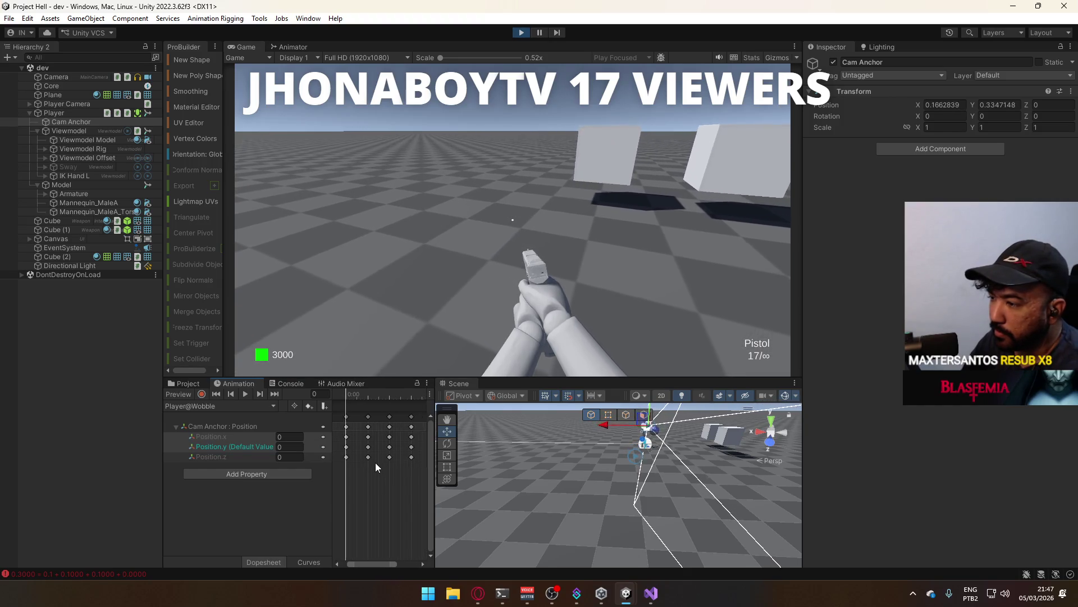
{"action": "left_click", "coordinate": [238, 447]}
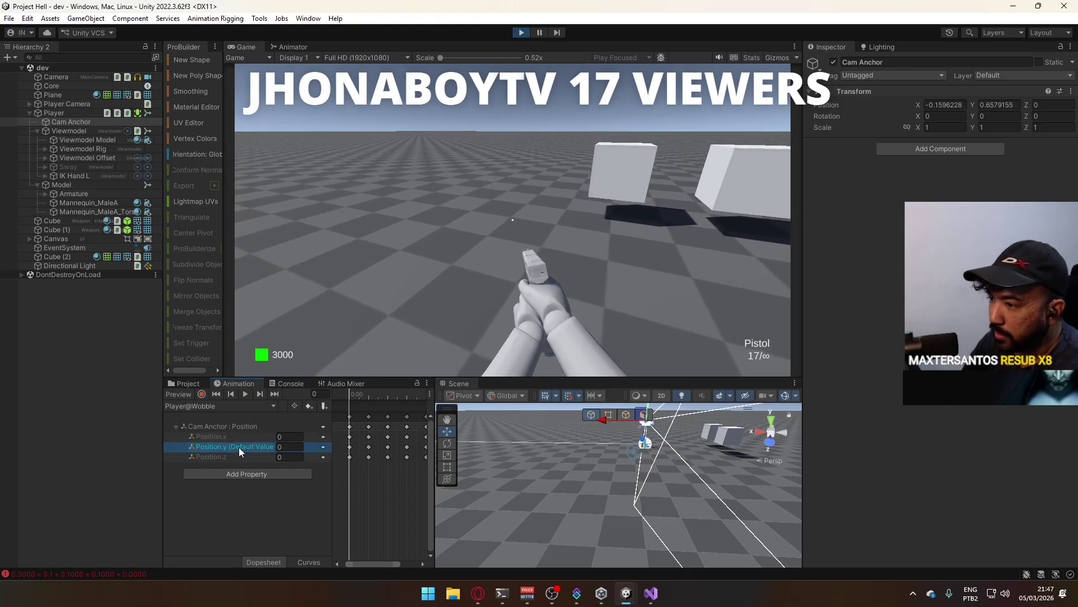
{"action": "key", "text": "Delete"}
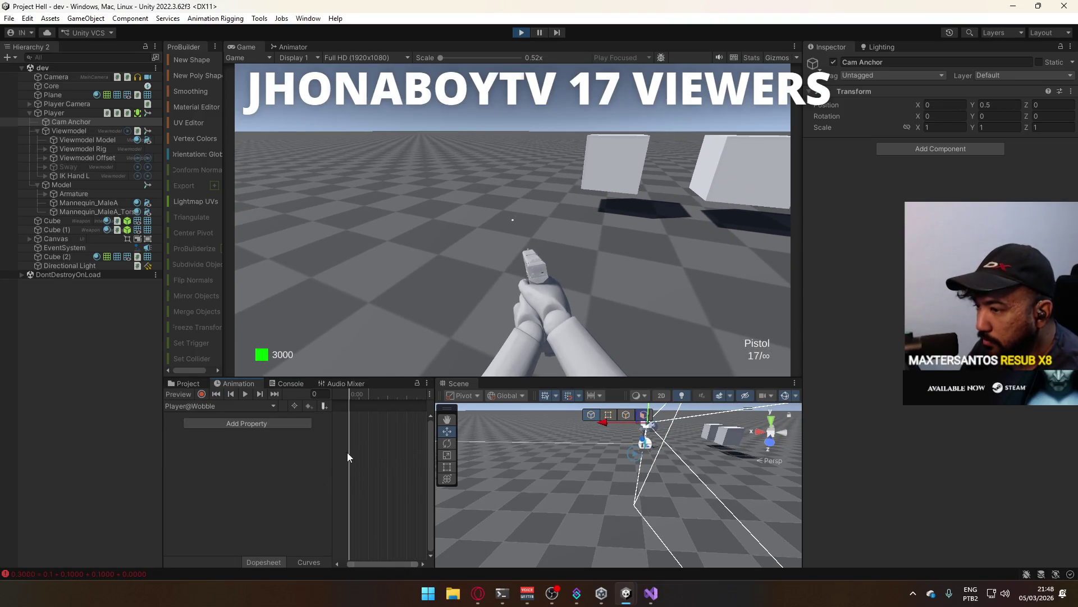
{"action": "key", "text": "ctrl+z"}
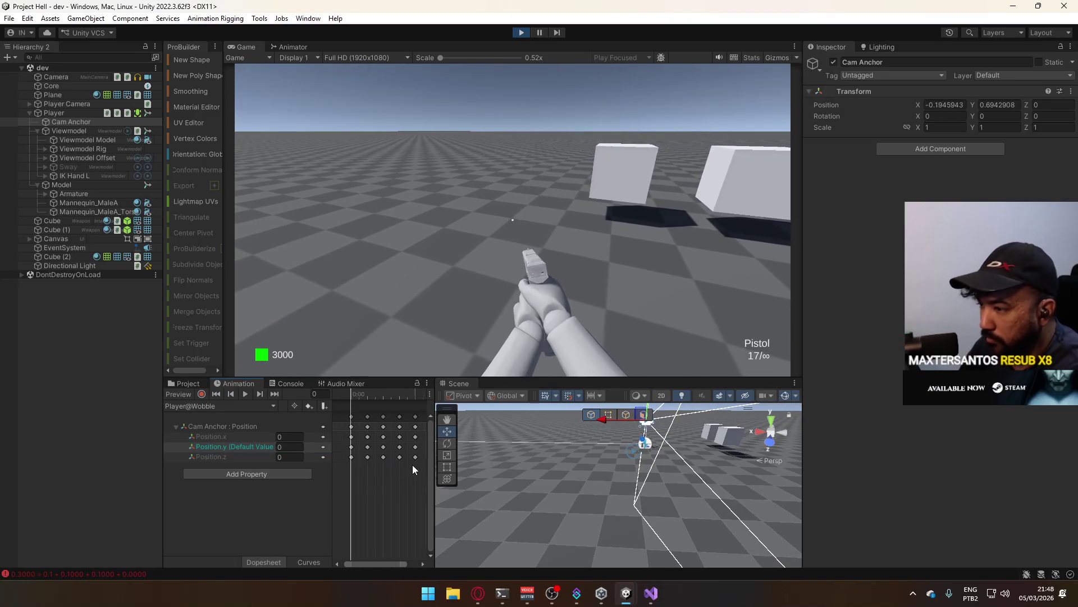
{"action": "left_click_drag", "start_coordinate": [422, 446], "coordinate": [349, 450]}
{"action": "key", "text": "Delete"}
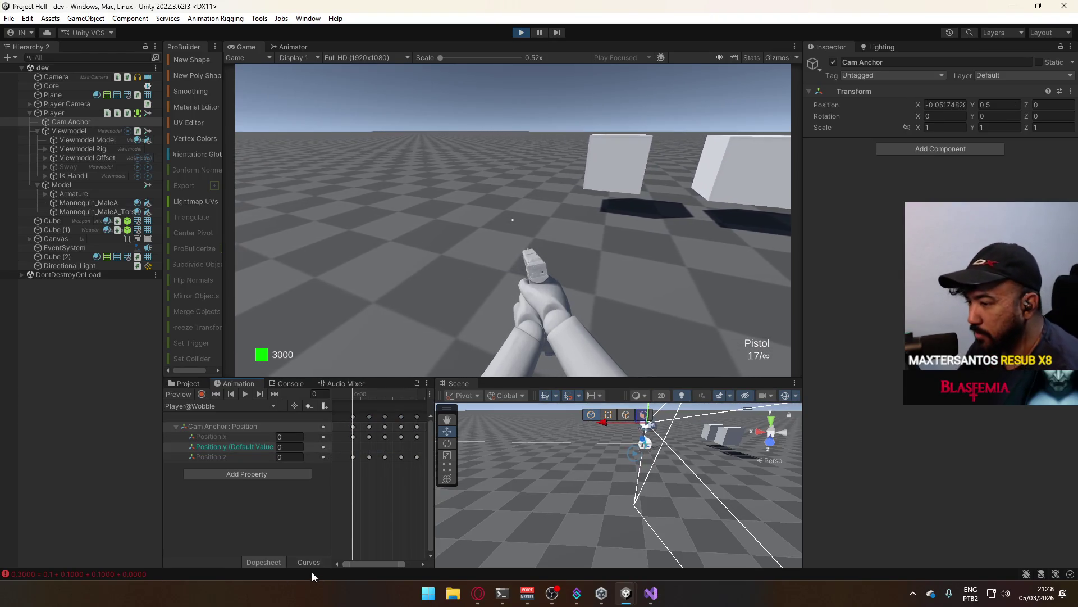
- Check the Position.x sine curve, then add a Position.y key at frame 0
{"action": "left_click", "coordinate": [310, 563]}
{"action": "scroll", "coordinate": [399, 484], "scroll_direction": "up", "scroll_amount": 2}
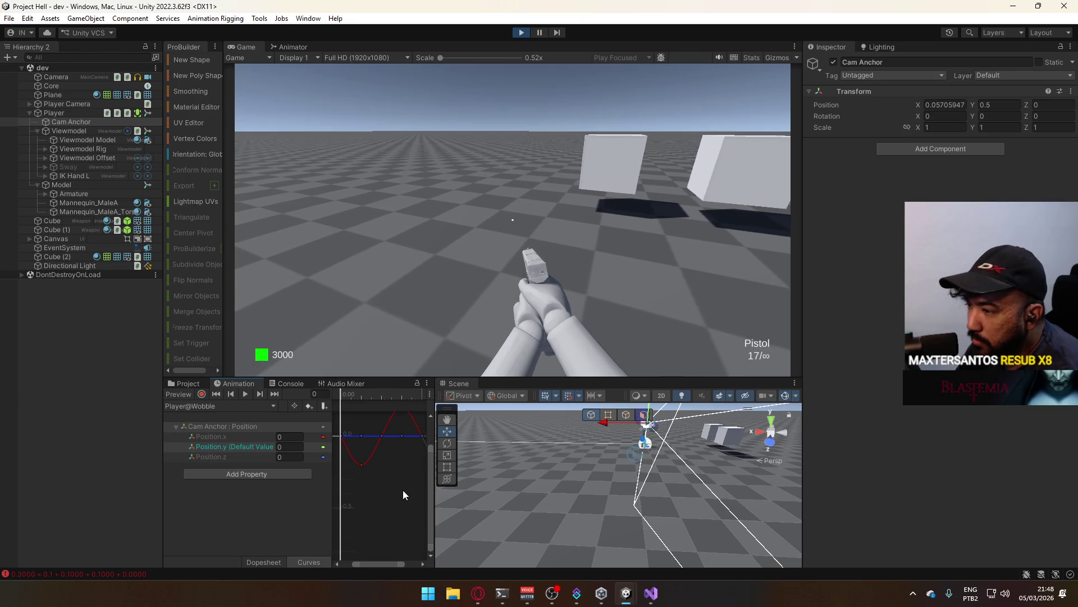
{"action": "left_click_drag", "start_coordinate": [383, 454], "coordinate": [384, 487]}
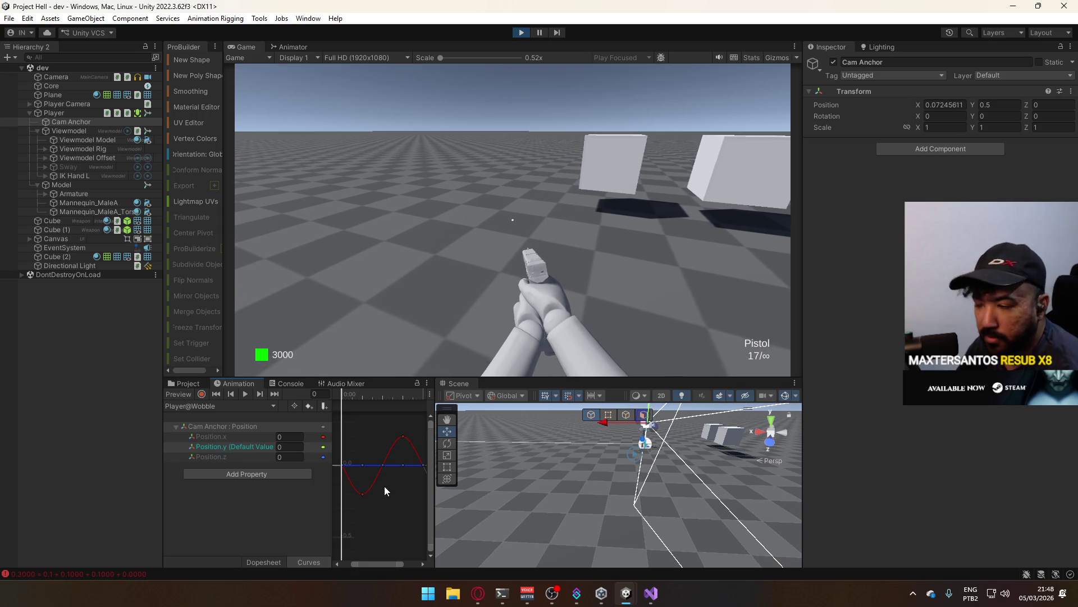
{"action": "left_click", "coordinate": [281, 562]}
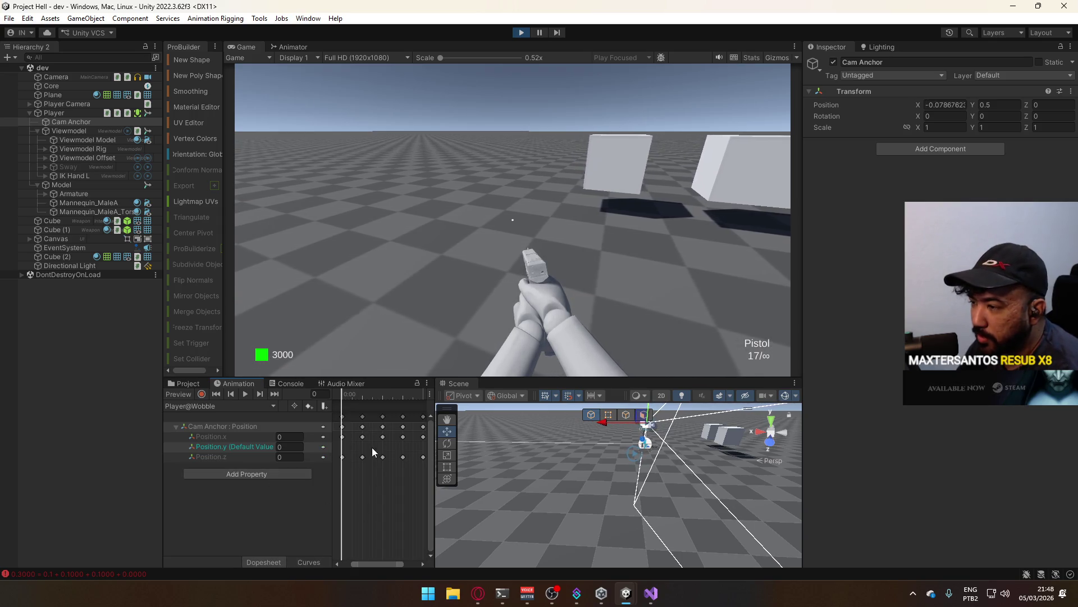
{"action": "left_click", "coordinate": [237, 448]}
{"action": "right_click", "coordinate": [343, 450]}
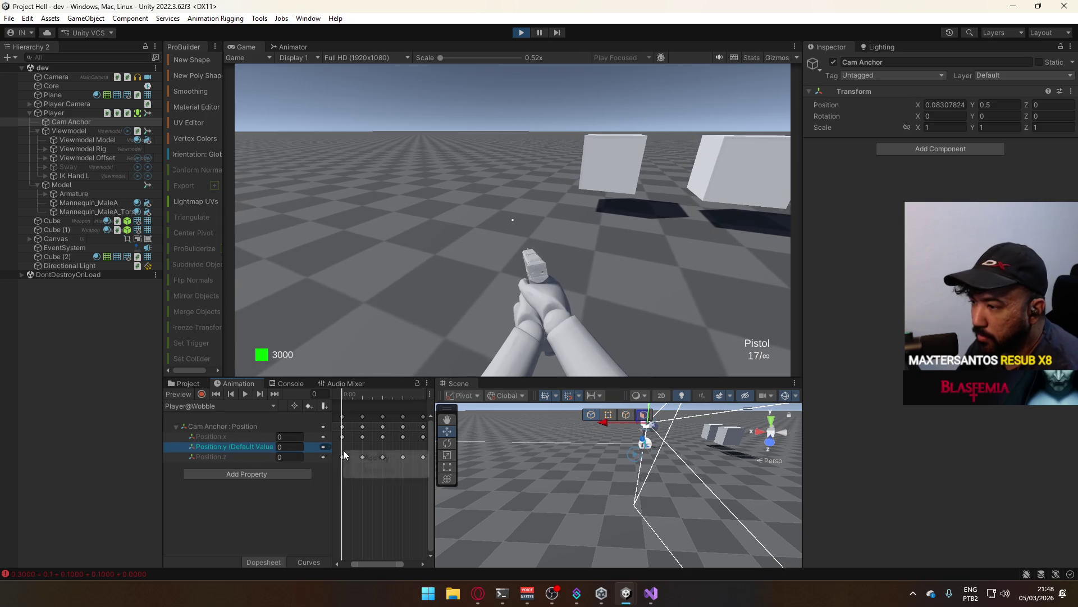
{"action": "left_click", "coordinate": [369, 458]}
- Move the preview time forward to around frame 60
{"action": "scroll", "coordinate": [354, 460], "scroll_direction": "up", "scroll_amount": 2}
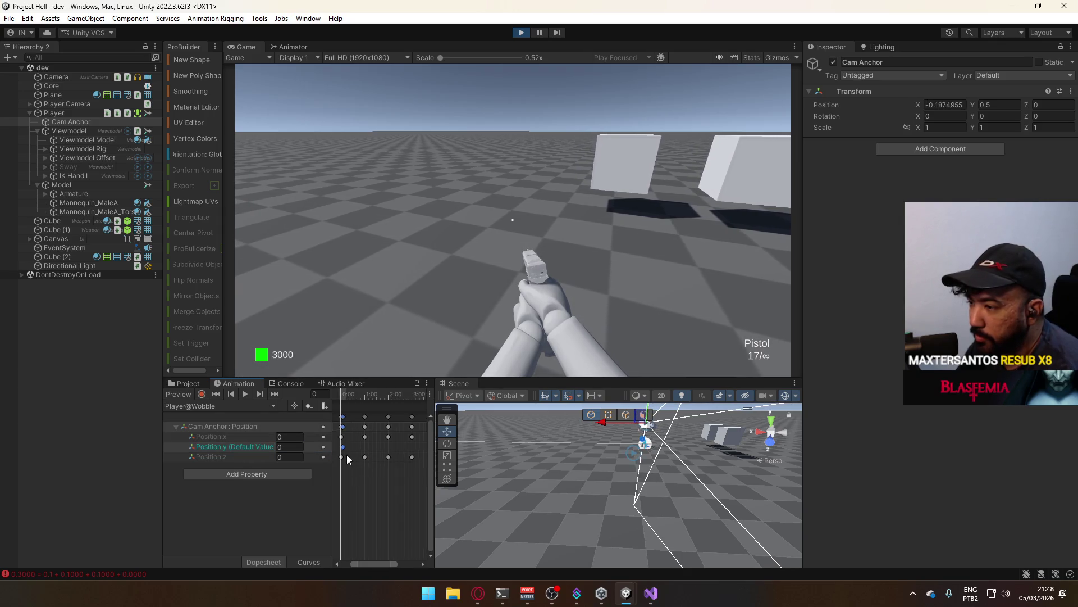
{"action": "scroll", "coordinate": [359, 448], "scroll_direction": "up", "scroll_amount": 2}
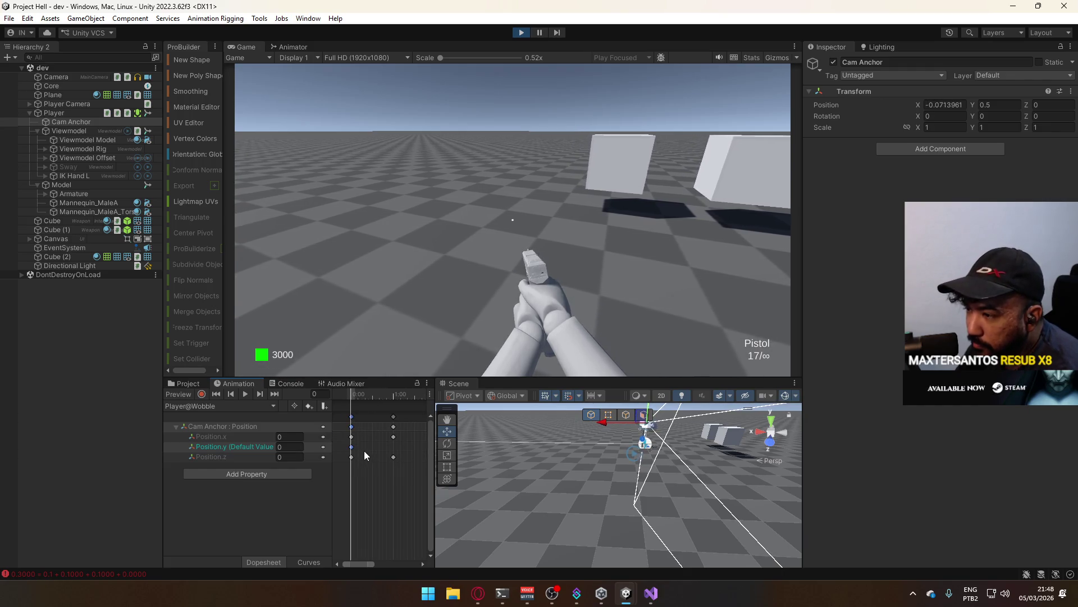
{"action": "scroll", "coordinate": [403, 434], "scroll_direction": "down", "scroll_amount": 2}
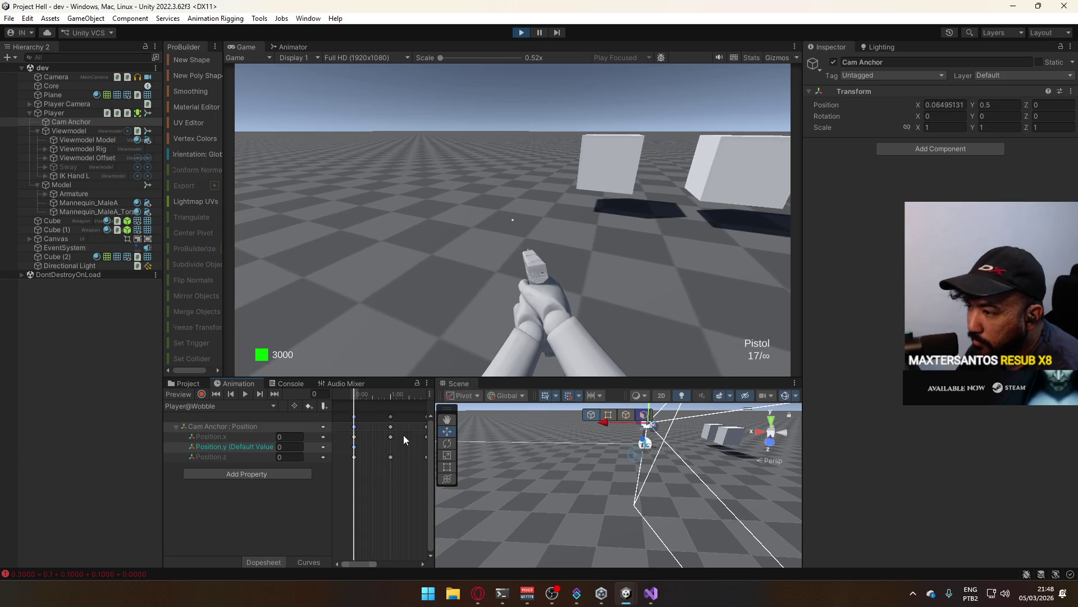
{"action": "scroll", "coordinate": [393, 441], "scroll_direction": "right", "scroll_amount": 1}
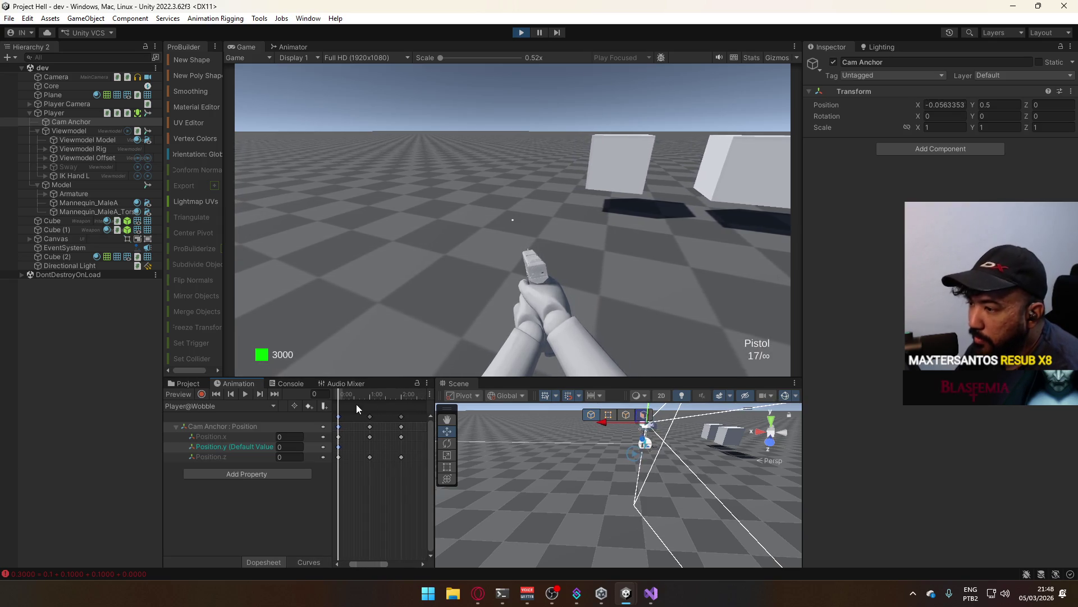
{"action": "left_click_drag", "start_coordinate": [342, 394], "coordinate": [369, 393]}
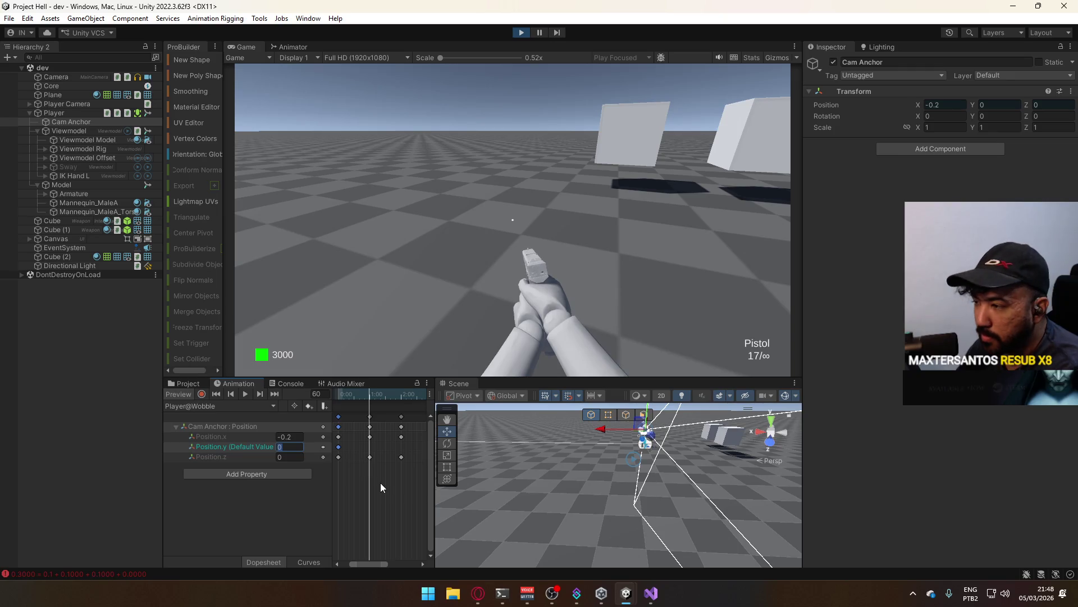
- Key Position.y at 0.2 and move that key to 0:30
{"action": "type", "text": ".2"}
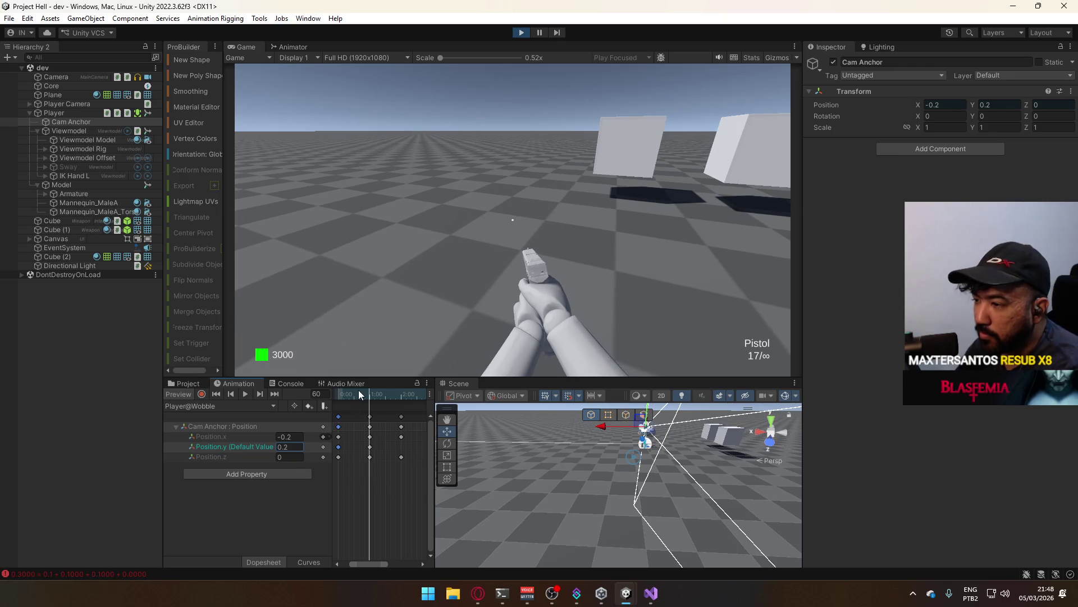
{"action": "mouse_move", "coordinate": [368, 393]}
{"action": "left_mouse_down"}
{"action": "mouse_move", "coordinate": [339, 400]}
{"action": "mouse_move", "coordinate": [402, 404]}
{"action": "mouse_move", "coordinate": [369, 415]}
{"action": "left_mouse_up"}
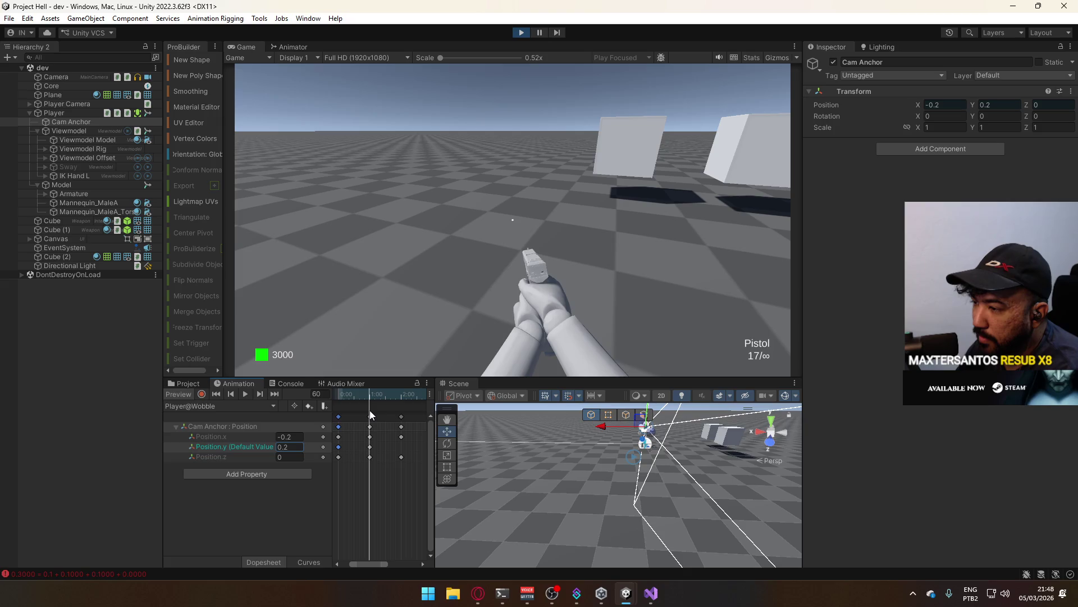
{"action": "scroll", "coordinate": [363, 455], "scroll_direction": "up", "scroll_amount": 1}
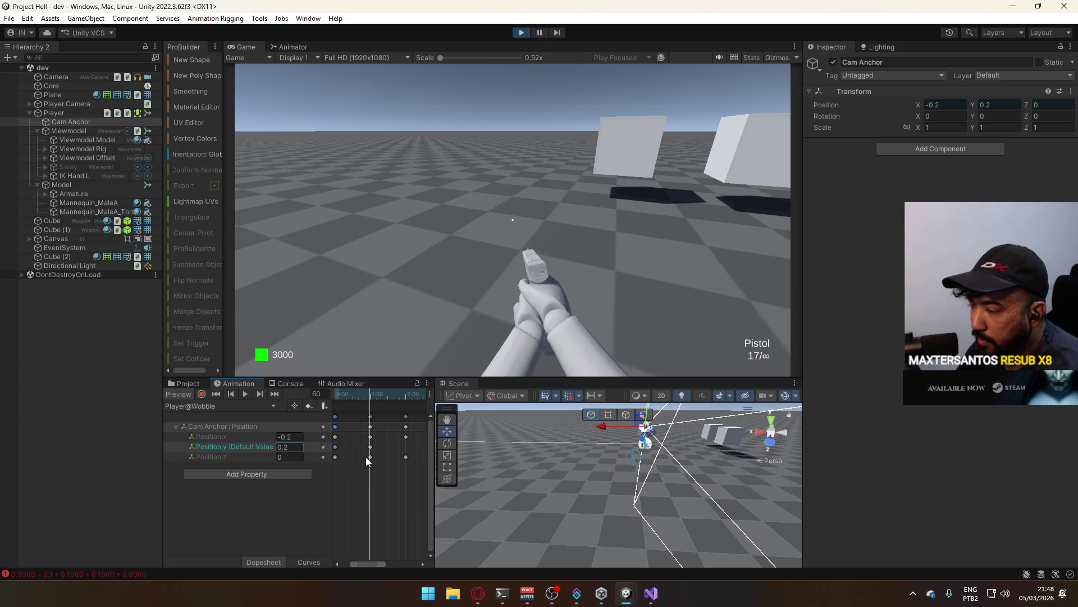
{"action": "mouse_move", "coordinate": [372, 447]}
{"action": "left_mouse_down"}
{"action": "mouse_move", "coordinate": [381, 457]}
{"action": "mouse_move", "coordinate": [368, 450]}
{"action": "left_mouse_up"}
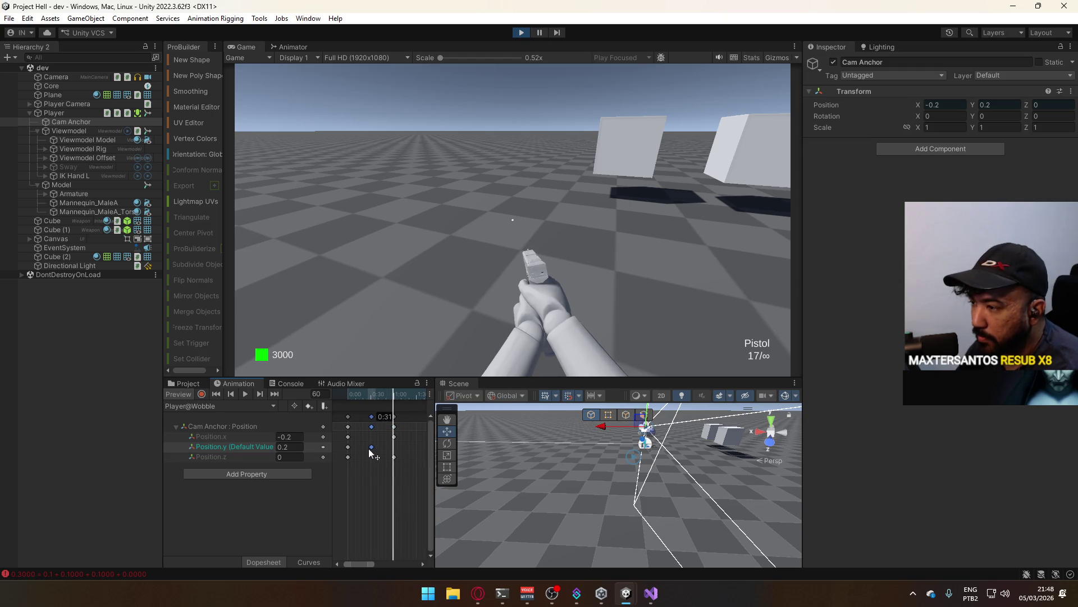
{"action": "scroll", "coordinate": [372, 454], "scroll_direction": "up", "scroll_amount": 2}
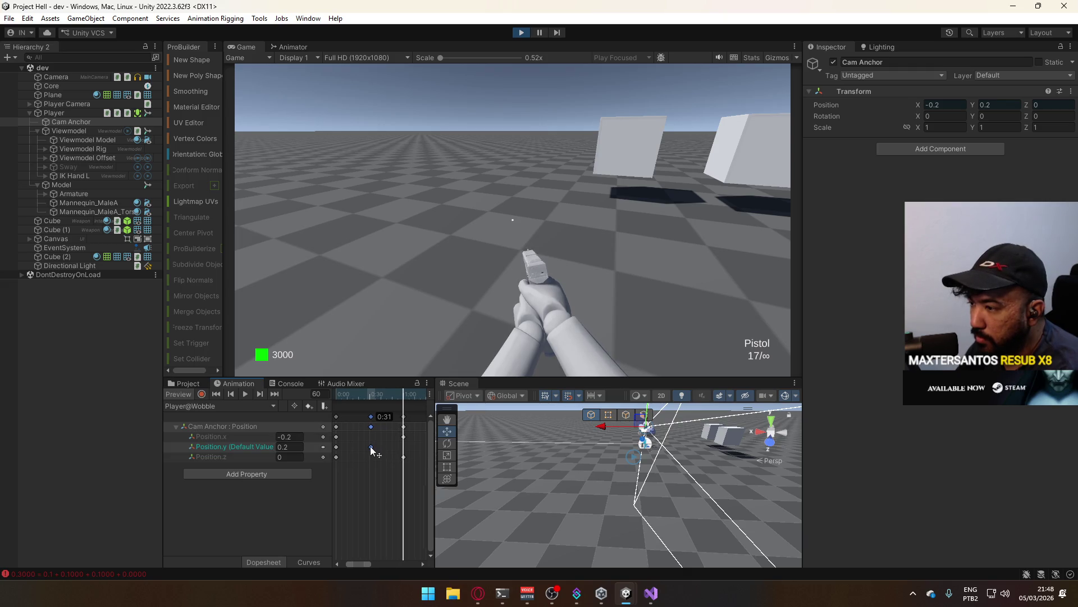
{"action": "left_click_drag", "start_coordinate": [369, 447], "coordinate": [370, 449]}
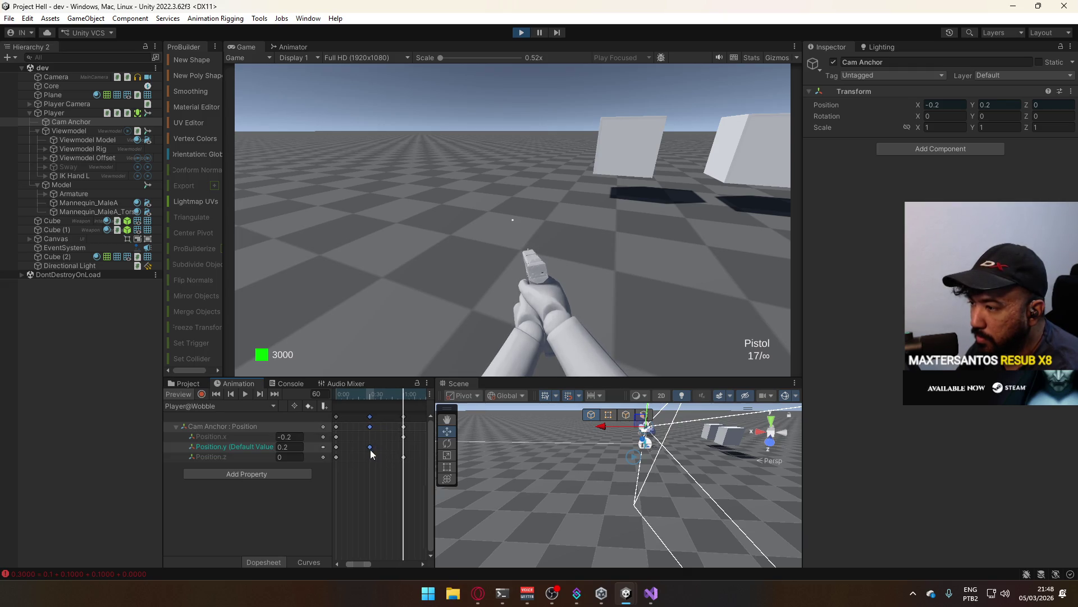
- Set Position.y to 0 at frame 60 and scrub to check the wobble motion
{"action": "left_click", "coordinate": [300, 447]}
{"action": "type", "text": "0"}
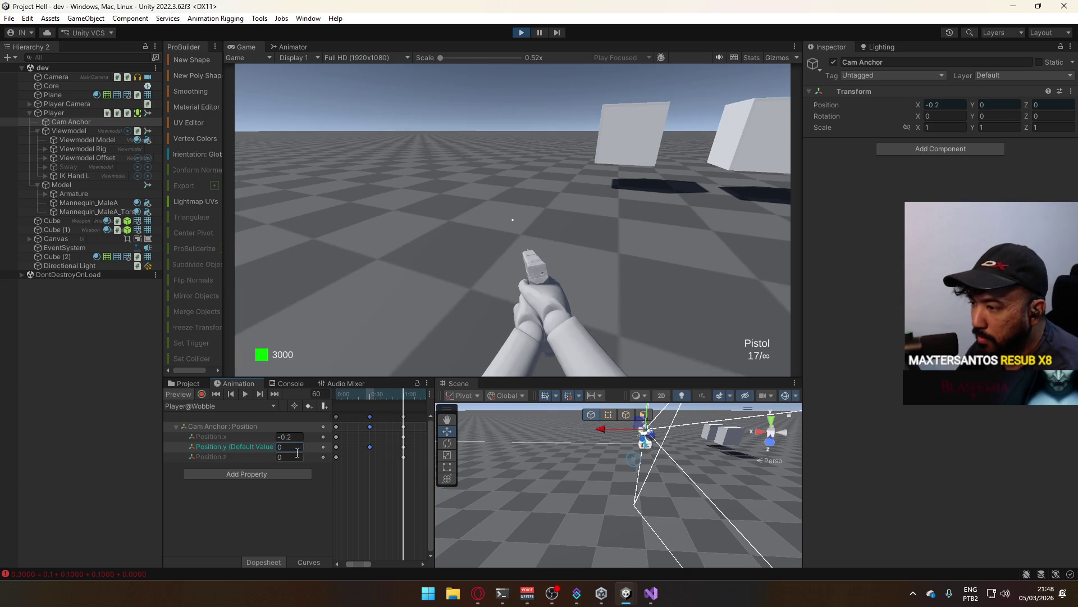
{"action": "scroll", "coordinate": [395, 444], "scroll_direction": "down", "scroll_amount": 2}
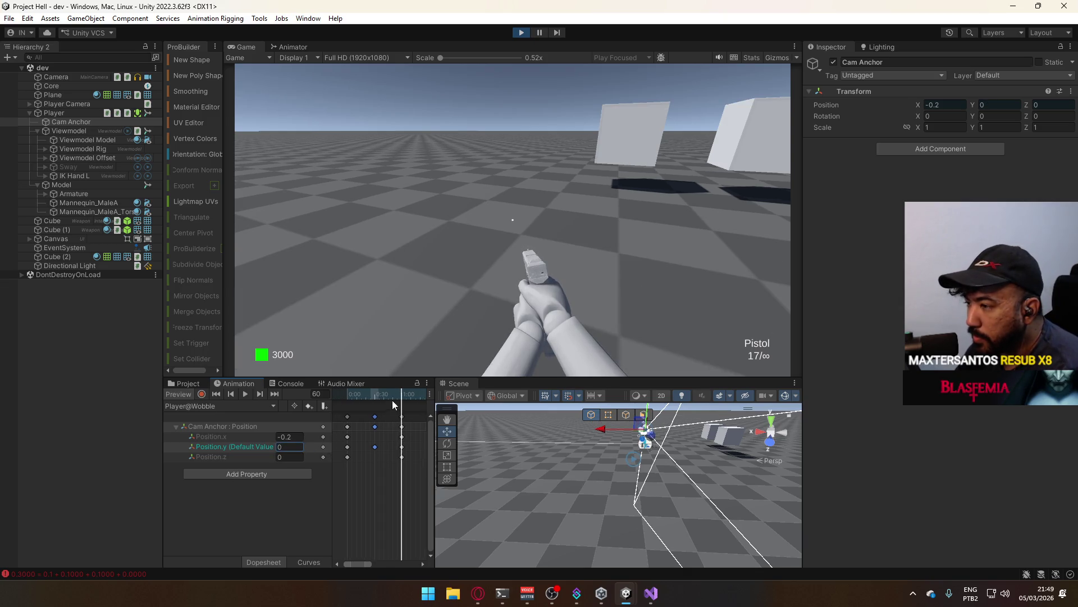
{"action": "mouse_move", "coordinate": [392, 404]}
{"action": "left_mouse_down"}
{"action": "mouse_move", "coordinate": [351, 406]}
{"action": "mouse_move", "coordinate": [363, 410]}
{"action": "left_mouse_up"}
{"action": "left_click_drag", "start_coordinate": [379, 403], "coordinate": [399, 395]}
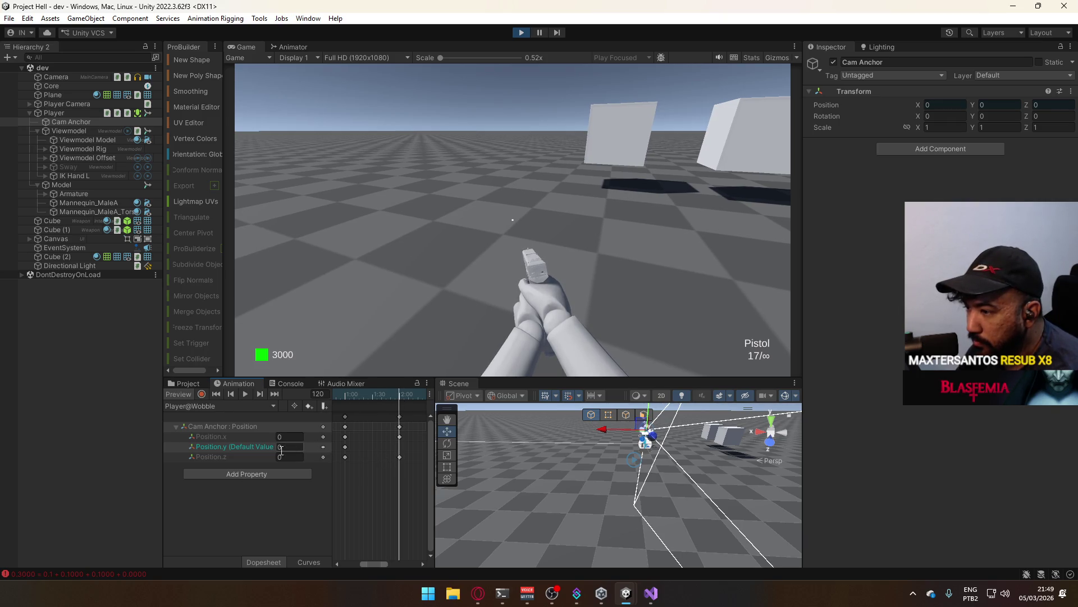
- Key Position.y at -0.2 around frame 90 and play the preview
{"action": "scroll", "coordinate": [379, 450], "scroll_direction": "left", "scroll_amount": 2}
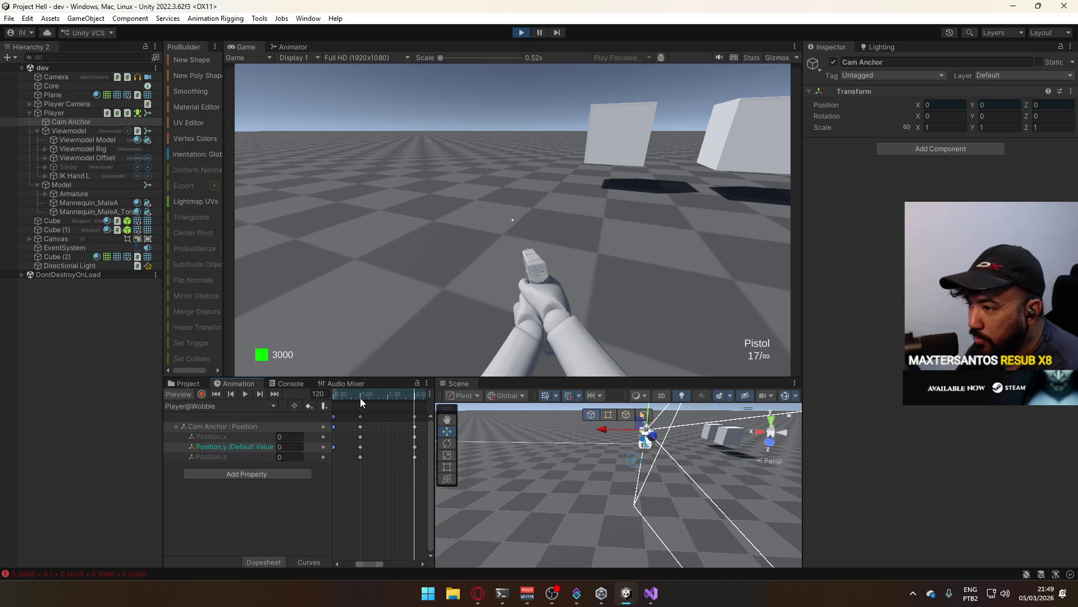
{"action": "mouse_move", "coordinate": [364, 398]}
{"action": "left_mouse_down"}
{"action": "mouse_move", "coordinate": [342, 398]}
{"action": "mouse_move", "coordinate": [401, 400]}
{"action": "left_mouse_up"}
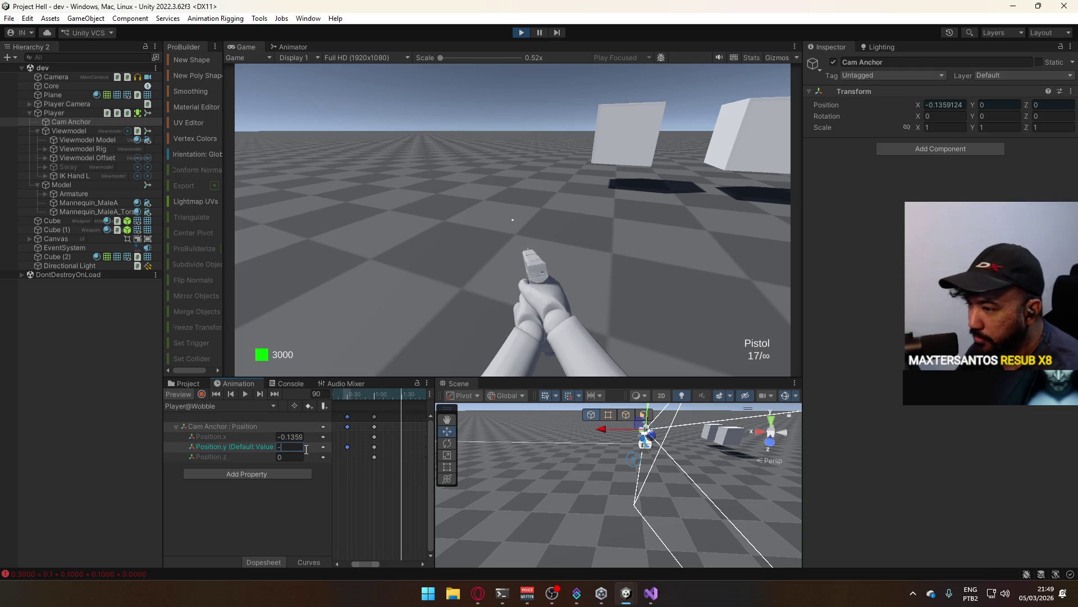
{"action": "type", "text": "0.2"}
{"action": "key", "text": "space"}
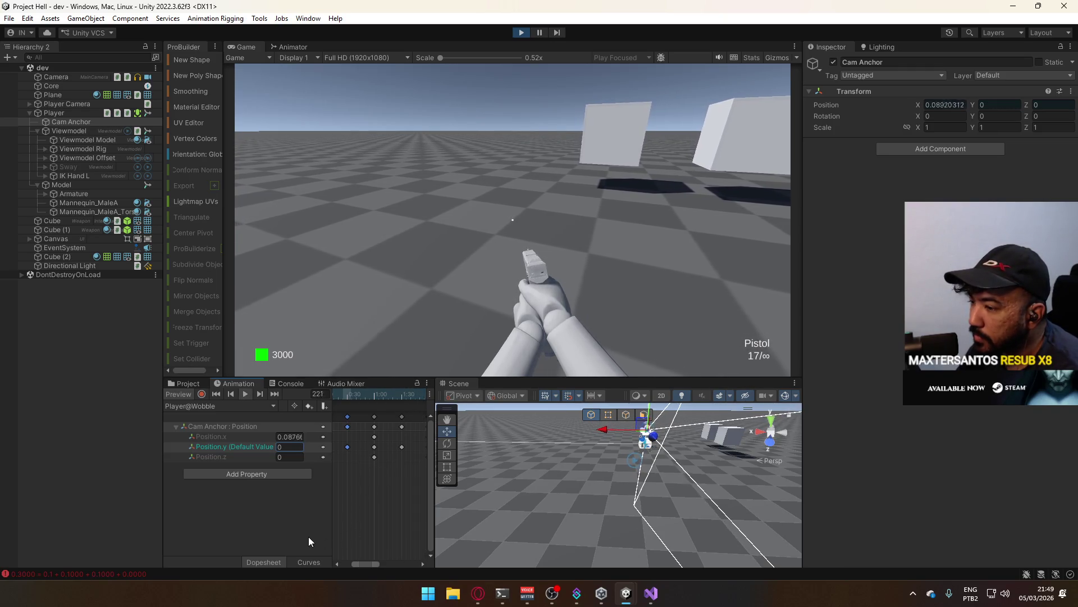
- Box-select all the Position.y keyframes to copy them
{"action": "scroll", "coordinate": [382, 456], "scroll_direction": "down", "scroll_amount": 5}
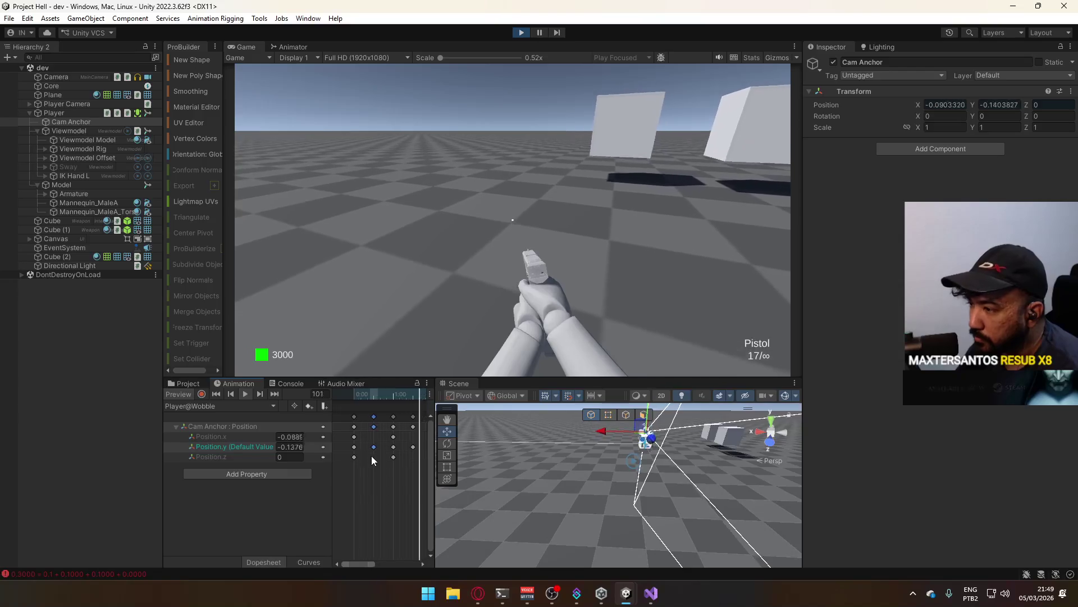
{"action": "scroll", "coordinate": [378, 463], "scroll_direction": "down", "scroll_amount": 2}
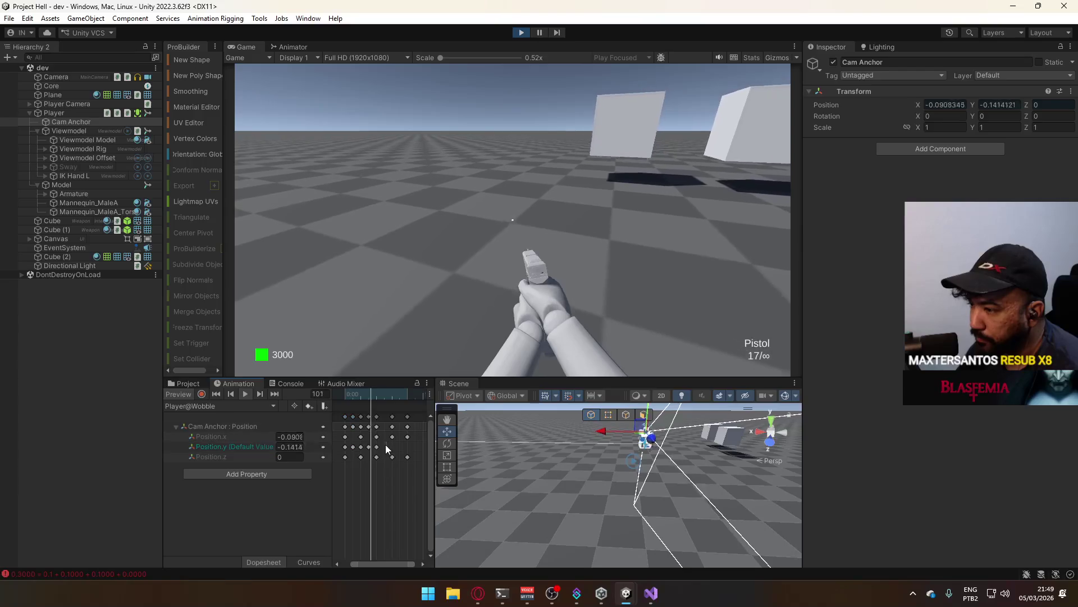
{"action": "left_click_drag", "start_coordinate": [388, 441], "coordinate": [340, 452]}
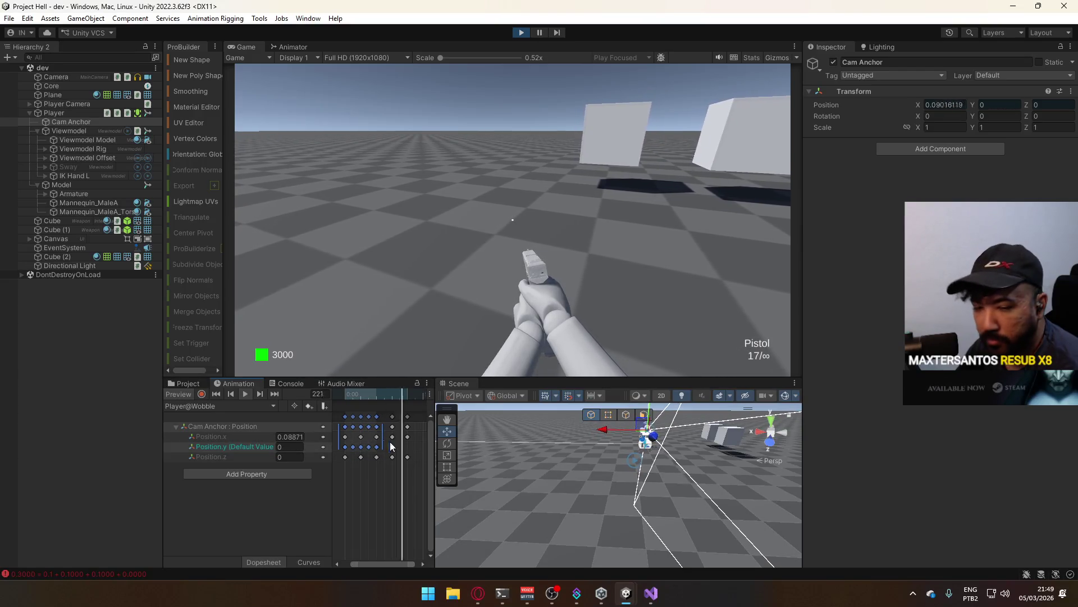
{"action": "left_click", "coordinate": [346, 396]}
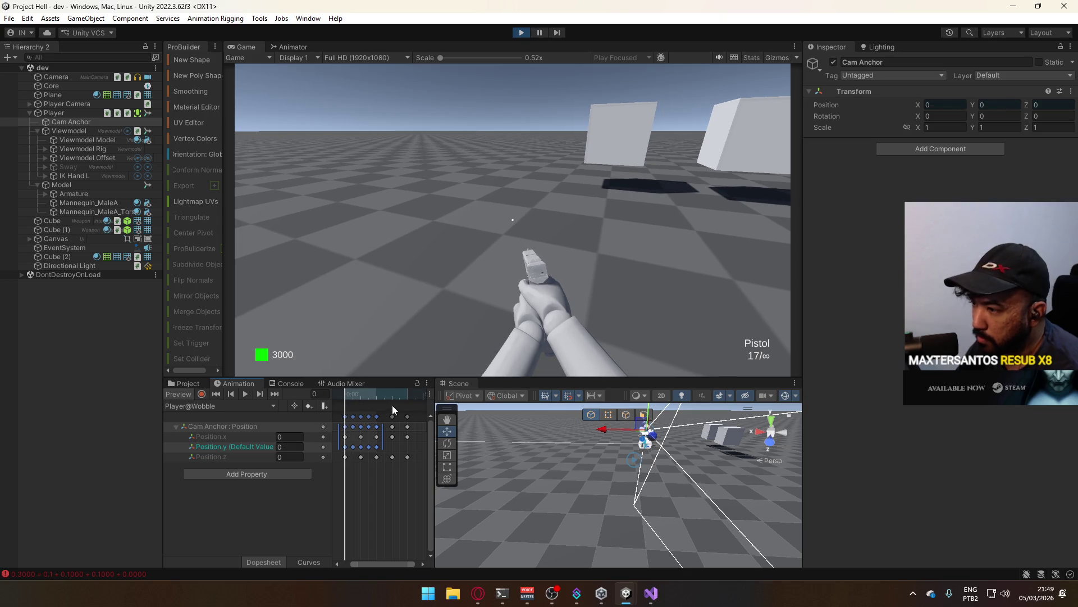
{"action": "left_click", "coordinate": [378, 399]}
- Paste the Position.y keys at frame 120 and play the extended clip
{"action": "left_click", "coordinate": [378, 397]}
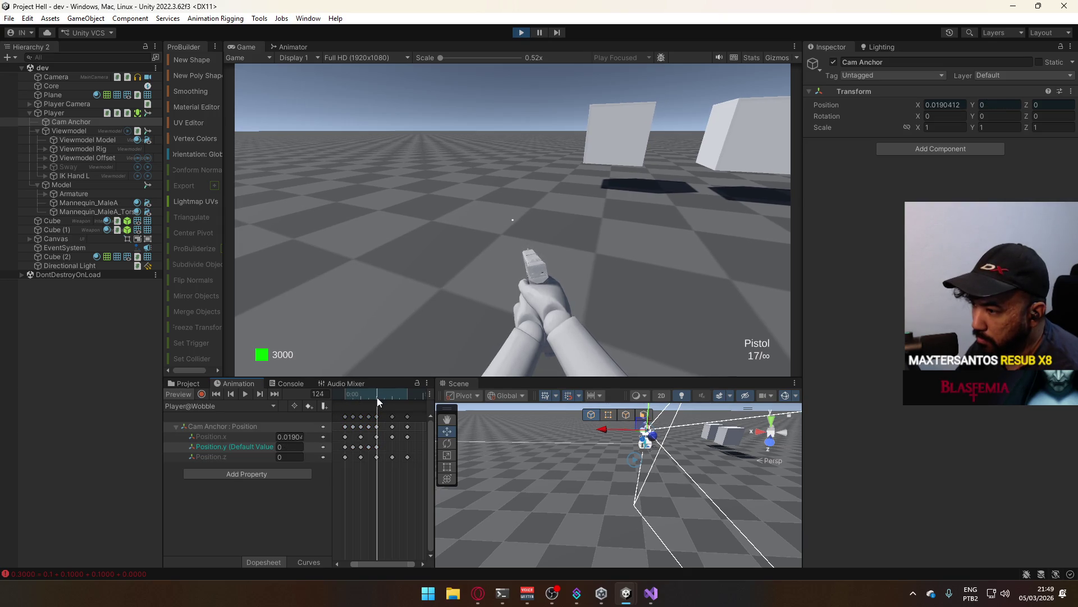
{"action": "left_click_drag", "start_coordinate": [377, 397], "coordinate": [376, 398]}
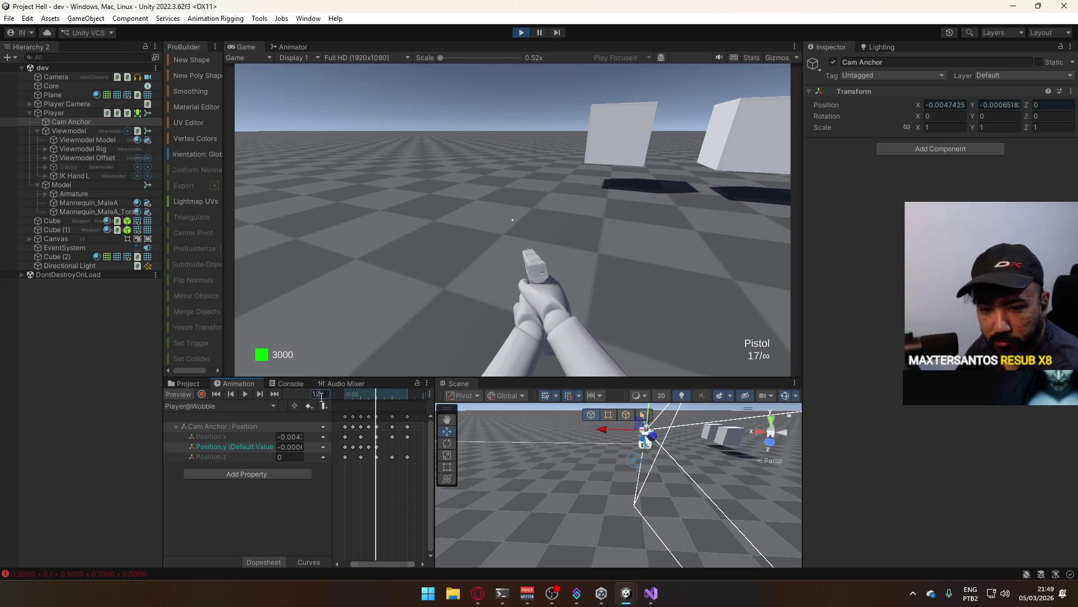
{"action": "type", "text": "6"}
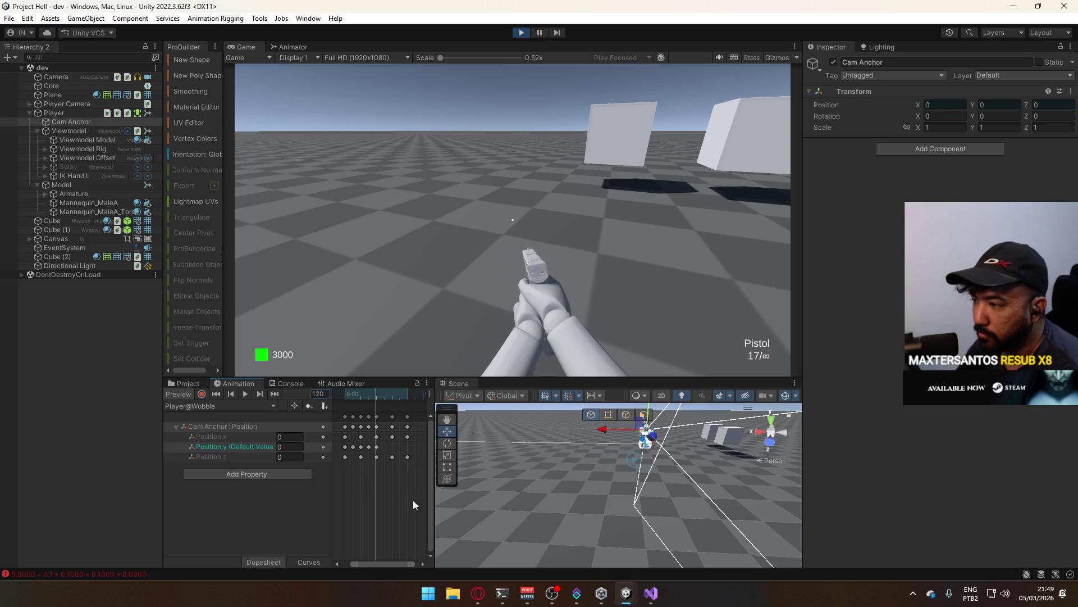
{"action": "left_click", "coordinate": [386, 465]}
{"action": "key", "text": "ctrl+v"}
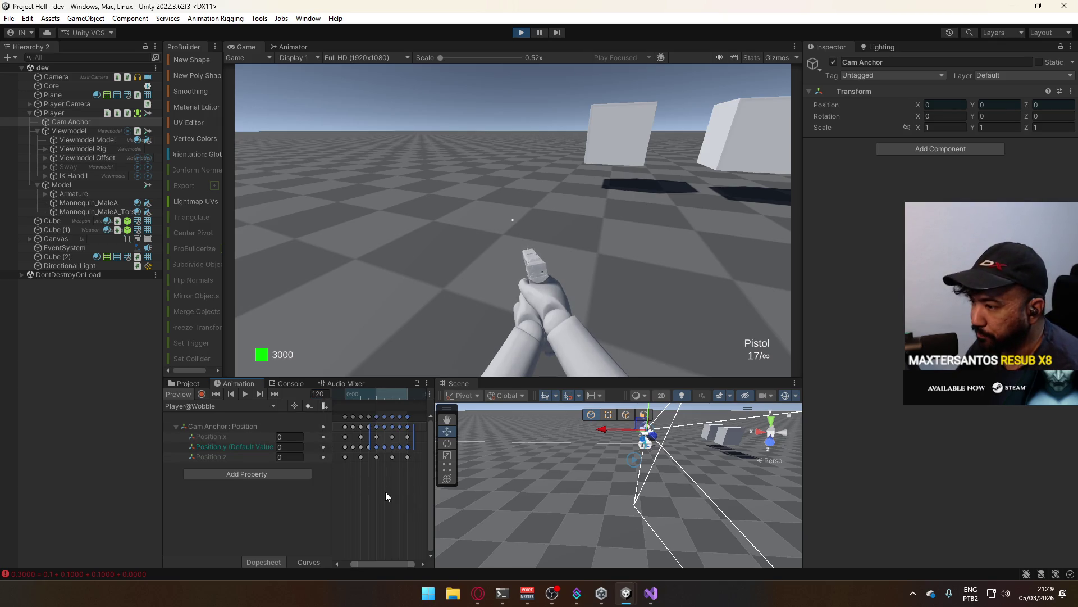
{"action": "scroll", "coordinate": [366, 468], "scroll_direction": "up", "scroll_amount": 2}
{"action": "key", "text": "space"}
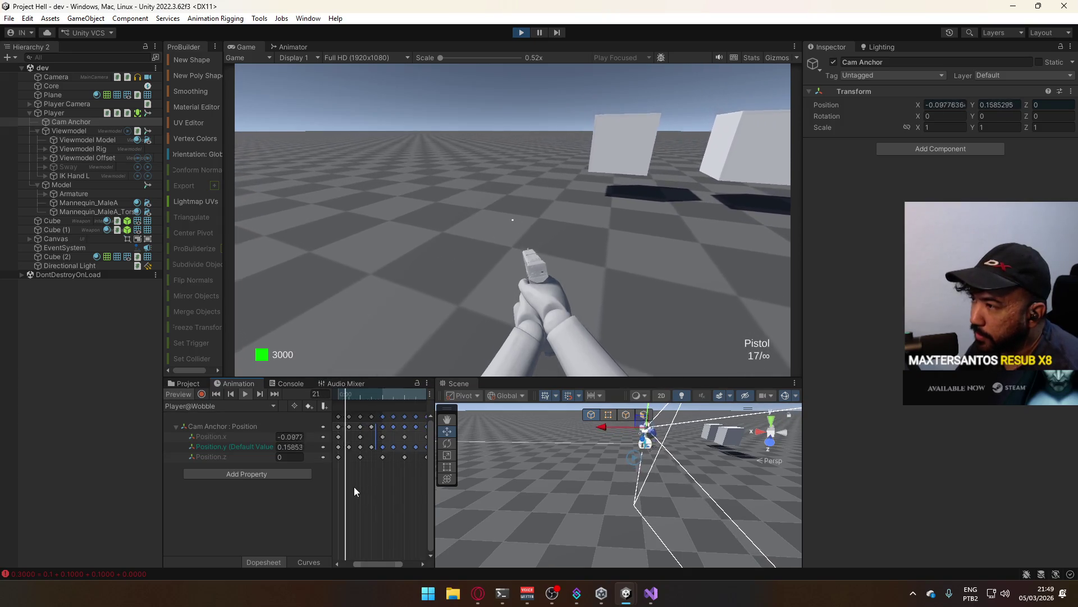
- Delete all Position.z keyframes in the Dopesheet, after undoing an accidental property deletion
{"action": "left_click", "coordinate": [309, 562]}
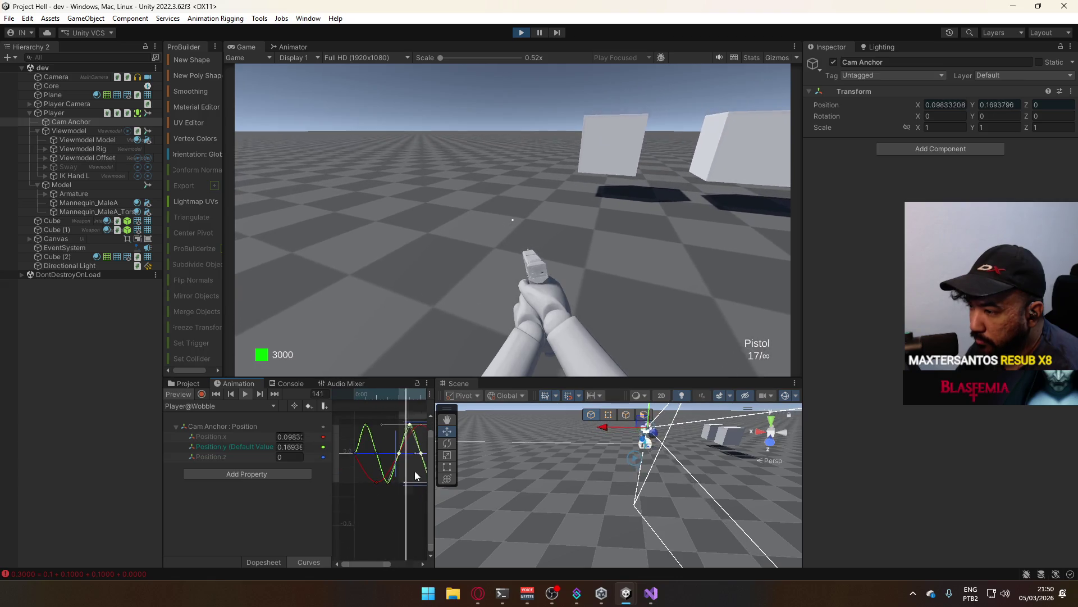
{"action": "left_click", "coordinate": [241, 458]}
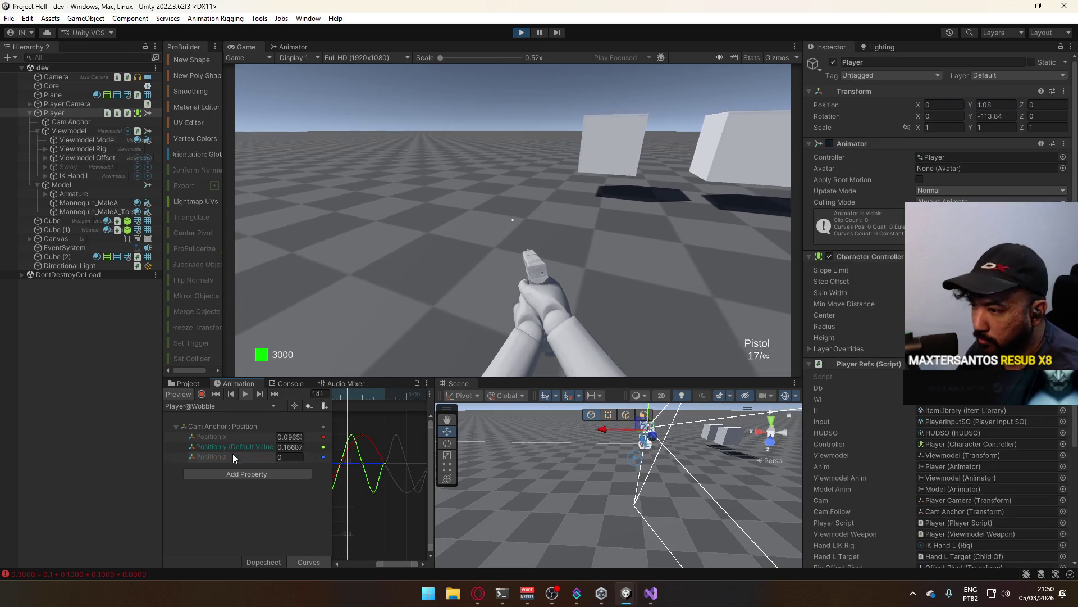
{"action": "key", "text": "Delete"}
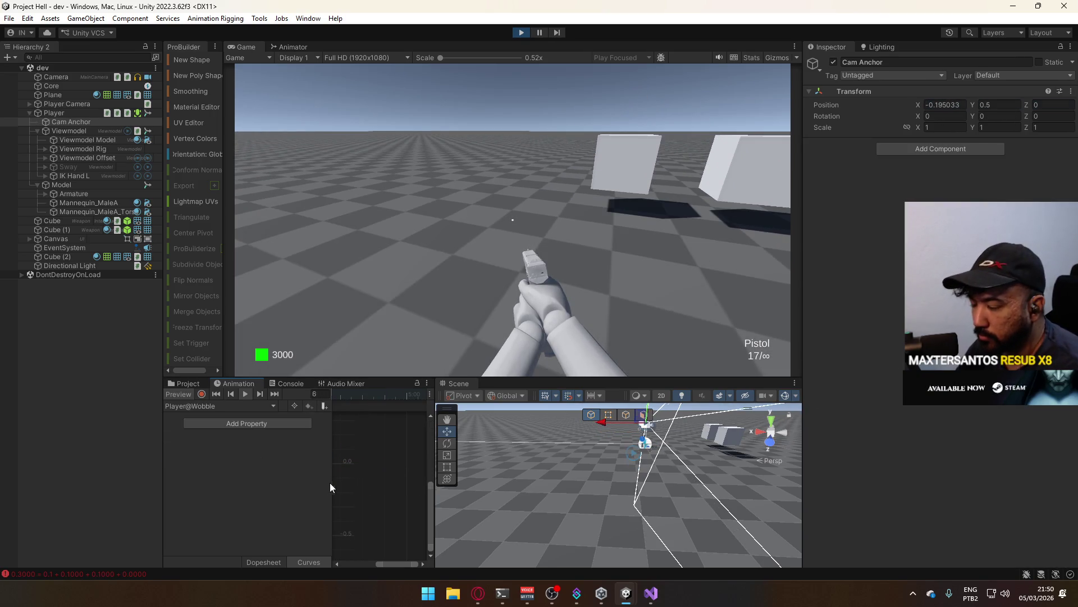
{"action": "key", "text": "ctrl+z"}
{"action": "left_click", "coordinate": [271, 562]}
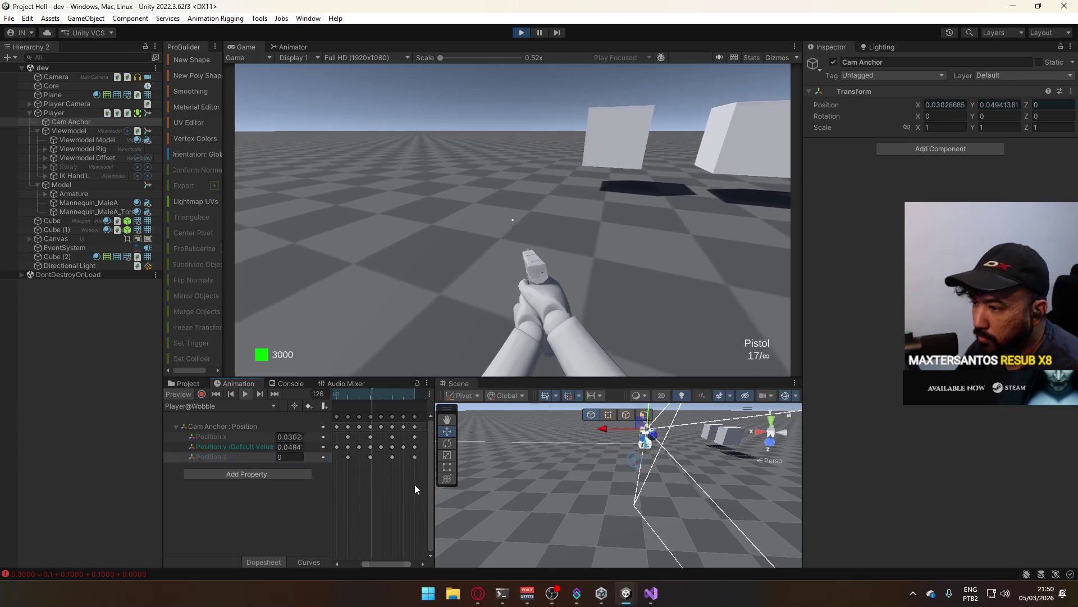
{"action": "scroll", "coordinate": [396, 475], "scroll_direction": "down", "scroll_amount": 3}
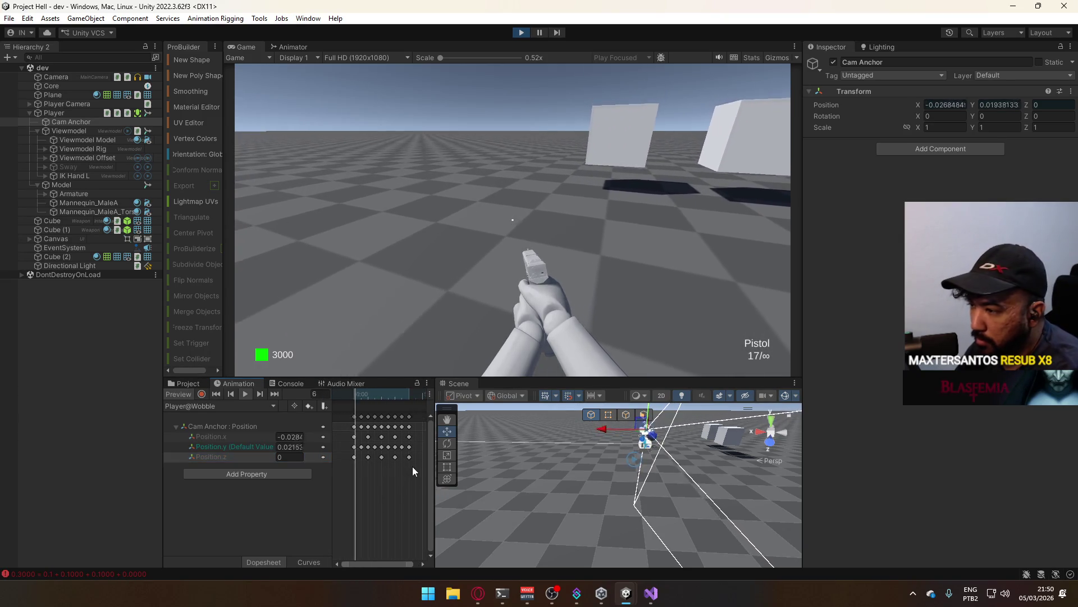
{"action": "left_click_drag", "start_coordinate": [414, 463], "coordinate": [336, 459]}
{"action": "key", "text": "Delete"}
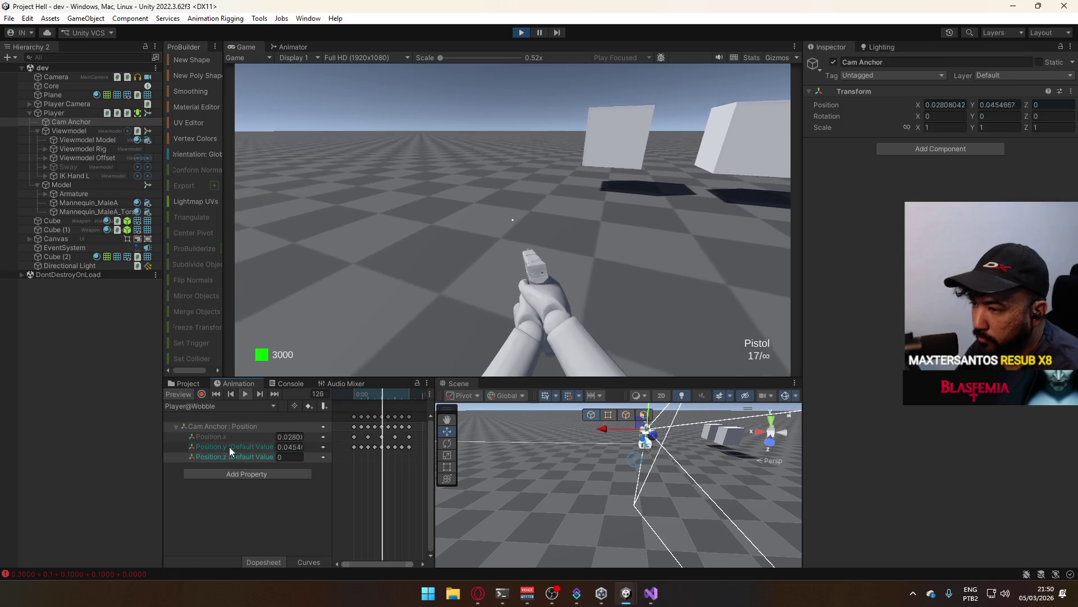
- Compare the Position.y and Position.x curves in Curves view with the playhead at frame 0
{"action": "left_click", "coordinate": [230, 447]}
{"action": "key", "text": "c"}
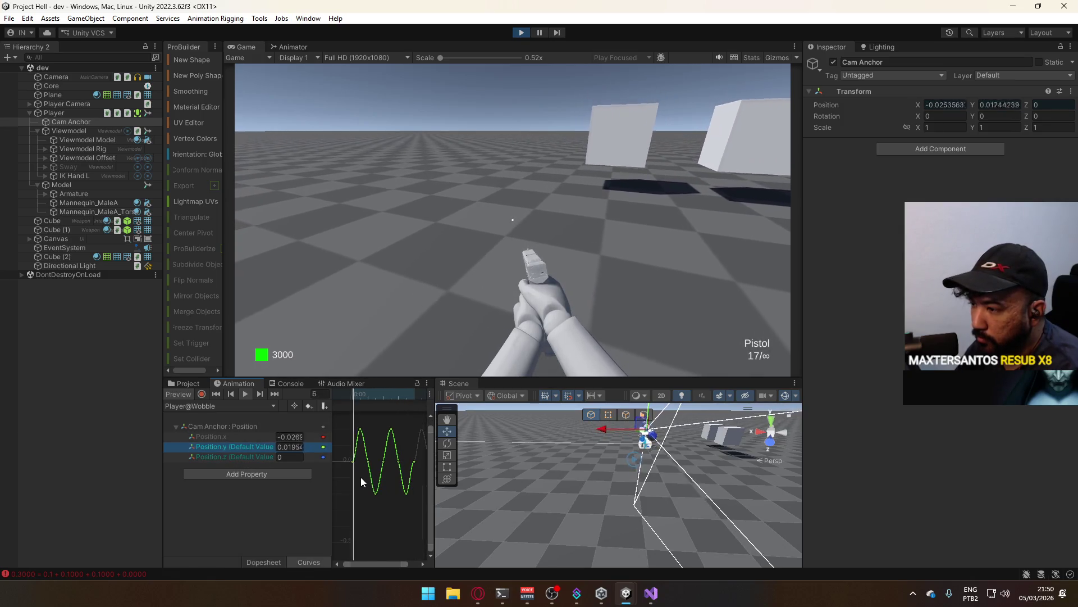
{"action": "left_click", "coordinate": [351, 464]}
{"action": "scroll", "coordinate": [356, 464], "scroll_direction": "up", "scroll_amount": 3}
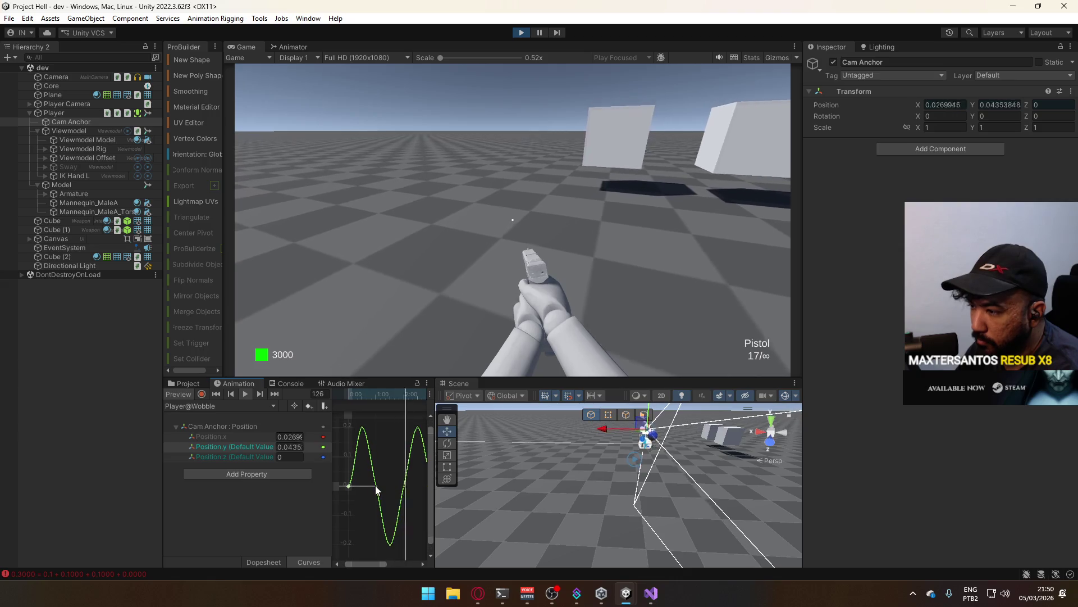
{"action": "left_click", "coordinate": [354, 458]}
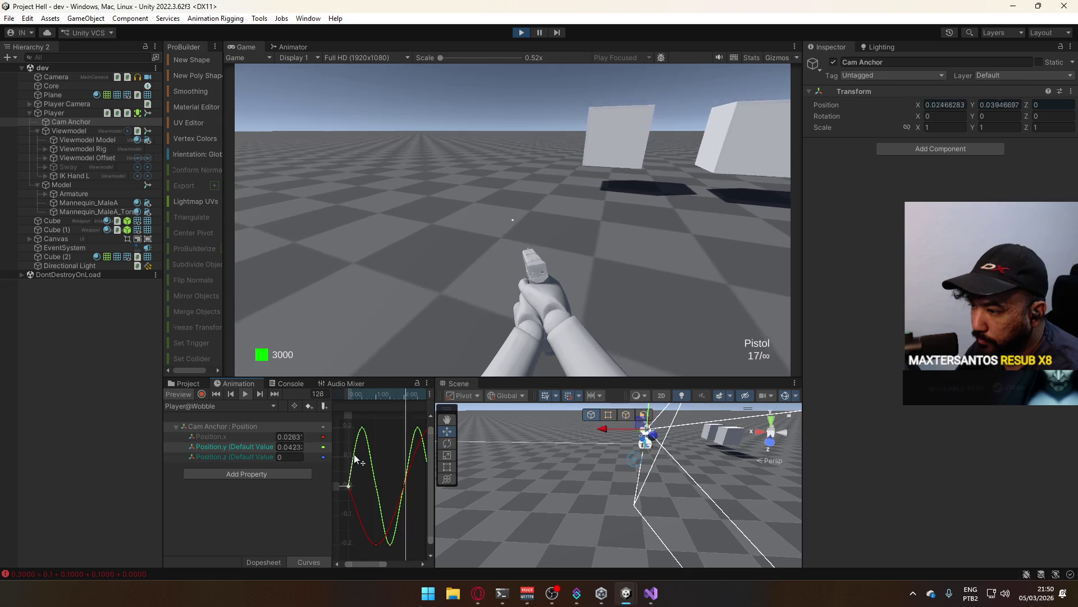
{"action": "left_click", "coordinate": [346, 395]}
{"action": "scroll", "coordinate": [379, 475], "scroll_direction": "right", "scroll_amount": 2}
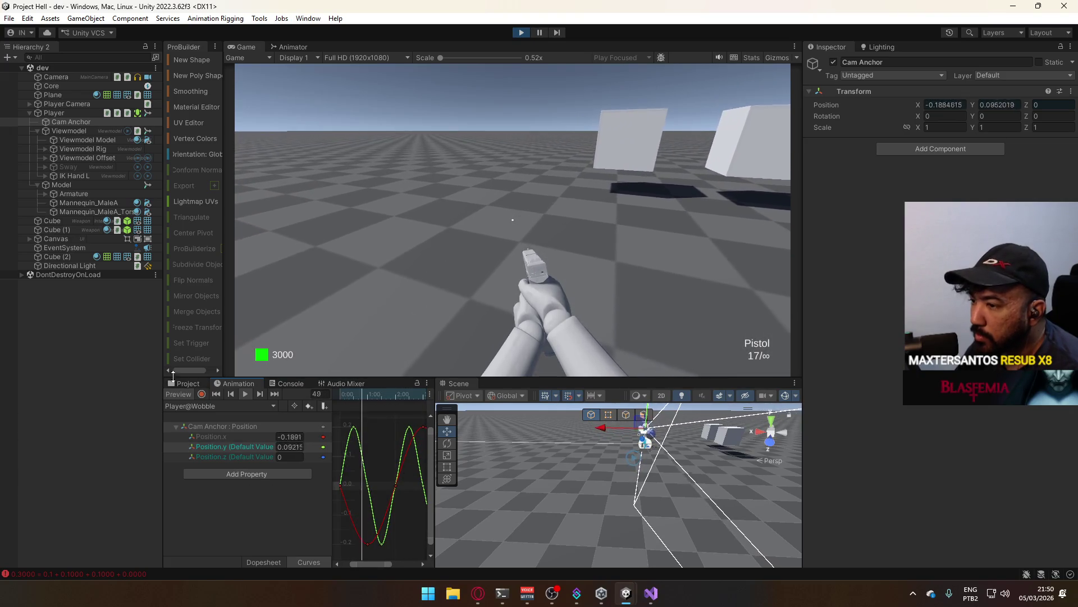
- Select the Wobble Layer in the Animator and dock the Animator beside the Game view
{"action": "left_click", "coordinate": [289, 47]}
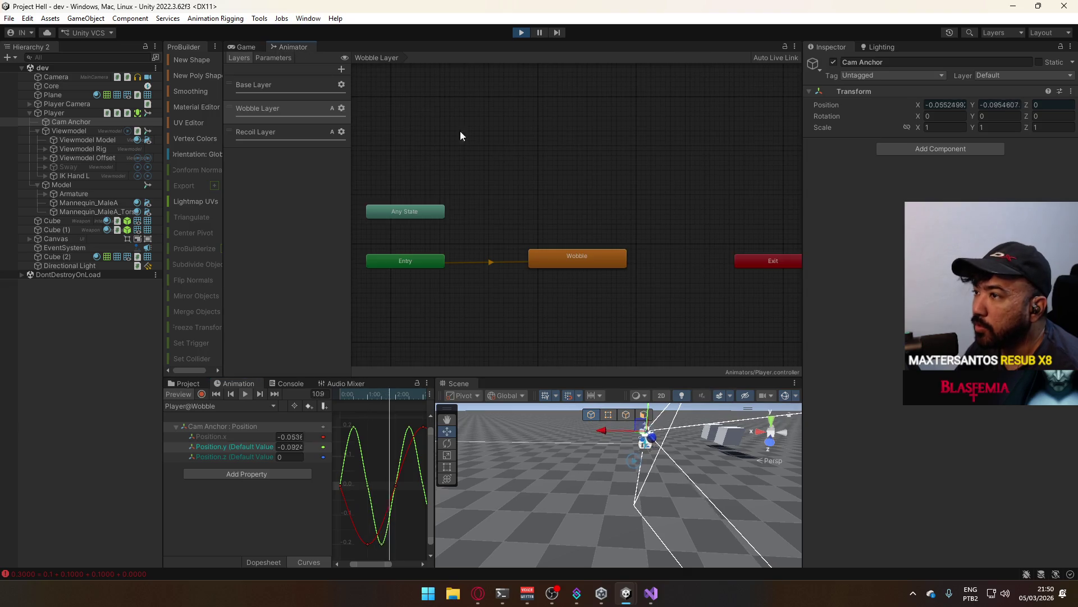
{"action": "left_click", "coordinate": [267, 109]}
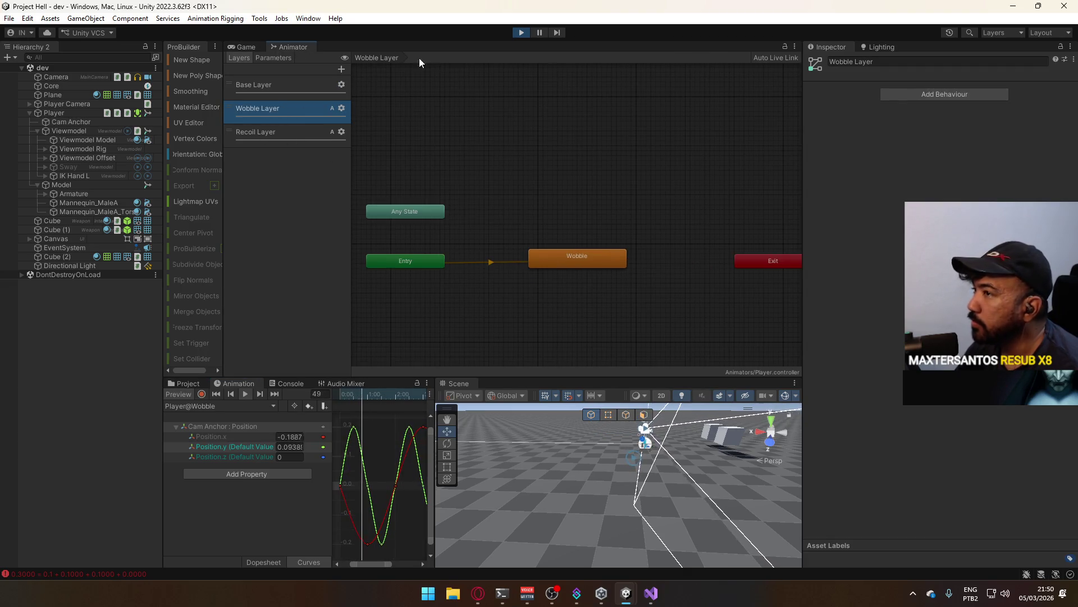
{"action": "left_click", "coordinate": [342, 108]}
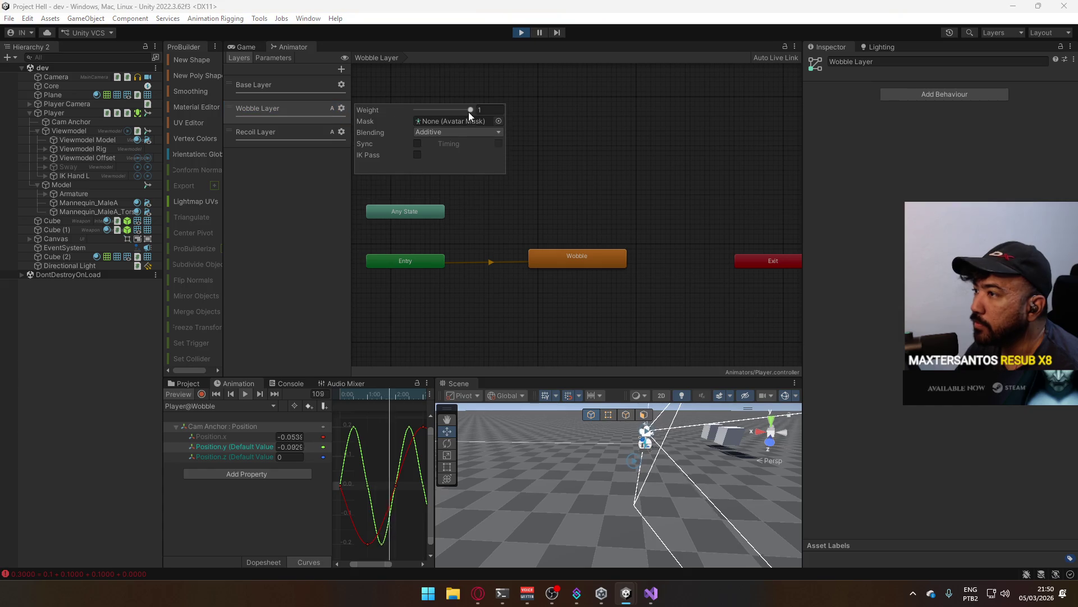
{"action": "left_click", "coordinate": [248, 47]}
{"action": "left_click", "coordinate": [298, 47]}
{"action": "mouse_move", "coordinate": [302, 47]}
{"action": "left_mouse_down"}
{"action": "mouse_move", "coordinate": [588, 105]}
{"action": "mouse_move", "coordinate": [622, 133]}
{"action": "left_mouse_up"}
- Drag the Wobble Layer's weight slider from 1 down to 0
{"action": "left_click", "coordinate": [694, 109]}
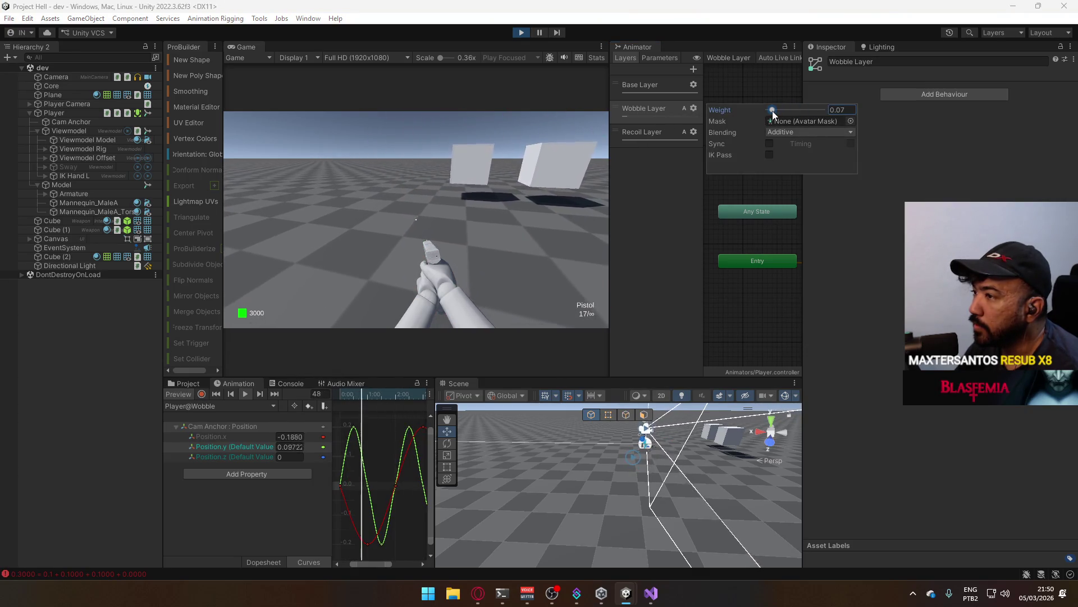
{"action": "left_click_drag", "start_coordinate": [773, 110], "coordinate": [746, 113]}
{"action": "left_click", "coordinate": [295, 492]}
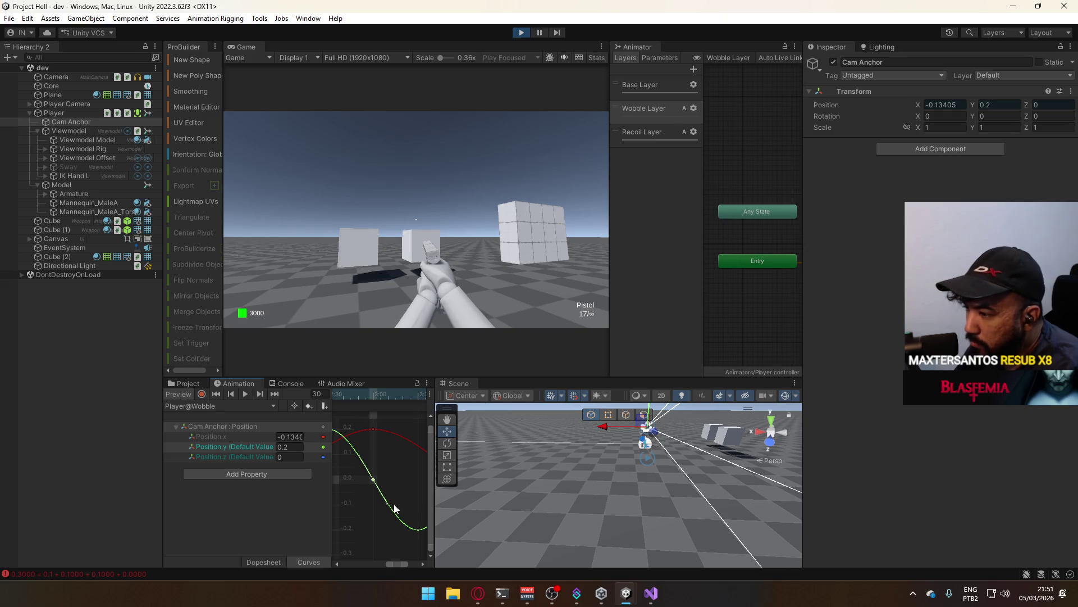
- Box-select every Position.y key in the Dopesheet, set them to Clamped Auto, and deselect
{"action": "right_click", "coordinate": [373, 483]}
{"action": "left_click", "coordinate": [303, 555]}
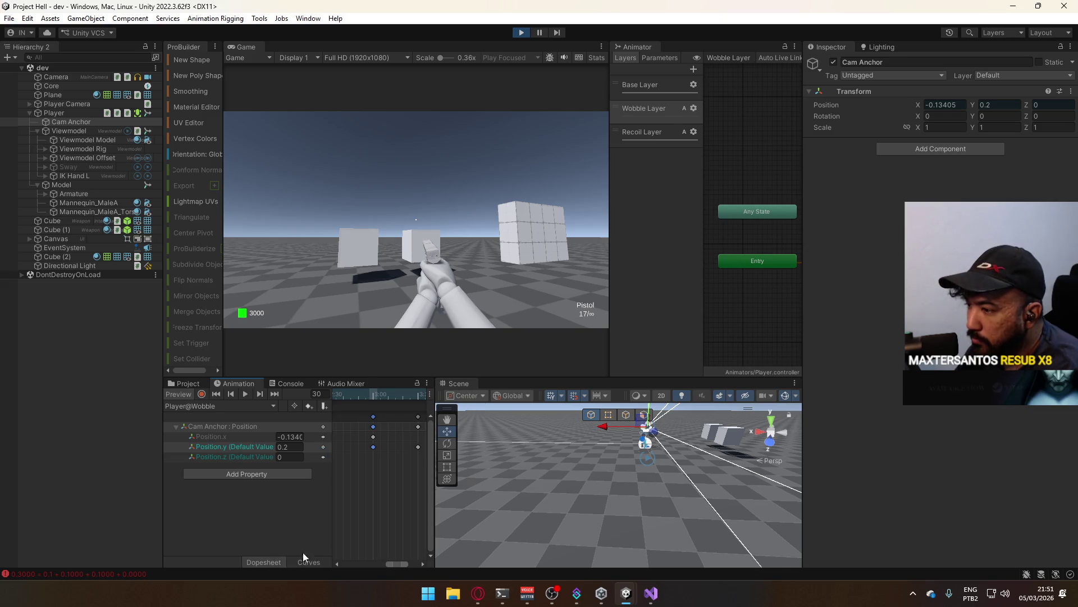
{"action": "scroll", "coordinate": [382, 463], "scroll_direction": "down", "scroll_amount": 4}
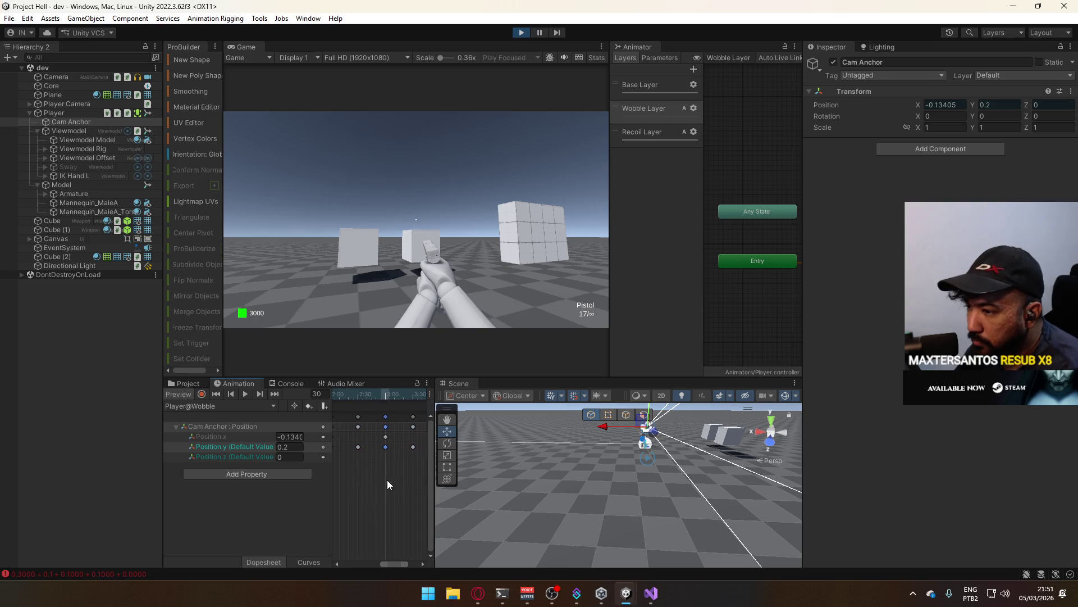
{"action": "scroll", "coordinate": [396, 469], "scroll_direction": "down", "scroll_amount": 2}
{"action": "mouse_move", "coordinate": [416, 451]}
{"action": "left_mouse_down"}
{"action": "mouse_move", "coordinate": [362, 449]}
{"action": "mouse_move", "coordinate": [389, 449]}
{"action": "left_mouse_up"}
{"action": "right_click", "coordinate": [390, 450]}
{"action": "mouse_move", "coordinate": [455, 439]}
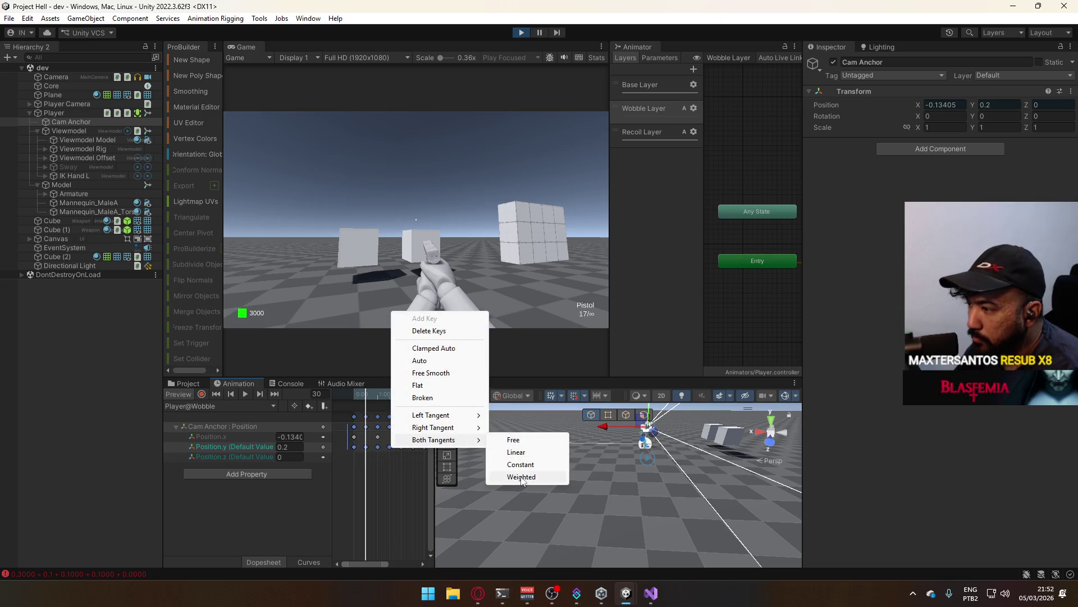
{"action": "left_click", "coordinate": [433, 348]}
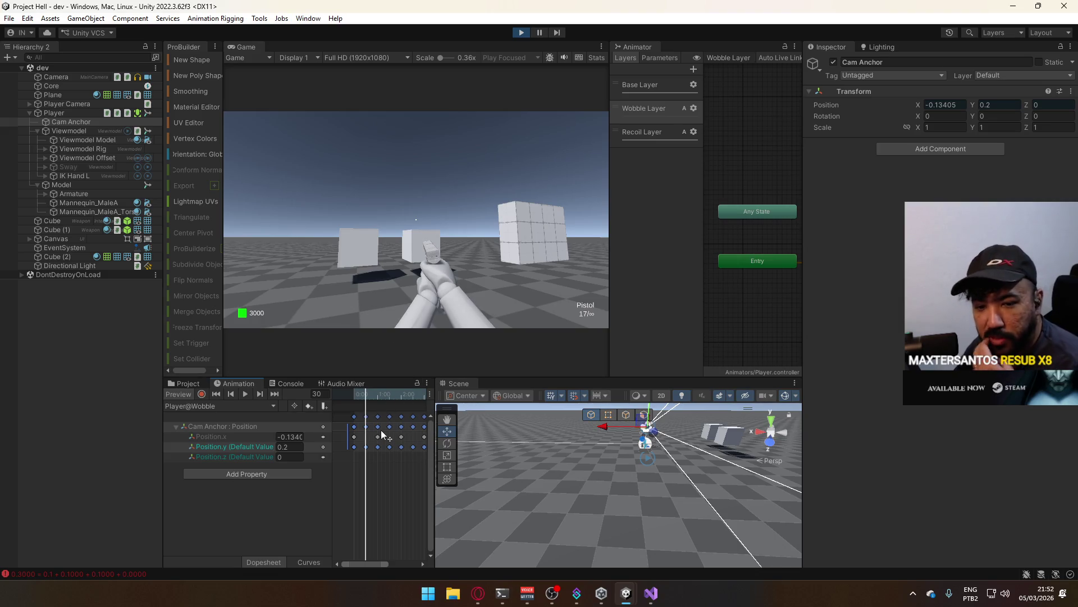
{"action": "left_click", "coordinate": [367, 470]}
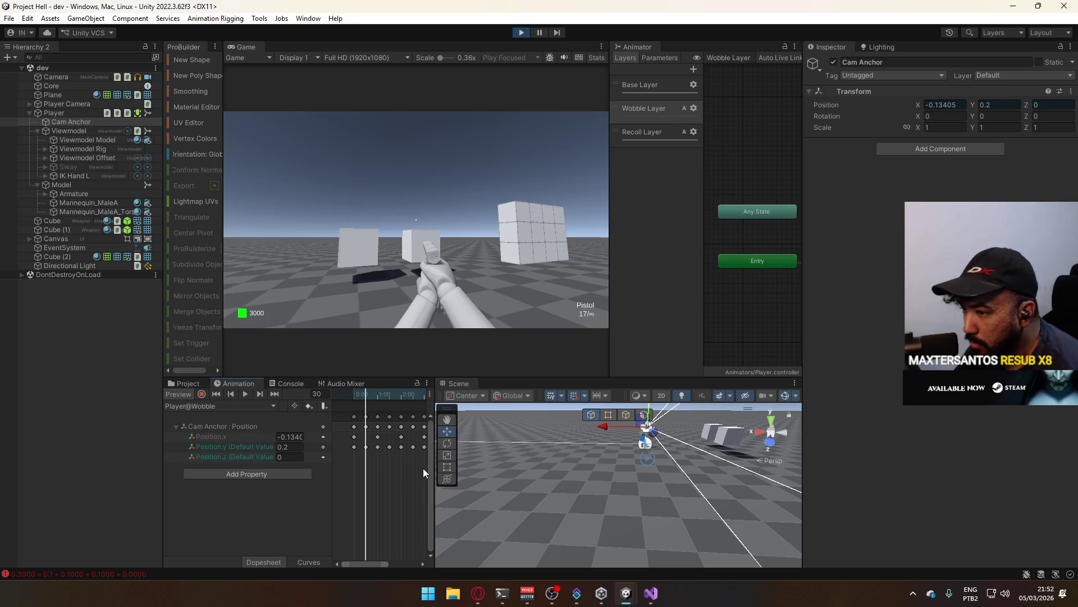
{"action": "scroll", "coordinate": [423, 467], "scroll_direction": "right", "scroll_amount": 2}
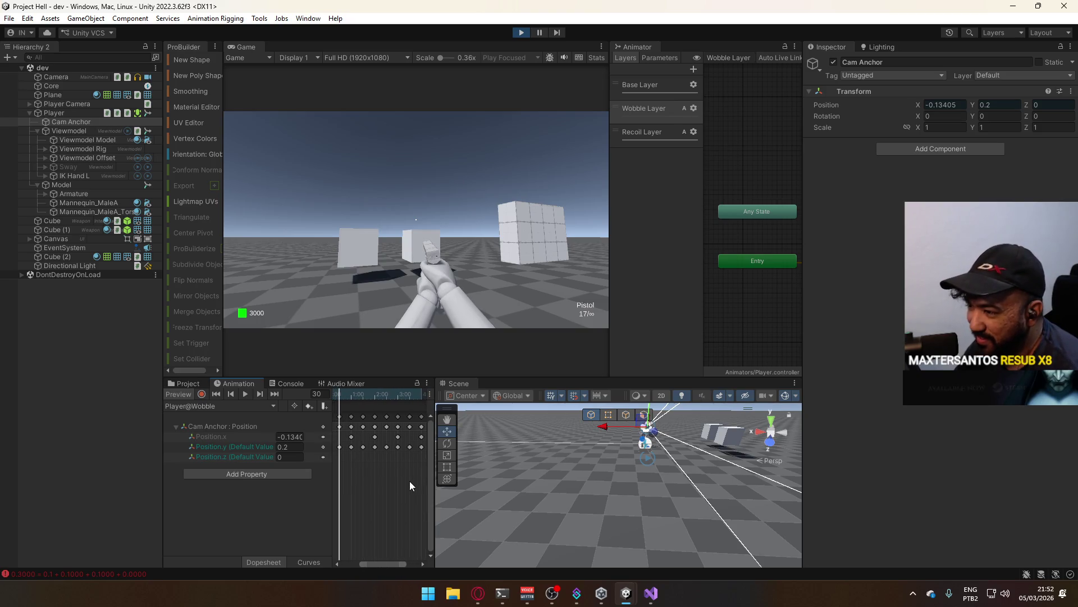
{"action": "scroll", "coordinate": [409, 481], "scroll_direction": "down", "scroll_amount": 3}
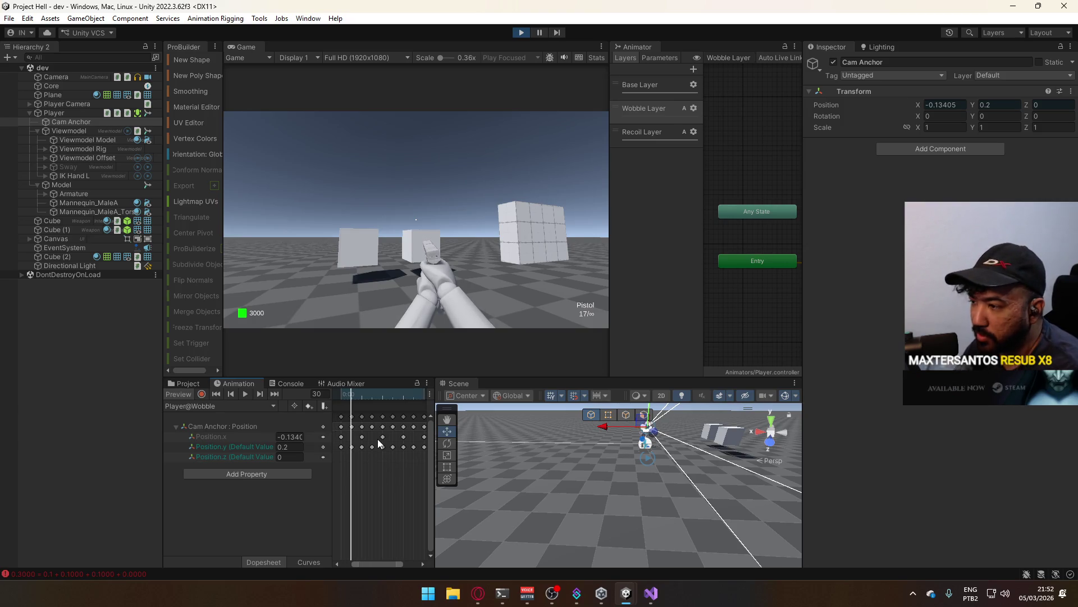
{"action": "scroll", "coordinate": [380, 452], "scroll_direction": "down", "scroll_amount": 1}
- Set all Position.x keys to Clamped Auto and check the resulting curves
{"action": "left_click_drag", "start_coordinate": [339, 441], "coordinate": [431, 439]}
{"action": "right_click", "coordinate": [422, 440]}
{"action": "left_click", "coordinate": [470, 474]}
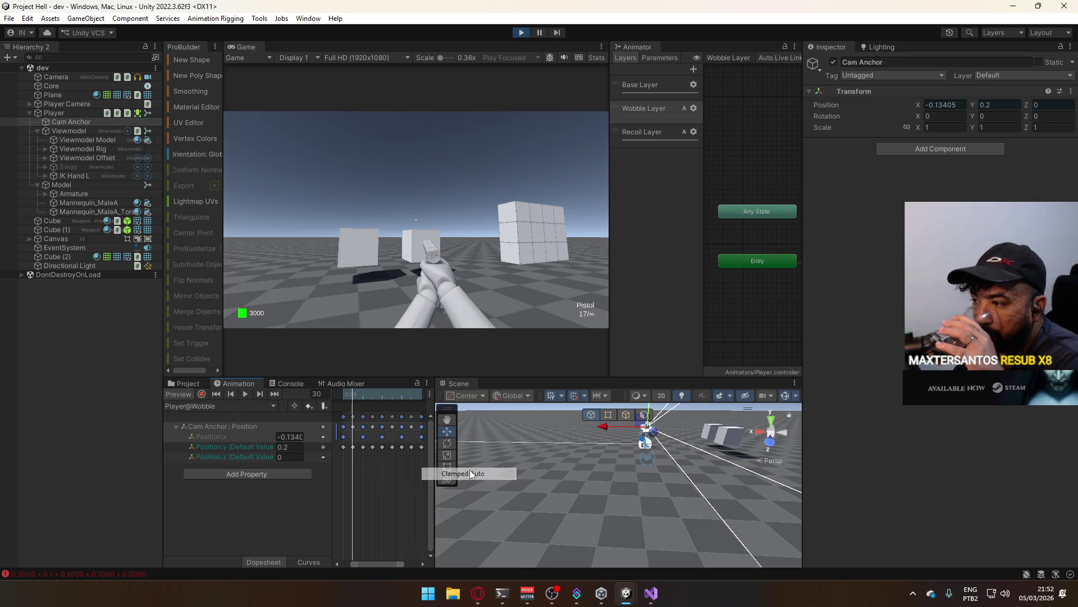
{"action": "left_click", "coordinate": [303, 562]}
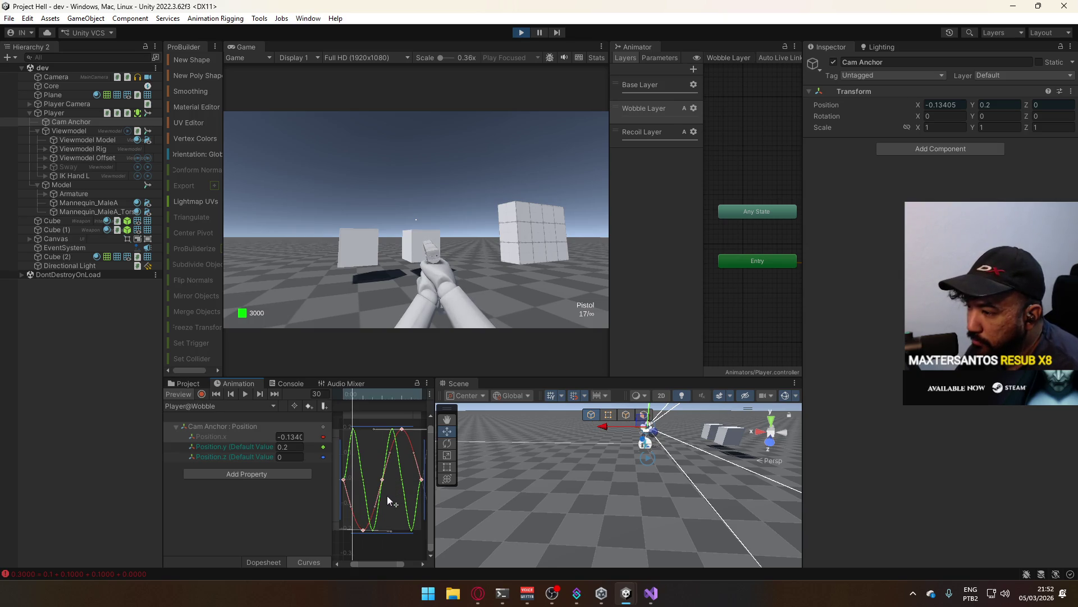
{"action": "left_click", "coordinate": [271, 558]}
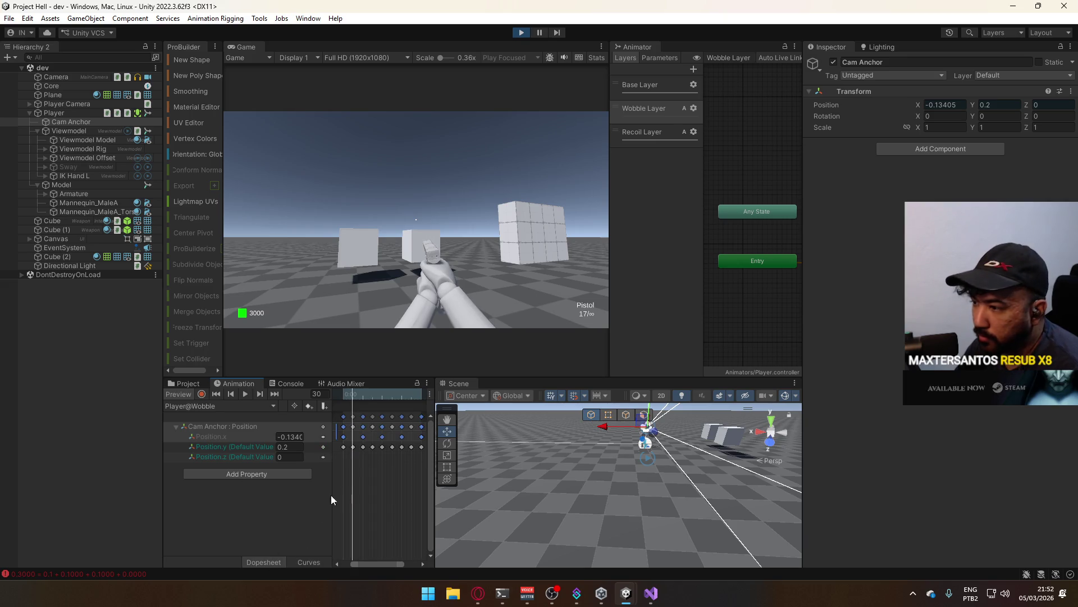
{"action": "left_click", "coordinate": [366, 440]}
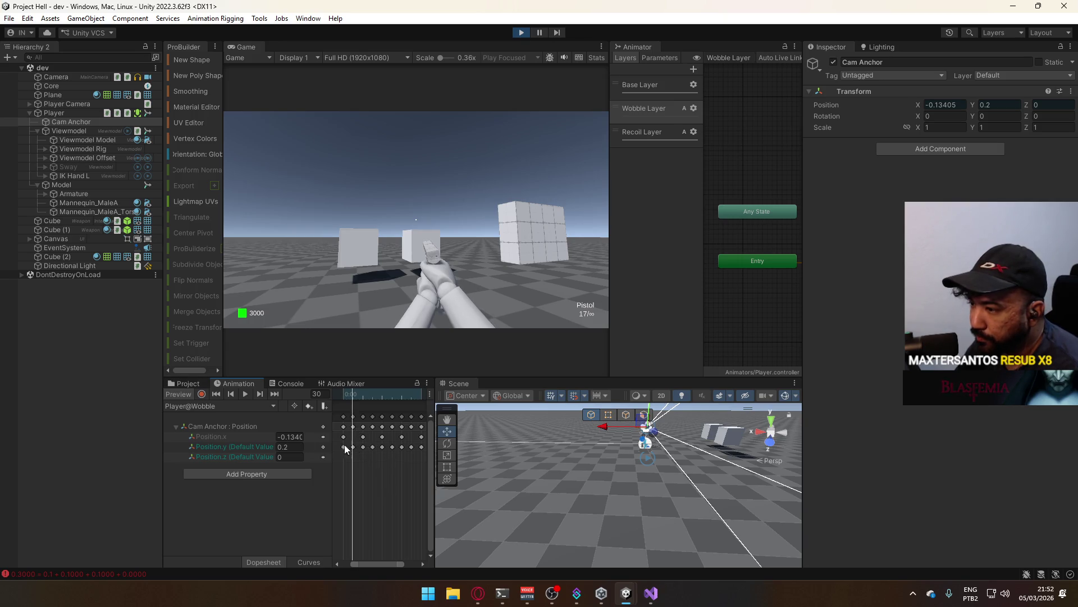
- Give the Position.y key at frame 0 Clamped Auto tangents in Curves view
{"action": "left_click", "coordinate": [353, 447]}
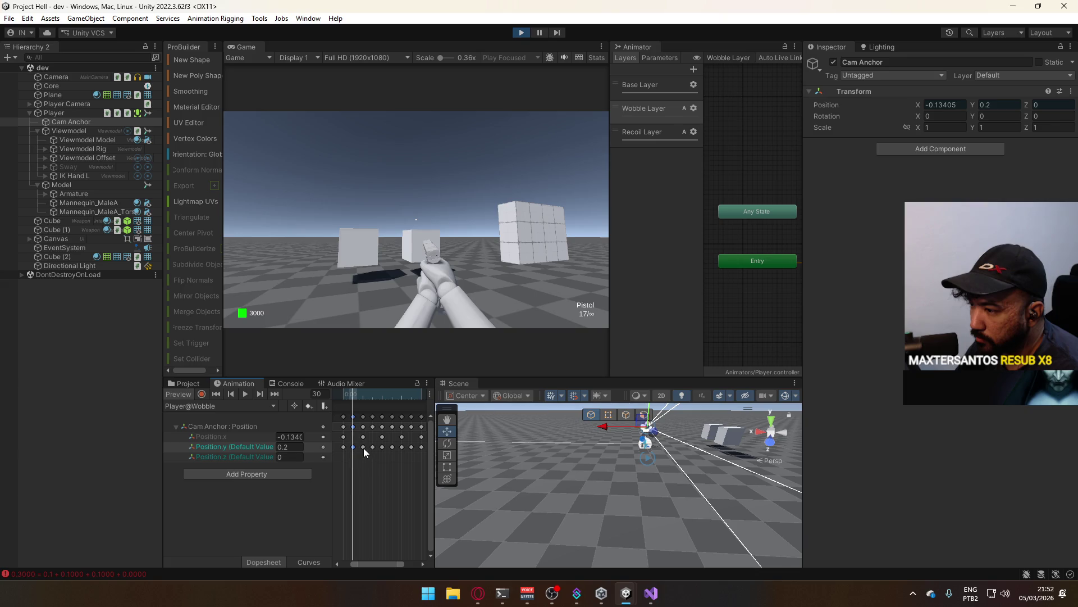
{"action": "left_click", "coordinate": [299, 561]}
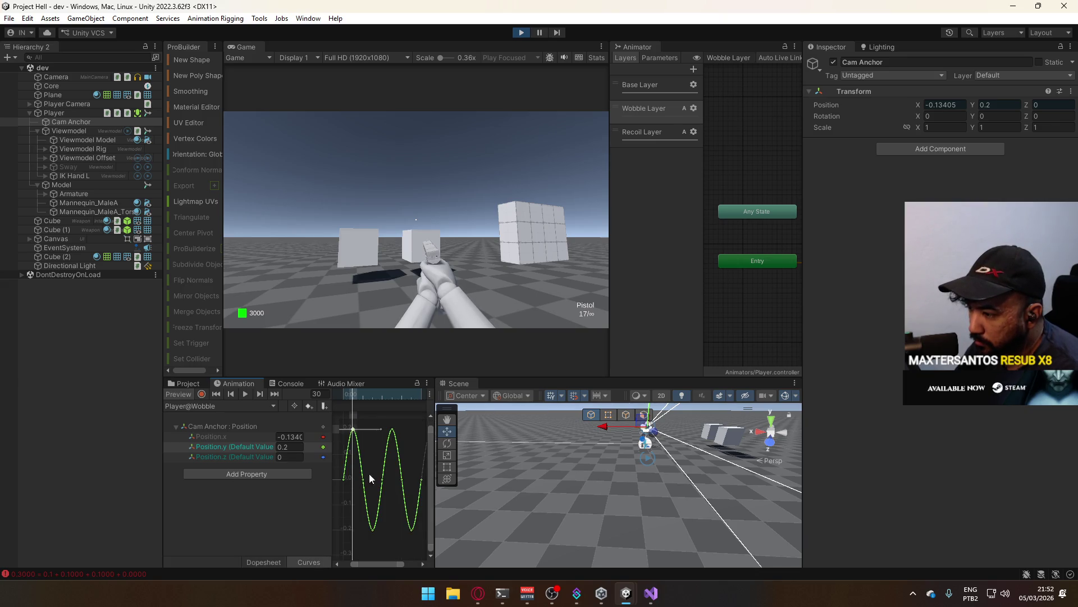
{"action": "right_click", "coordinate": [402, 479]}
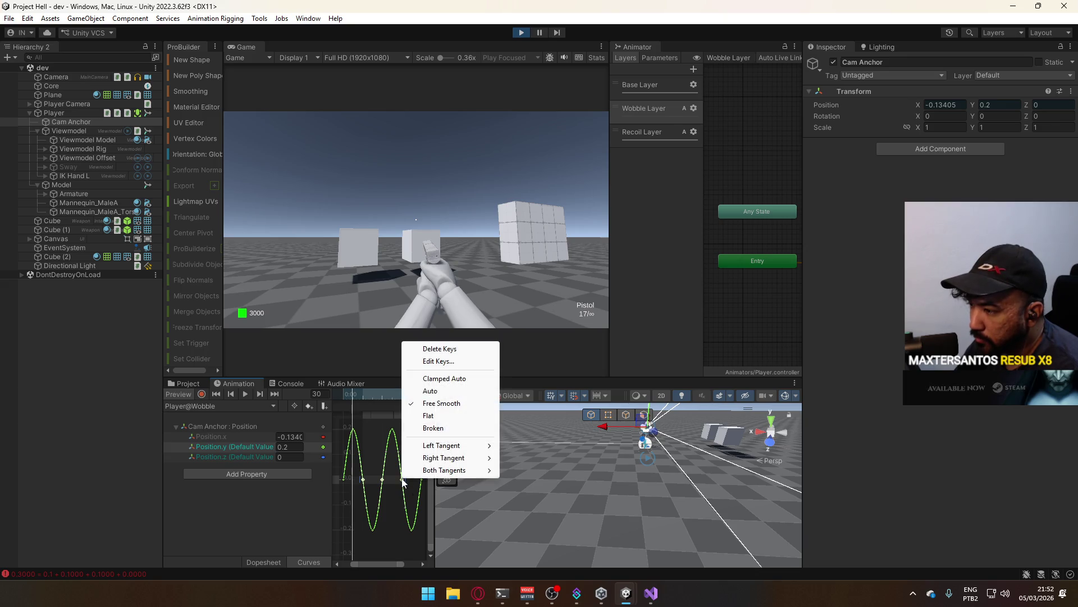
{"action": "left_click", "coordinate": [470, 382]}
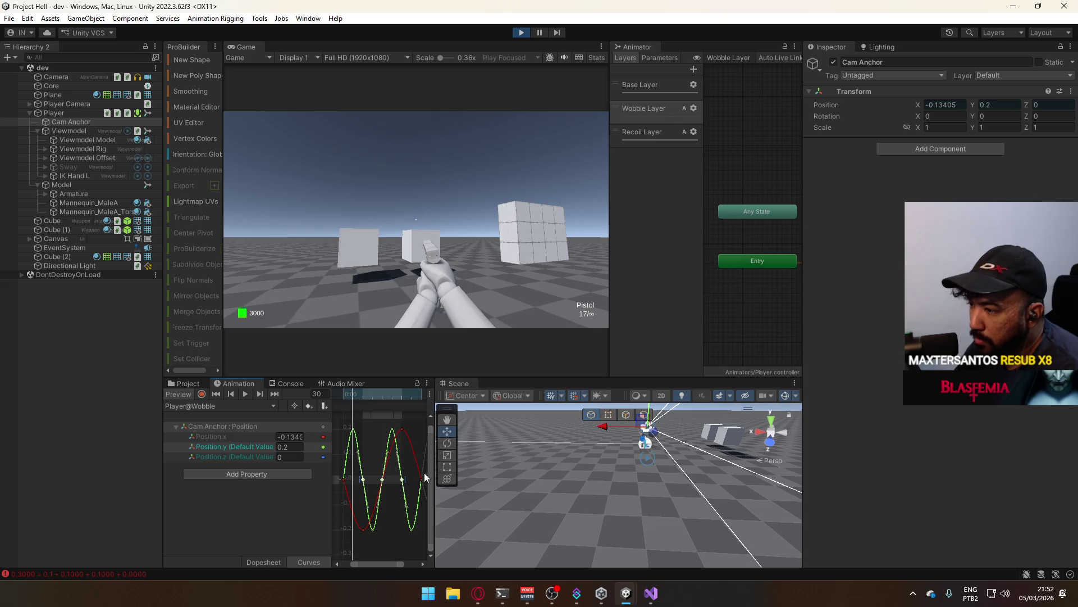
{"action": "left_click", "coordinate": [269, 561]}
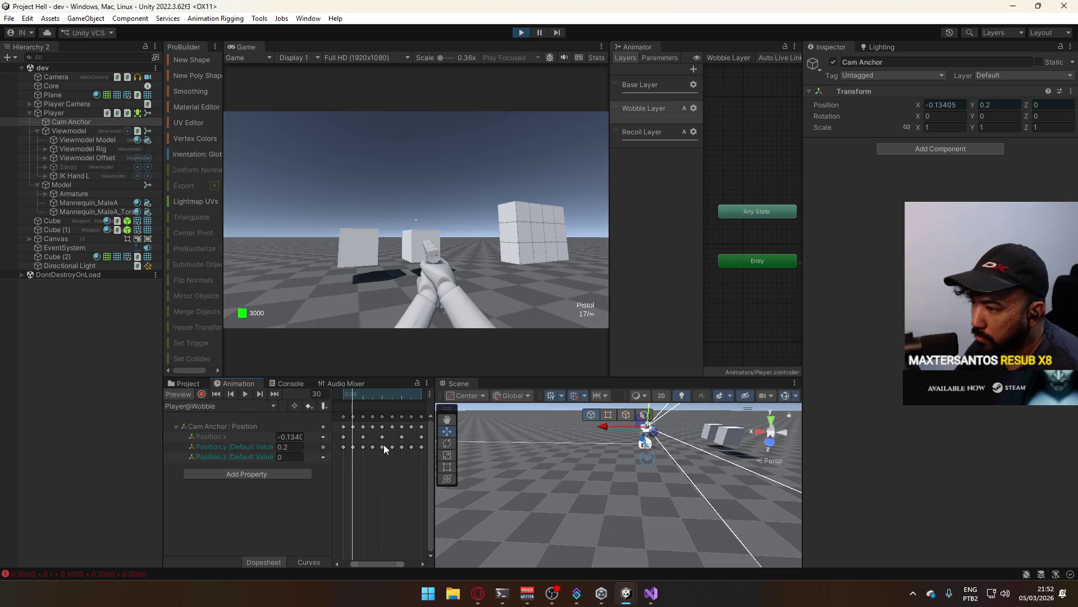
- Set the remaining Position.x curve keys, including the top key, to Clamped Auto
{"action": "left_click", "coordinate": [382, 435]}
{"action": "left_click", "coordinate": [308, 561]}
{"action": "right_click", "coordinate": [382, 479]}
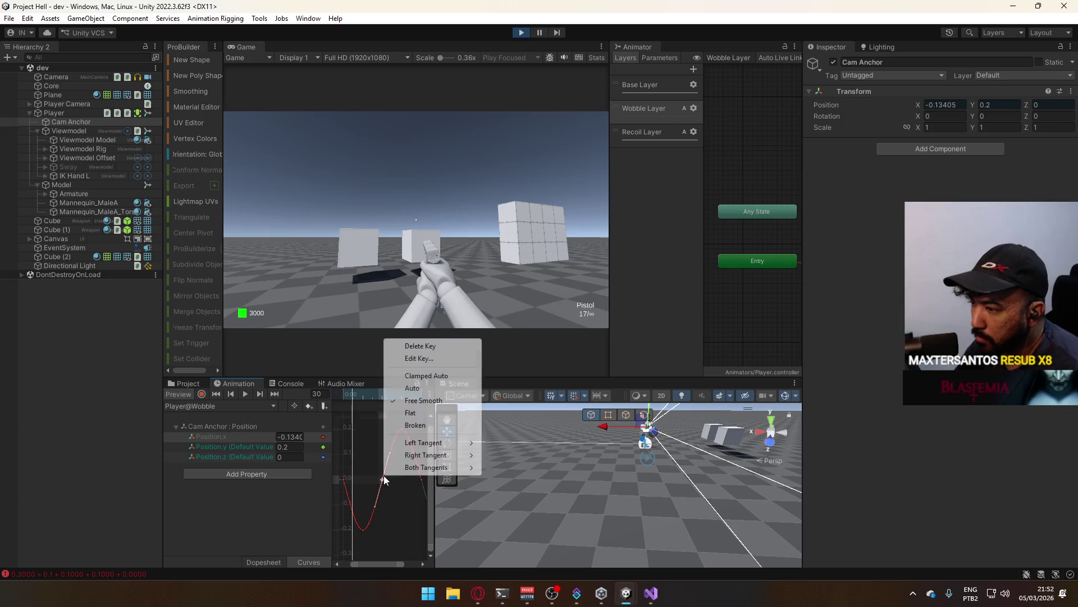
{"action": "left_click", "coordinate": [444, 376]}
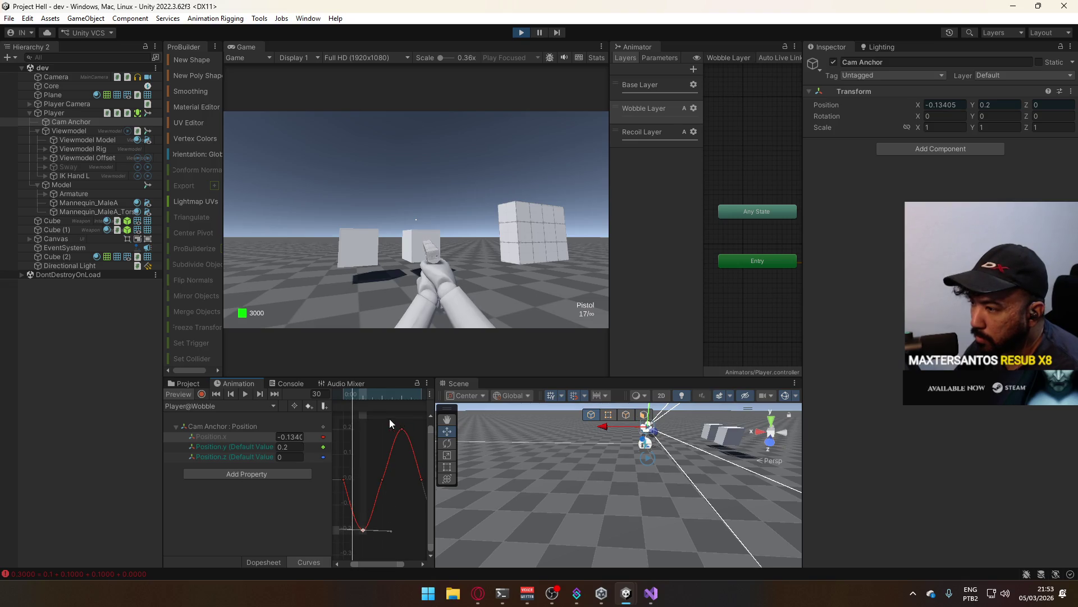
{"action": "right_click", "coordinate": [404, 430]}
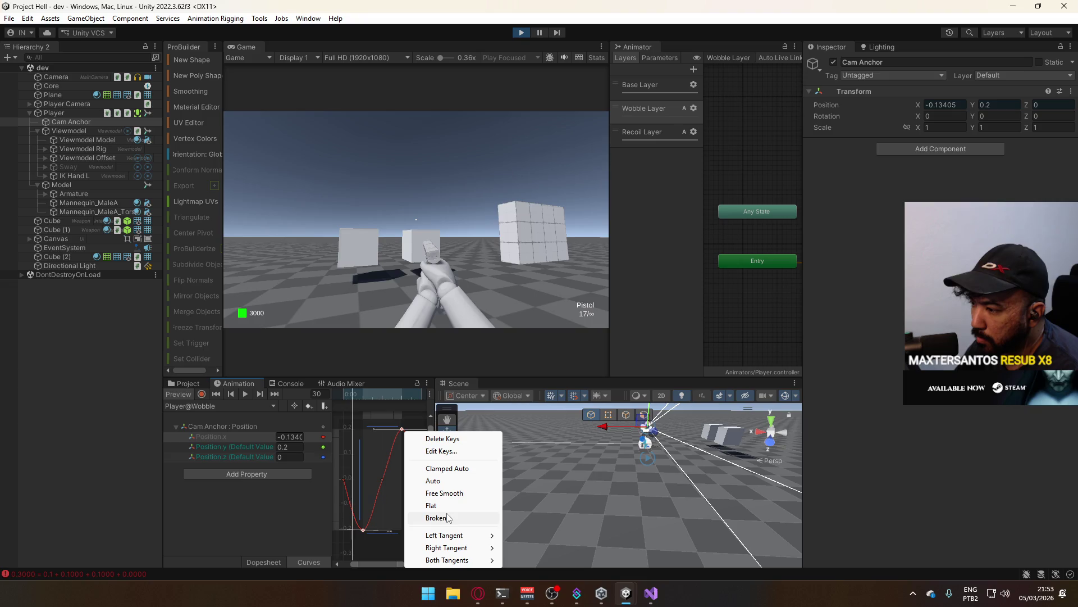
{"action": "left_click", "coordinate": [473, 471]}
{"action": "left_click", "coordinate": [402, 543]}
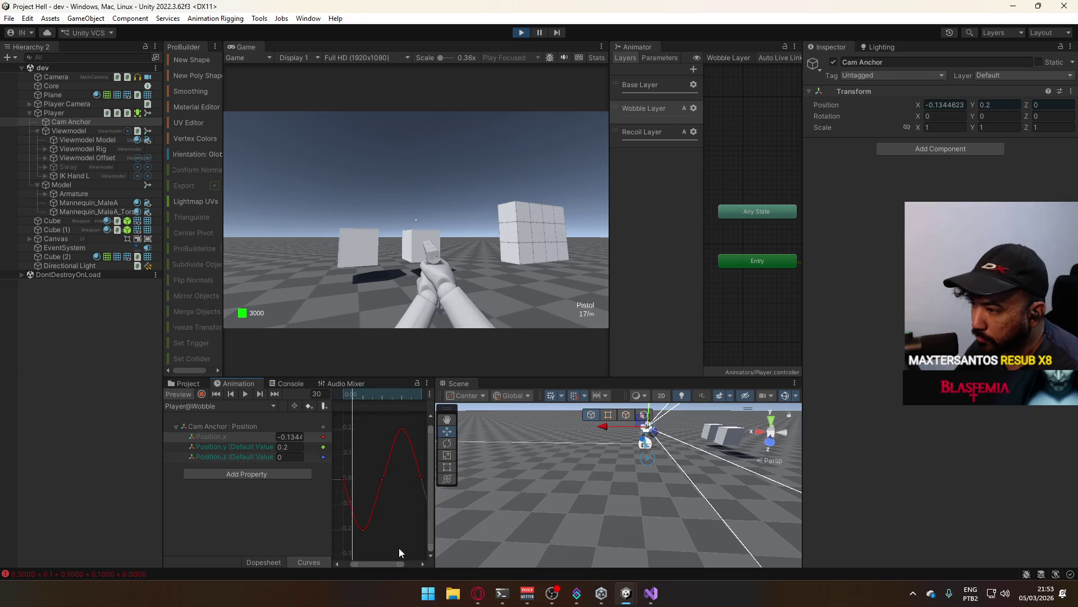
- Back in Dopesheet, play the Wobble preview and set Position.y at frame 30 to 0.14
{"action": "left_click", "coordinate": [284, 563]}
{"action": "key", "text": "space"}
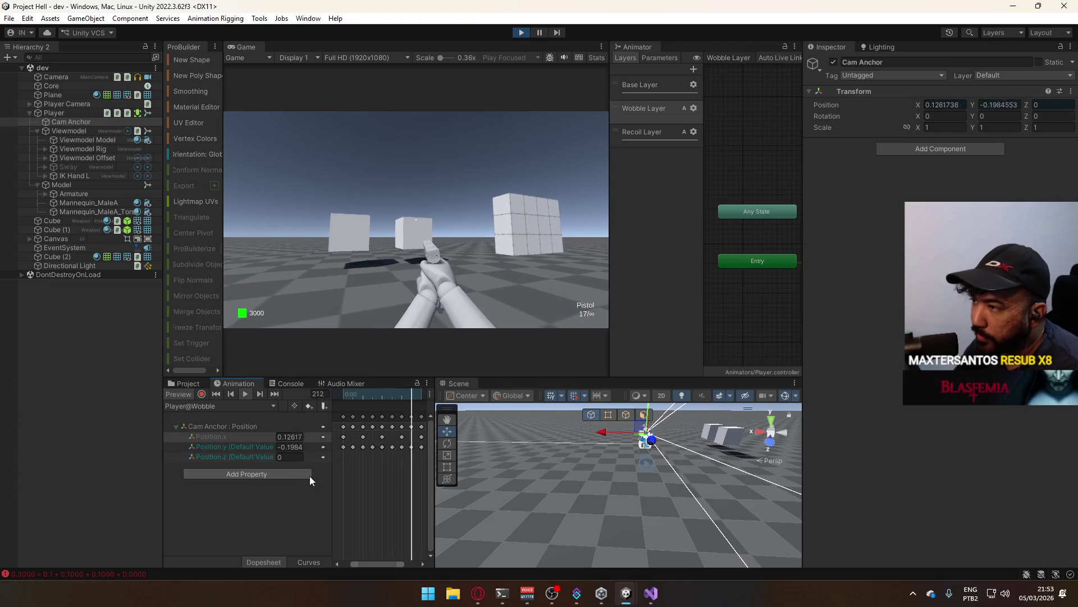
{"action": "left_click", "coordinate": [346, 395]}
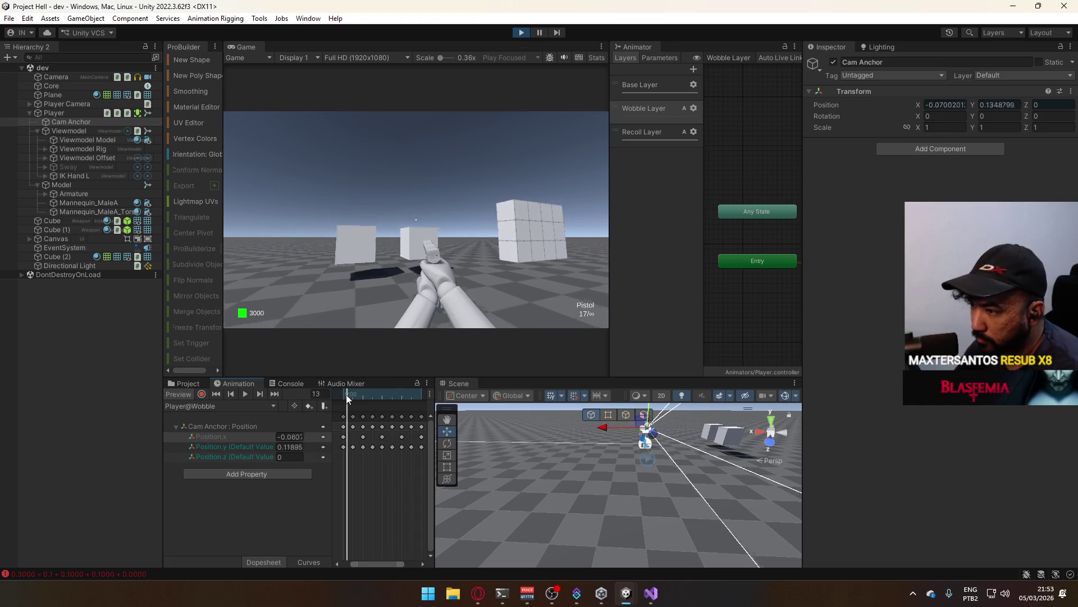
{"action": "left_click_drag", "start_coordinate": [346, 394], "coordinate": [353, 397]}
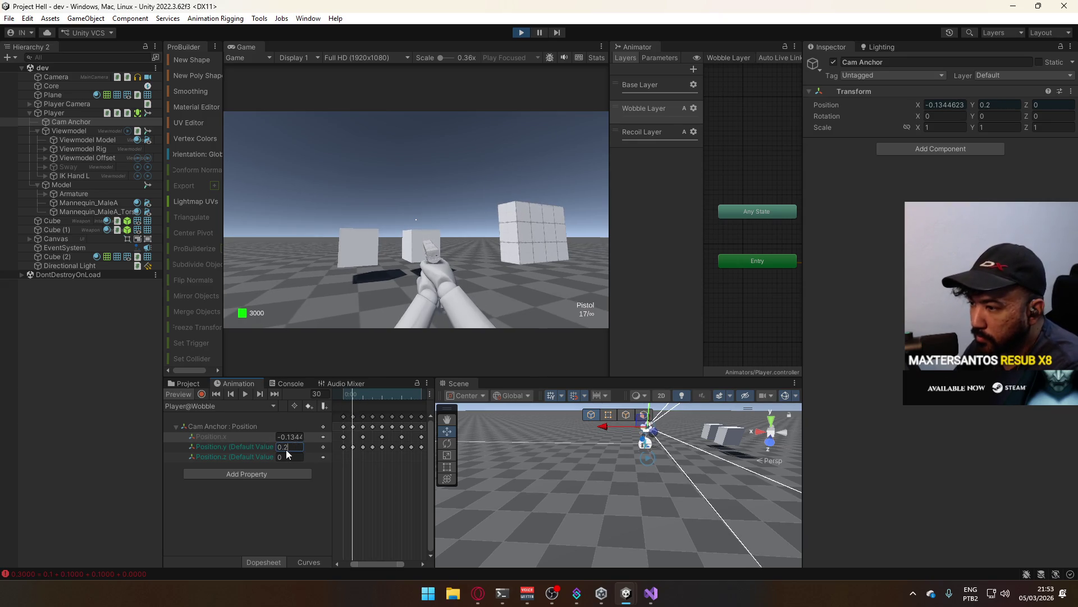
{"action": "key", "text": "BackSpace"}
{"action": "type", "text": "1"}
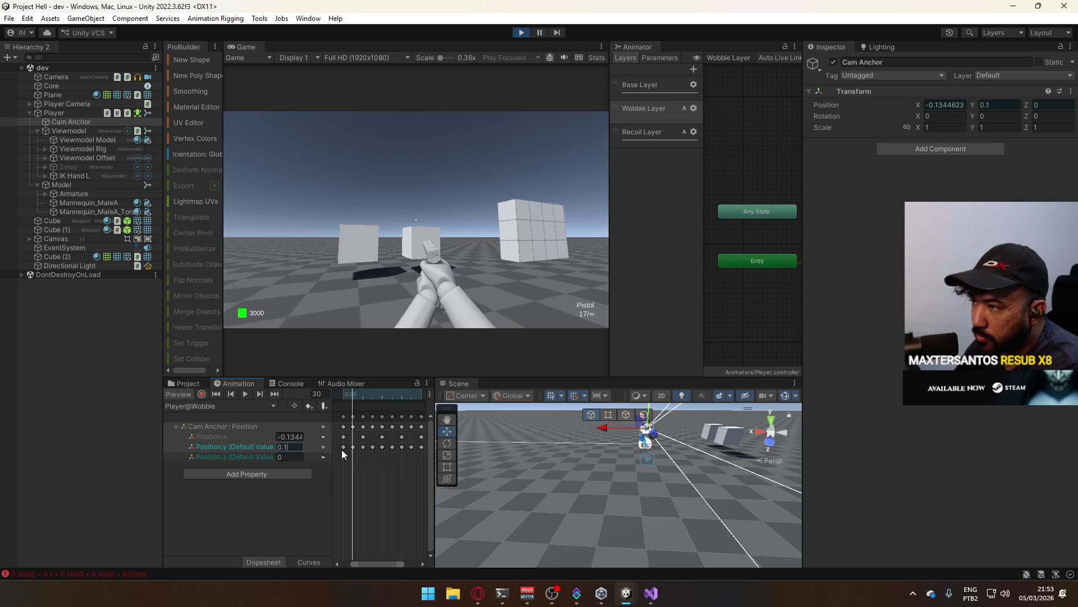
{"action": "type", "text": "4"}
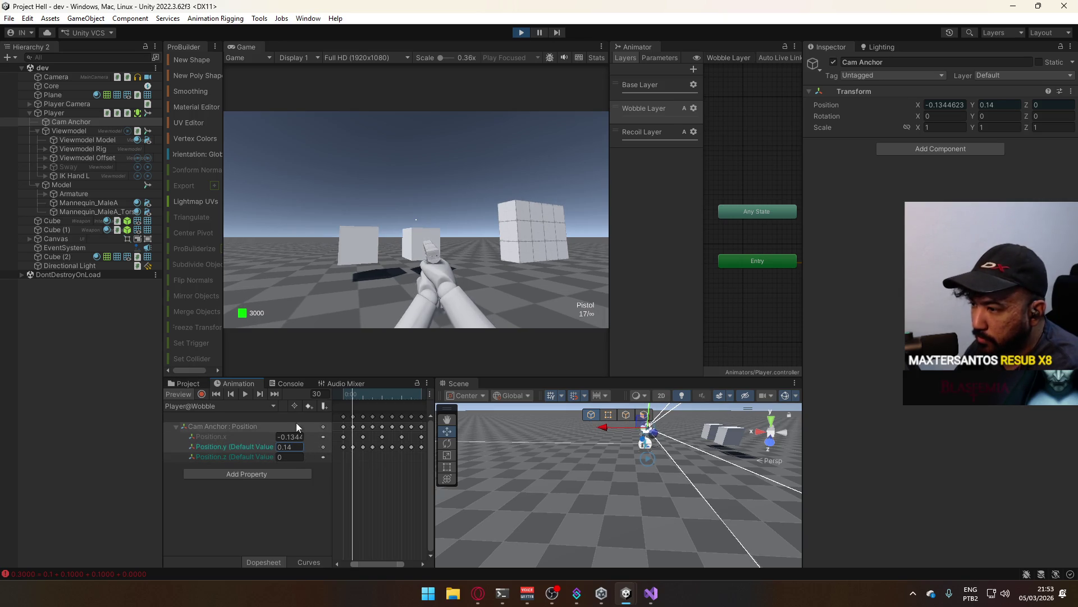
- Scrub the playhead between frames 86 and 104 to check the motion
{"action": "left_click", "coordinate": [373, 398]}
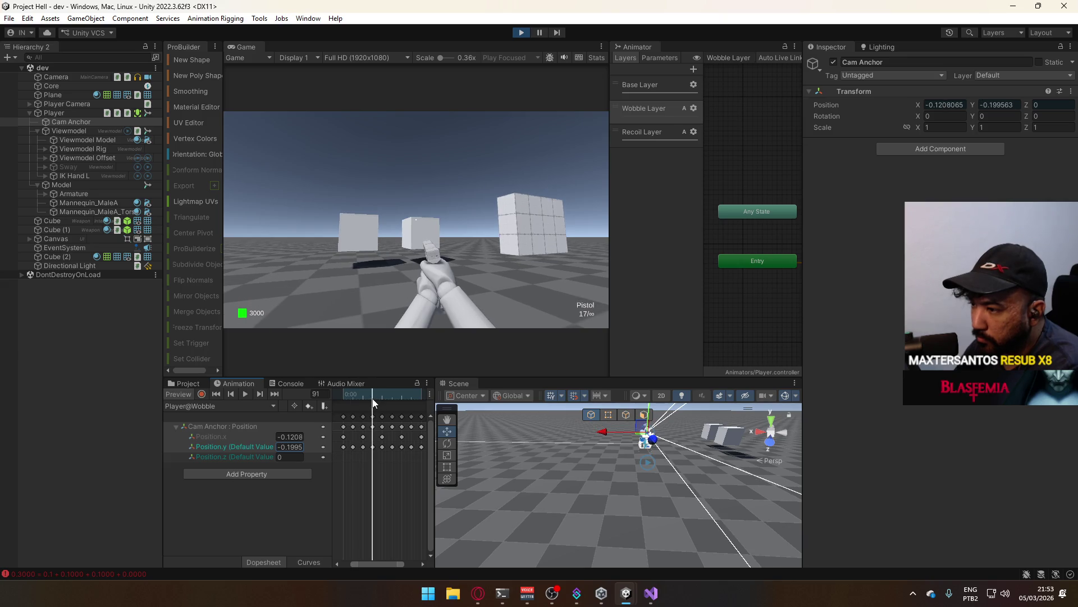
{"action": "left_click_drag", "start_coordinate": [373, 400], "coordinate": [373, 403]}
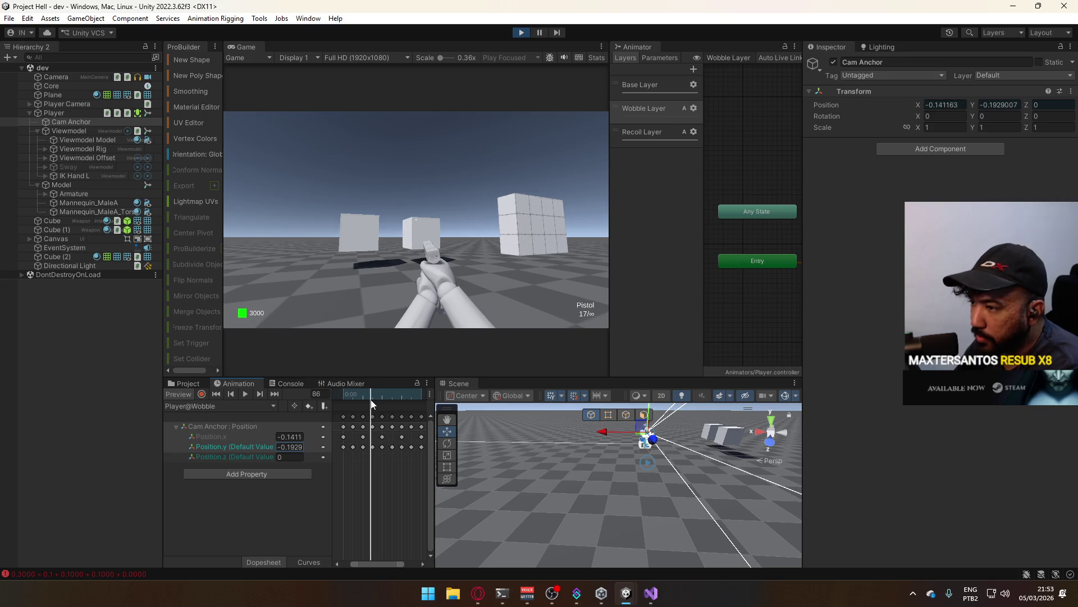
{"action": "scroll", "coordinate": [376, 404], "scroll_direction": "up", "scroll_amount": 1}
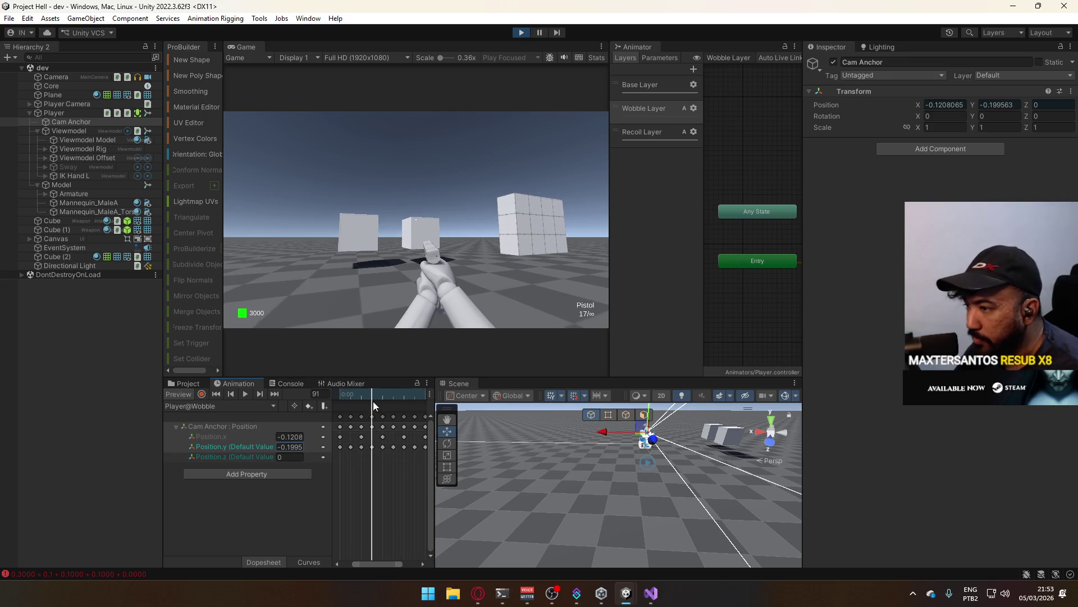
{"action": "left_click", "coordinate": [376, 395]}
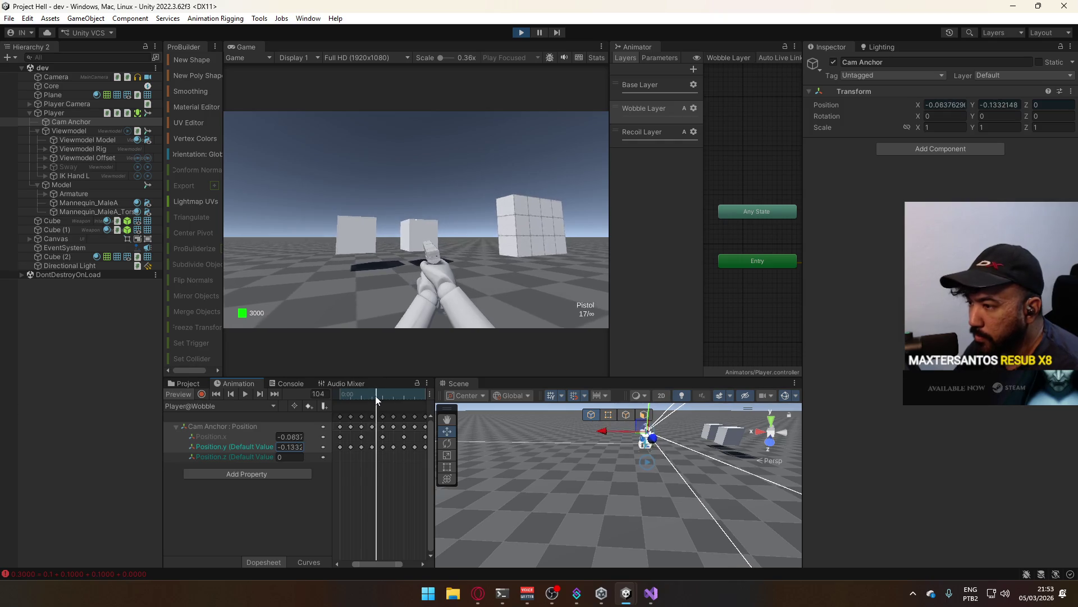
{"action": "left_click_drag", "start_coordinate": [376, 396], "coordinate": [374, 397]}
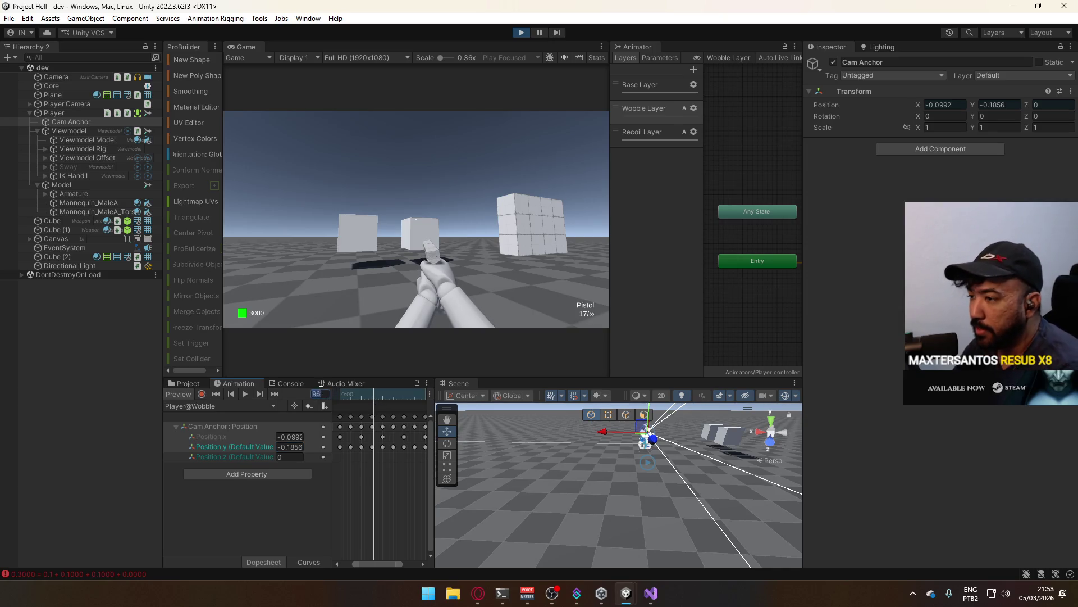
- Set Position.y to -0.14 at frame 90 and 0.14 at frame 150
{"action": "key", "text": "Return"}
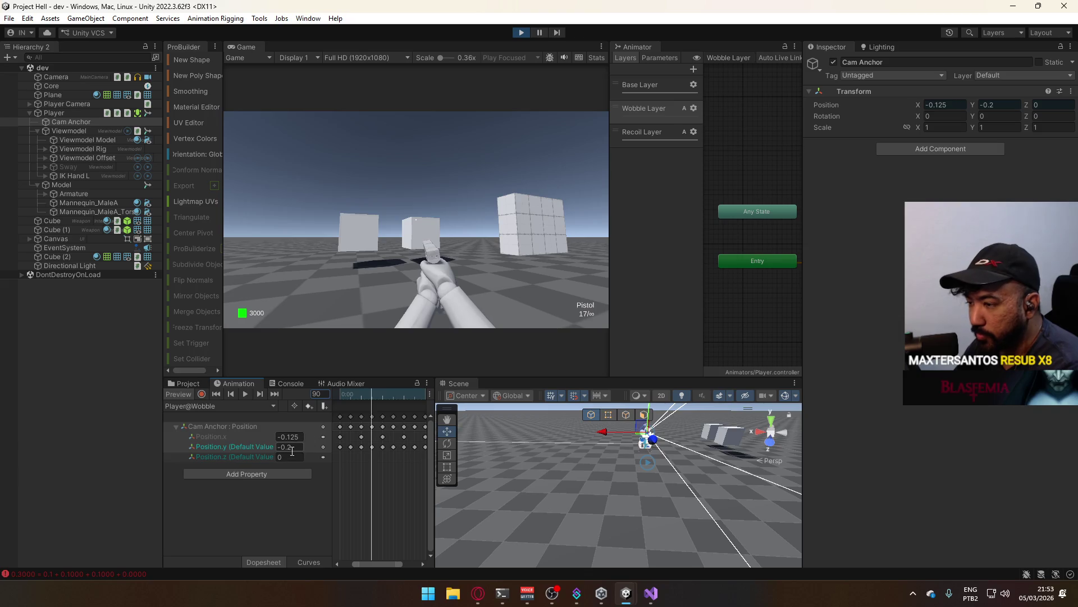
{"action": "type", "text": "14"}
{"action": "key", "text": "Return"}
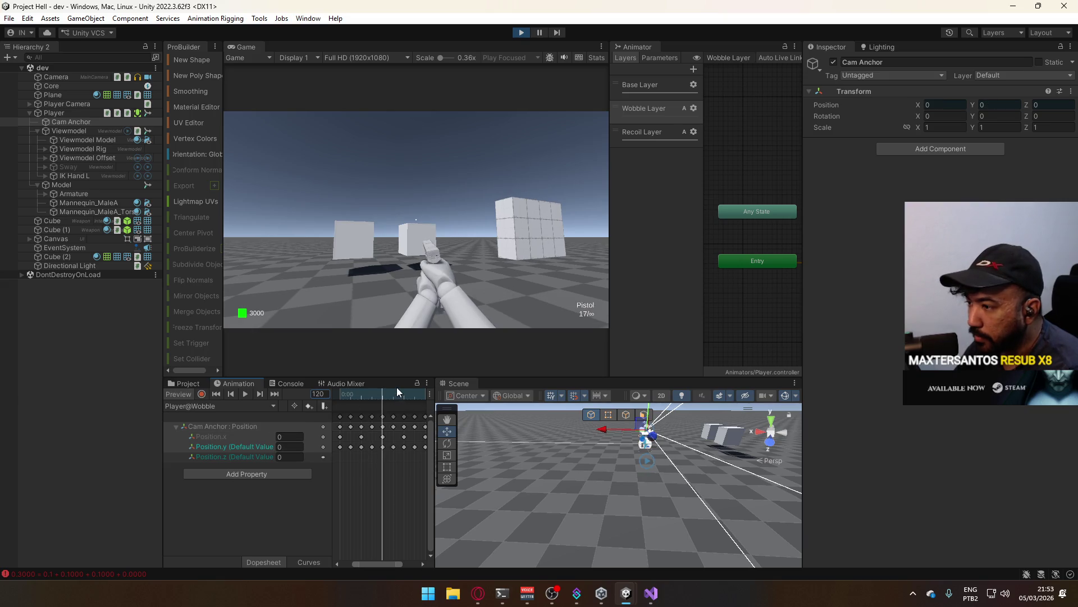
{"action": "key", "text": "Return"}
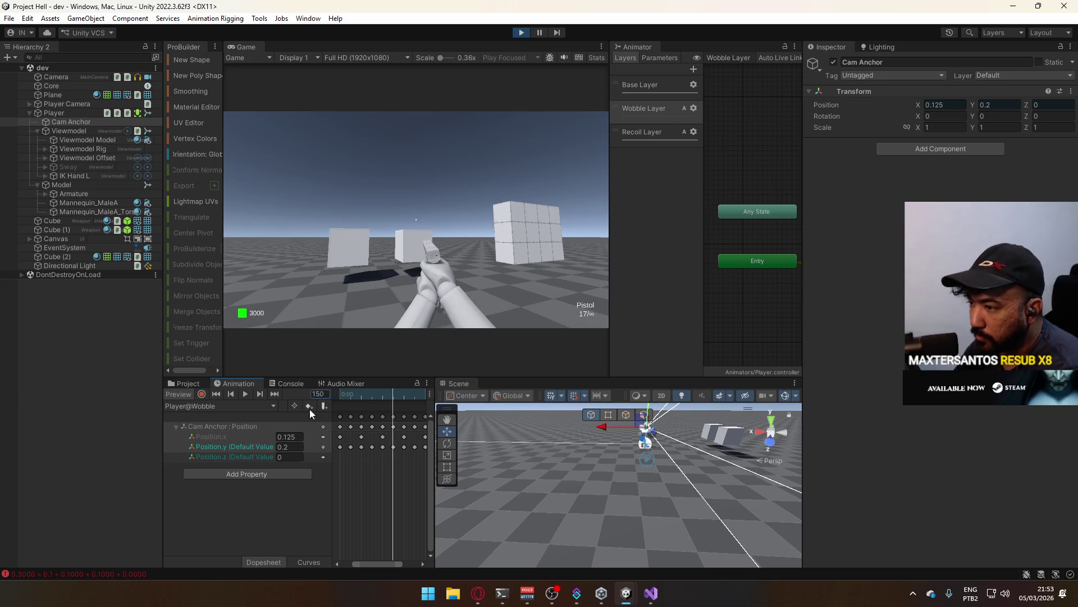
{"action": "type", "text": "14"}
{"action": "key", "text": "Return"}
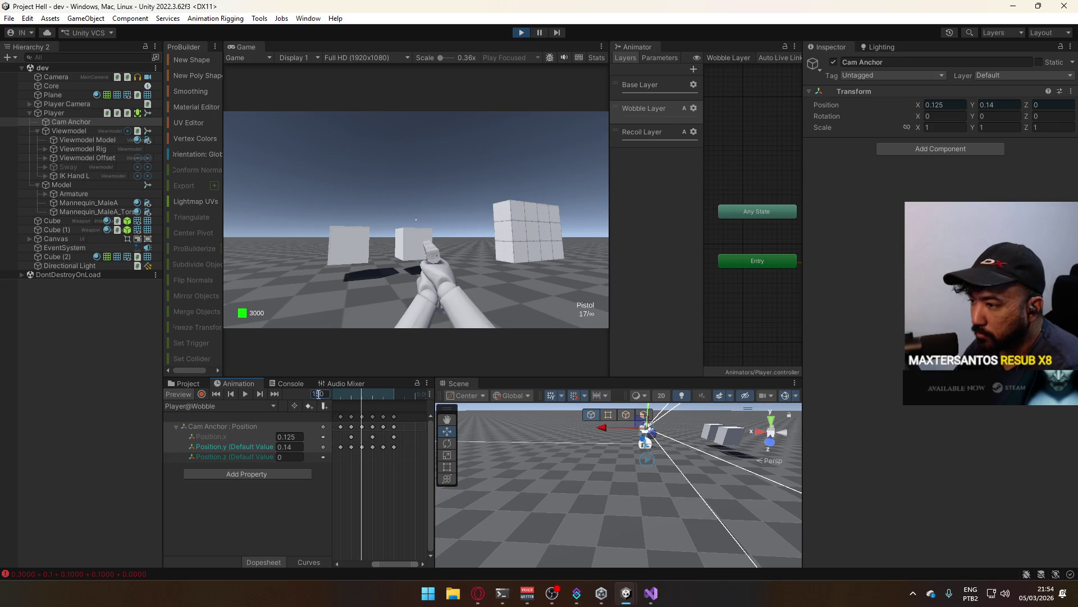
- Step to the frame 210 key, set its Position.y to -0.14, and play the clip
{"action": "key", "text": "period"}
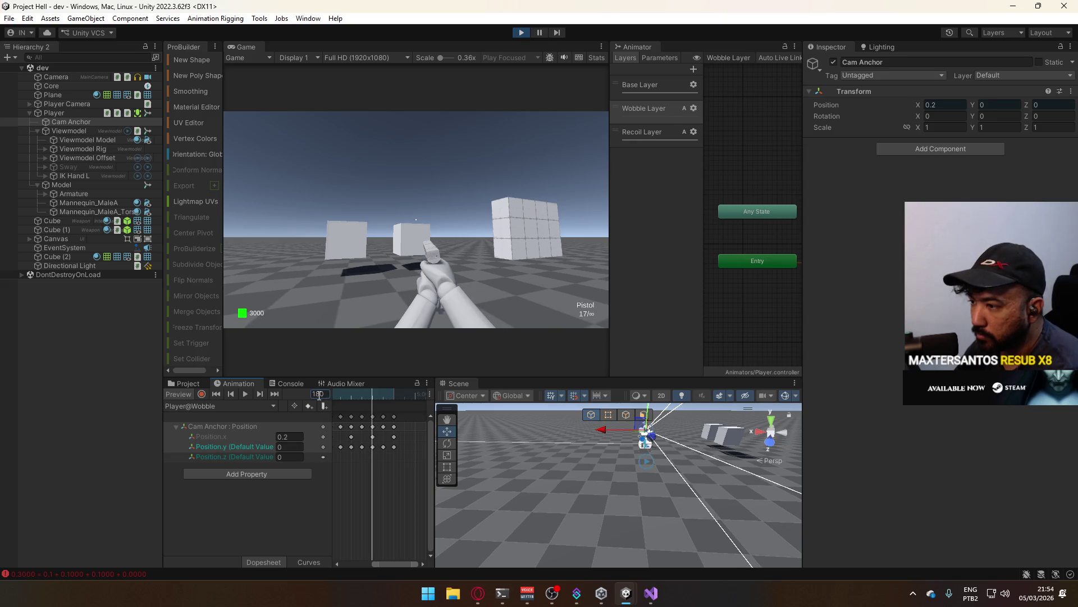
{"action": "key", "text": "period"}
{"action": "type", "text": "-0.14"}
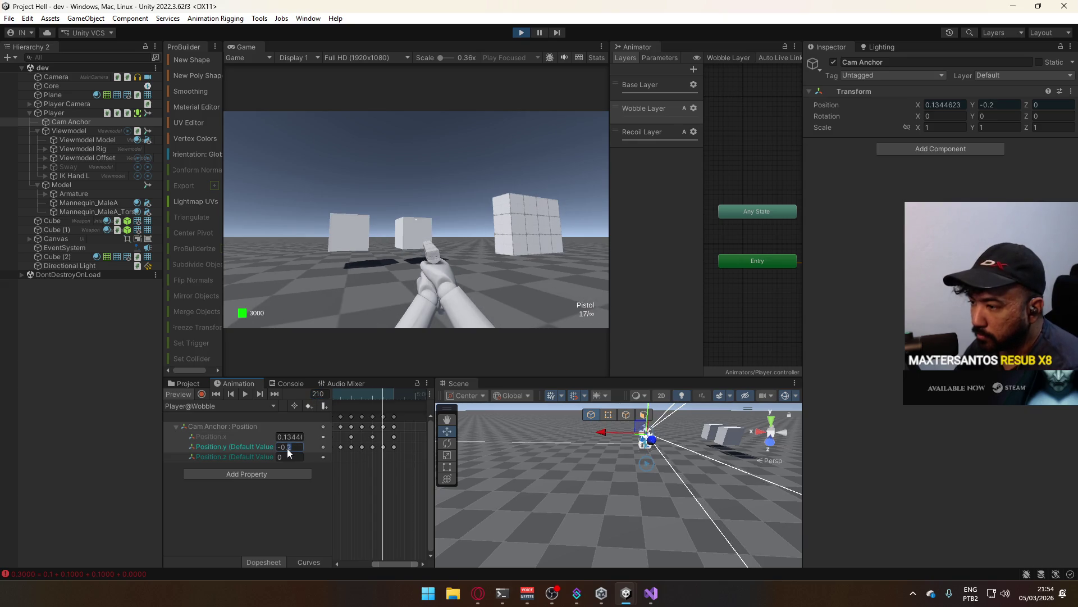
{"action": "left_click", "coordinate": [324, 447]}
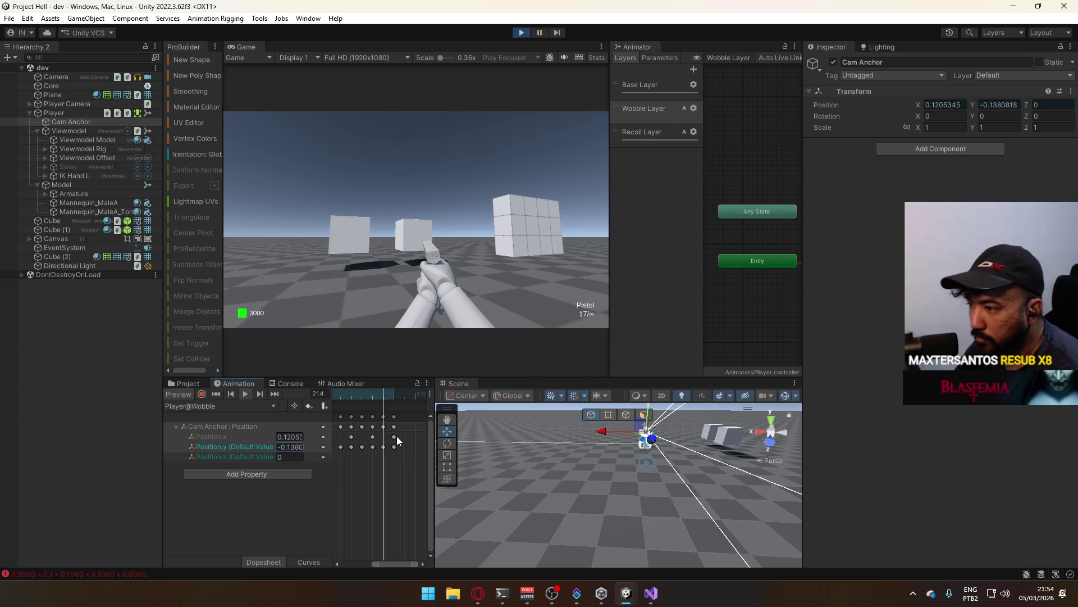
{"action": "left_click", "coordinate": [177, 395]}
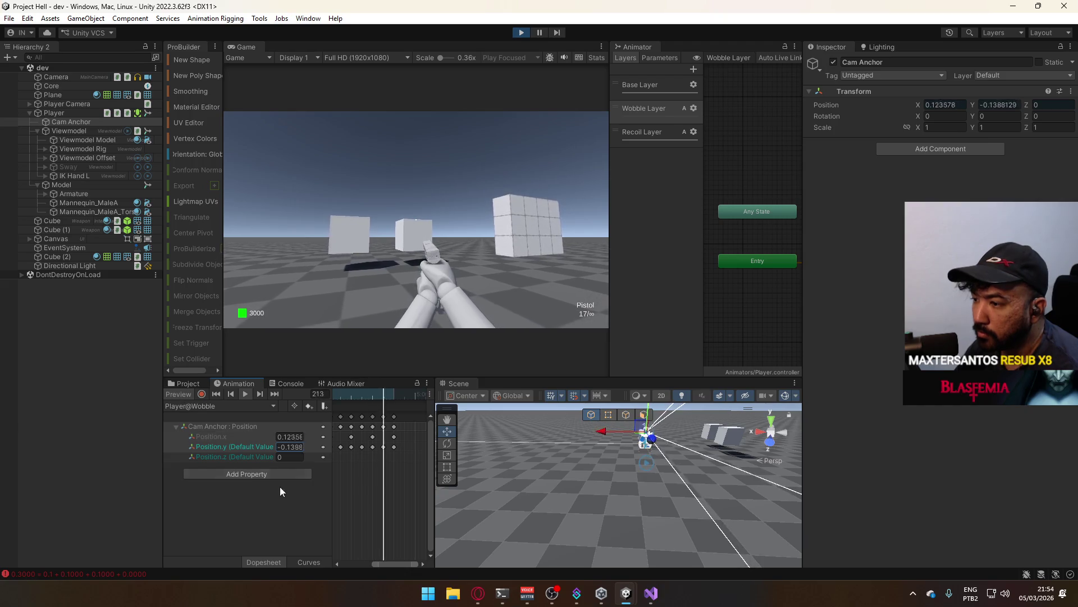
- In Curves view, give both green Position.y keys Clamped Auto tangents and turn Preview off
{"action": "left_click", "coordinate": [315, 562]}
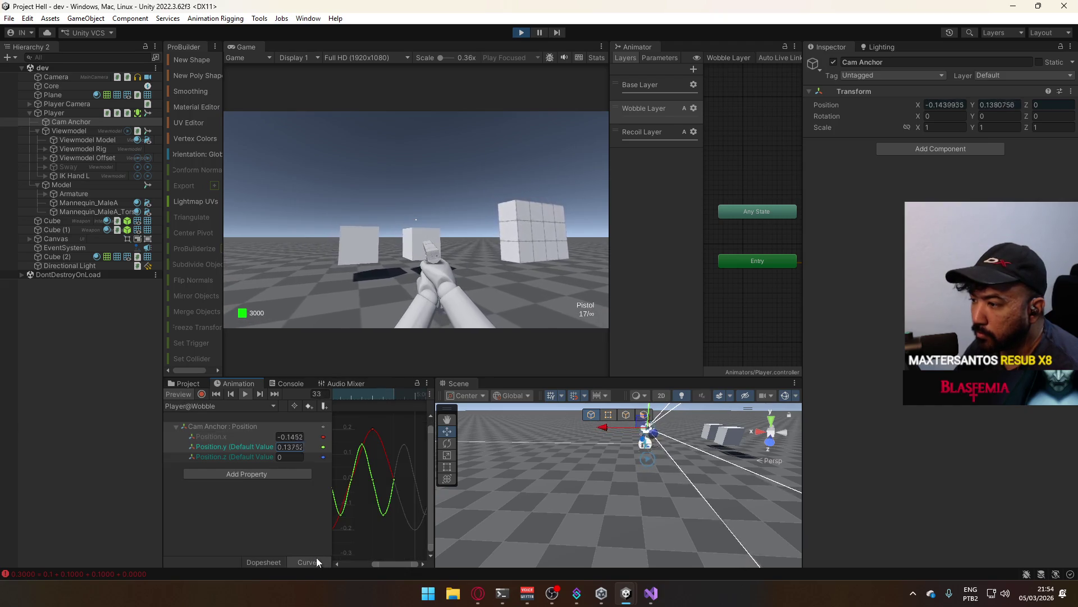
{"action": "left_click", "coordinate": [373, 482]}
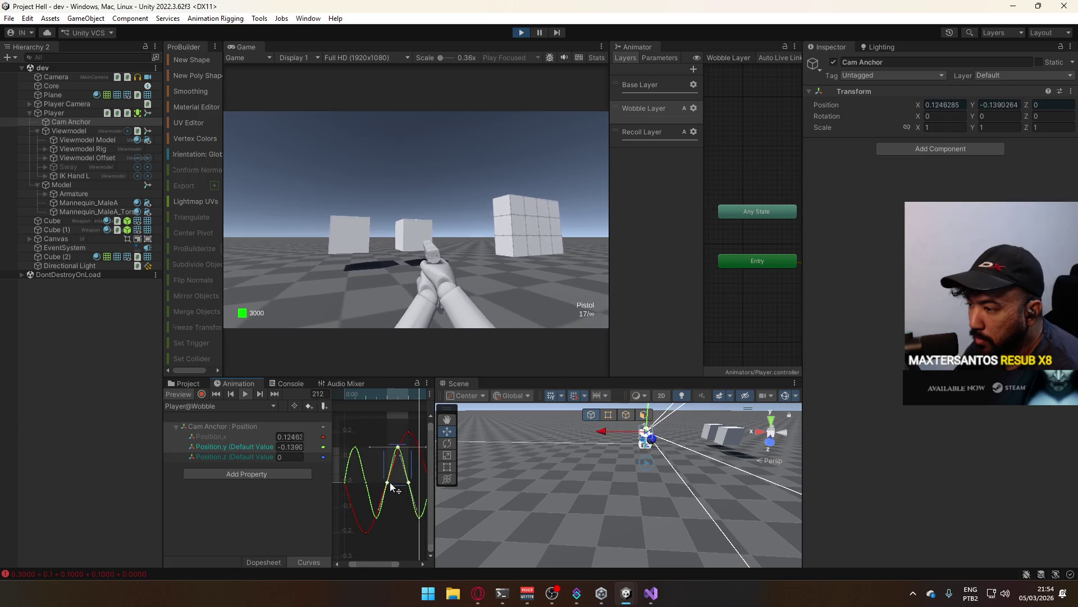
{"action": "left_click", "coordinate": [366, 484], "text": "shift"}
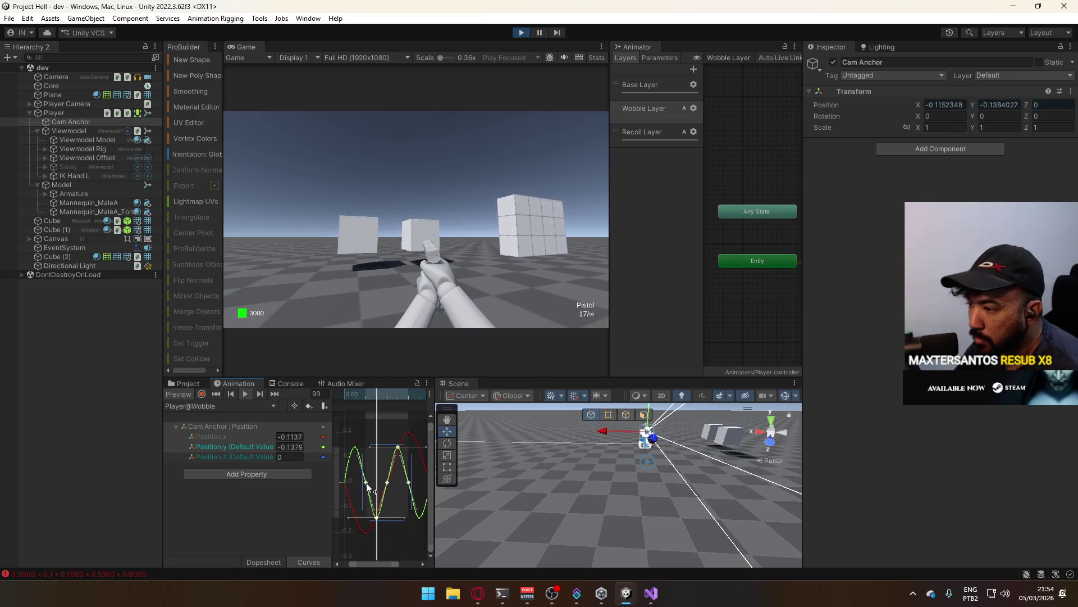
{"action": "right_click", "coordinate": [389, 485]}
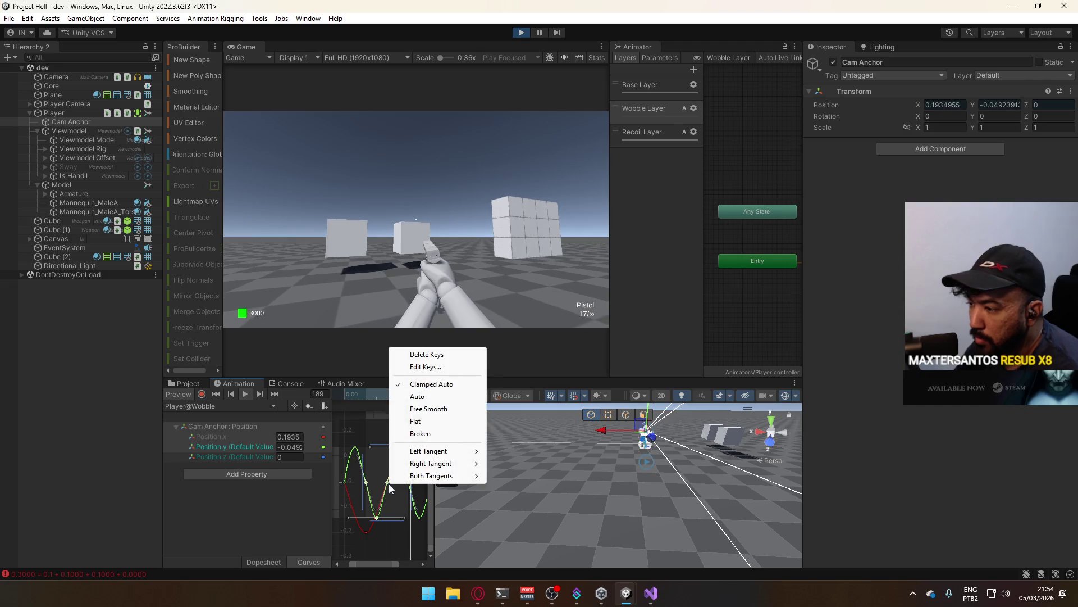
{"action": "left_click", "coordinate": [459, 386]}
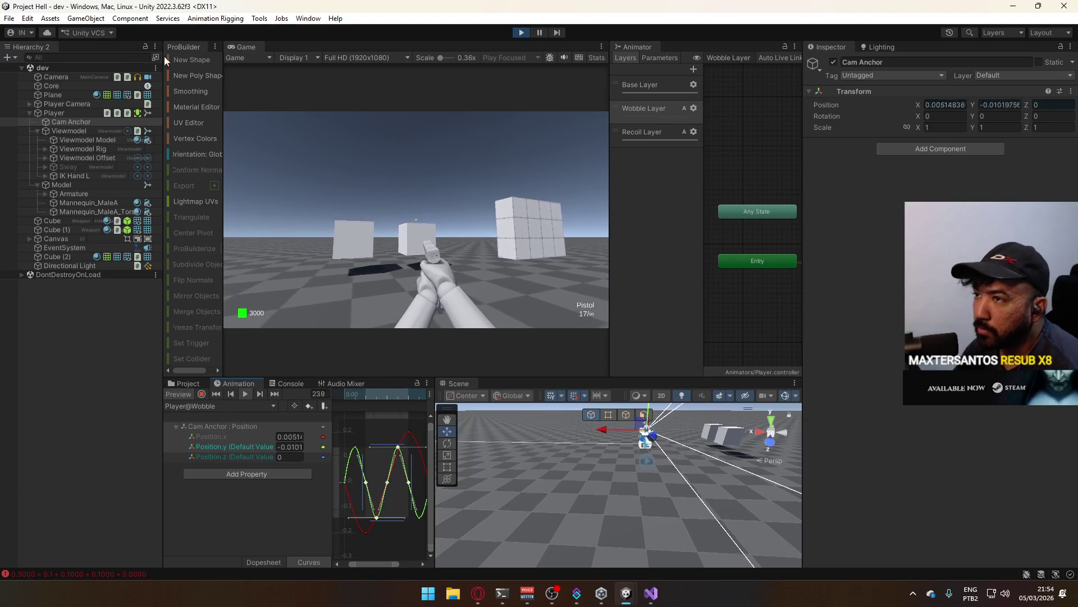
{"action": "left_click", "coordinate": [186, 396]}
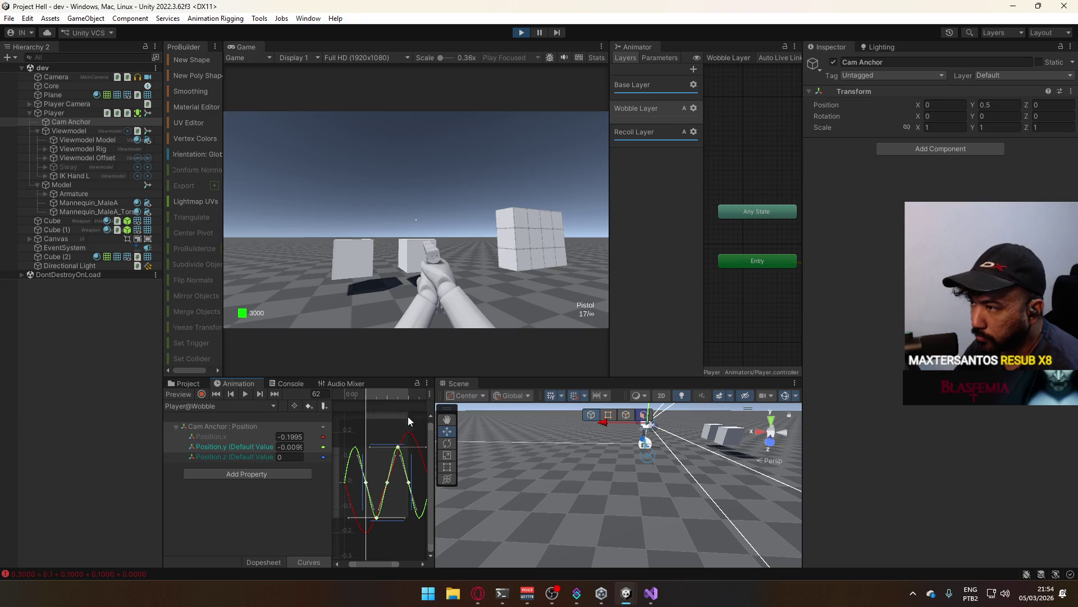
- Exit the clip preview, set the Wobble layer weight to 0.2, and maximize the Game view
{"action": "mouse_move", "coordinate": [369, 397]}
{"action": "left_mouse_down"}
{"action": "mouse_move", "coordinate": [430, 396]}
{"action": "mouse_move", "coordinate": [359, 410]}
{"action": "mouse_move", "coordinate": [451, 407]}
{"action": "mouse_move", "coordinate": [335, 403]}
{"action": "mouse_move", "coordinate": [436, 406]}
{"action": "mouse_move", "coordinate": [345, 420]}
{"action": "left_mouse_up"}
{"action": "left_click", "coordinate": [193, 394]}
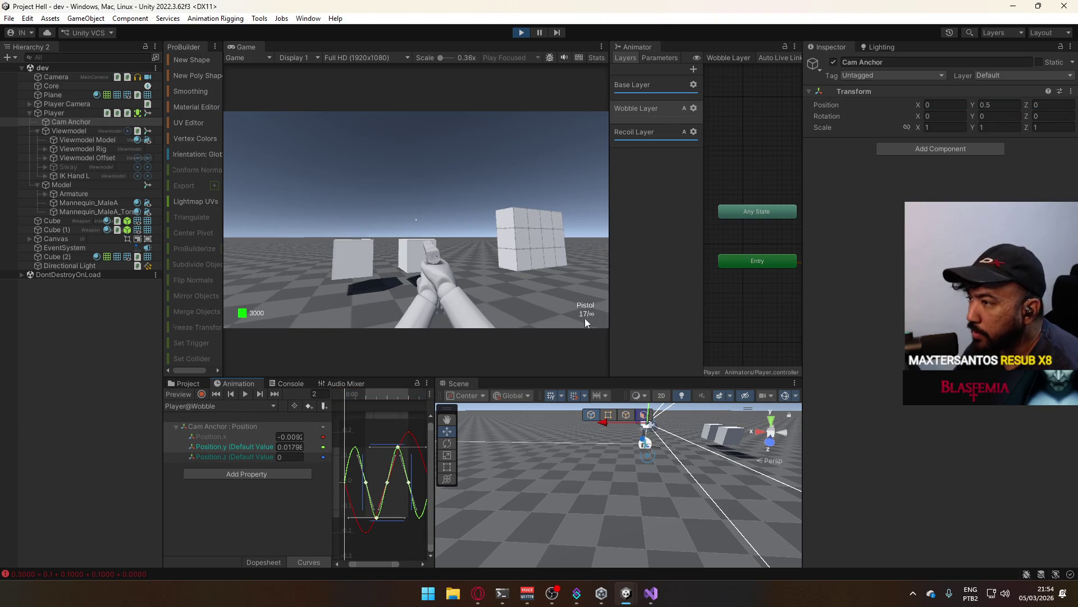
{"action": "left_click", "coordinate": [694, 111]}
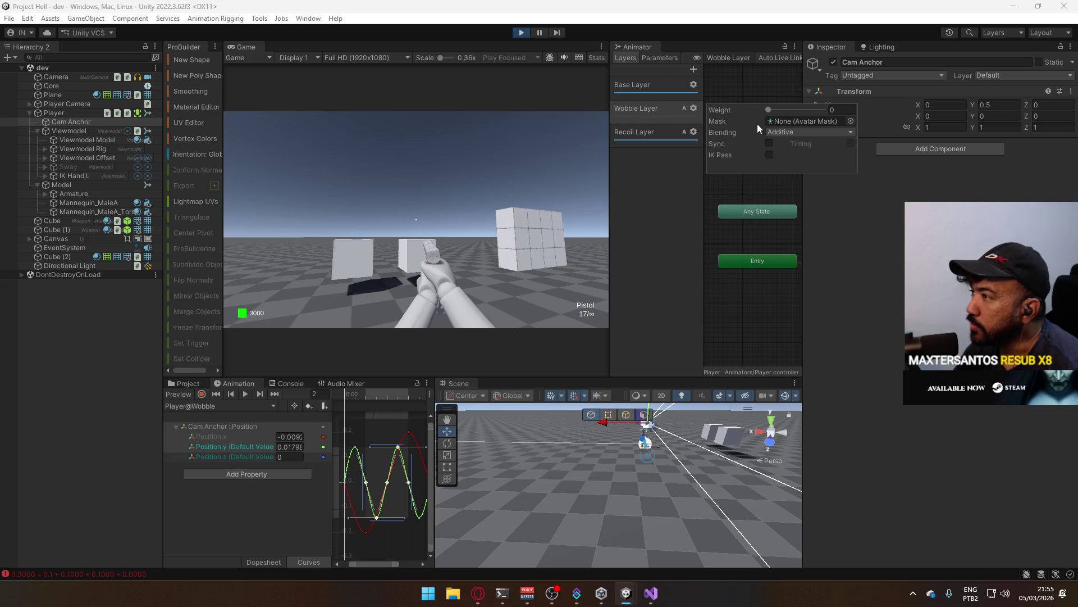
{"action": "left_click_drag", "start_coordinate": [769, 113], "coordinate": [780, 114]}
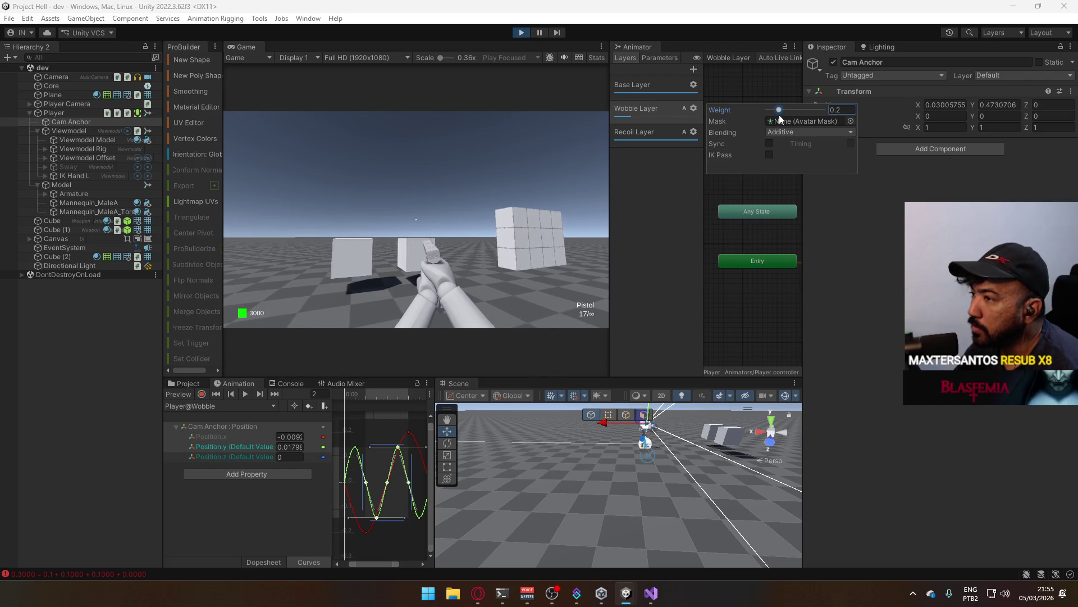
{"action": "right_click", "coordinate": [250, 47]}
{"action": "left_click", "coordinate": [315, 84]}
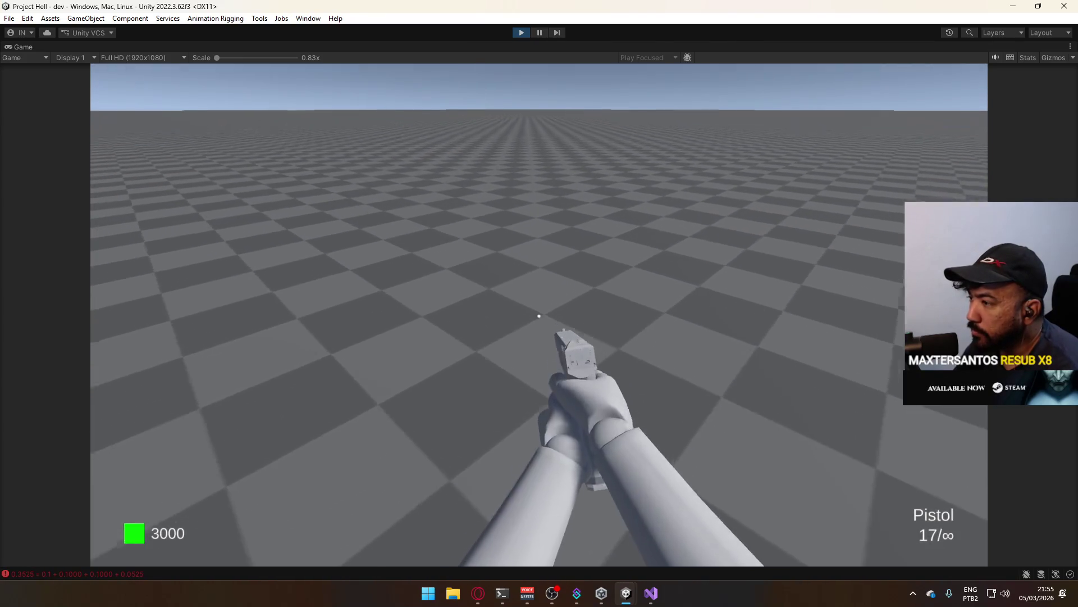
- Dismiss the system menu and un-maximize the Game view to restore the editor layout
{"action": "key", "text": "super"}
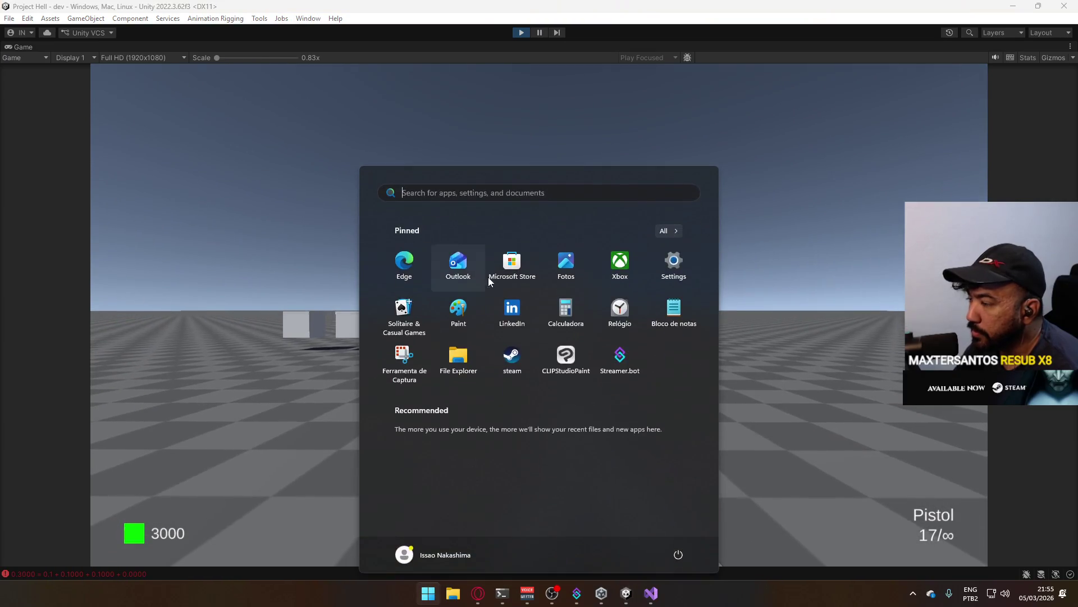
{"action": "key", "text": "Escape"}
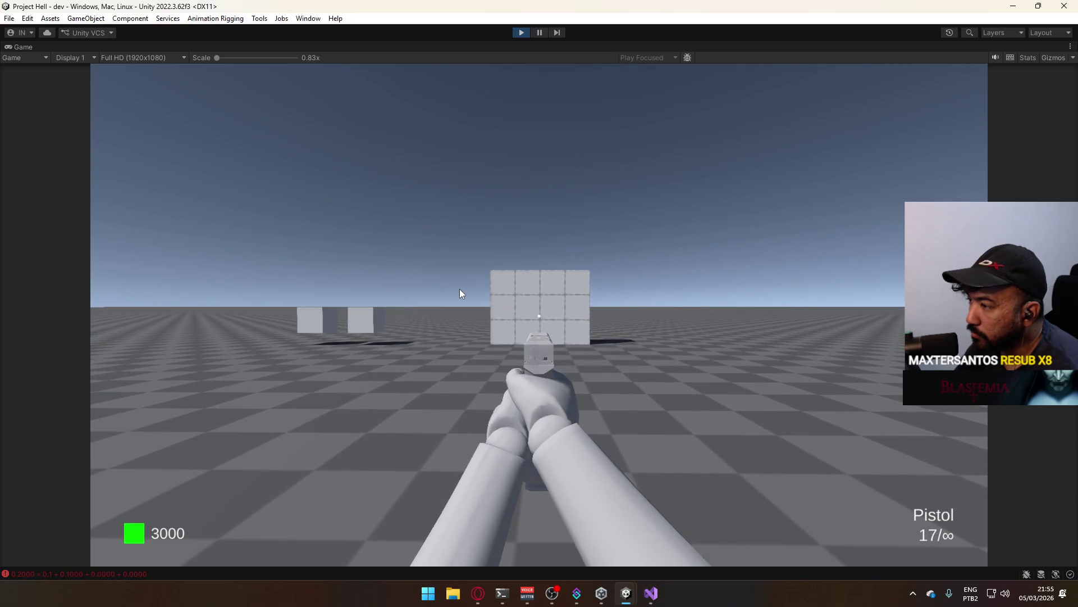
{"action": "key", "text": "super"}
{"action": "right_click", "coordinate": [553, 48]}
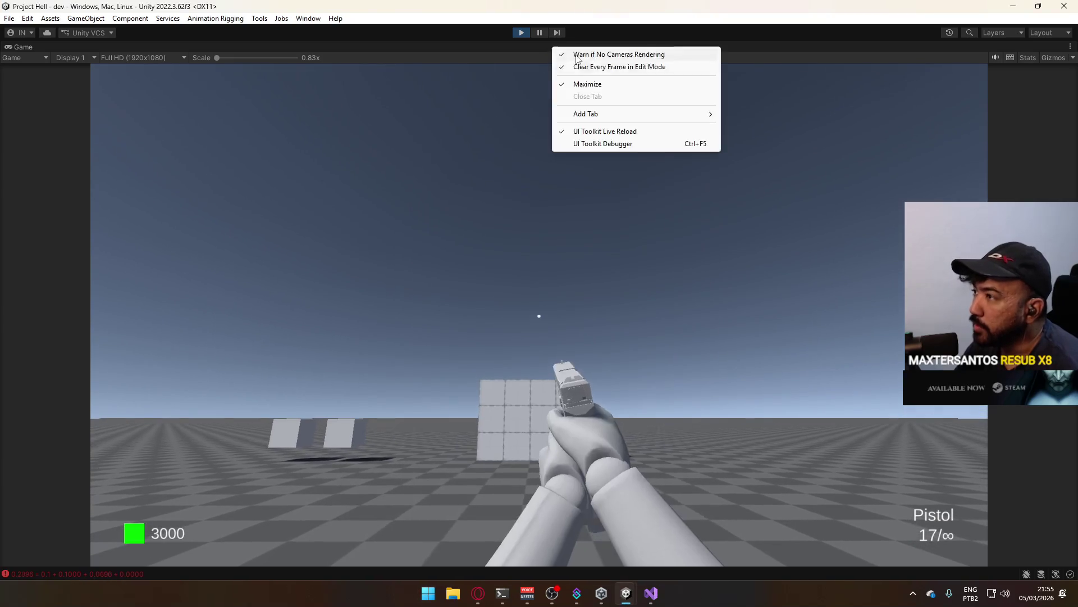
{"action": "left_click", "coordinate": [588, 84]}
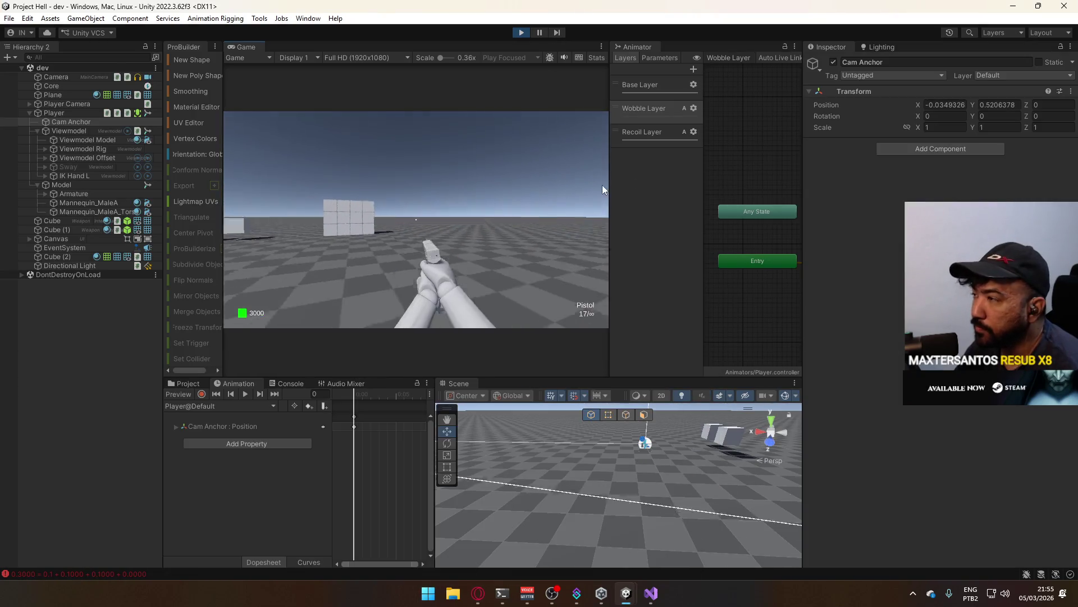
- Check the Wobble layer settings, then load Player@Wobble in the Animation window and zoom the dopesheet
{"action": "left_click", "coordinate": [694, 108]}
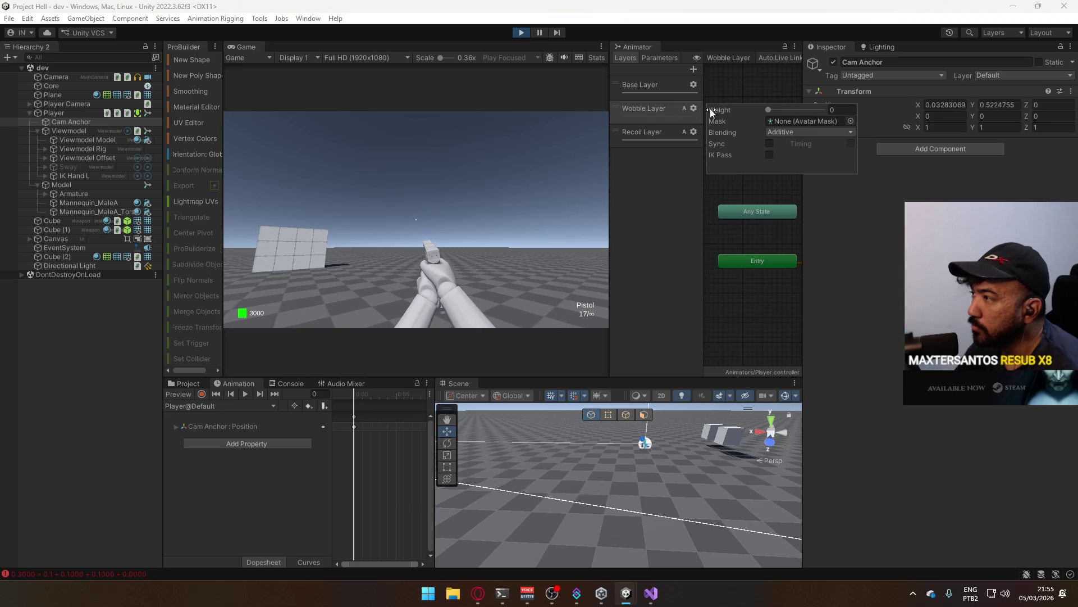
{"action": "left_click", "coordinate": [218, 406]}
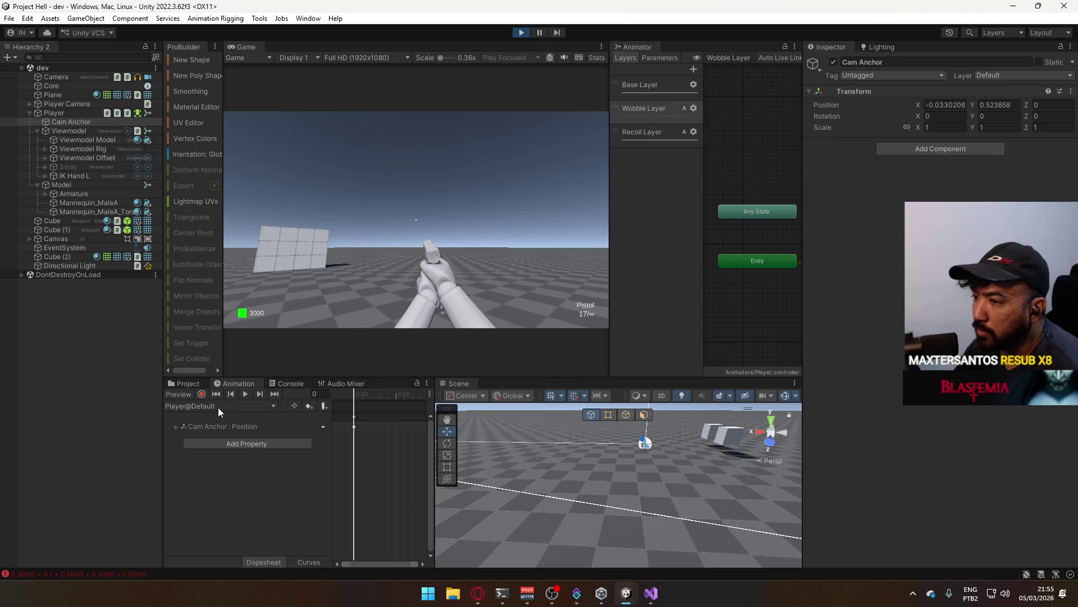
{"action": "left_click", "coordinate": [231, 487]}
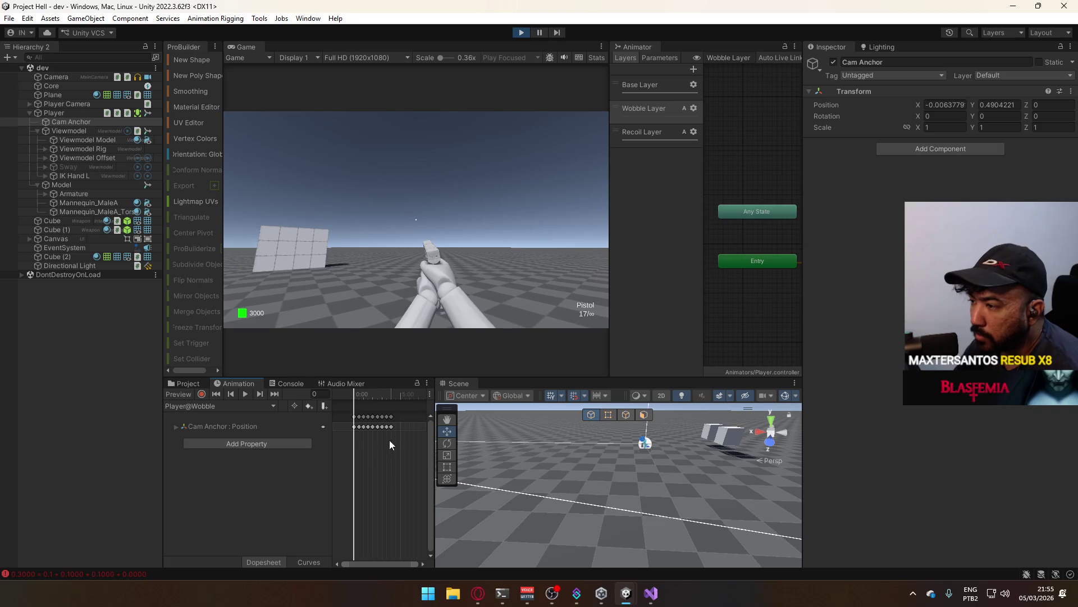
{"action": "scroll", "coordinate": [405, 426], "scroll_direction": "up", "scroll_amount": 3}
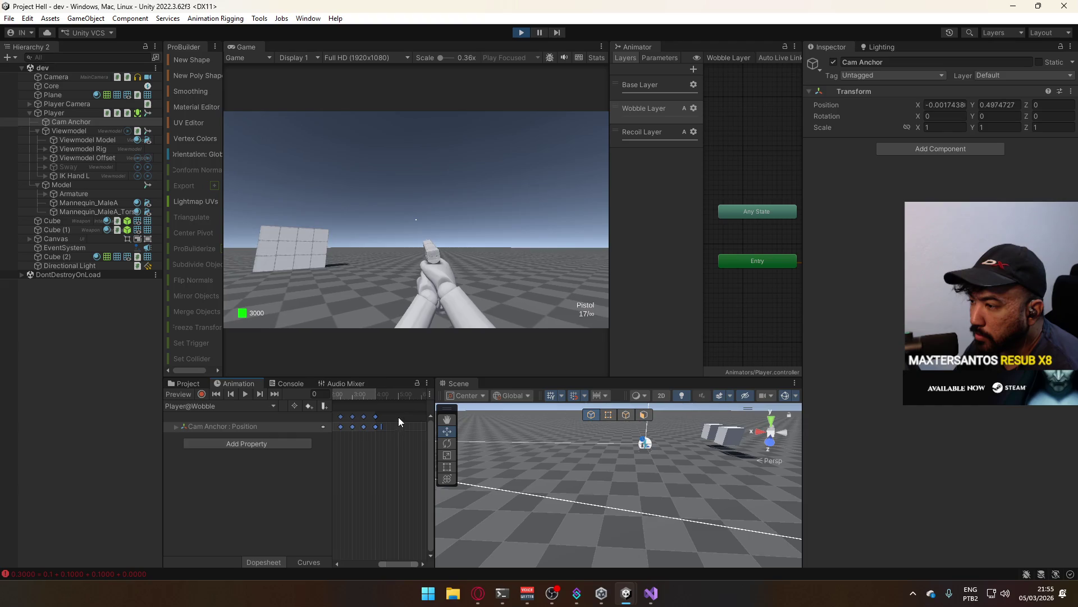
{"action": "scroll", "coordinate": [394, 427], "scroll_direction": "up", "scroll_amount": 2}
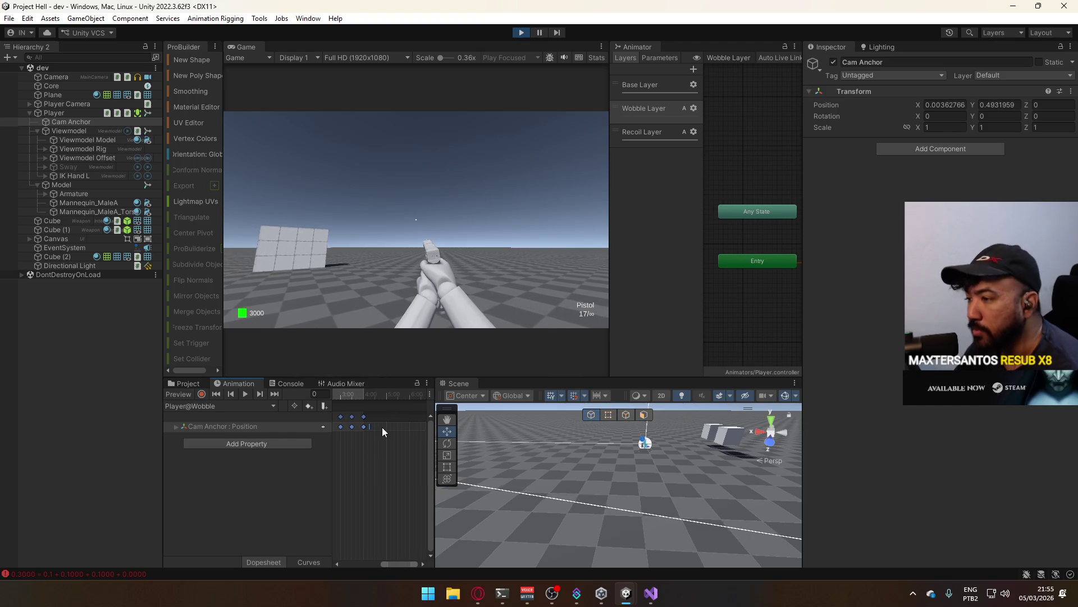
{"action": "scroll", "coordinate": [372, 429], "scroll_direction": "down", "scroll_amount": 2}
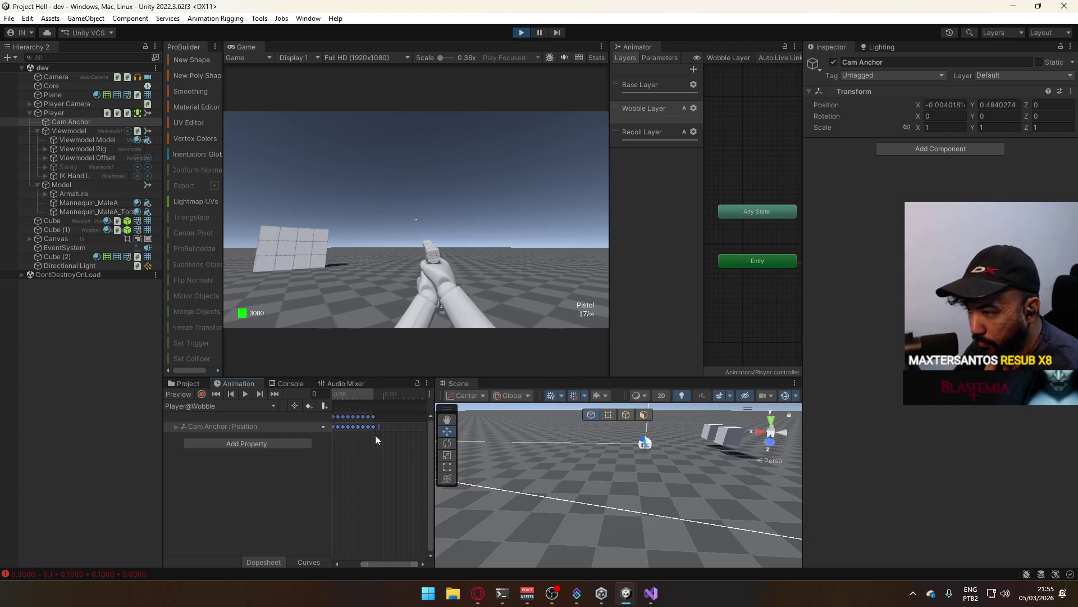
- Scrub the Wobble preview across the timeline, past frame 238 toward the clip's end
{"action": "scroll", "coordinate": [344, 413], "scroll_direction": "down", "scroll_amount": 1}
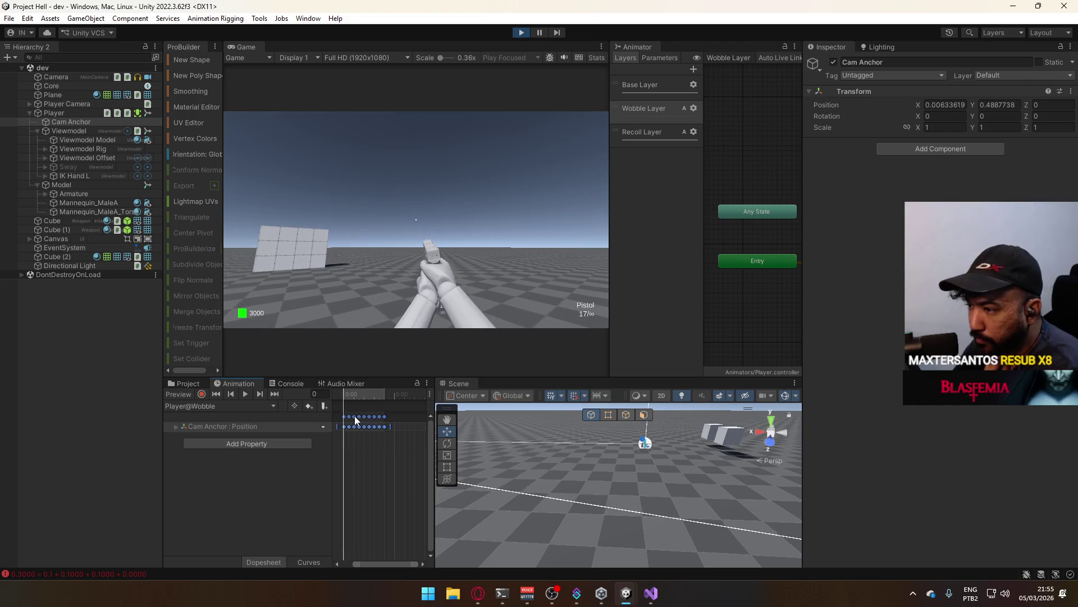
{"action": "left_click_drag", "start_coordinate": [345, 400], "coordinate": [364, 400]}
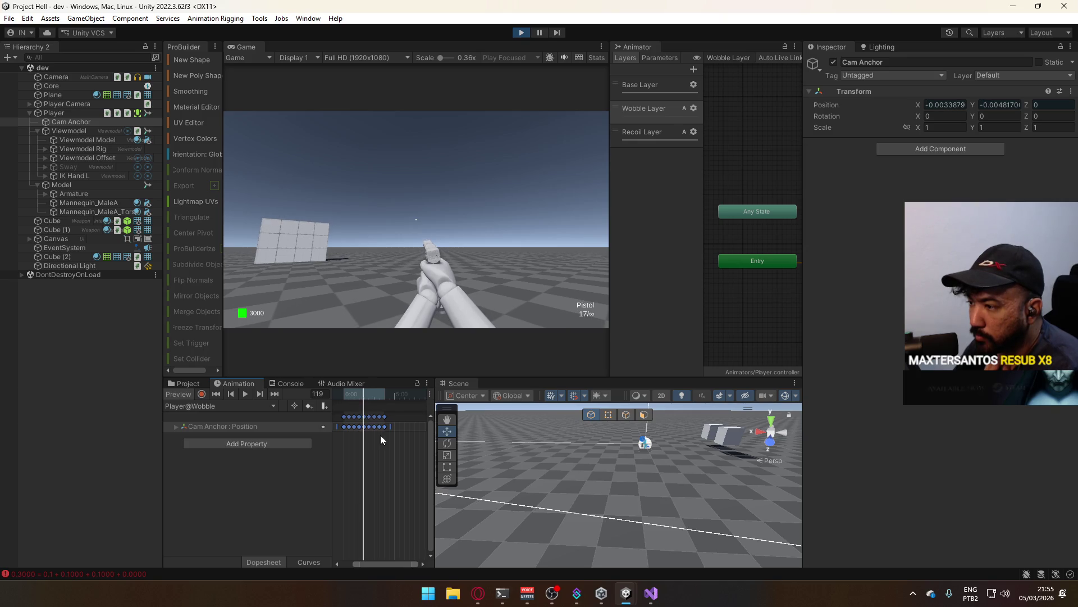
{"action": "scroll", "coordinate": [380, 436], "scroll_direction": "up", "scroll_amount": 3}
{"action": "left_click", "coordinate": [388, 397]}
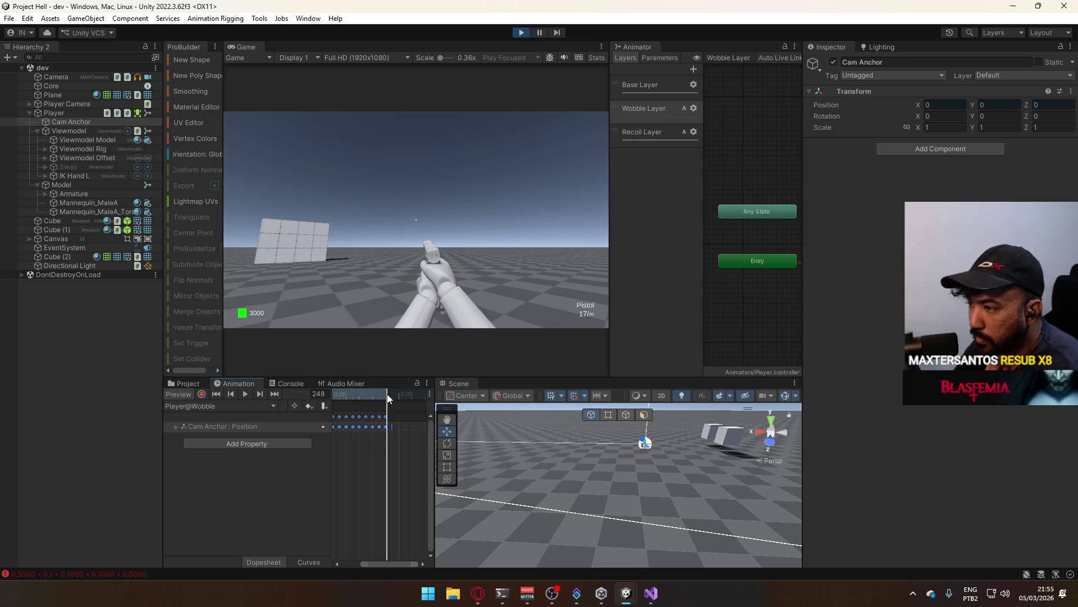
{"action": "left_click_drag", "start_coordinate": [388, 398], "coordinate": [385, 398]}
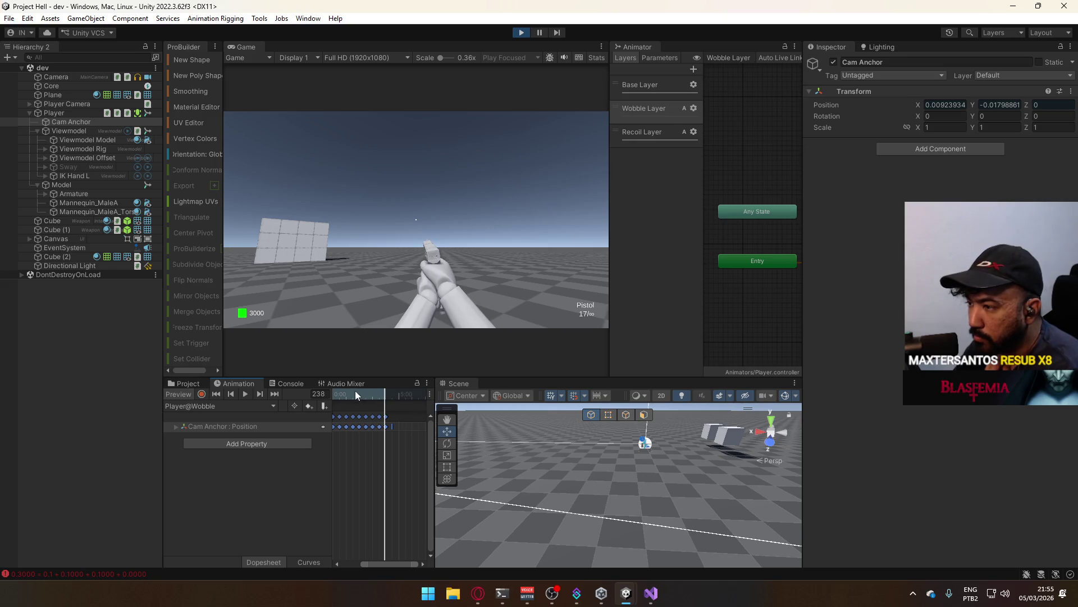
{"action": "scroll", "coordinate": [396, 441], "scroll_direction": "right", "scroll_amount": 1}
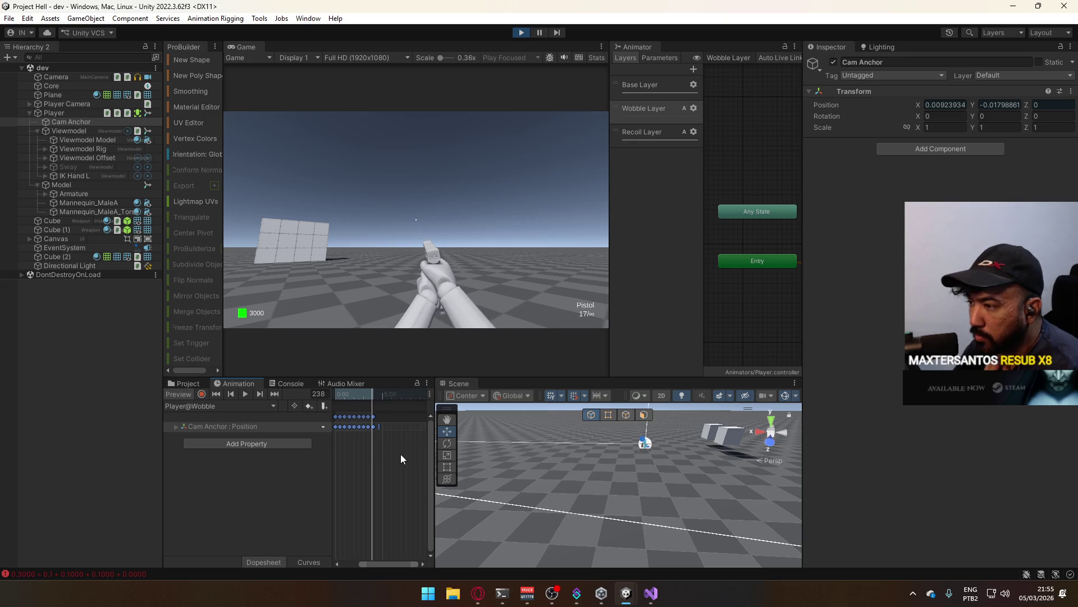
{"action": "left_click_drag", "start_coordinate": [387, 397], "coordinate": [415, 401]}
- Go to frame 480 and drag the selected keys' edge to stretch the clip
{"action": "left_click", "coordinate": [321, 394]}
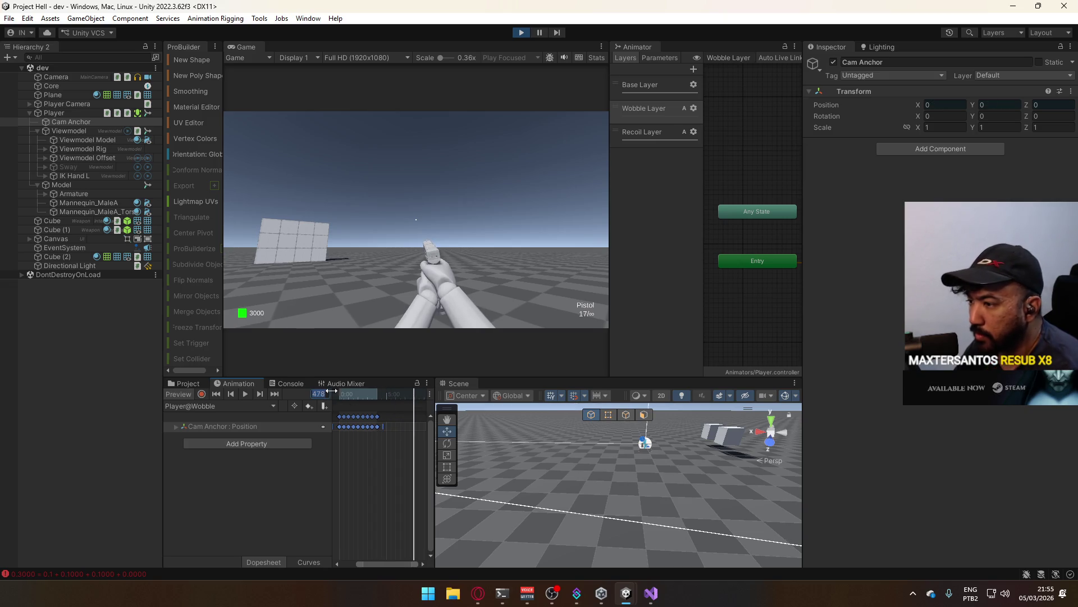
{"action": "type", "text": "480"}
{"action": "key", "text": "Return"}
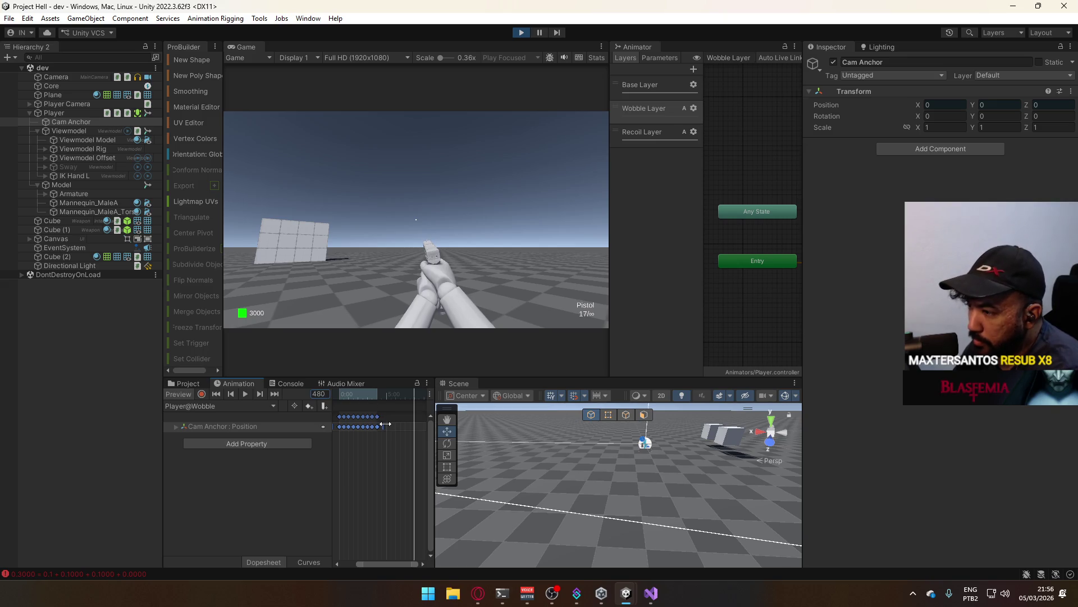
{"action": "left_click_drag", "start_coordinate": [386, 424], "coordinate": [412, 436]}
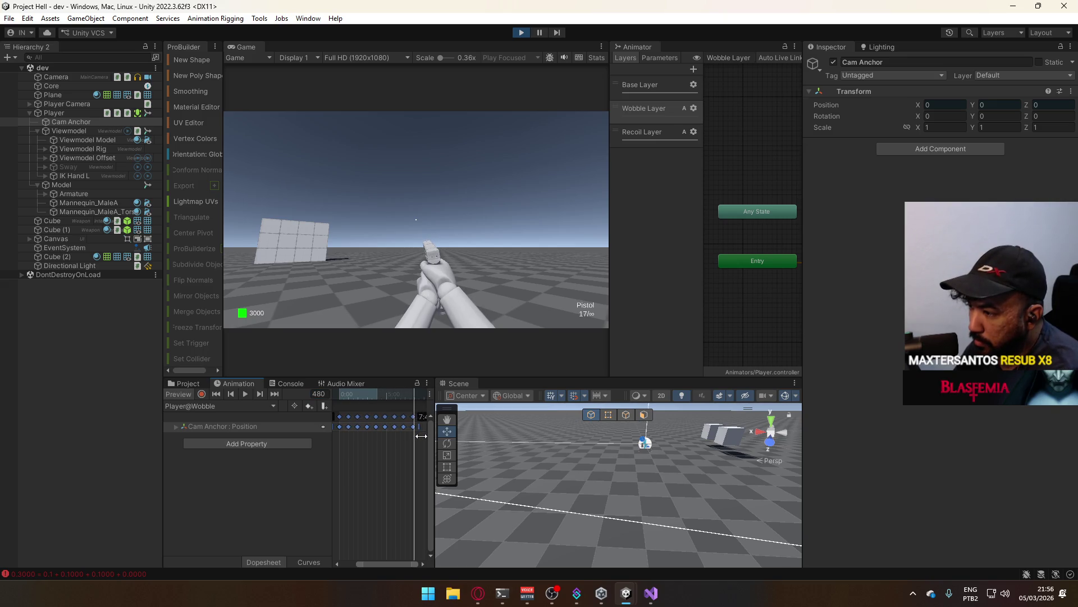
{"action": "scroll", "coordinate": [407, 430], "scroll_direction": "up", "scroll_amount": 3}
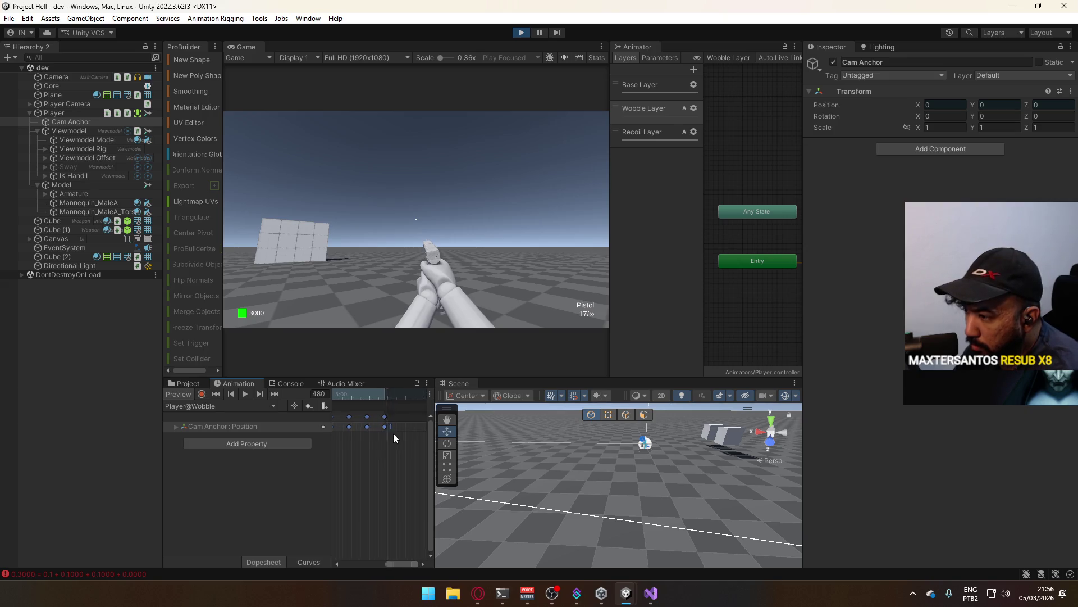
{"action": "scroll", "coordinate": [393, 433], "scroll_direction": "up", "scroll_amount": 2}
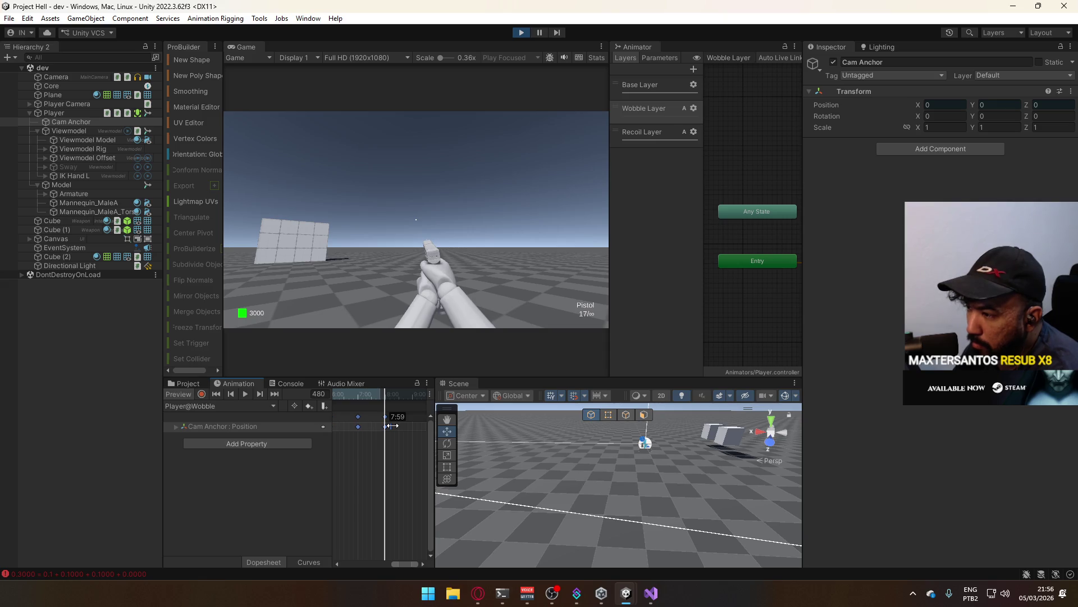
{"action": "scroll", "coordinate": [396, 431], "scroll_direction": "up", "scroll_amount": 4}
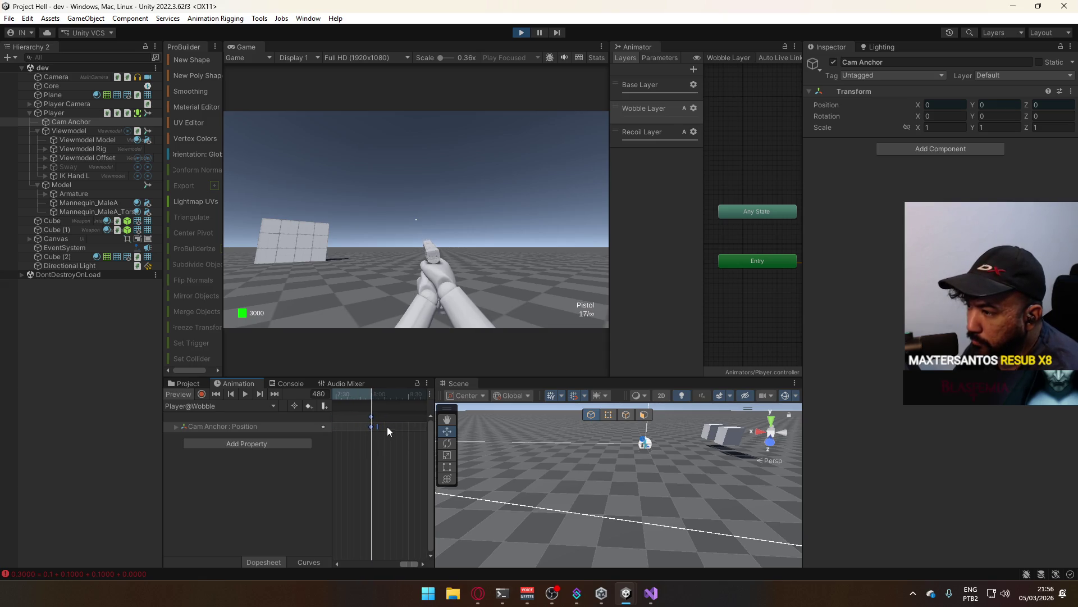
{"action": "scroll", "coordinate": [386, 426], "scroll_direction": "up", "scroll_amount": 1}
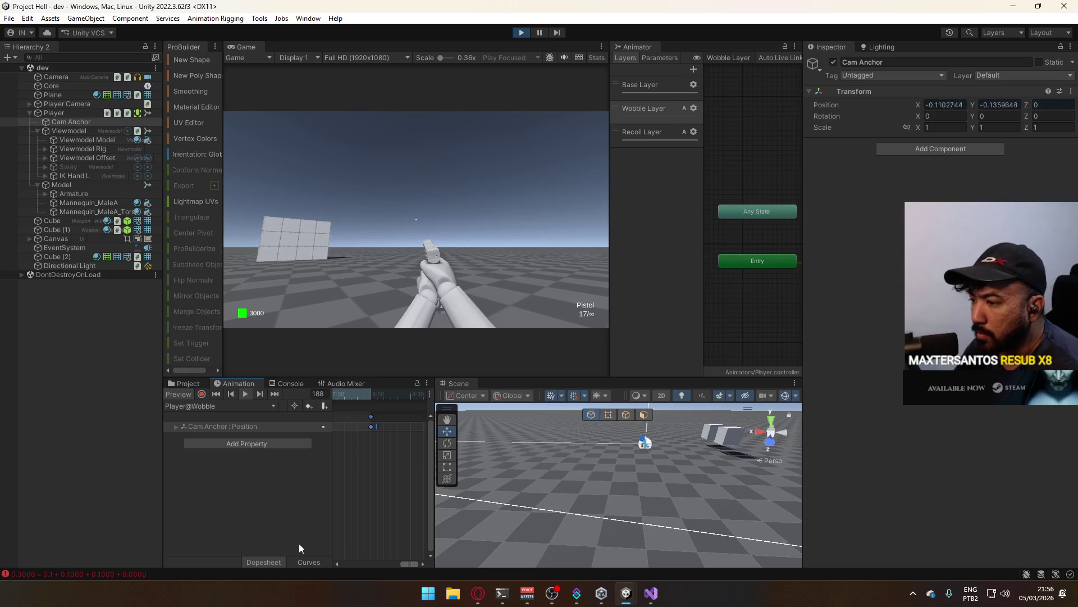
- Switch to Curves view and frame both Position X and Y sine curves with F and A
{"action": "left_click", "coordinate": [309, 562]}
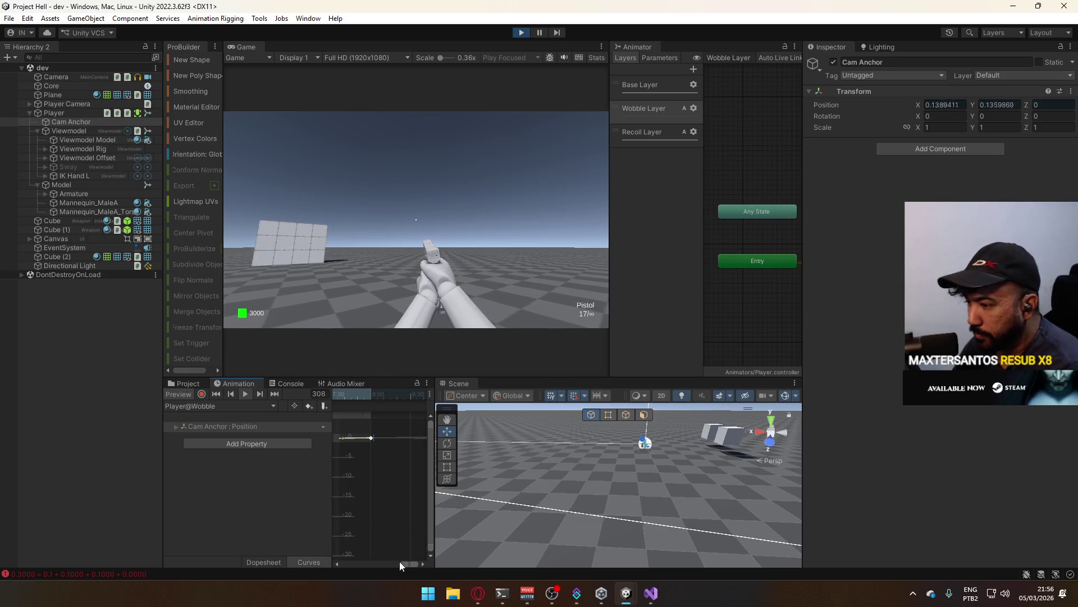
{"action": "left_click_drag", "start_coordinate": [399, 563], "coordinate": [348, 564]}
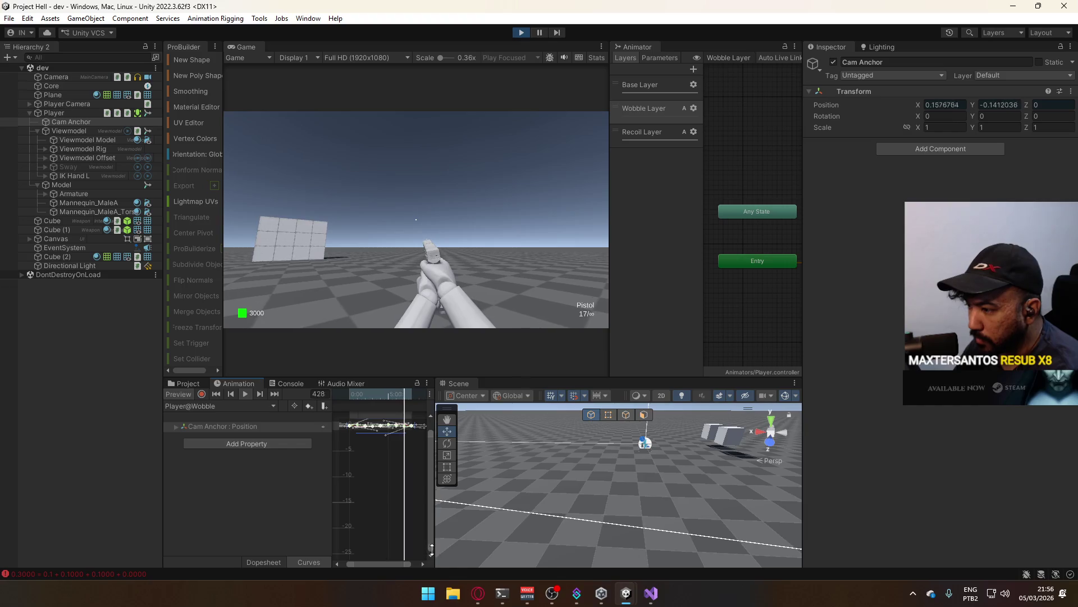
{"action": "mouse_move", "coordinate": [431, 549]}
{"action": "left_mouse_down"}
{"action": "mouse_move", "coordinate": [429, 483]}
{"action": "mouse_move", "coordinate": [428, 548]}
{"action": "left_mouse_up"}
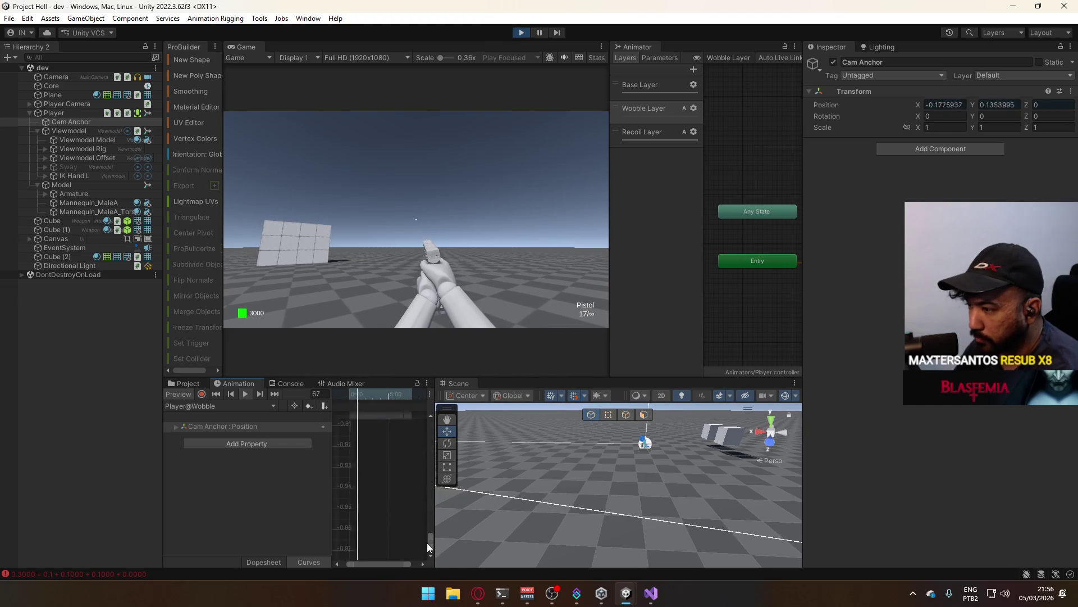
{"action": "key", "text": "f"}
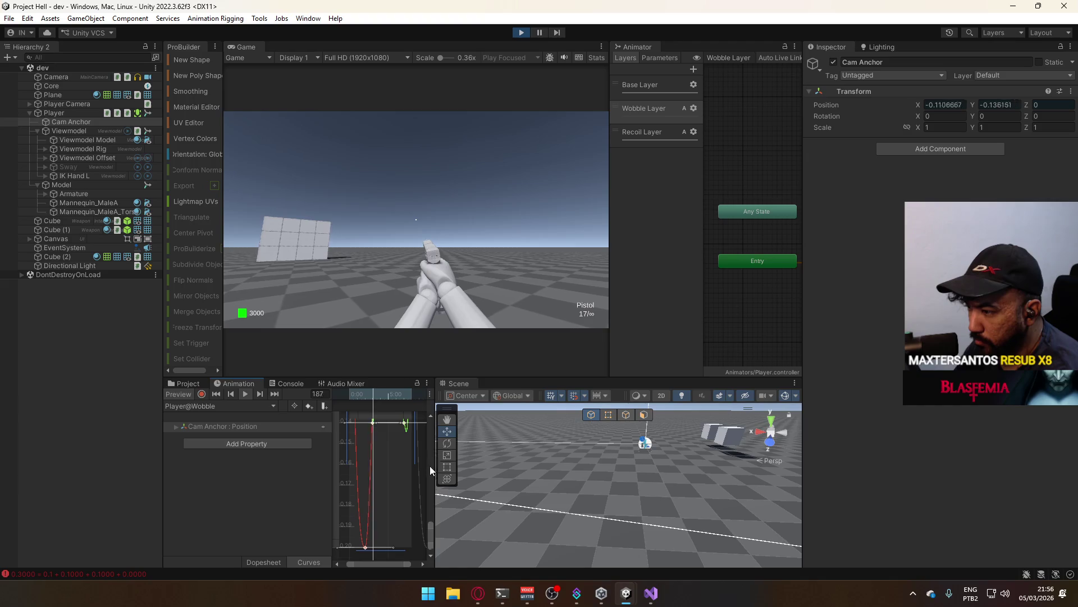
{"action": "key", "text": "a"}
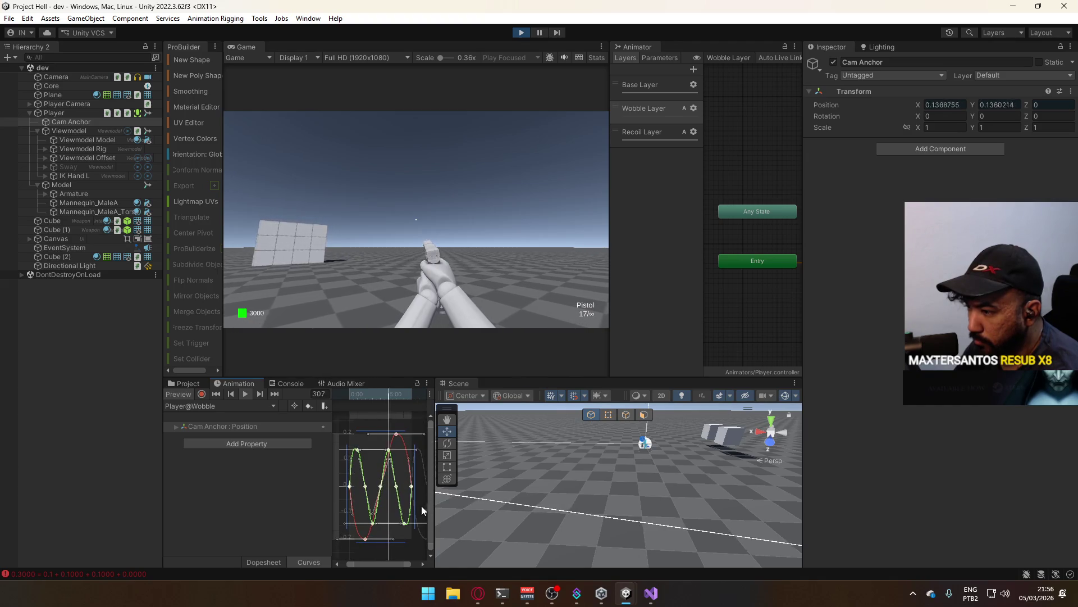
{"action": "scroll", "coordinate": [410, 510], "scroll_direction": "up", "scroll_amount": 5}
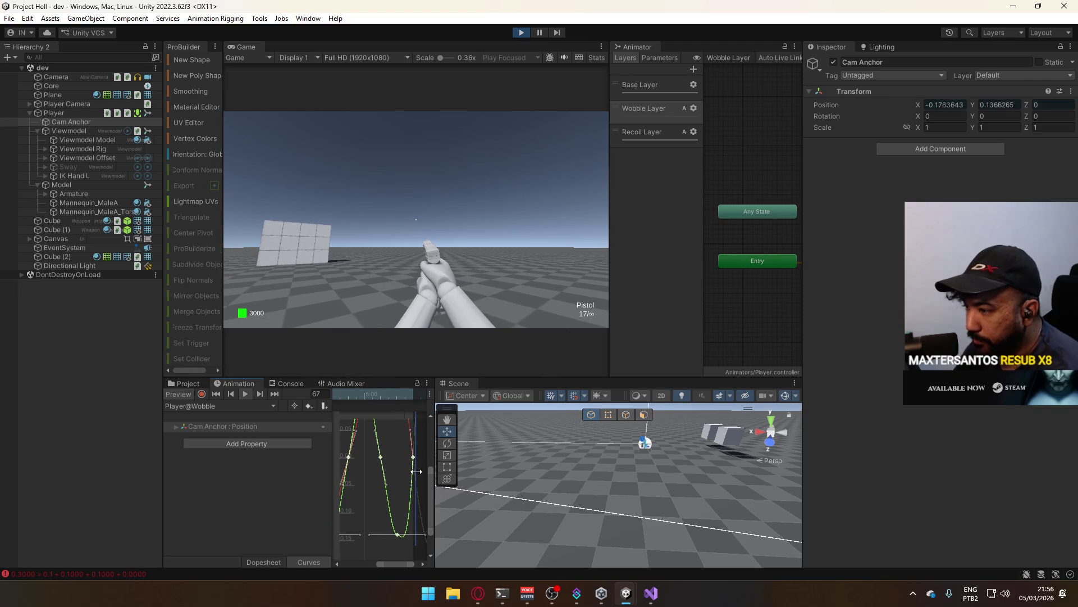
- Reselect Cam Anchor, expand its Position curves in Curves view, select Position.y, and load Player@Wobble
{"action": "left_click", "coordinate": [514, 528]}
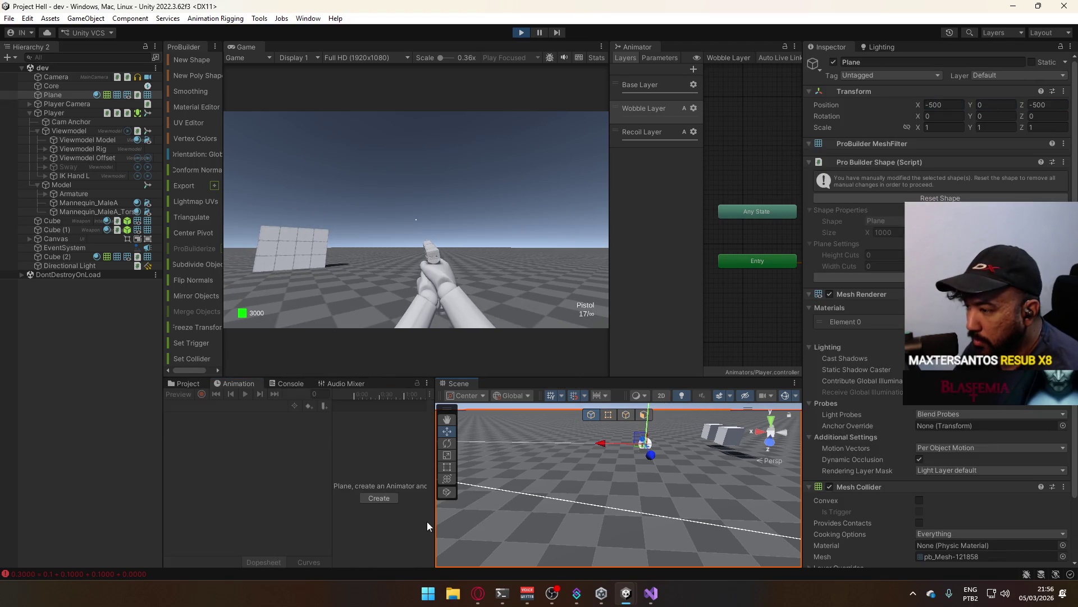
{"action": "key", "text": "ctrl+z"}
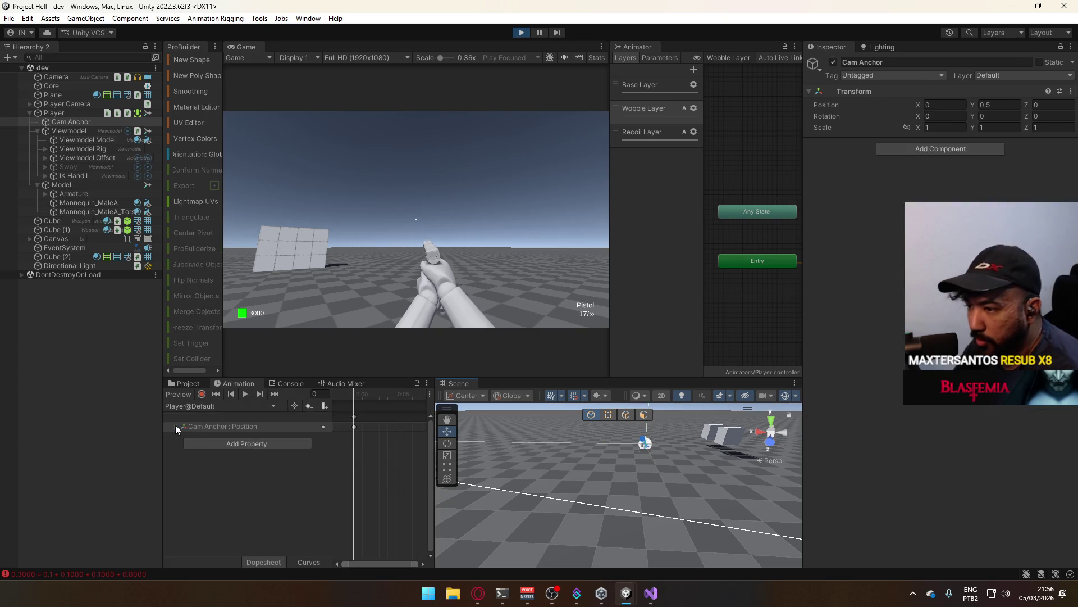
{"action": "left_click", "coordinate": [176, 425]}
{"action": "left_click", "coordinate": [217, 437]}
{"action": "left_click", "coordinate": [307, 561]}
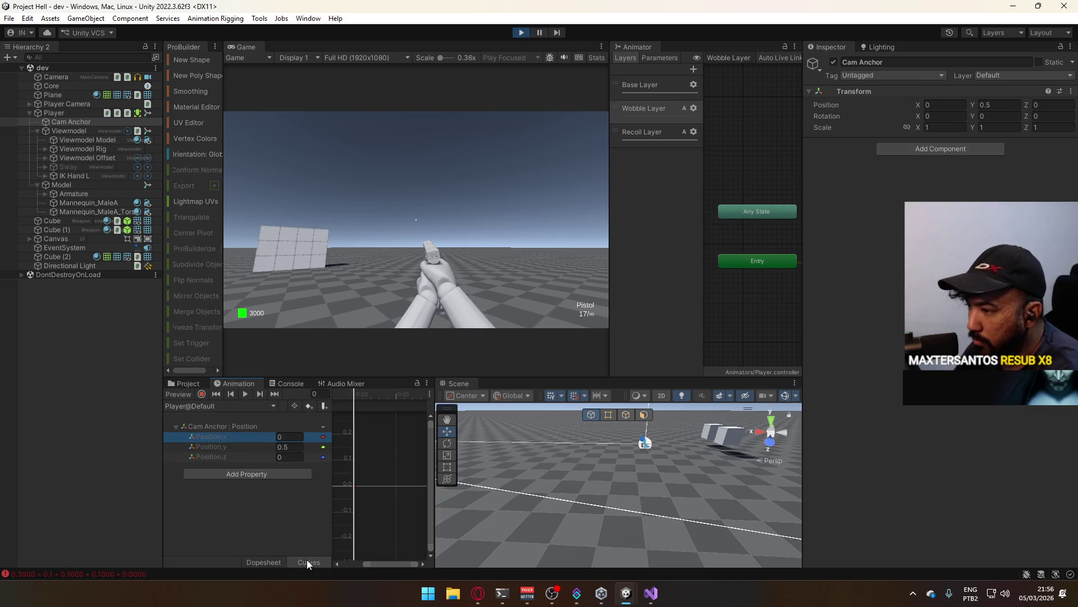
{"action": "left_click", "coordinate": [234, 446]}
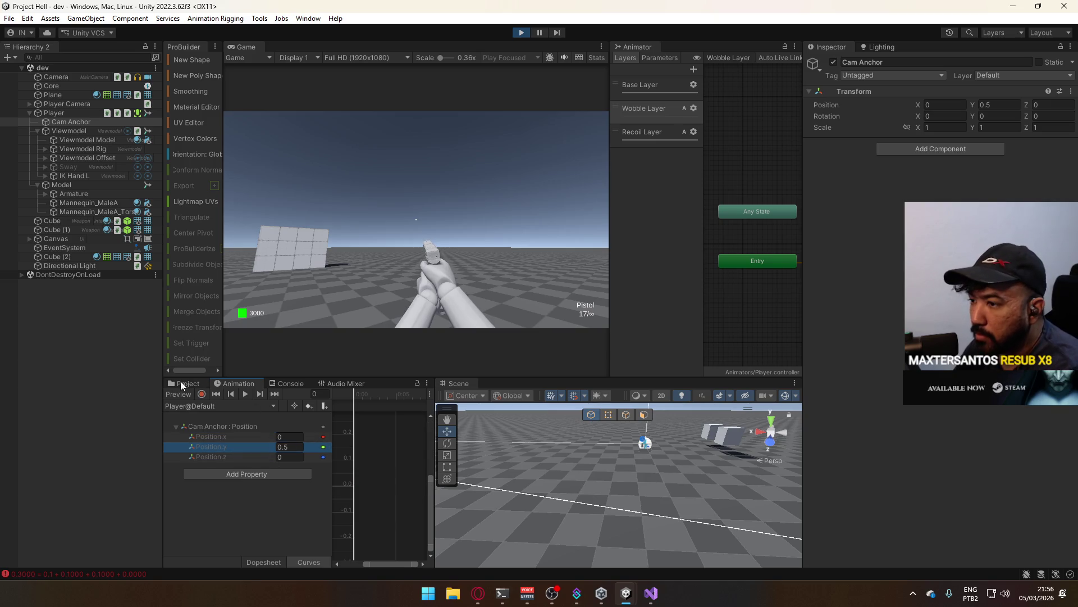
{"action": "left_click", "coordinate": [224, 405]}
{"action": "left_click", "coordinate": [255, 495]}
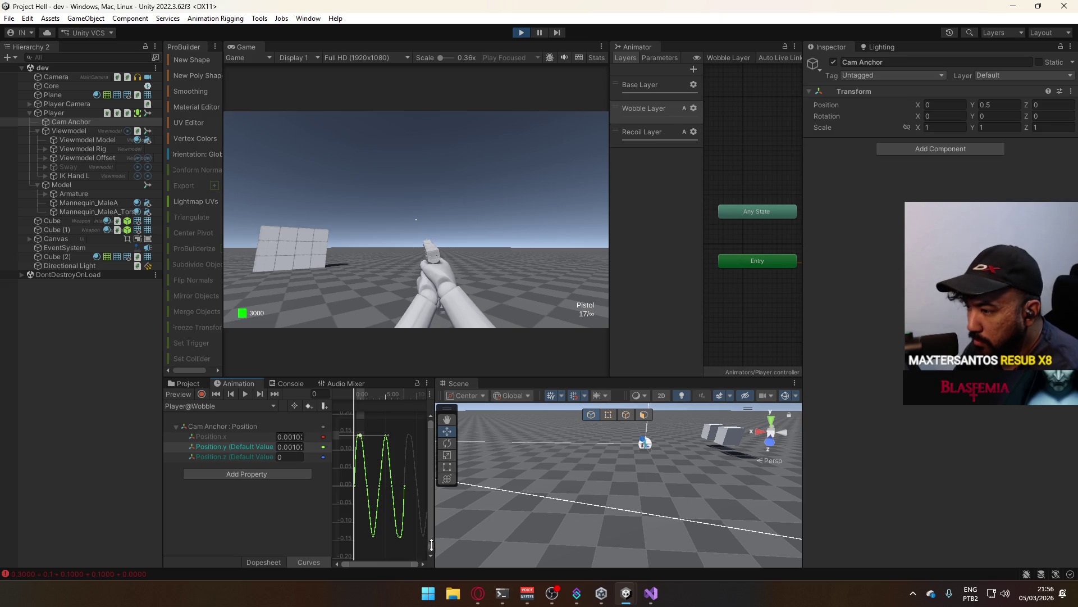
- Widen the curve area, steepen the 0:00 key's tangent, and set the 2:00 key to Auto
{"action": "left_click_drag", "start_coordinate": [437, 513], "coordinate": [685, 509]}
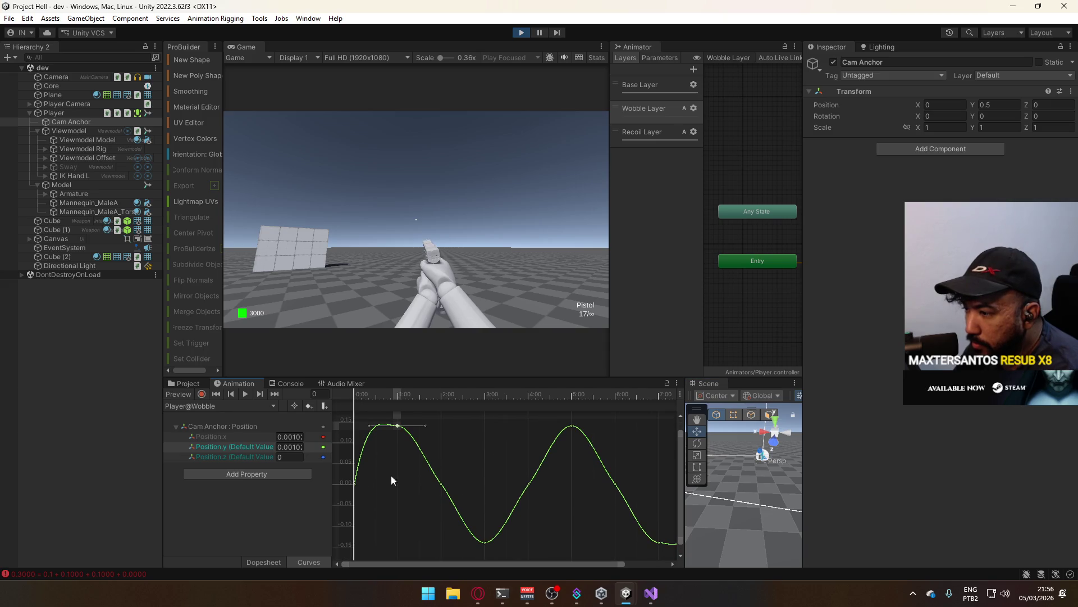
{"action": "left_click", "coordinate": [356, 483]}
{"action": "left_click_drag", "start_coordinate": [364, 458], "coordinate": [369, 458]}
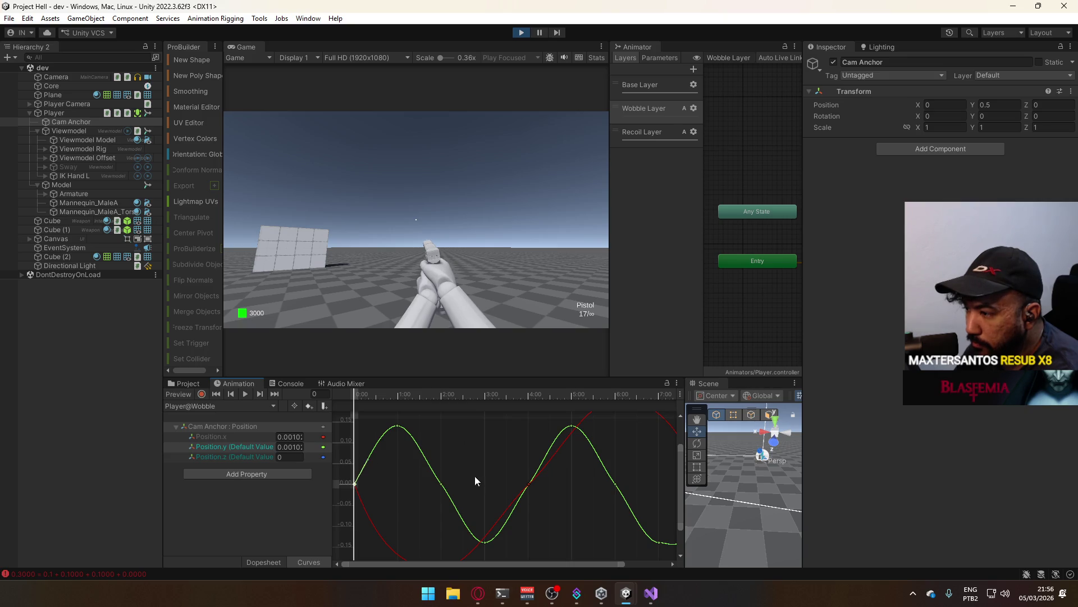
{"action": "left_click", "coordinate": [442, 483]}
{"action": "right_click", "coordinate": [447, 487]}
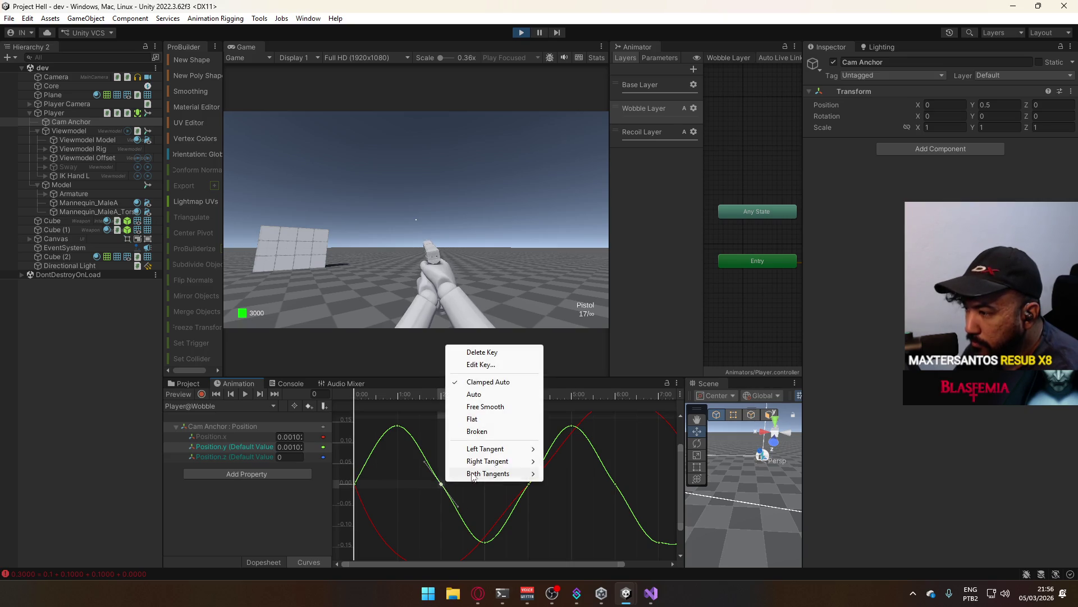
{"action": "left_click", "coordinate": [487, 382]}
{"action": "right_click", "coordinate": [442, 483]}
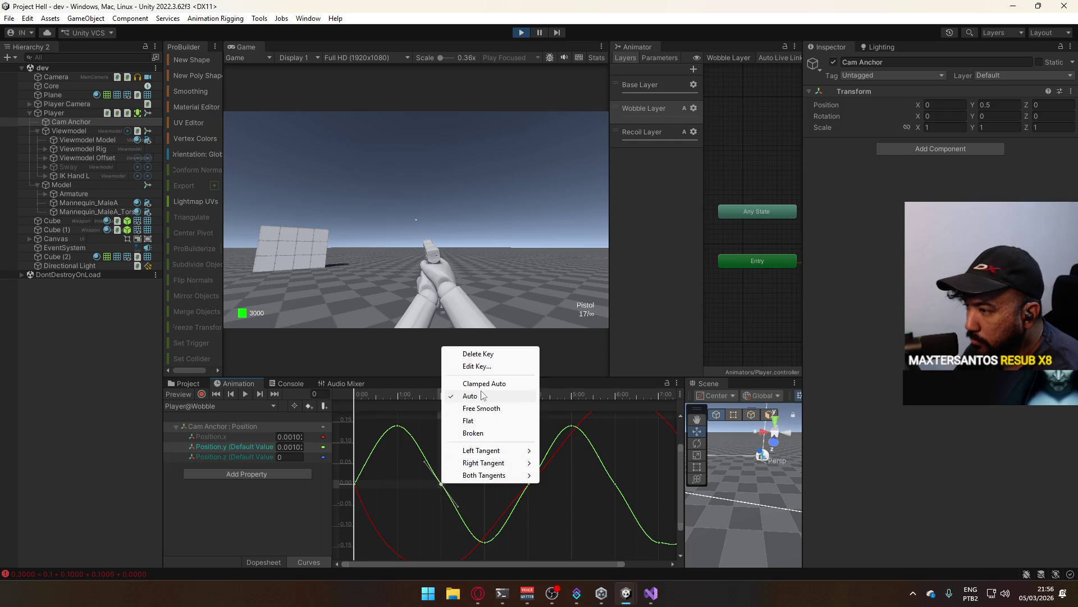
{"action": "left_click", "coordinate": [488, 382]}
{"action": "key", "text": "a"}
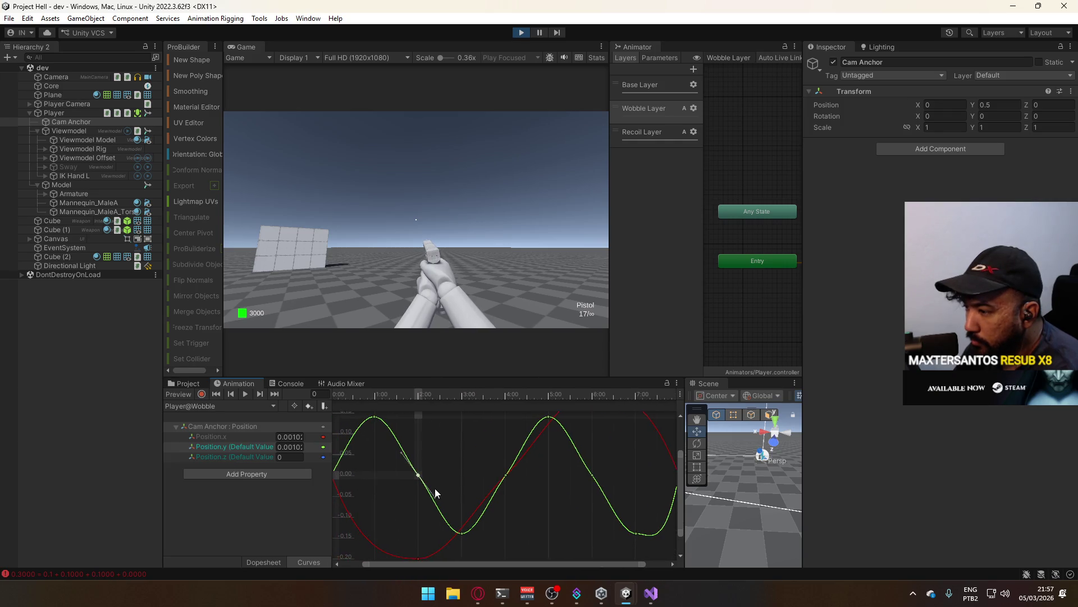
{"action": "left_click", "coordinate": [431, 503]}
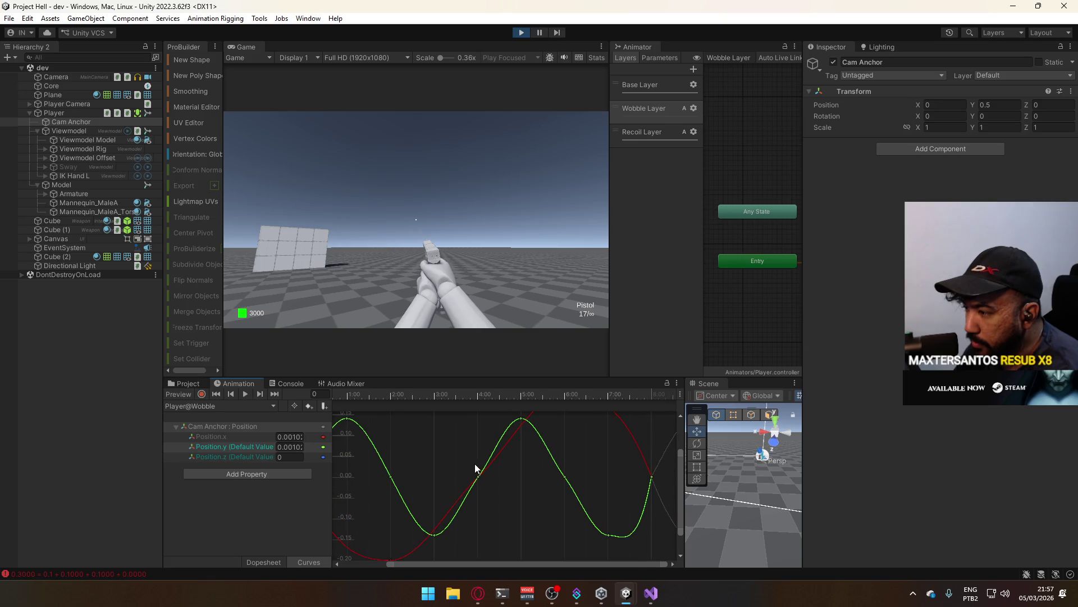
- Drag tangent handles at the 4:00 and 6:00 keys to round the Y wave, then check 8:00
{"action": "left_click", "coordinate": [478, 476]}
{"action": "left_click_drag", "start_coordinate": [497, 456], "coordinate": [493, 451]}
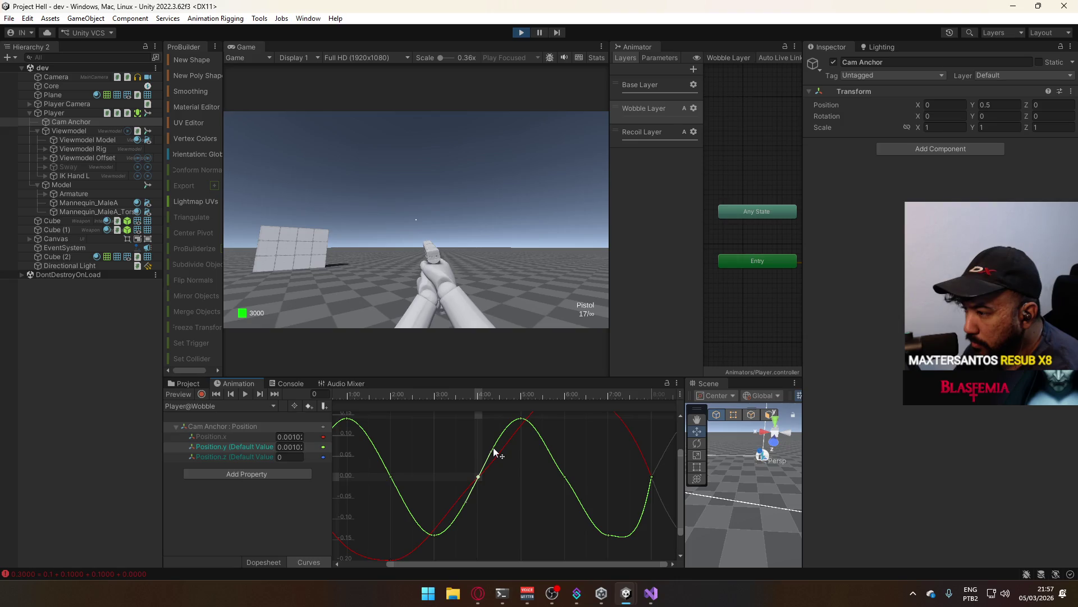
{"action": "left_click", "coordinate": [565, 476]}
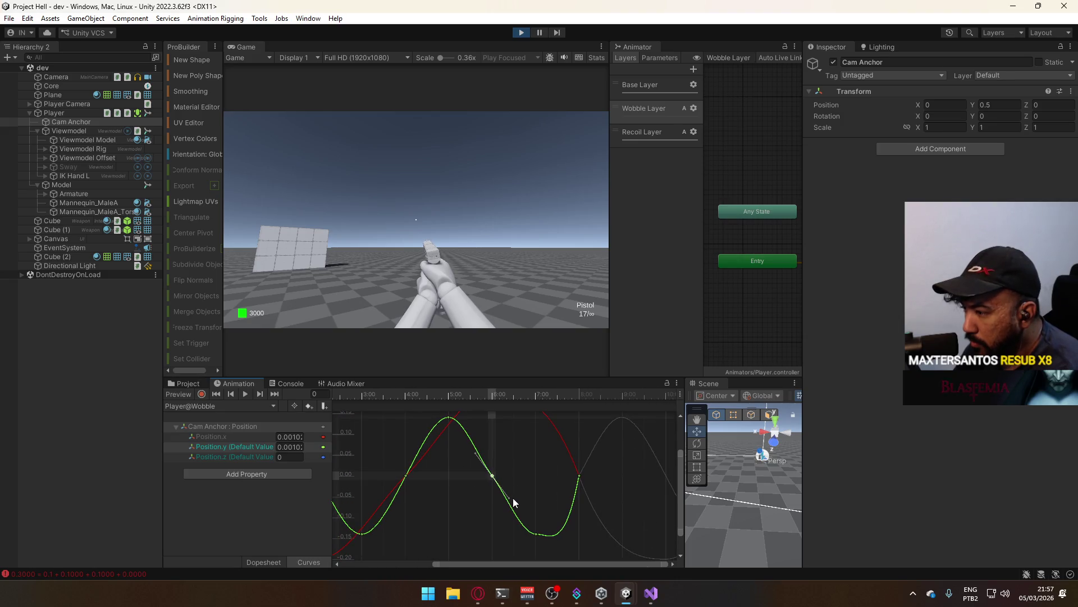
{"action": "left_click_drag", "start_coordinate": [514, 497], "coordinate": [506, 504]}
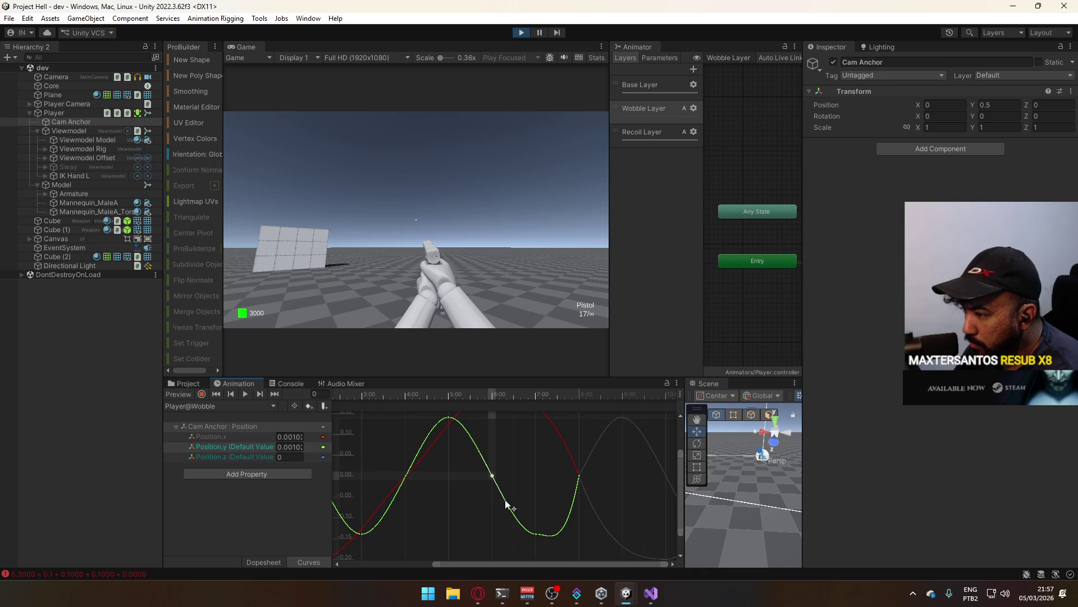
{"action": "left_click", "coordinate": [542, 507]}
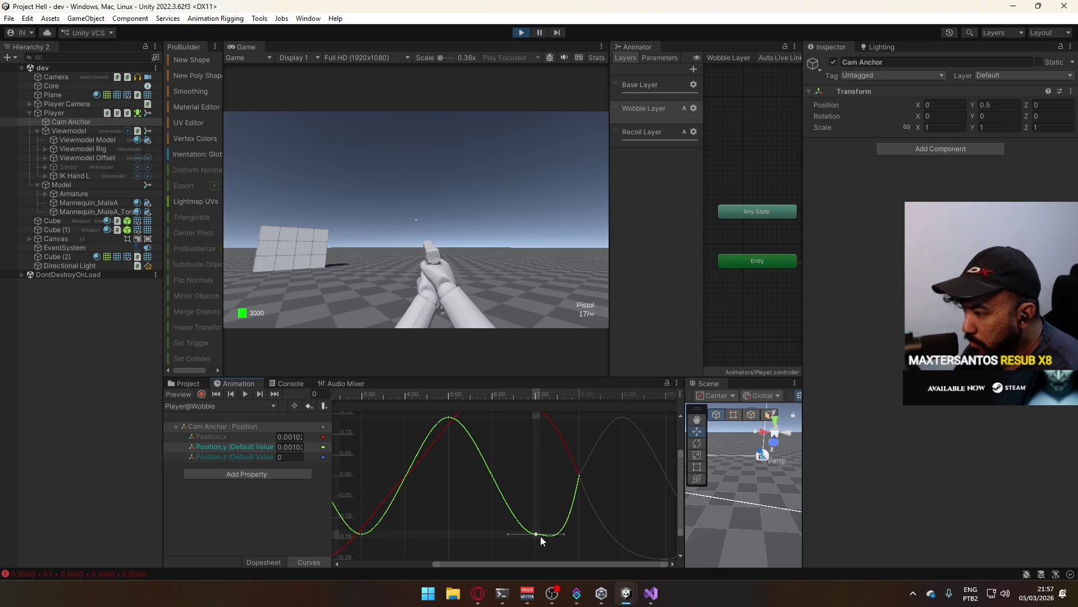
{"action": "left_click", "coordinate": [579, 477]}
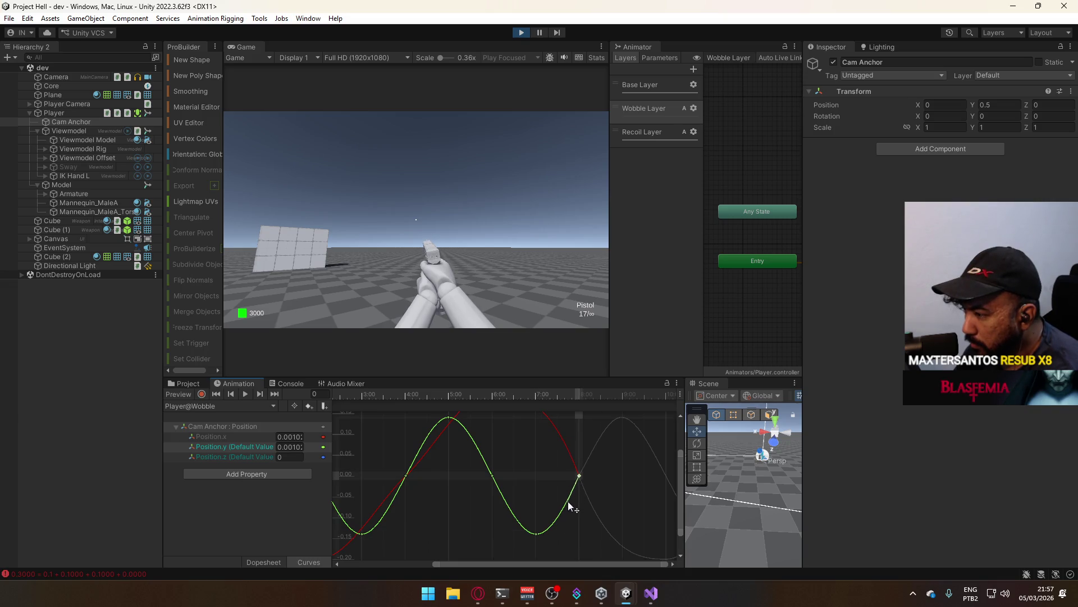
{"action": "left_click", "coordinate": [595, 502]}
{"action": "scroll", "coordinate": [510, 470], "scroll_direction": "down", "scroll_amount": 3}
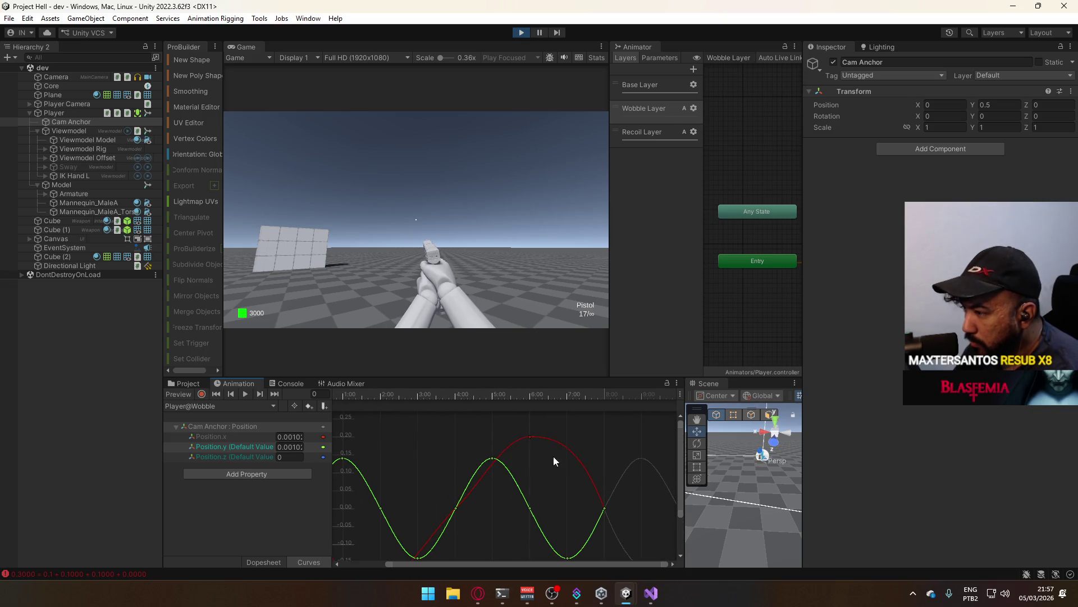
- Check the red Position.x keys near 8:00, at the peak, and where the curves cross
{"action": "left_click", "coordinate": [604, 509]}
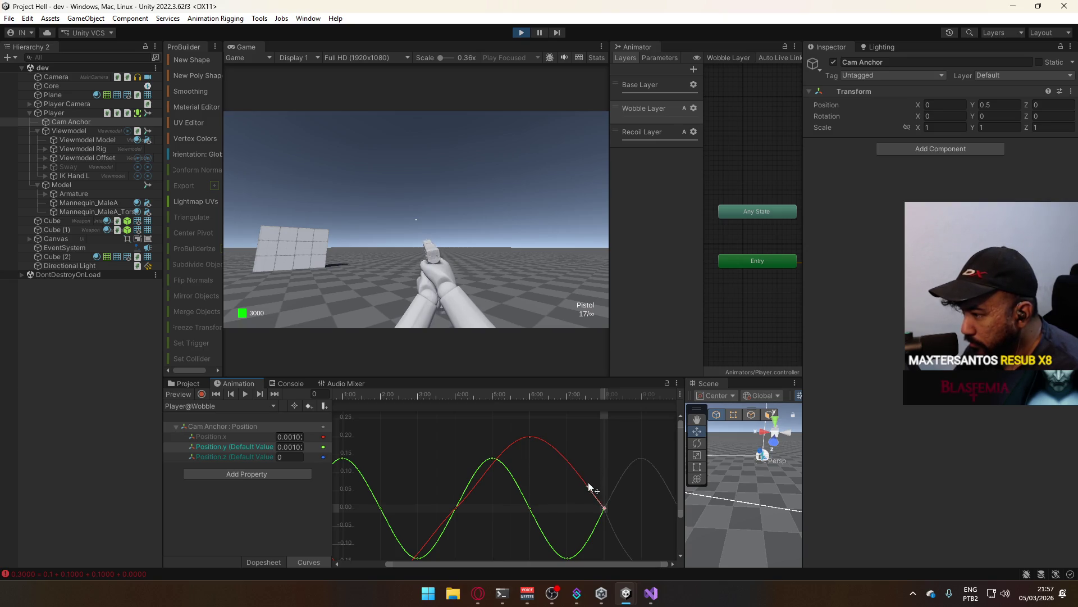
{"action": "left_click", "coordinate": [529, 437]}
{"action": "left_click_drag", "start_coordinate": [542, 444], "coordinate": [585, 420]}
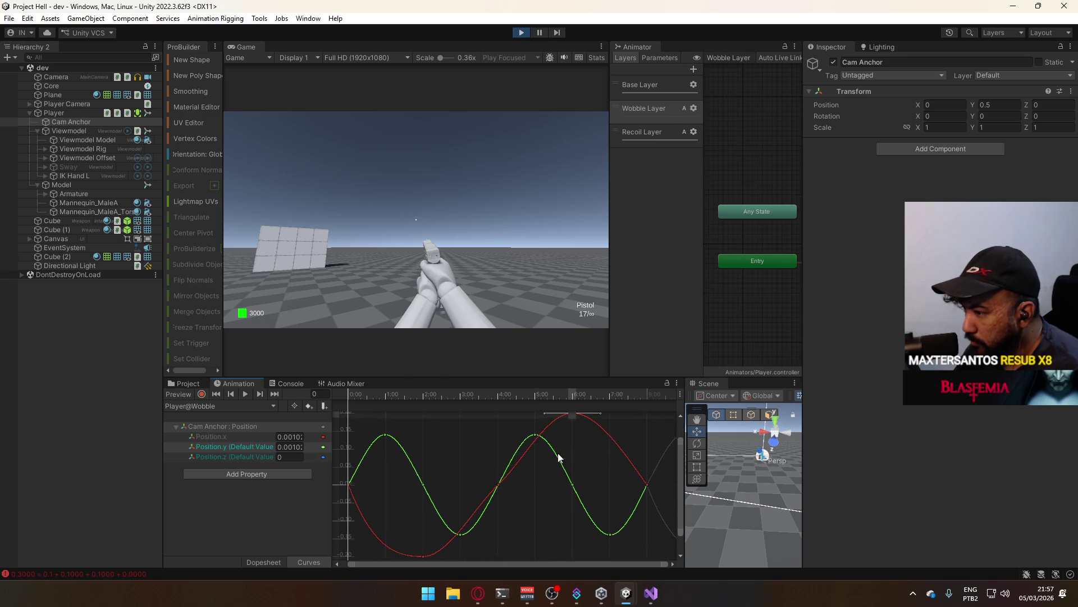
{"action": "left_click", "coordinate": [498, 484]}
{"action": "left_click", "coordinate": [517, 460]}
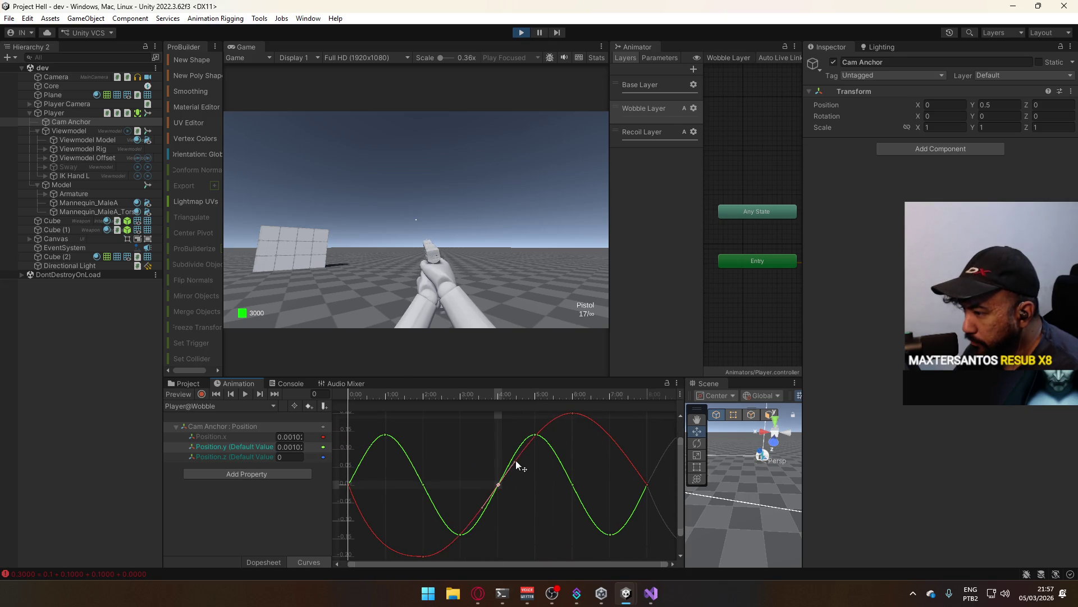
- Flatten the Position.x curve's start at the 0:00 key, then play the Wobble preview on Cam Anchor
{"action": "left_click", "coordinate": [430, 550]}
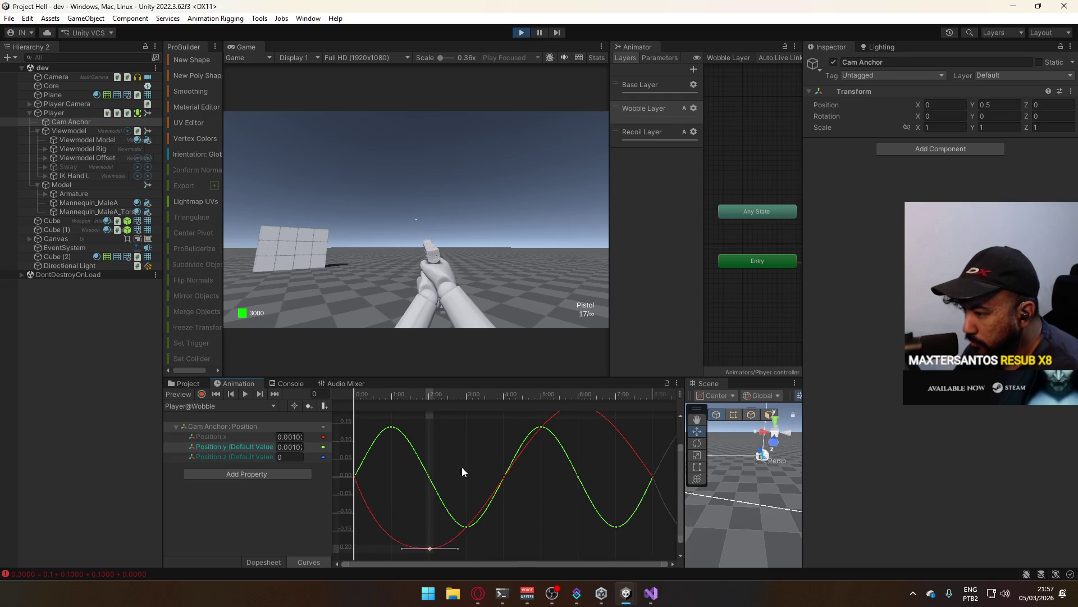
{"action": "left_click", "coordinate": [355, 477]}
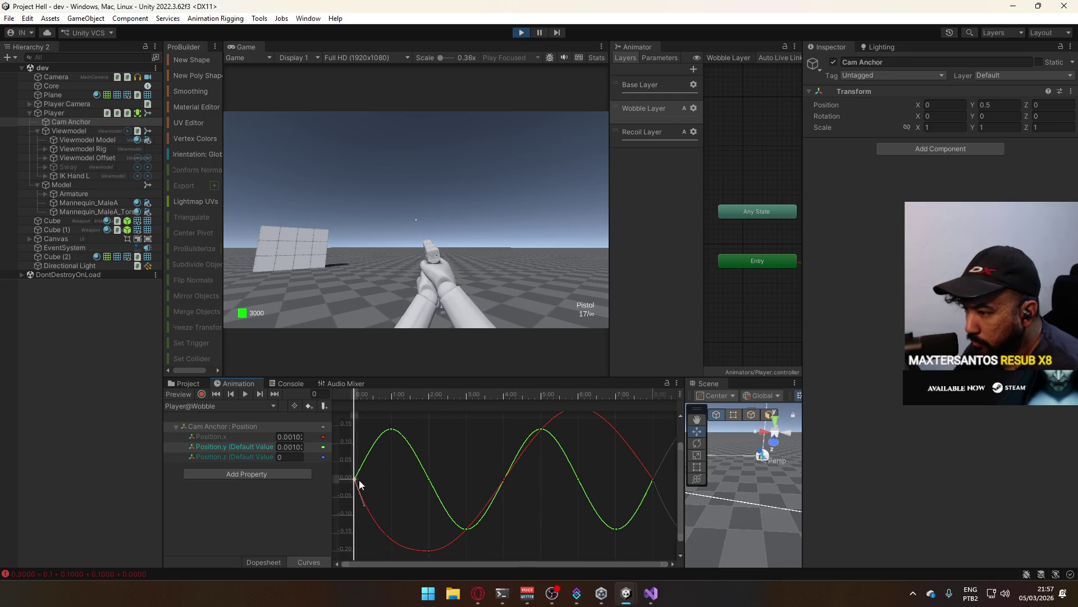
{"action": "left_click_drag", "start_coordinate": [362, 505], "coordinate": [372, 508]}
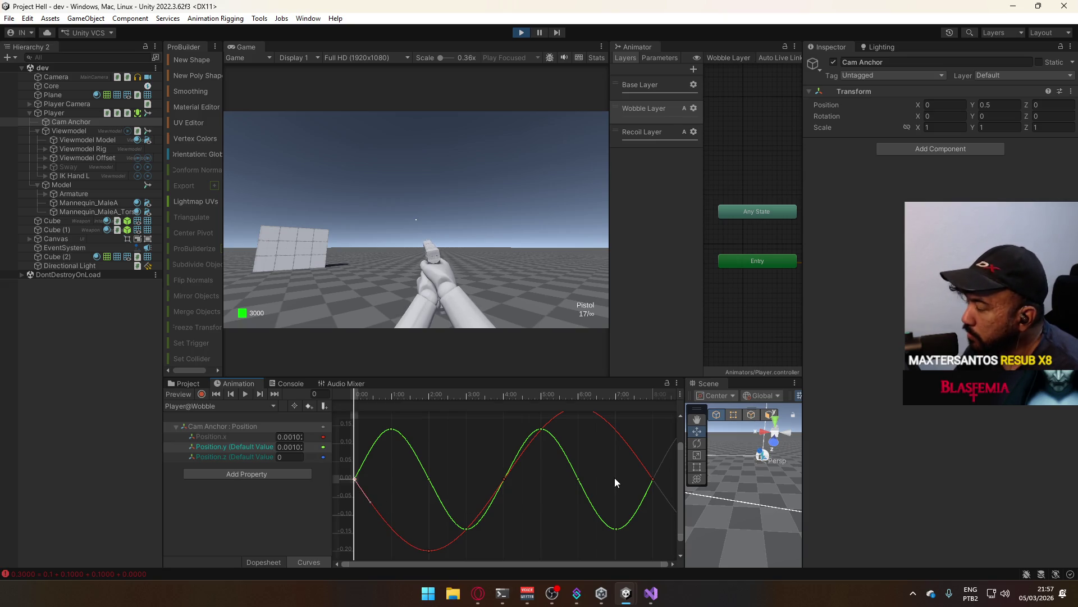
{"action": "key", "text": "space"}
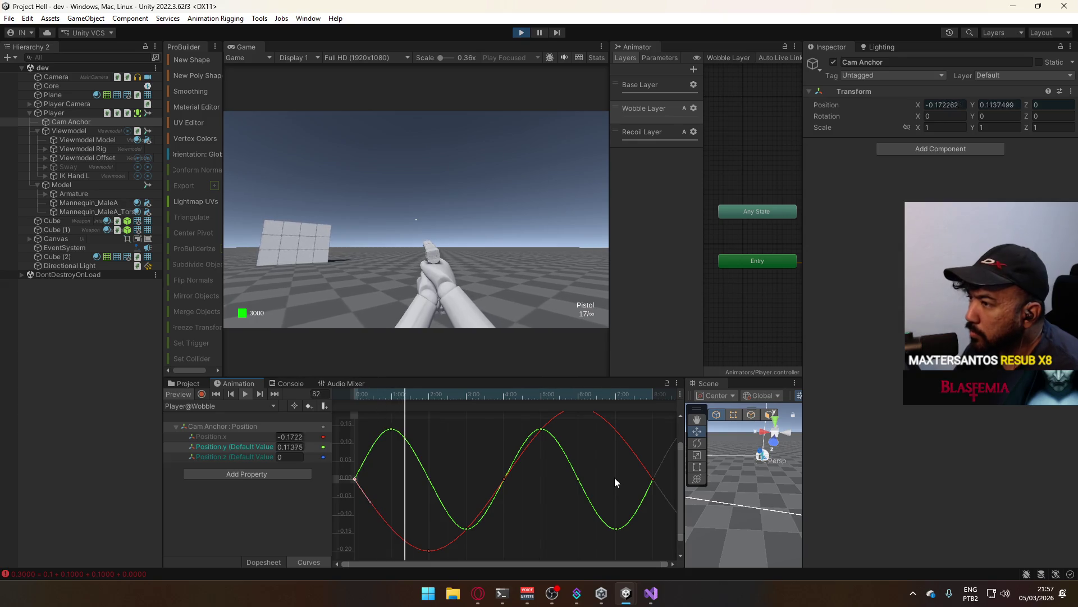
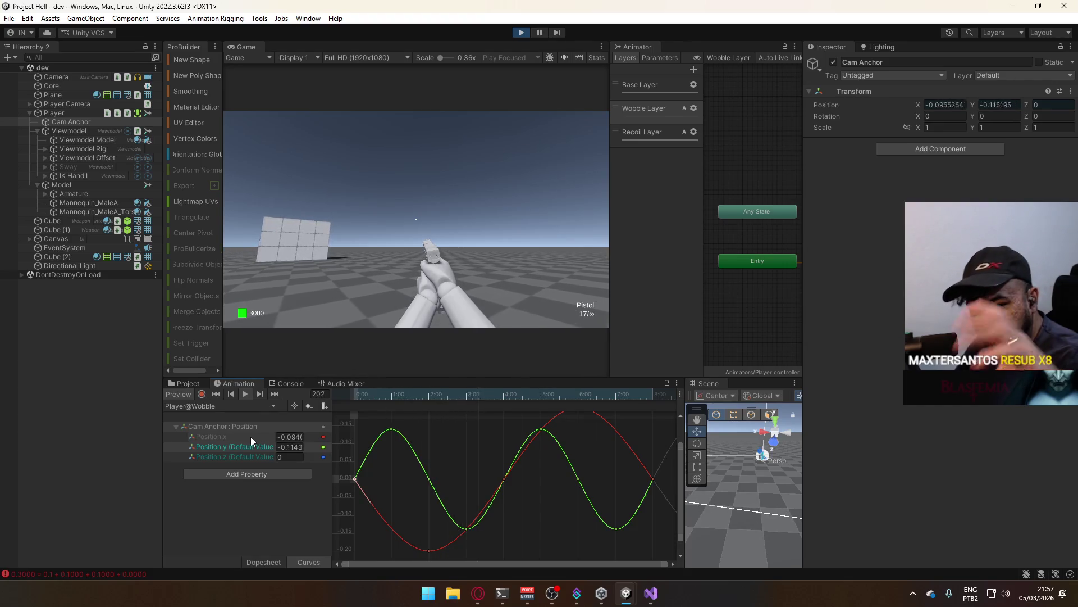
- Show only the Position.y curve and check the lower keys' exact values
{"action": "left_click", "coordinate": [251, 448]}
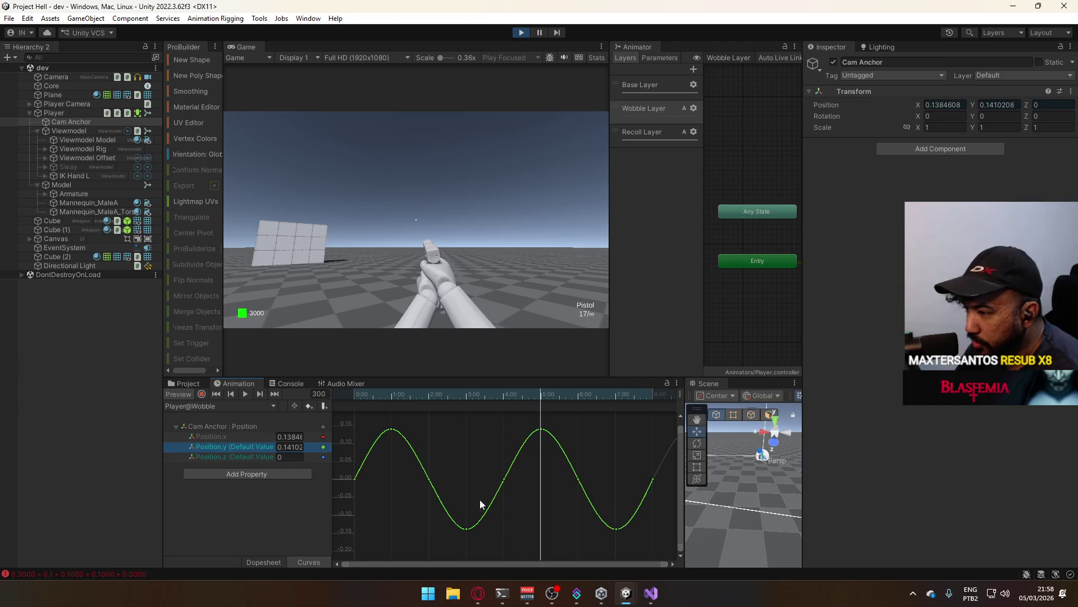
{"action": "left_click_drag", "start_coordinate": [445, 535], "coordinate": [641, 521]}
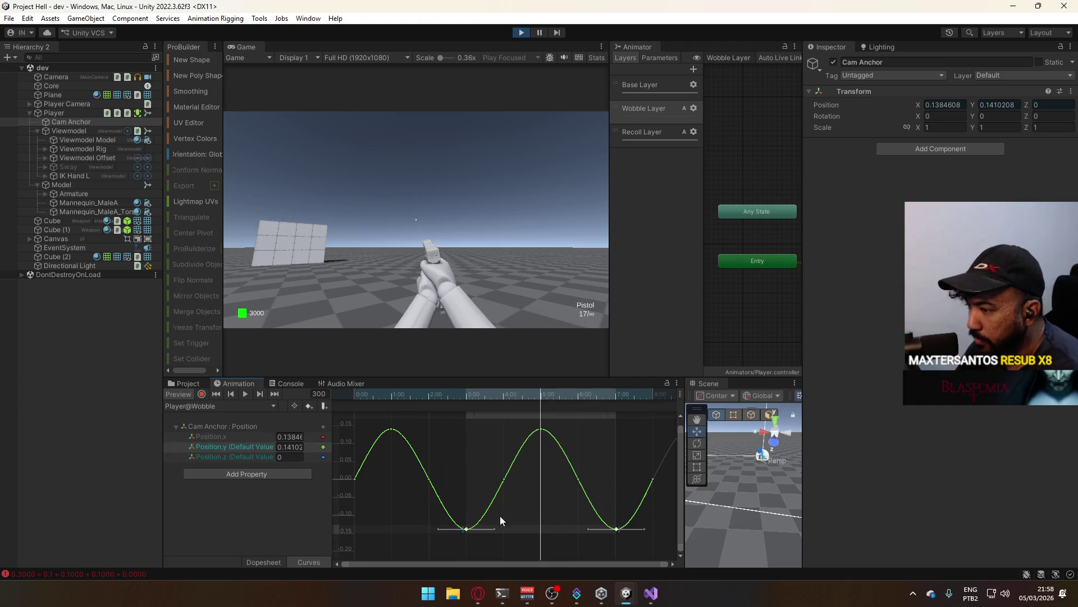
{"action": "scroll", "coordinate": [450, 533], "scroll_direction": "up", "scroll_amount": 4}
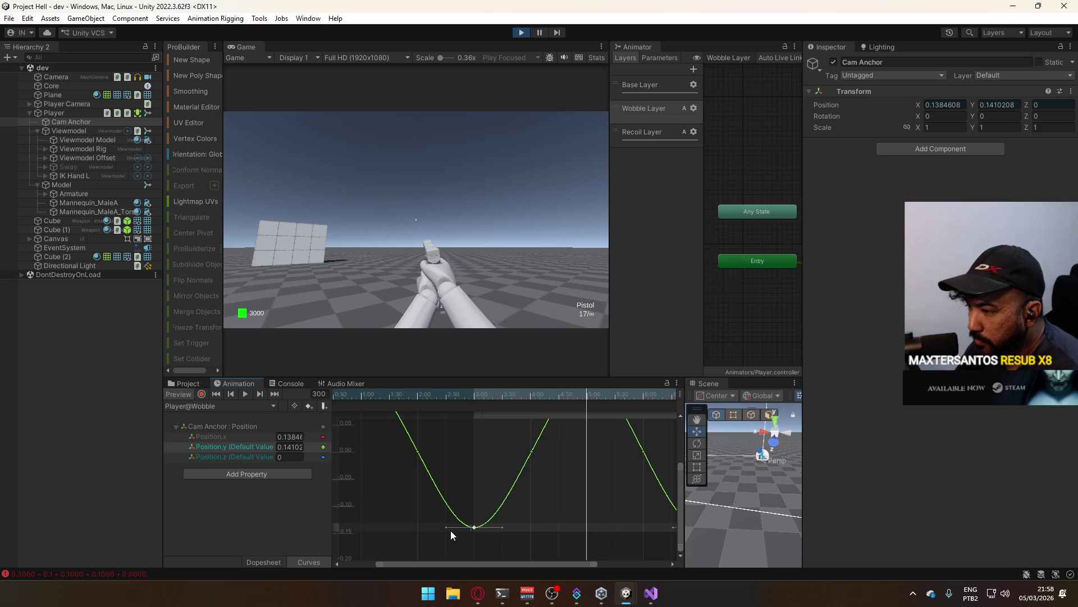
{"action": "right_click", "coordinate": [474, 528]}
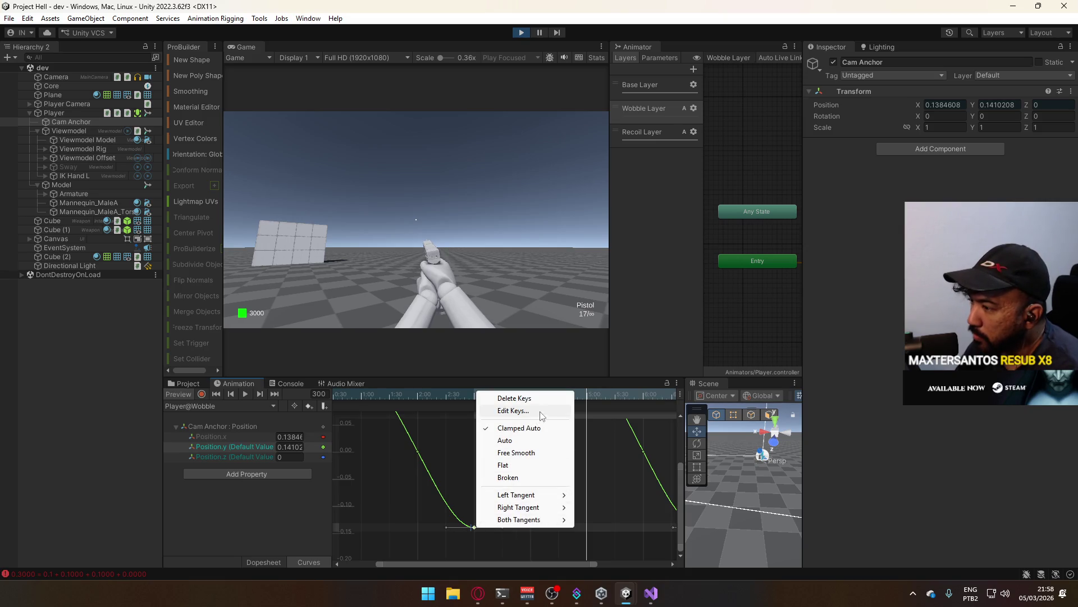
{"action": "left_click", "coordinate": [523, 411]}
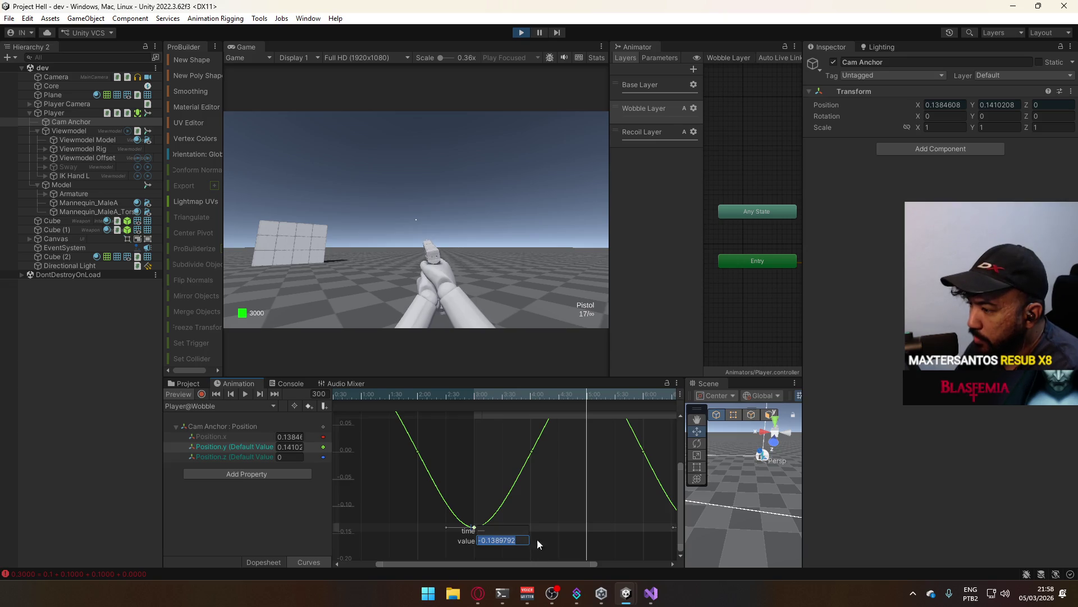
{"action": "left_click", "coordinate": [531, 536]}
{"action": "right_click", "coordinate": [477, 529]}
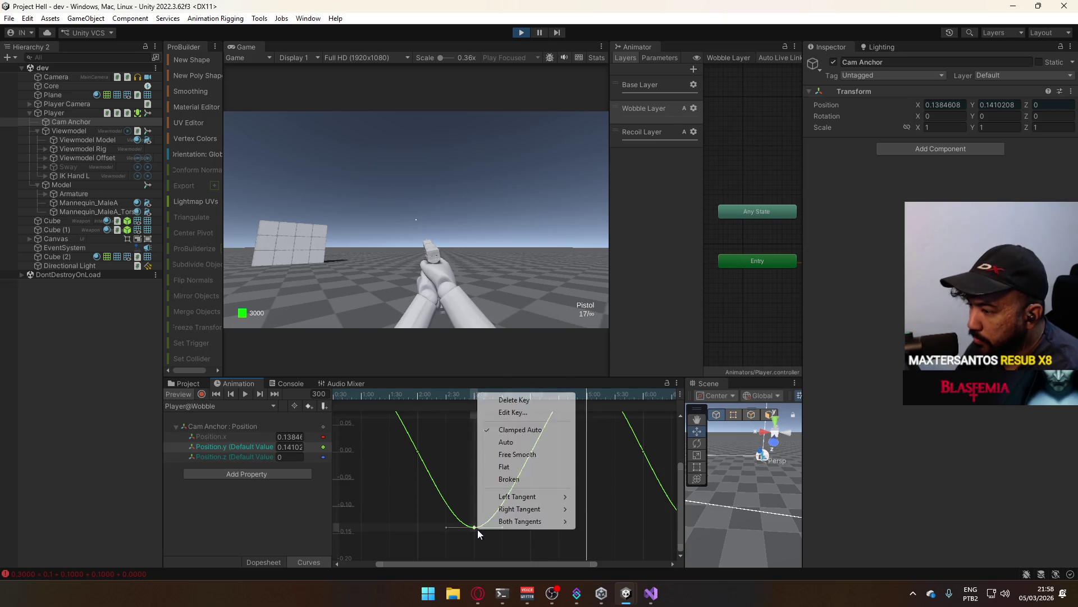
{"action": "left_click", "coordinate": [520, 412]}
{"action": "key", "text": "Return"}
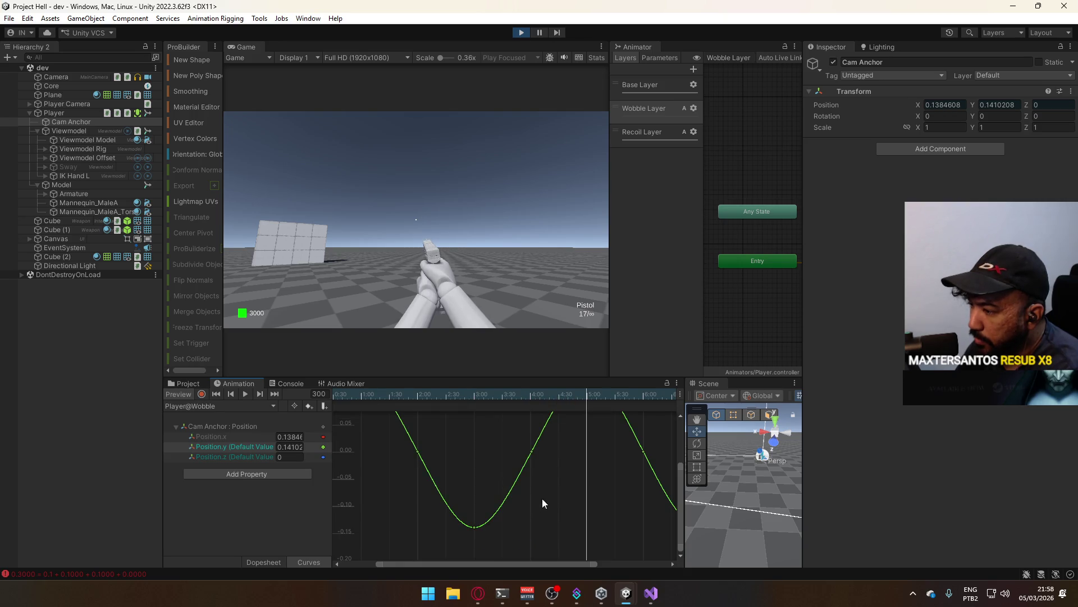
{"action": "key", "text": "a"}
- Set both bottom keys of the wave to -0.1
{"action": "left_click_drag", "start_coordinate": [415, 514], "coordinate": [640, 557]}
{"action": "right_click", "coordinate": [613, 522]}
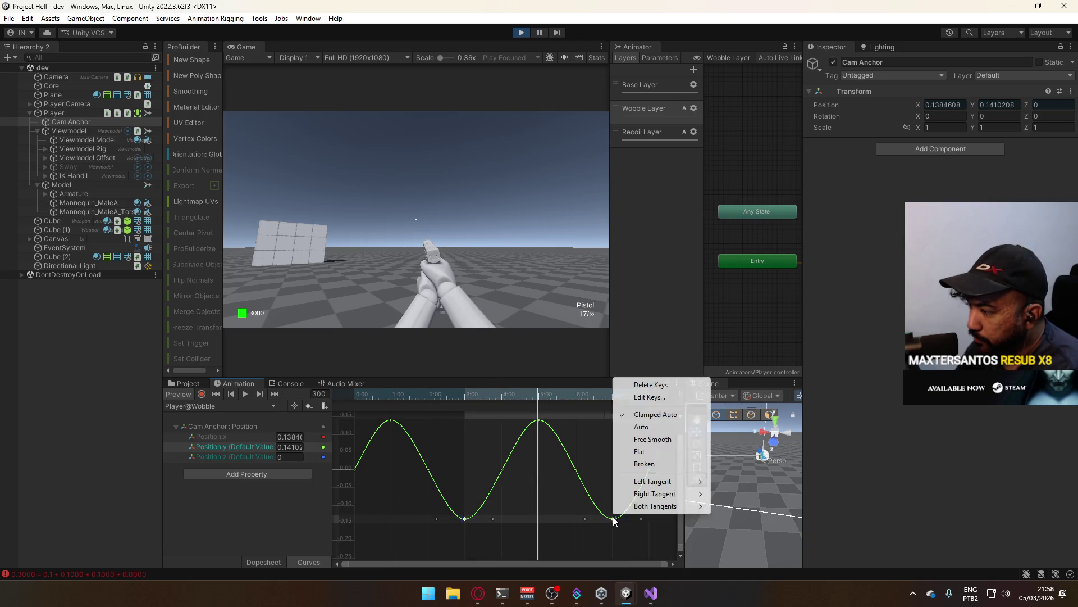
{"action": "left_click", "coordinate": [632, 397]}
{"action": "type", "text": "-0.1389792"}
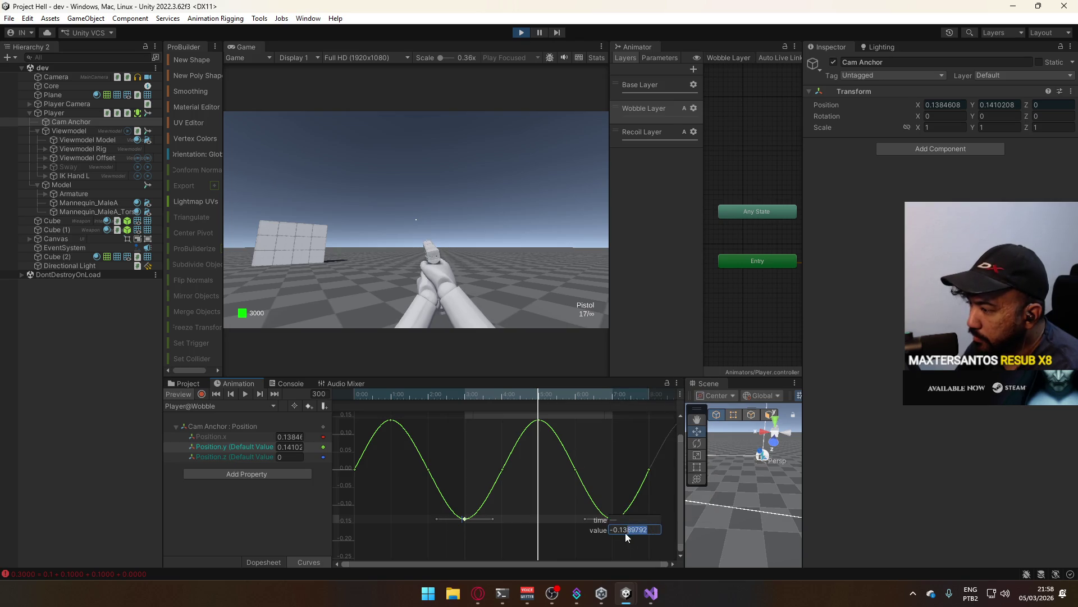
{"action": "key", "text": "Return"}
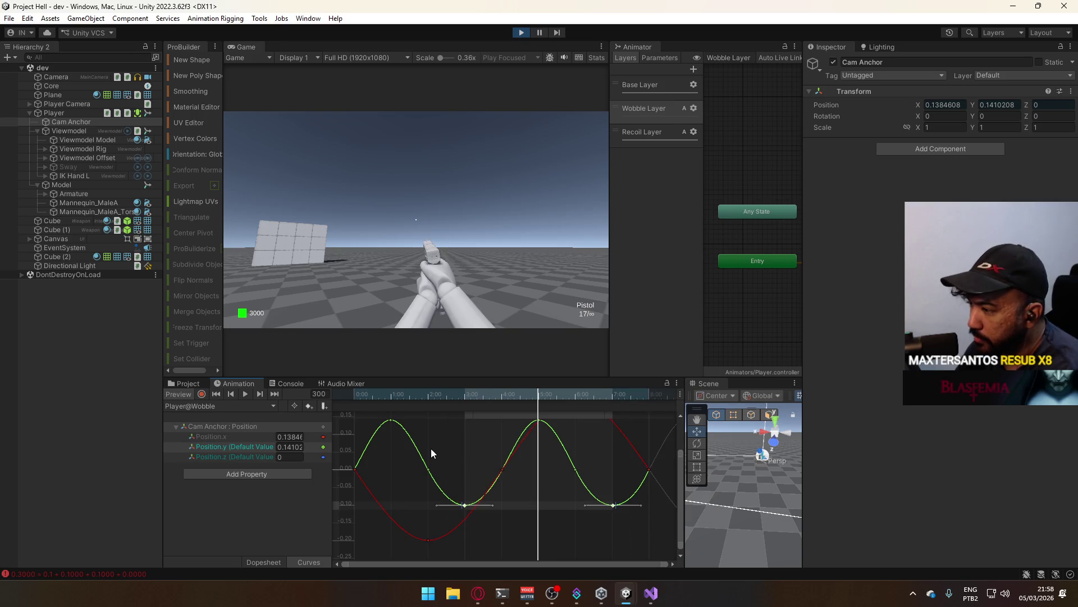
- Set both top keys of the wave to 0.1 and deselect them
{"action": "mouse_move", "coordinate": [373, 436]}
{"action": "left_mouse_down"}
{"action": "mouse_move", "coordinate": [567, 437]}
{"action": "mouse_move", "coordinate": [555, 430]}
{"action": "left_mouse_up"}
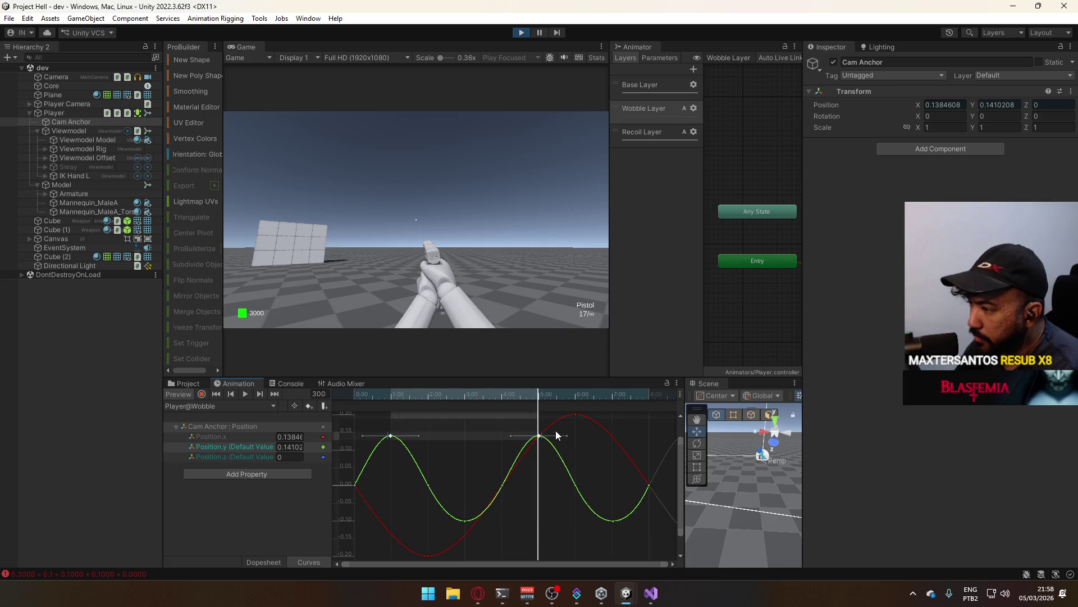
{"action": "right_click", "coordinate": [391, 436]}
{"action": "left_click", "coordinate": [455, 456]}
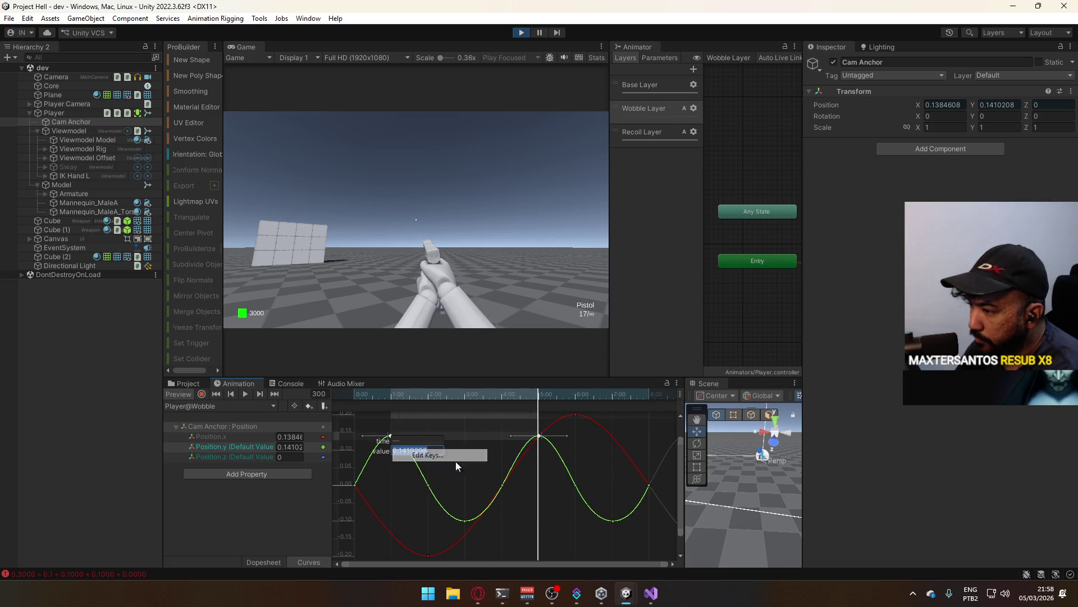
{"action": "type", "text": "0.16"}
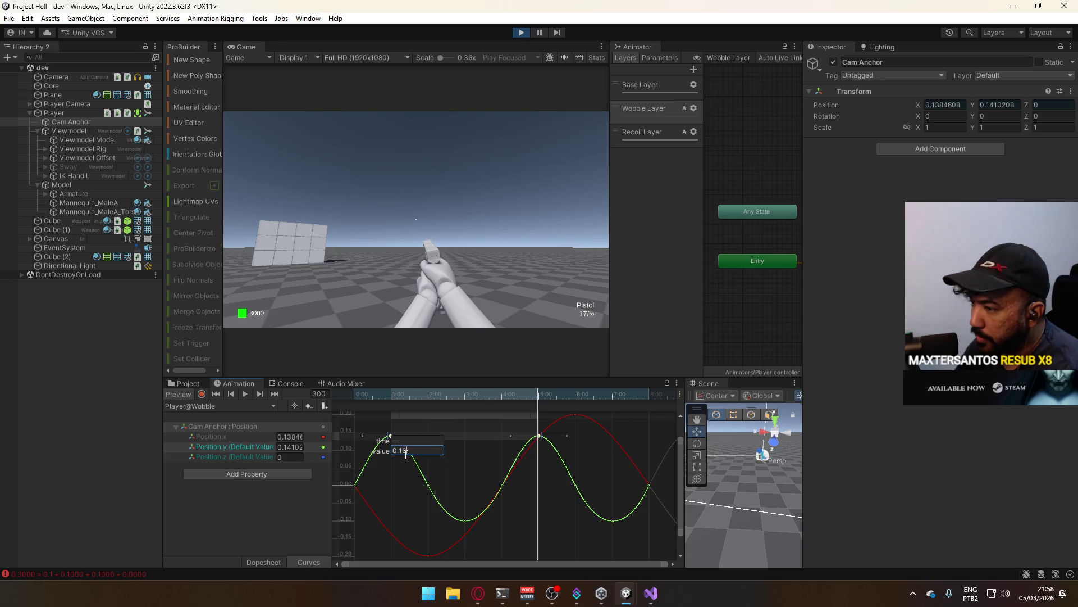
{"action": "key", "text": "Return"}
{"action": "left_click", "coordinate": [471, 483]}
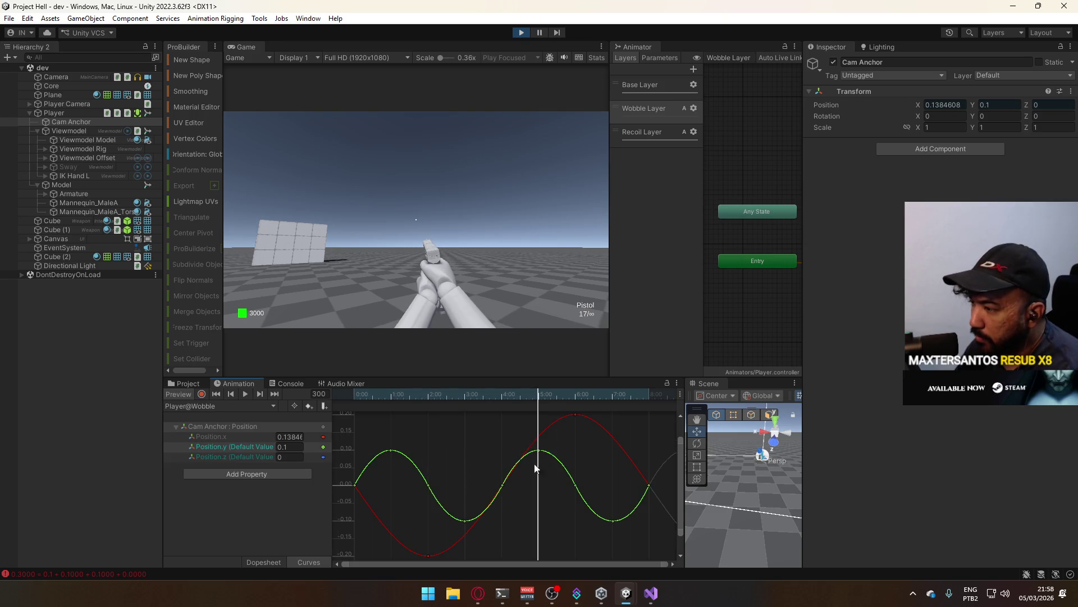
- Switch the Wobble timeline to Frames and back to Seconds, checking the Set Sample Rate option
{"action": "key", "text": "a"}
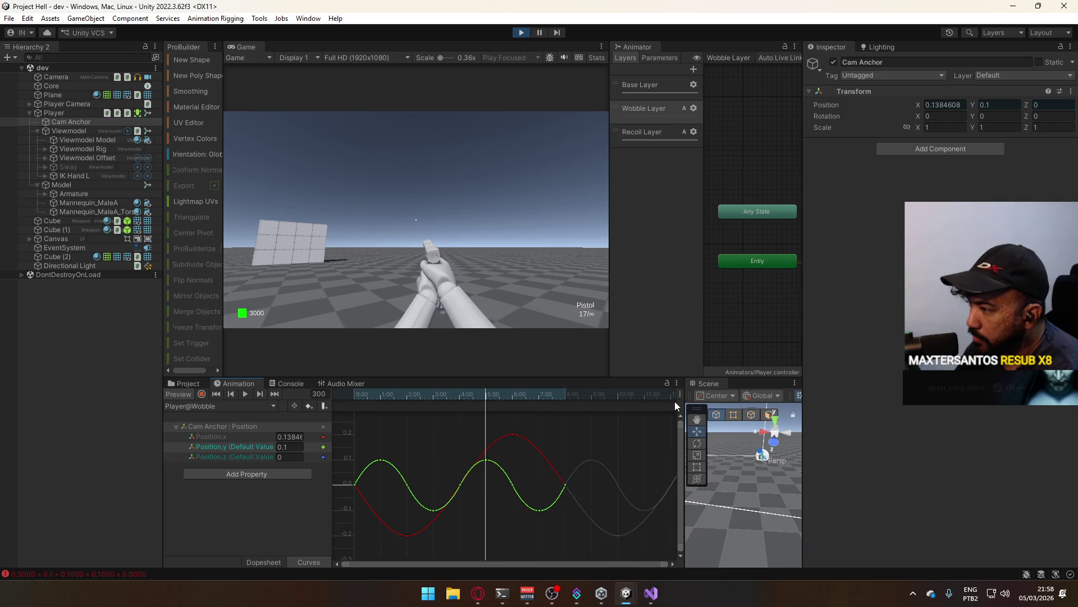
{"action": "left_click", "coordinate": [680, 393]}
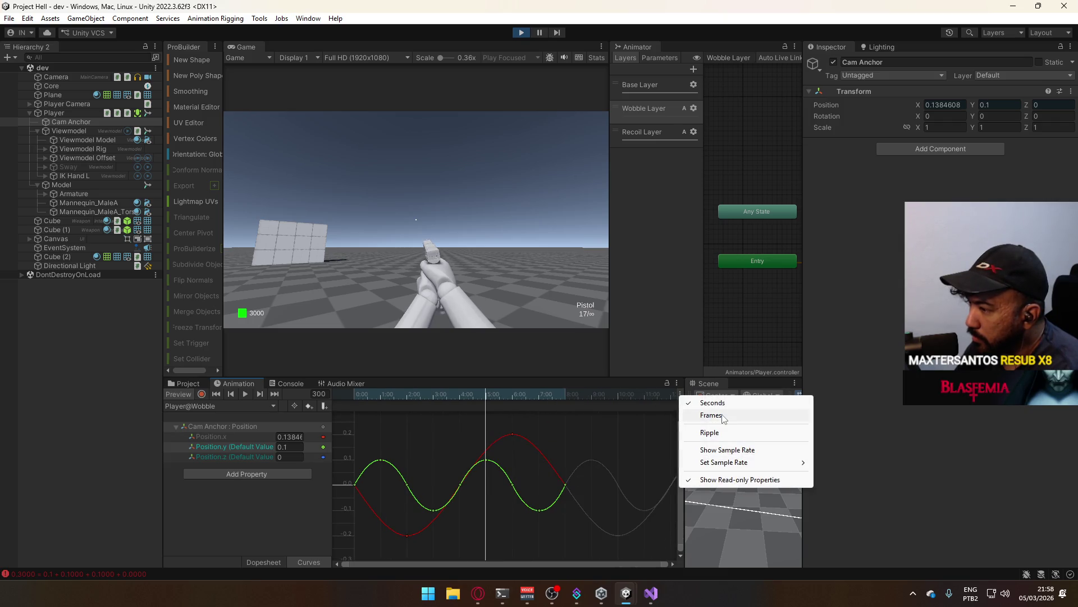
{"action": "left_click", "coordinate": [687, 414]}
{"action": "left_click", "coordinate": [680, 393]}
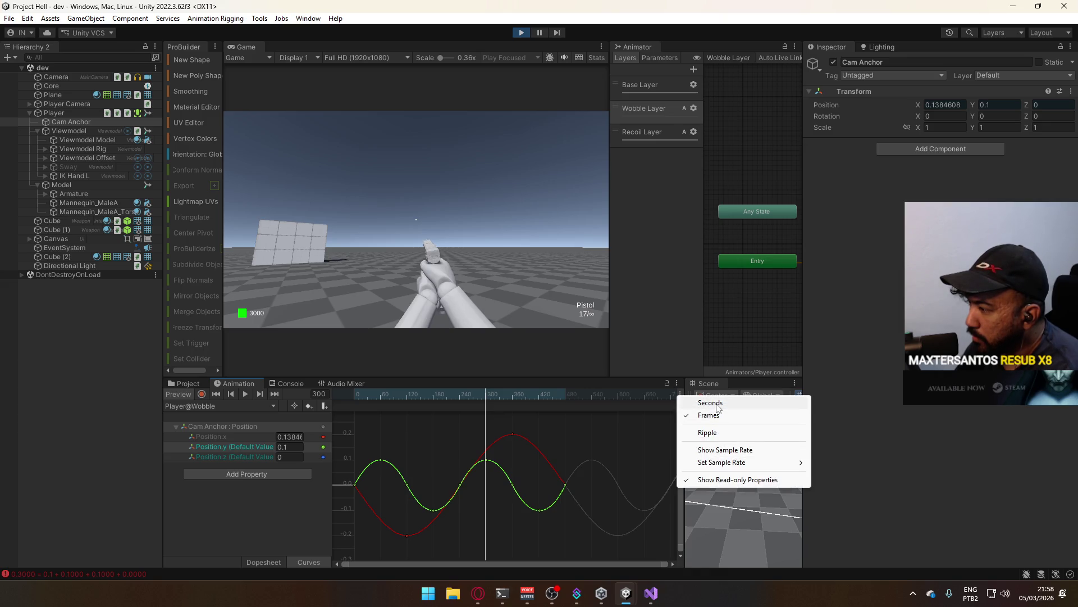
{"action": "left_click", "coordinate": [717, 404]}
{"action": "left_click", "coordinate": [680, 394]}
{"action": "mouse_move", "coordinate": [719, 461]}
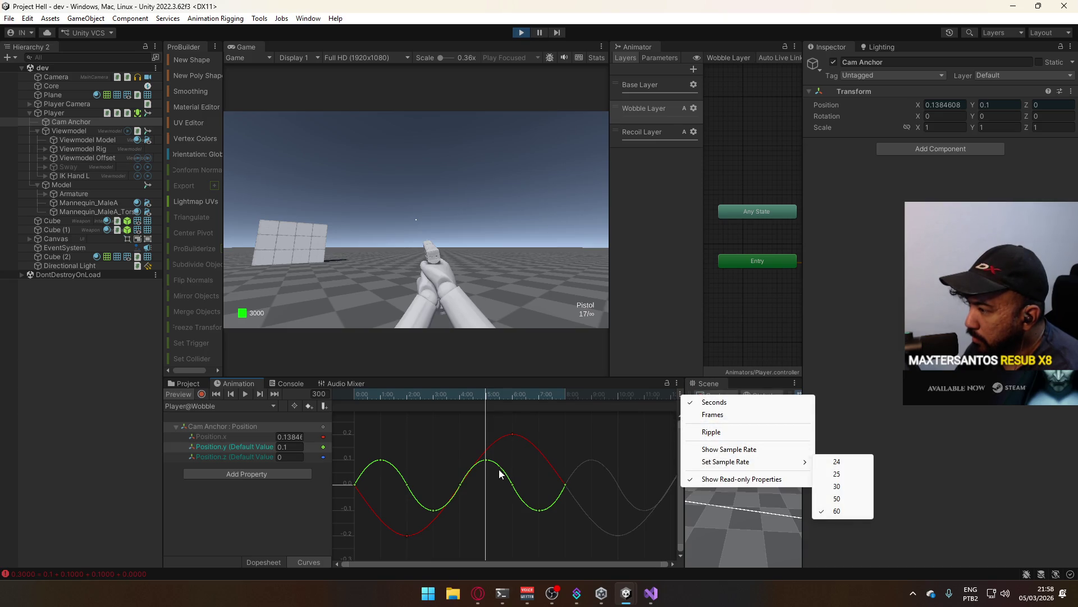
{"action": "left_click", "coordinate": [613, 461]}
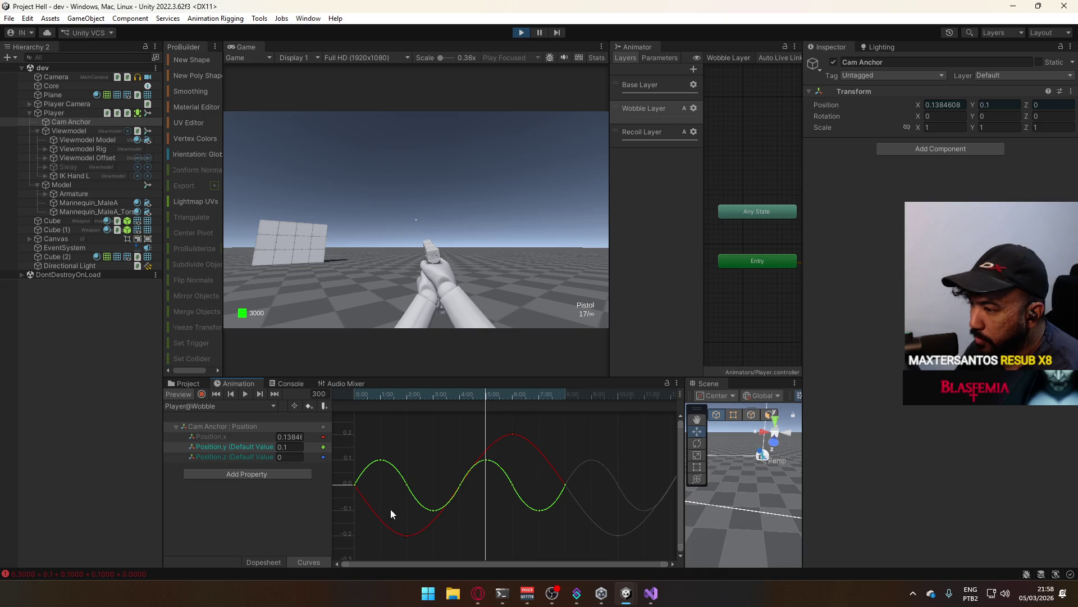
{"action": "left_click", "coordinate": [214, 446]}
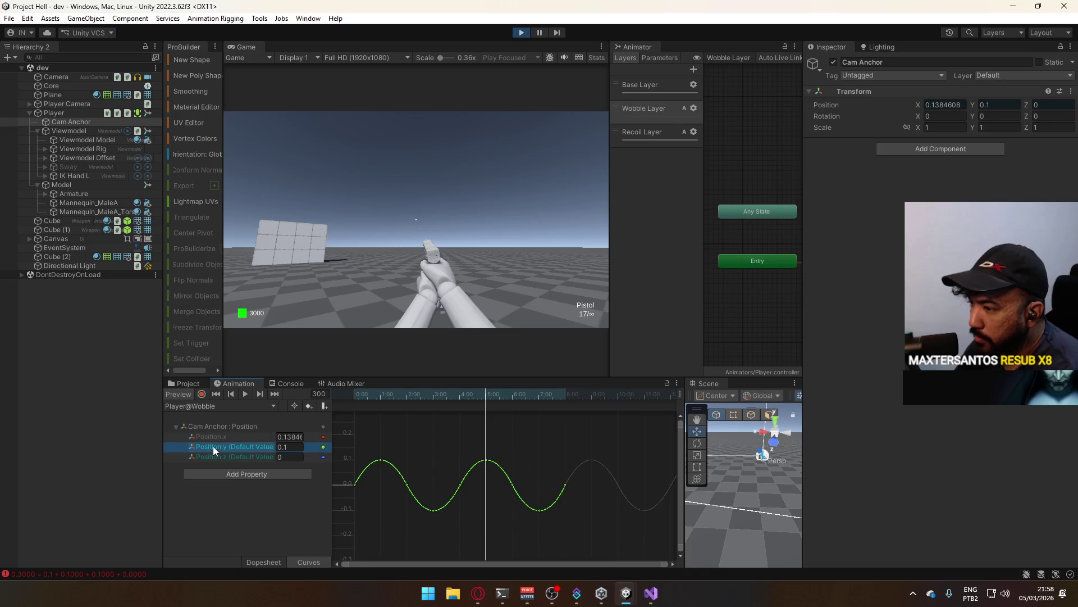
{"action": "right_click", "coordinate": [238, 448]}
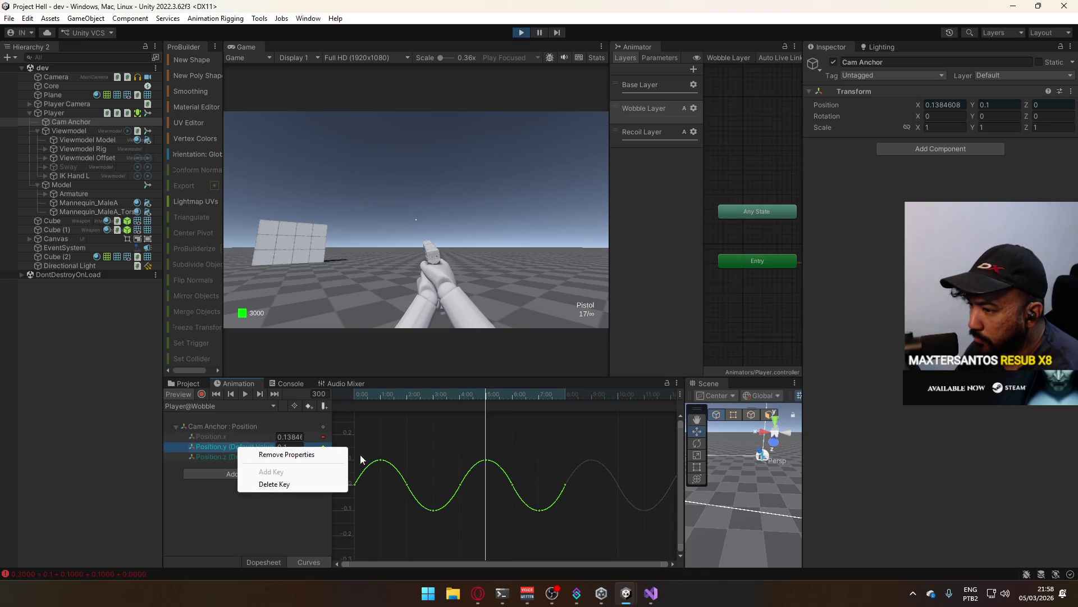
{"action": "left_click", "coordinate": [566, 473]}
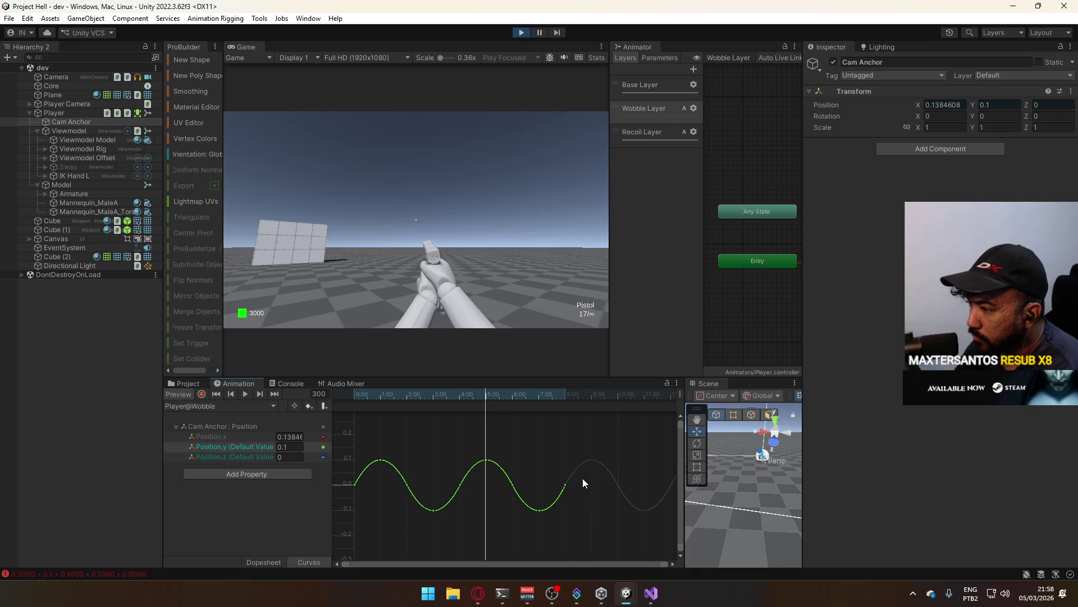
{"action": "left_click_drag", "start_coordinate": [592, 440], "coordinate": [344, 541]}
{"action": "right_click", "coordinate": [514, 487]}
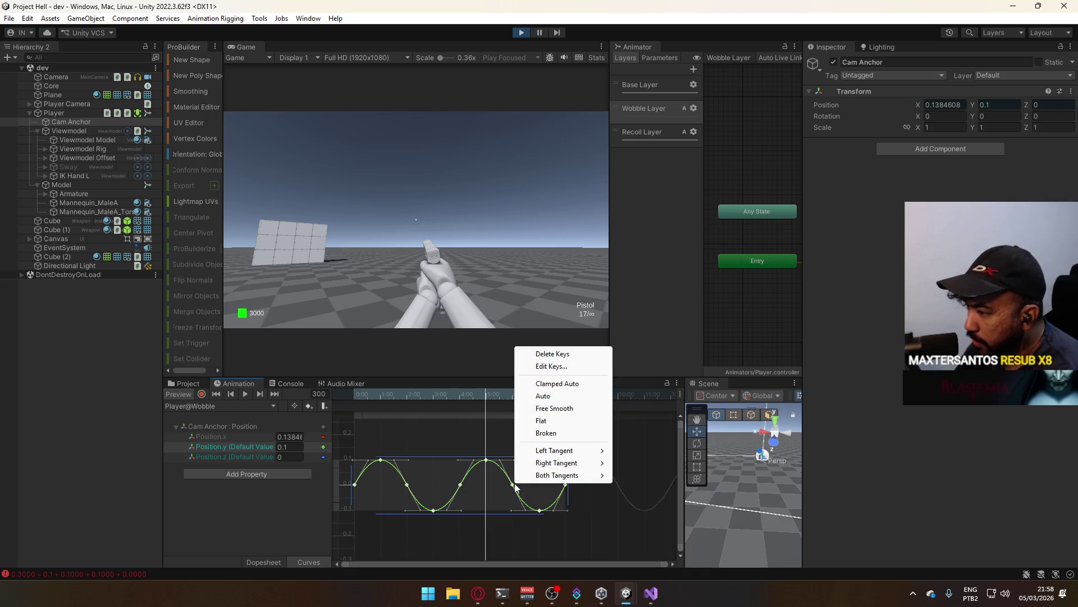
{"action": "mouse_move", "coordinate": [578, 474]}
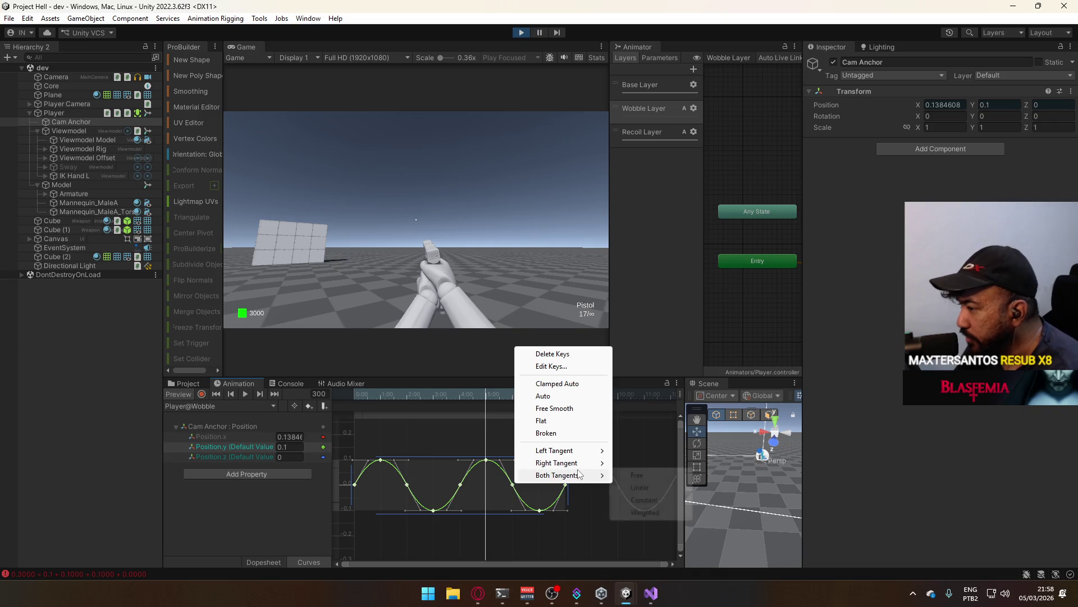
{"action": "left_click", "coordinate": [477, 438]}
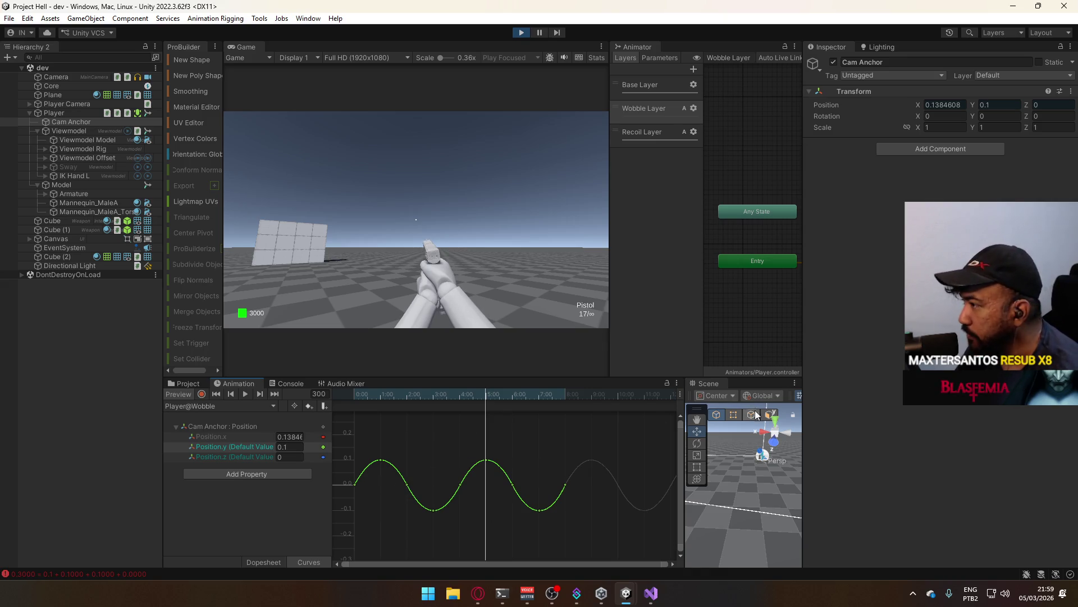
- Play the Wobble clip preview with the Position.x and Position.y curves shown, then stop it
{"action": "left_click", "coordinate": [240, 437]}
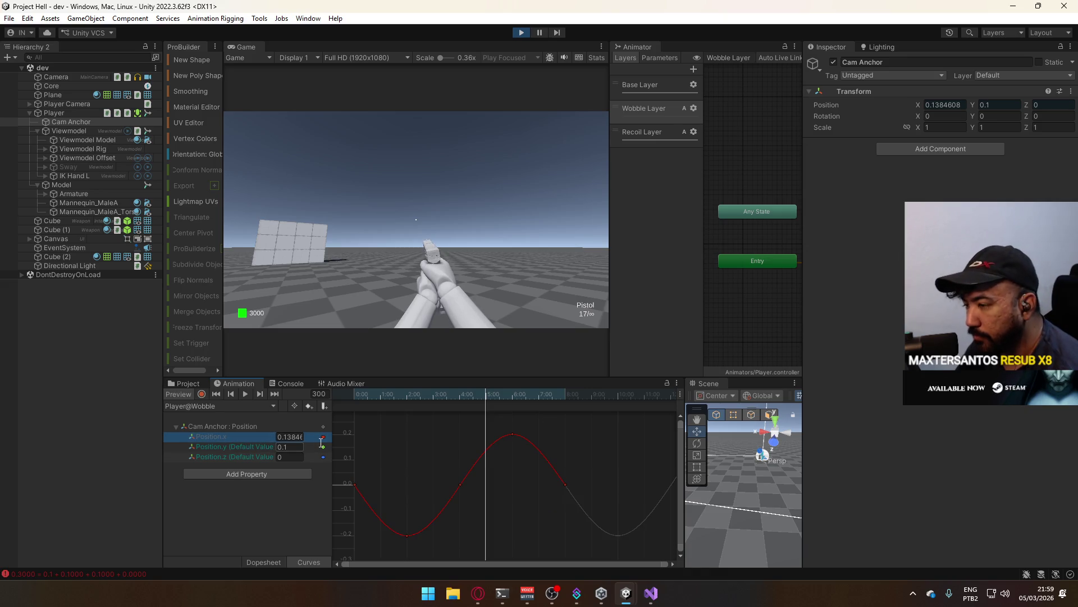
{"action": "left_click", "coordinate": [251, 448]}
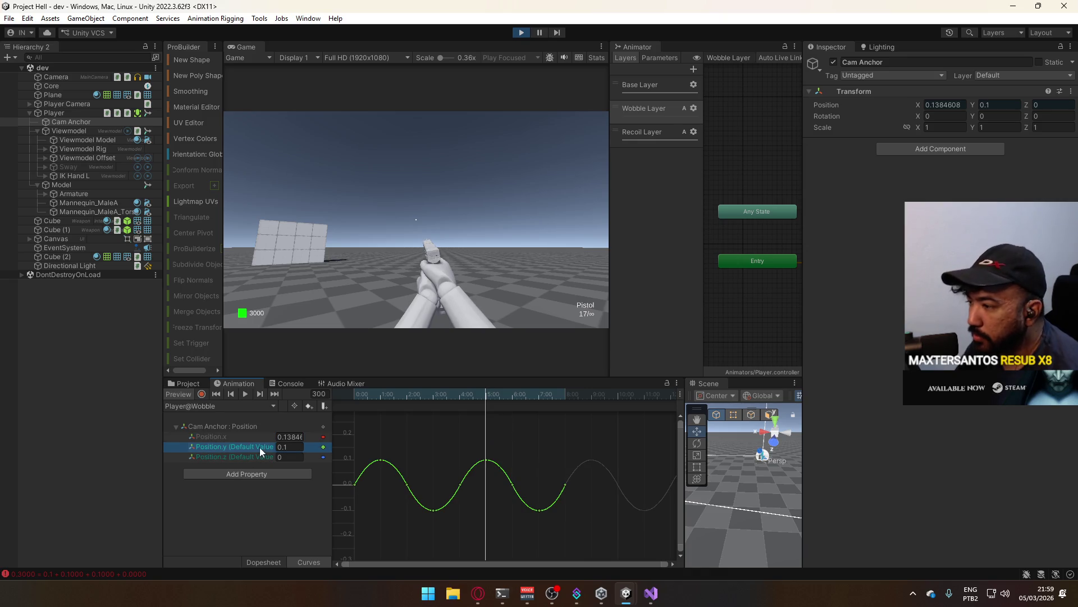
{"action": "key", "text": "space"}
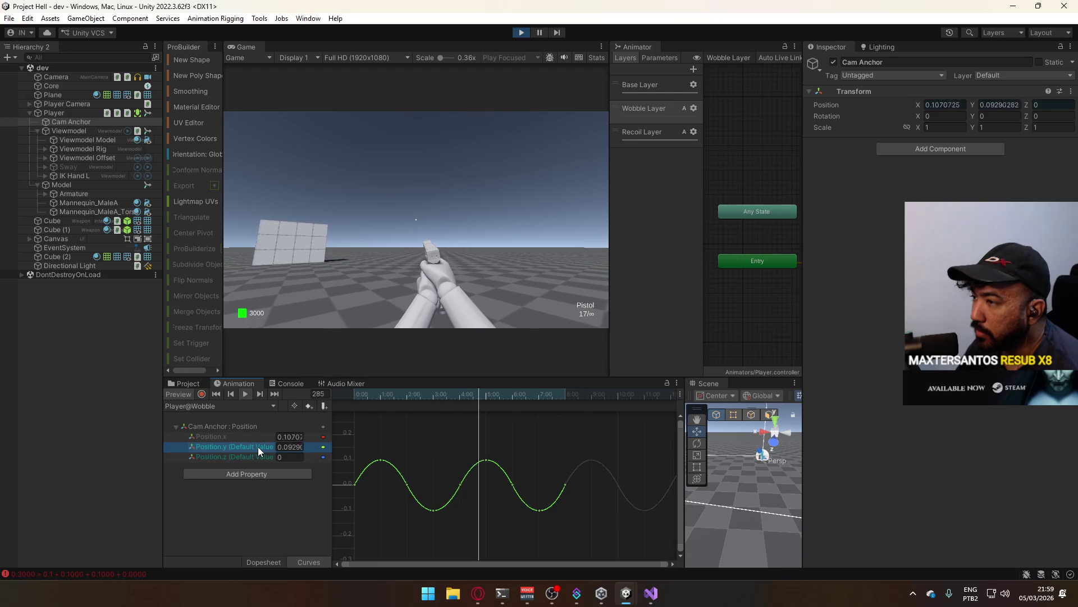
{"action": "key", "text": "Up"}
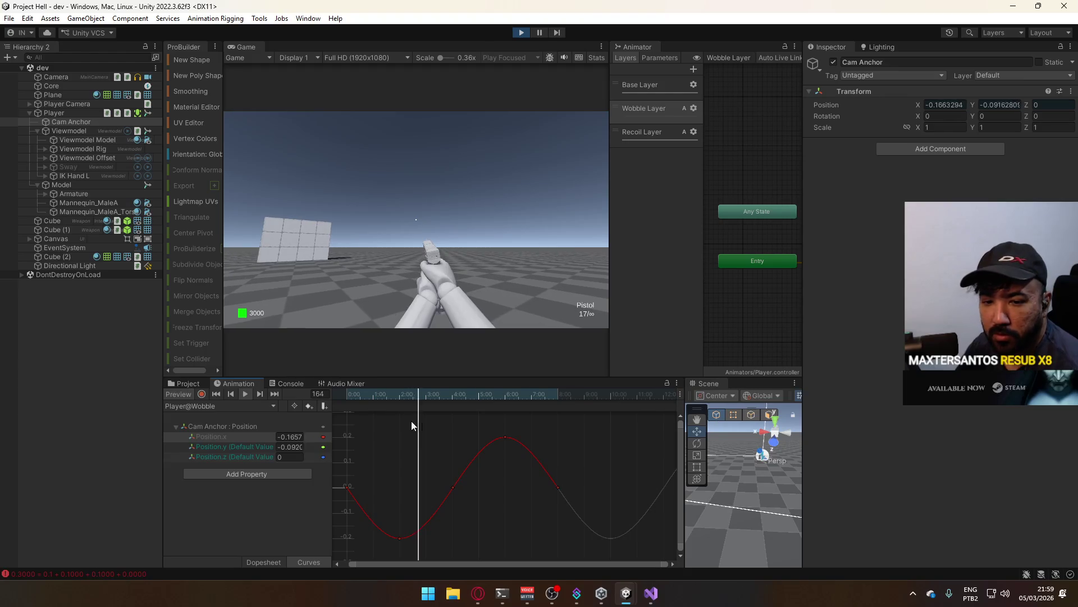
{"action": "left_click", "coordinate": [180, 394]}
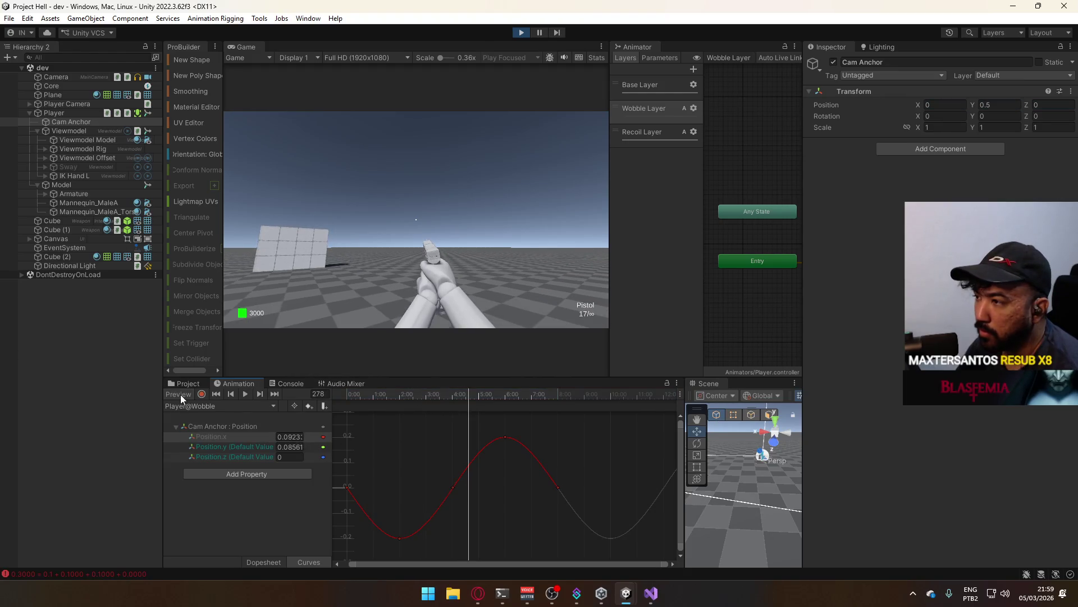
- Set the Wobble Layer weight to 0.4 and test it in a maximized Game view
{"action": "left_click", "coordinate": [692, 109]}
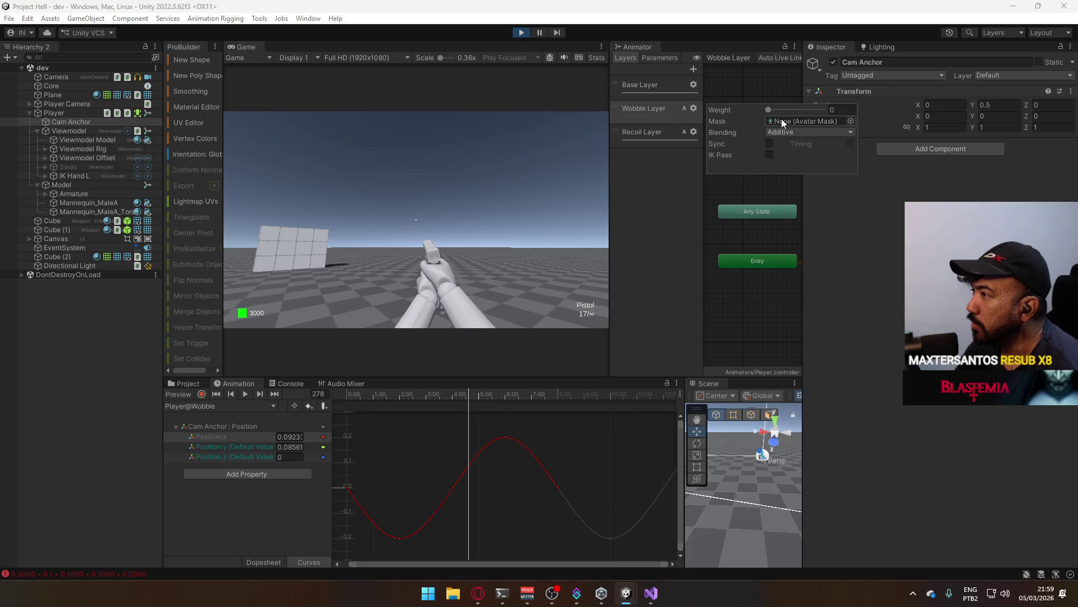
{"action": "left_click", "coordinate": [849, 110]}
{"action": "key", "text": "Return"}
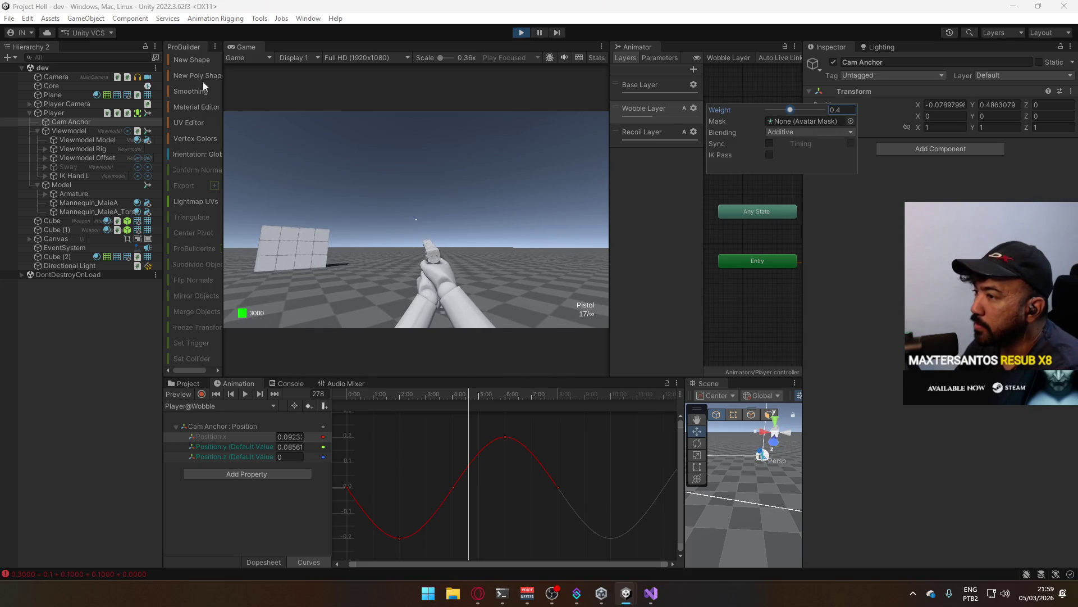
{"action": "right_click", "coordinate": [248, 47]}
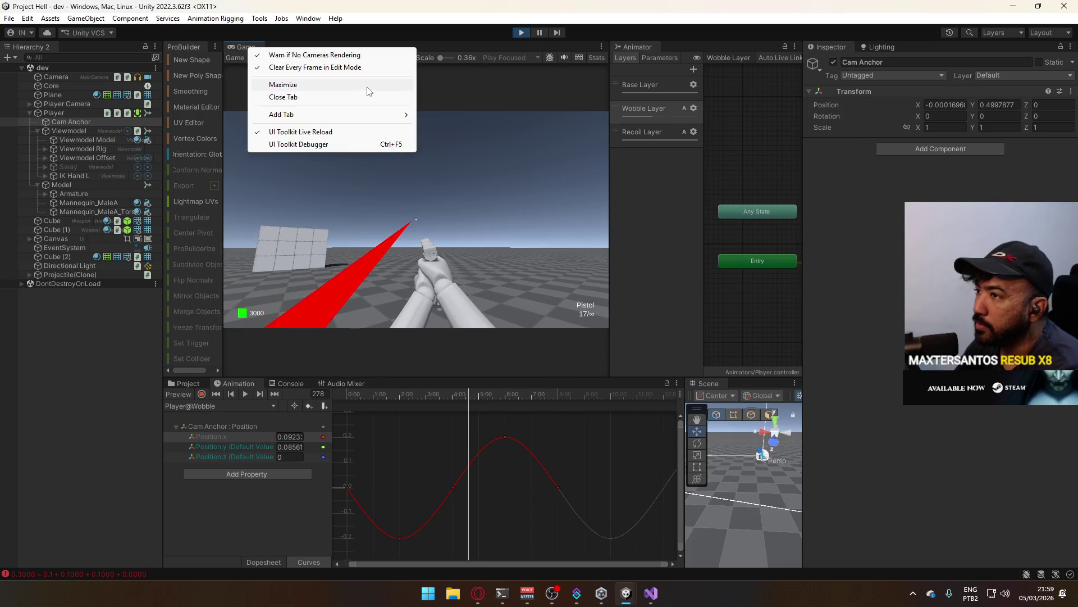
{"action": "left_click", "coordinate": [359, 87]}
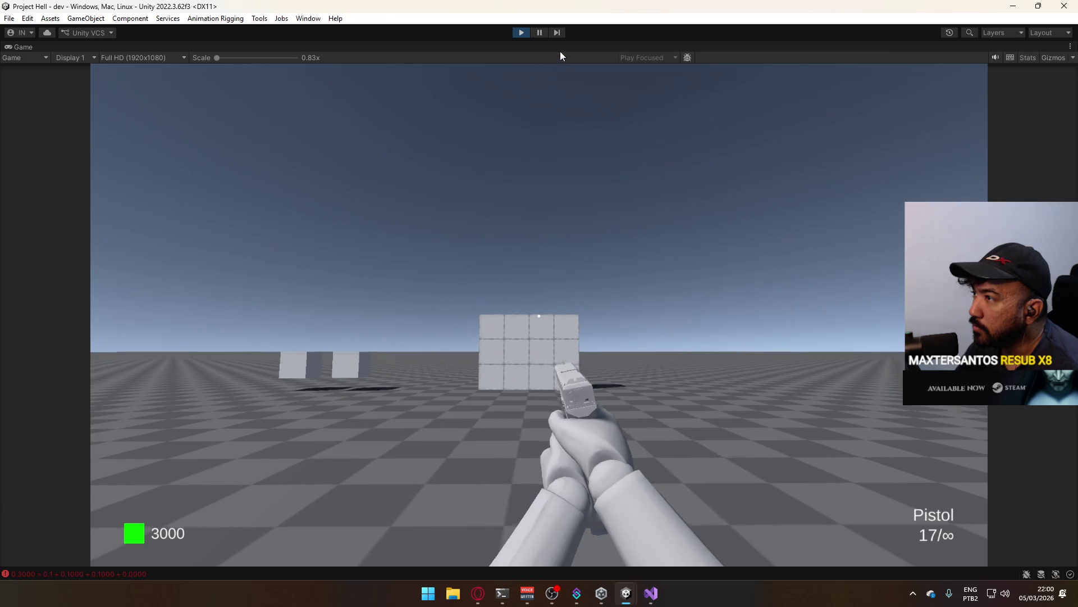
{"action": "right_click", "coordinate": [561, 52]}
{"action": "left_click", "coordinate": [614, 86]}
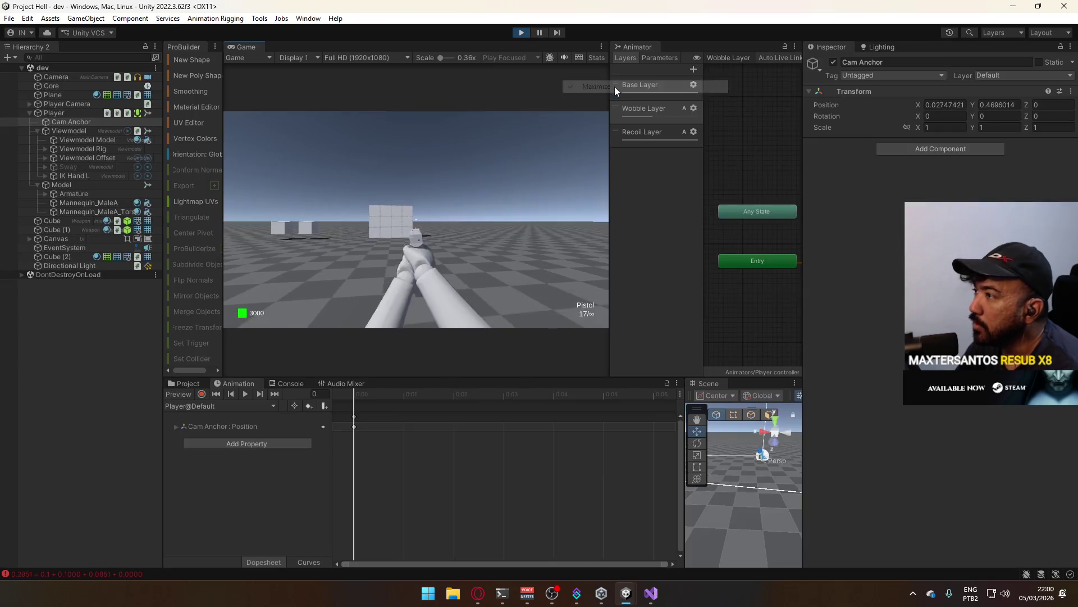
- Drag the Wobble Layer weight back down to 0
{"action": "left_click", "coordinate": [694, 108]}
{"action": "left_click", "coordinate": [656, 109]}
{"action": "left_click", "coordinate": [694, 108]}
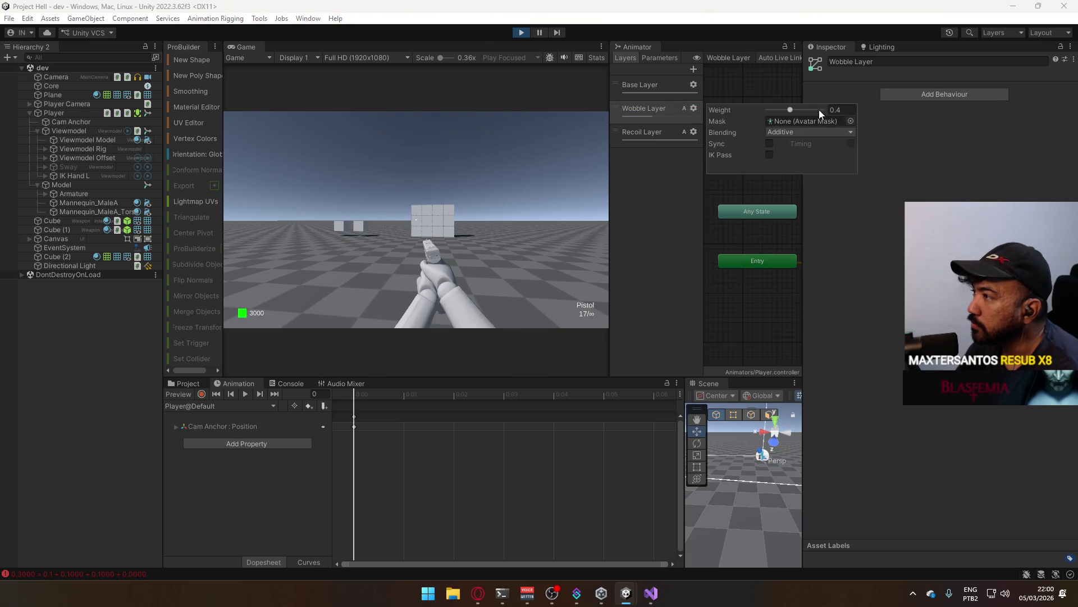
{"action": "left_click_drag", "start_coordinate": [793, 110], "coordinate": [733, 107]}
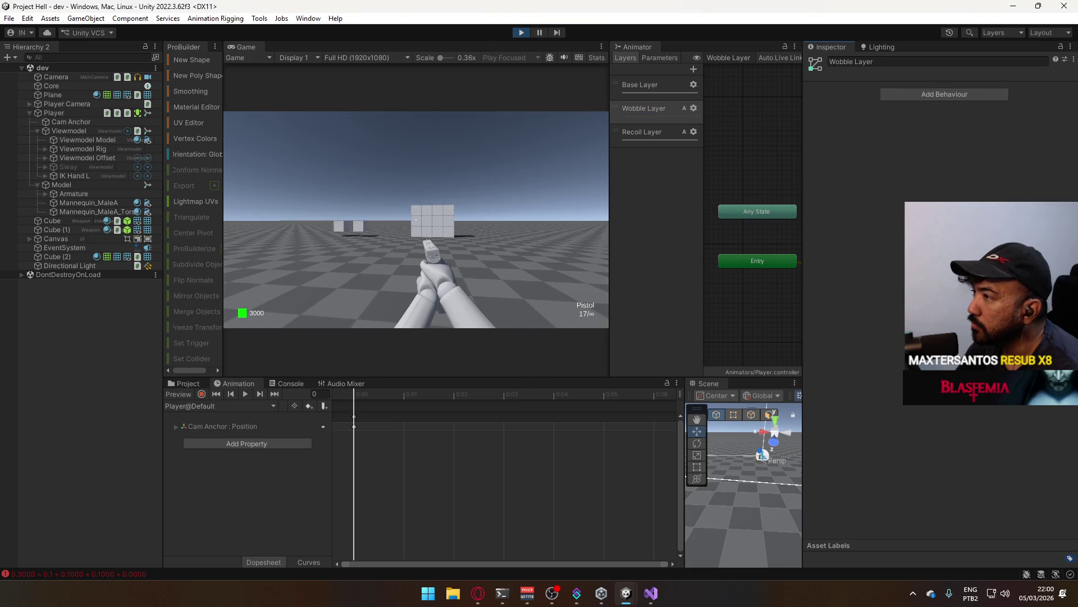
{"action": "left_click", "coordinate": [694, 109]}
{"action": "left_click", "coordinate": [770, 227]}
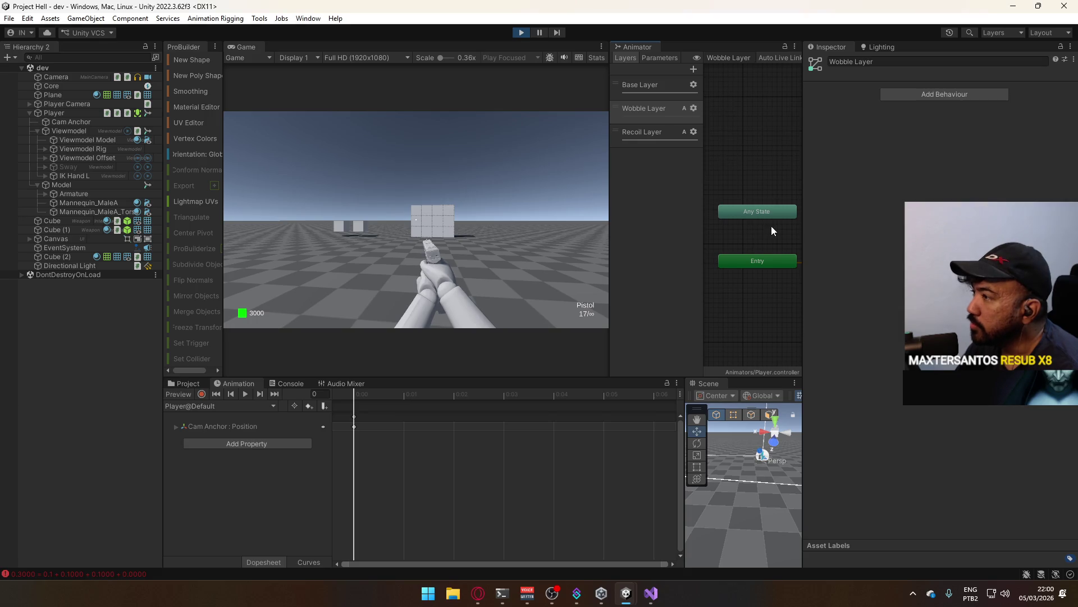
- Stop play mode and add a float animator parameter named wobblespeed
{"action": "left_click", "coordinate": [523, 33]}
{"action": "left_click", "coordinate": [665, 57]}
{"action": "left_click", "coordinate": [692, 69]}
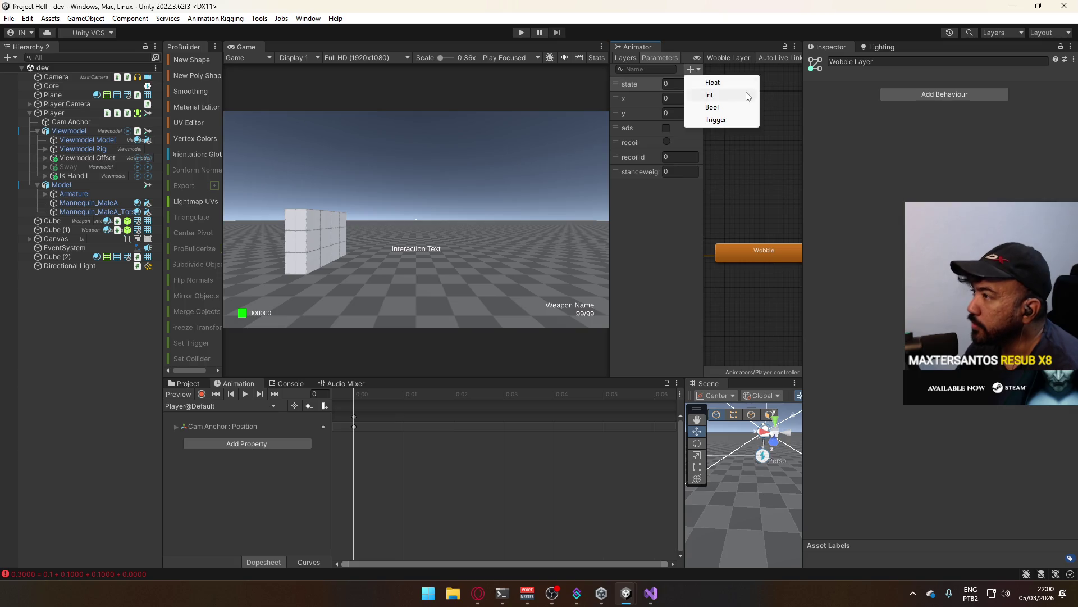
{"action": "left_click", "coordinate": [730, 82]}
{"action": "type", "text": "wobblespeed"}
{"action": "key", "text": "Return"}
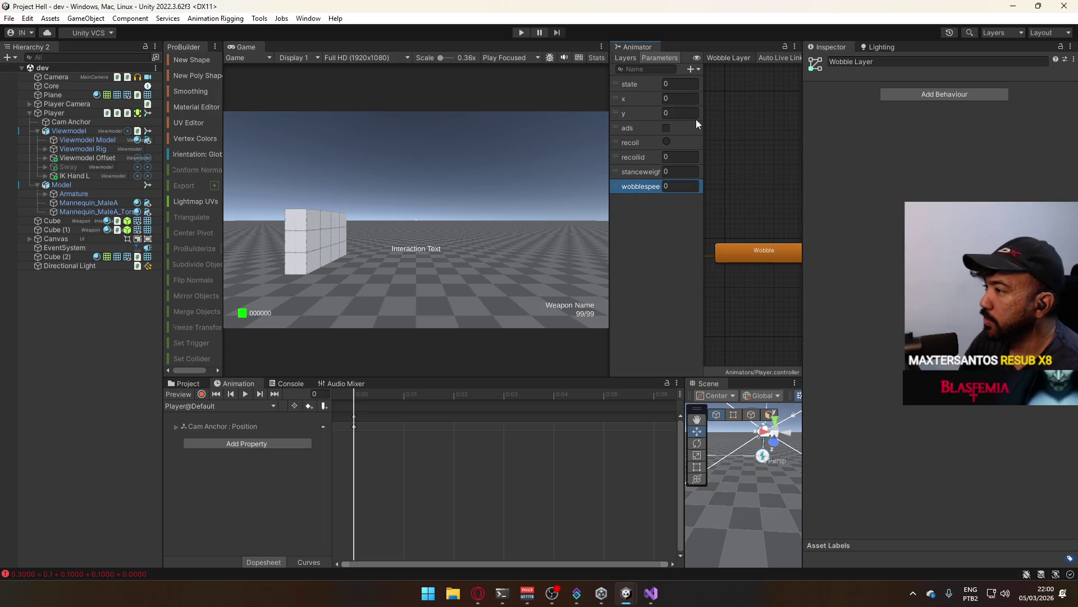
- Make wobblespeed, defaulting to 1, drive the Wobble state's speed multiplier, then enter play mode
{"action": "left_click", "coordinate": [772, 251]}
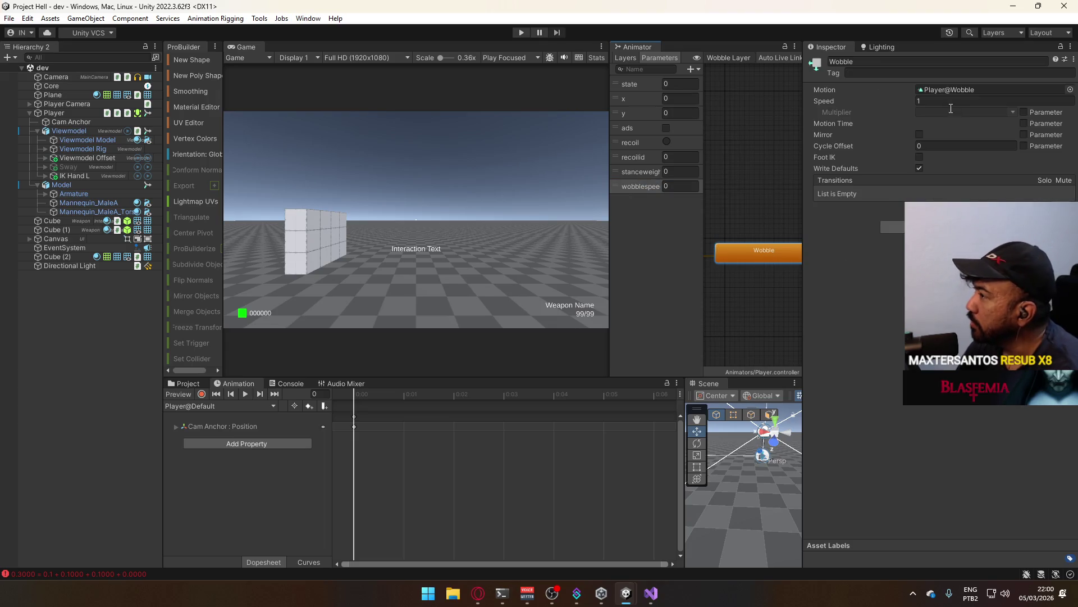
{"action": "left_click", "coordinate": [1024, 113]}
{"action": "left_click", "coordinate": [1010, 112]}
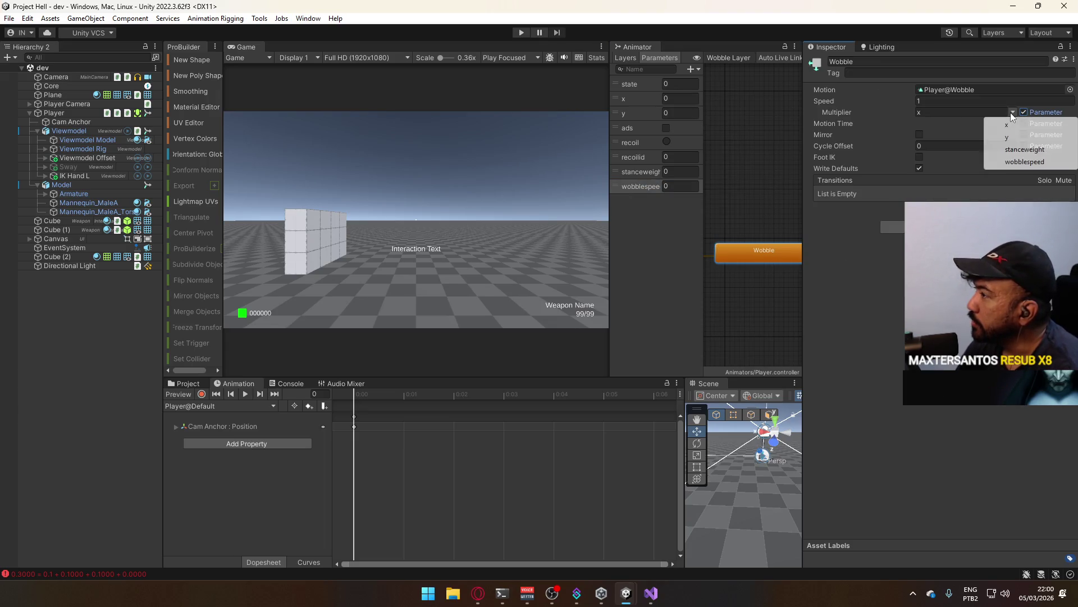
{"action": "left_click", "coordinate": [1033, 162]}
{"action": "left_click", "coordinate": [676, 185]}
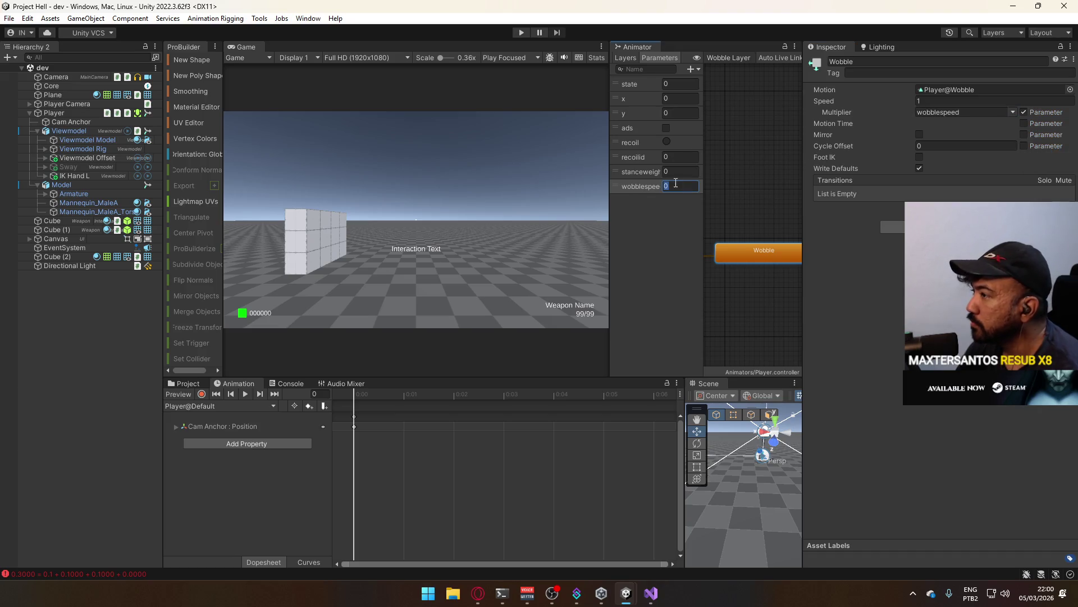
{"action": "type", "text": "1"}
{"action": "left_click", "coordinate": [523, 32]}
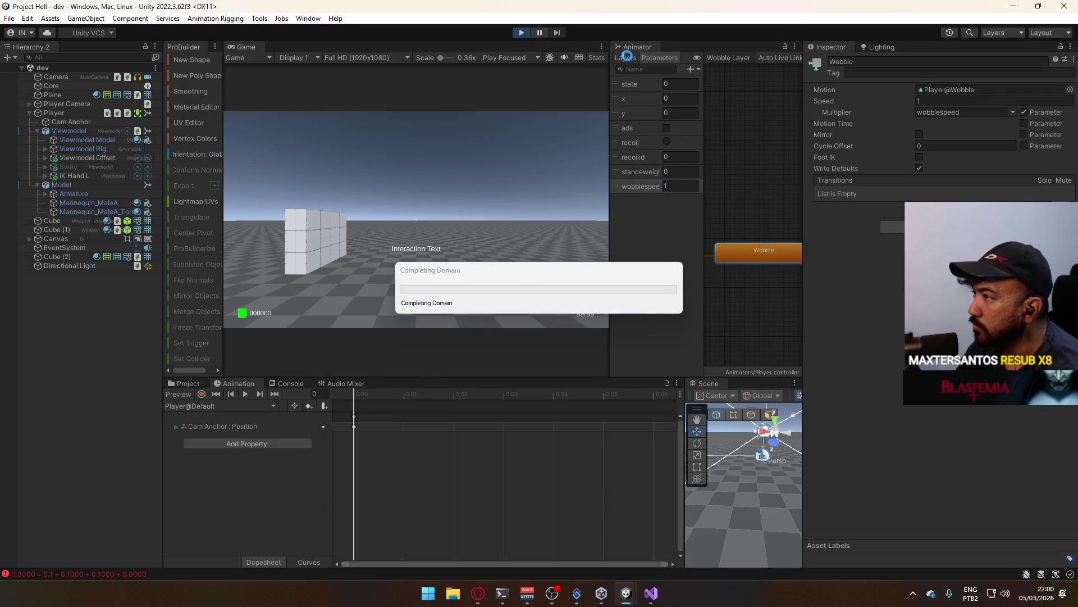
{"action": "left_click", "coordinate": [626, 58]}
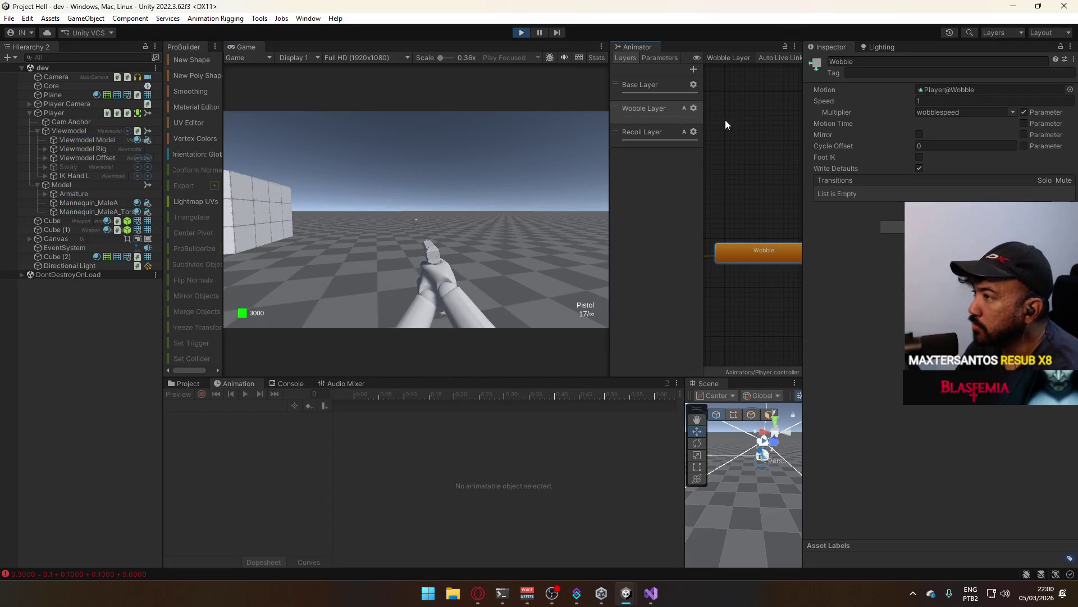
- Set the Wobble Layer weight to 0.4 and try wobblespeed 2, 8, then 1.25
{"action": "left_click", "coordinate": [694, 109]}
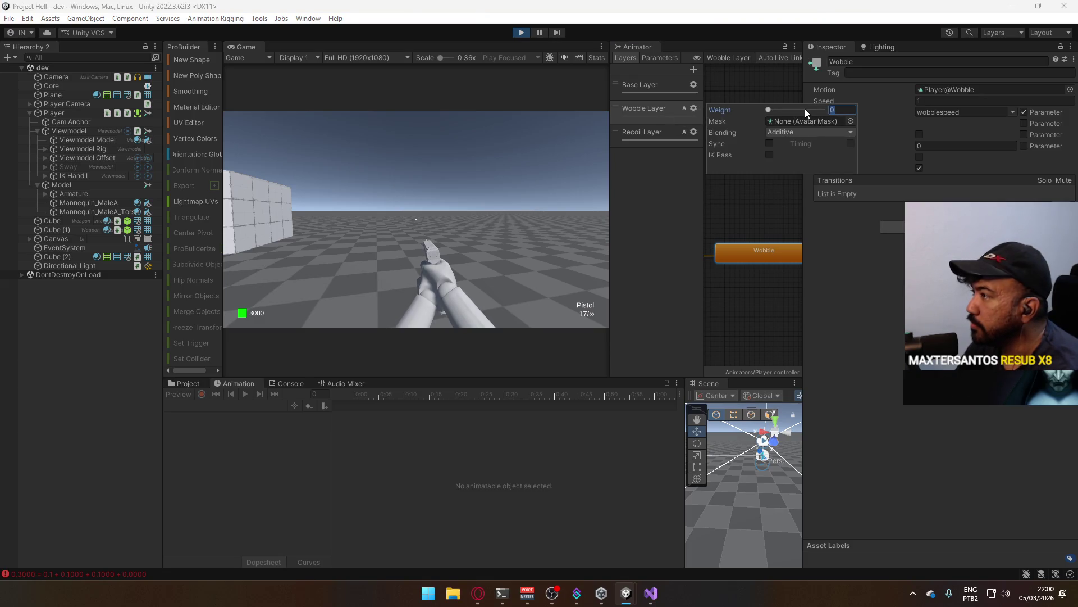
{"action": "type", "text": "0.4"}
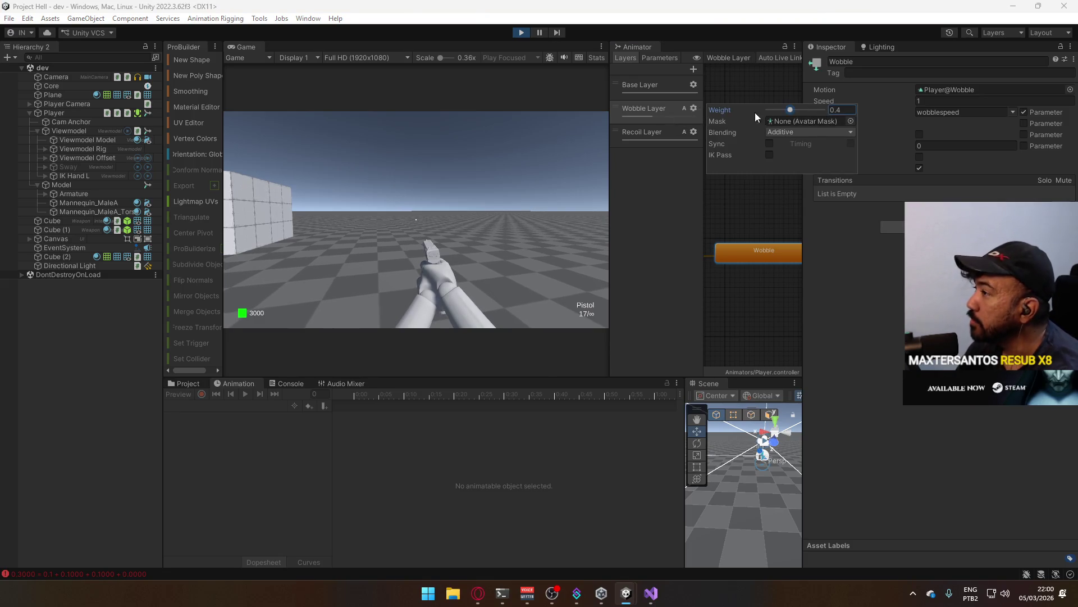
{"action": "left_click", "coordinate": [659, 58]}
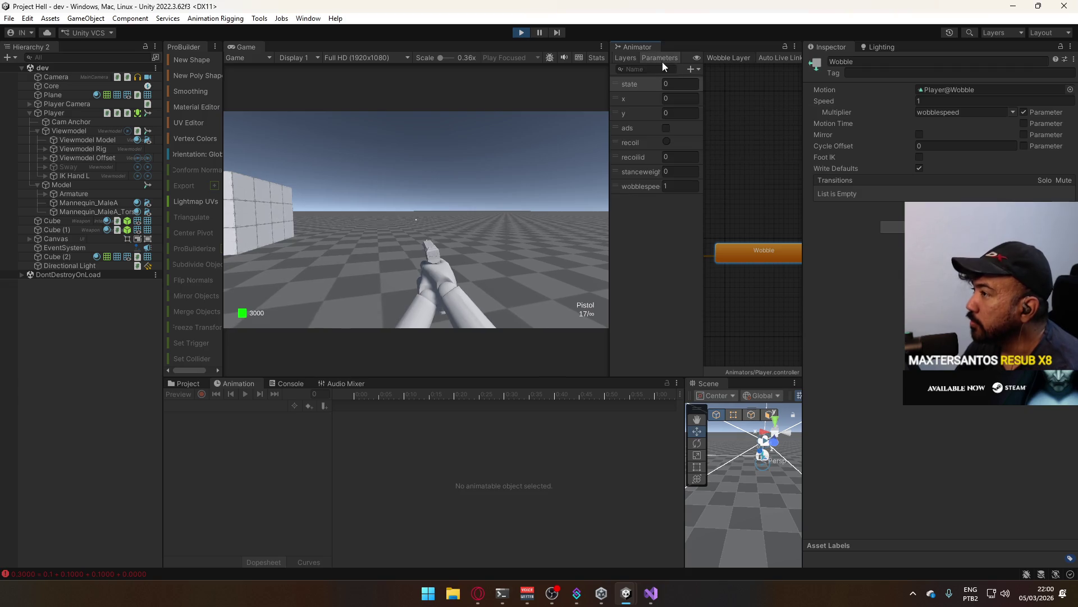
{"action": "left_click", "coordinate": [676, 187]}
{"action": "type", "text": ".4"}
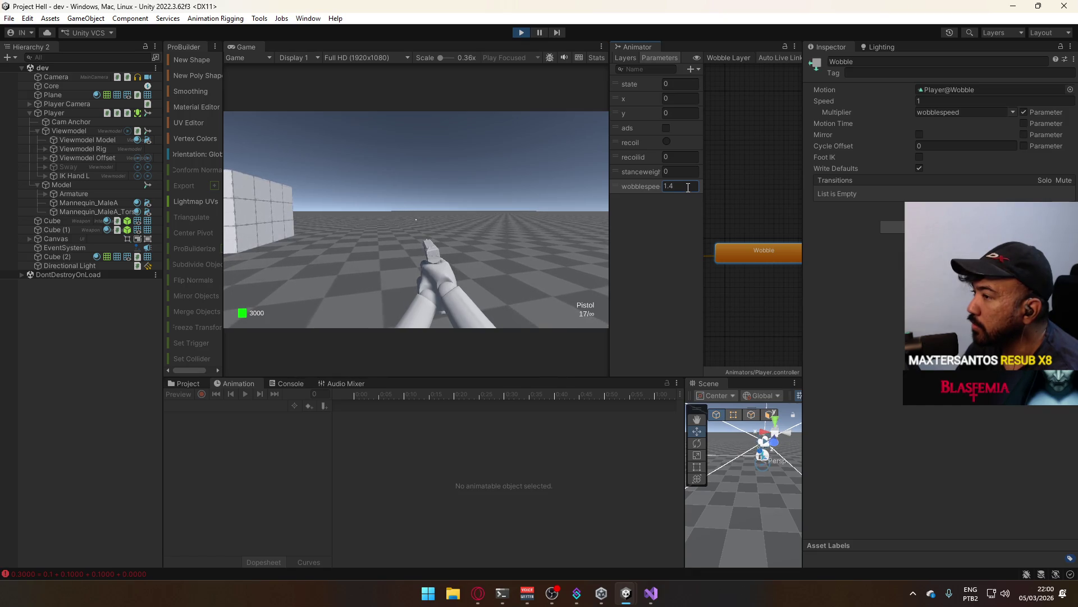
{"action": "type", "text": "2"}
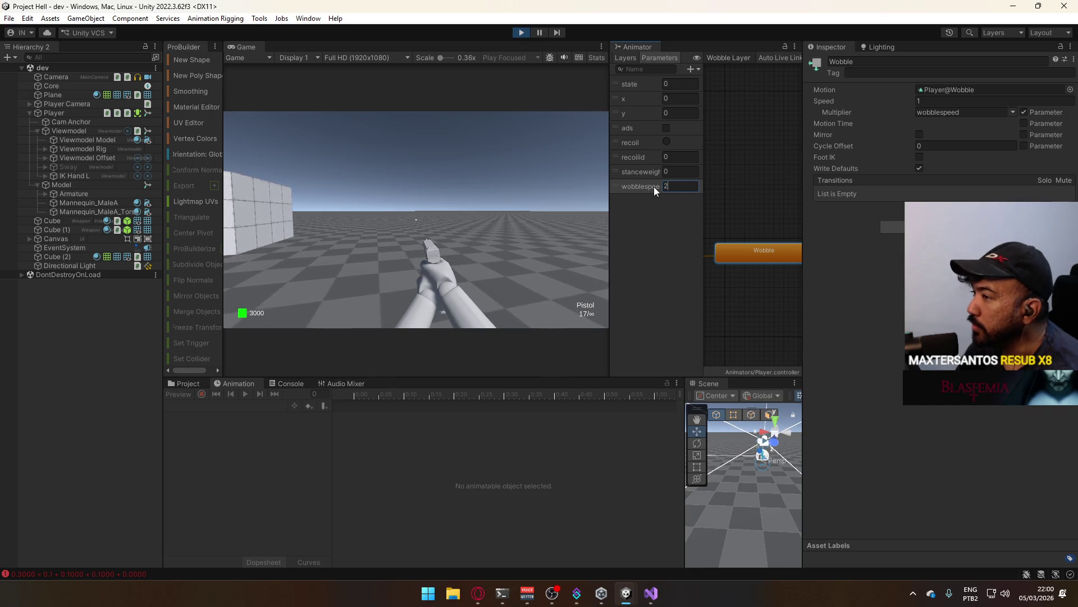
{"action": "key", "text": "BackSpace"}
{"action": "type", "text": "8"}
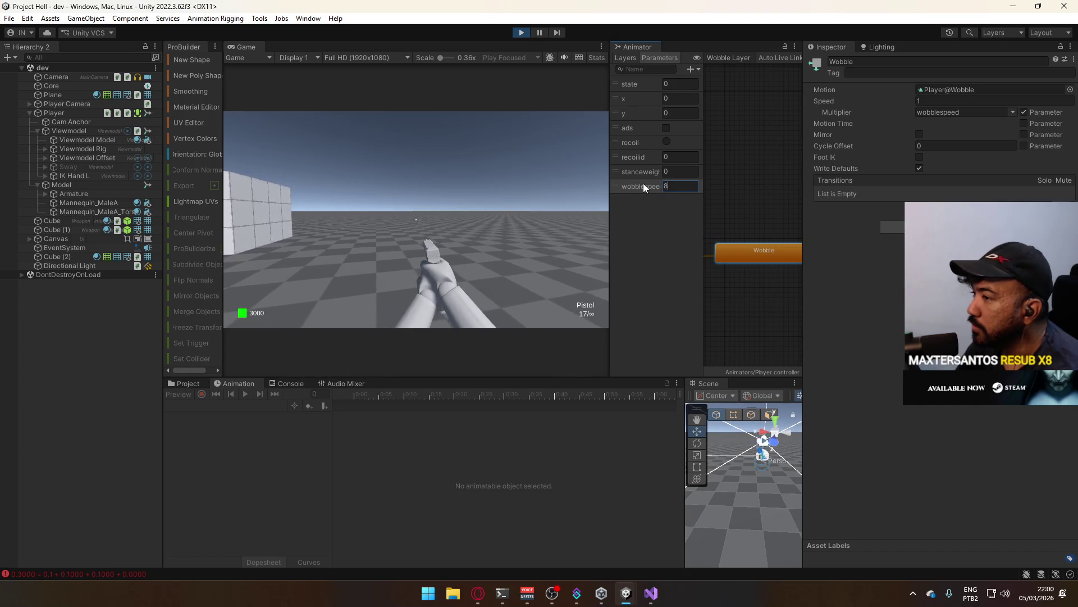
{"action": "key", "text": "BackSpace"}
{"action": "type", "text": "1"}
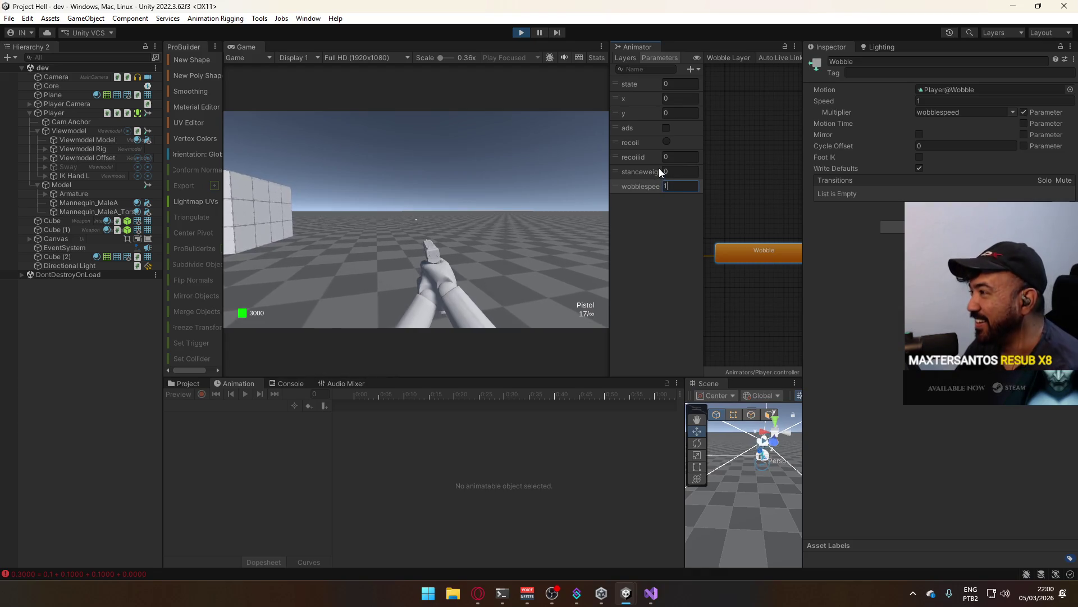
{"action": "type", "text": ".25"}
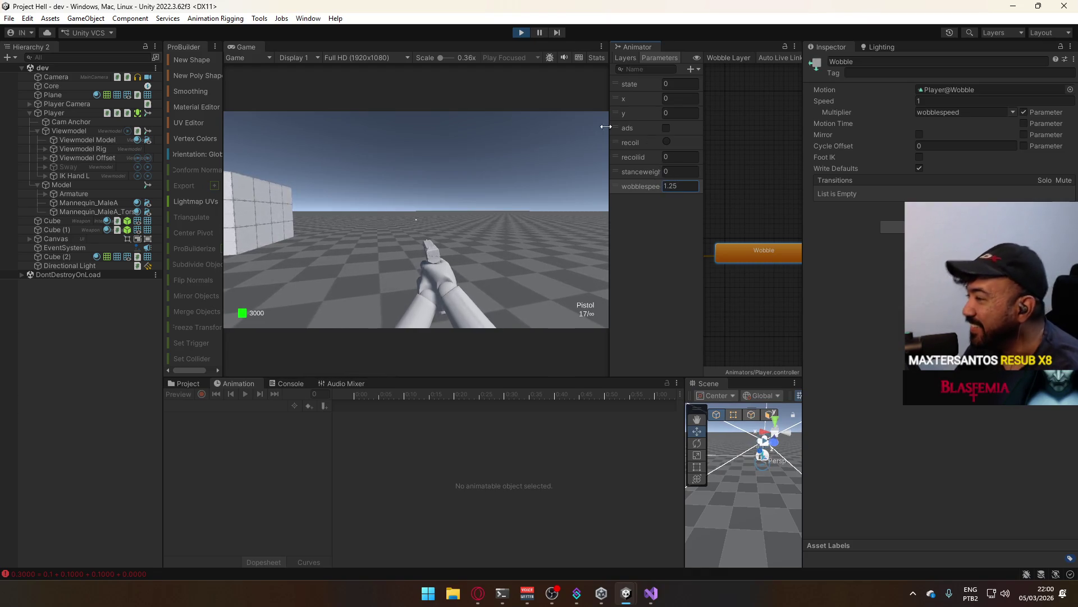
{"action": "right_click", "coordinate": [255, 46]}
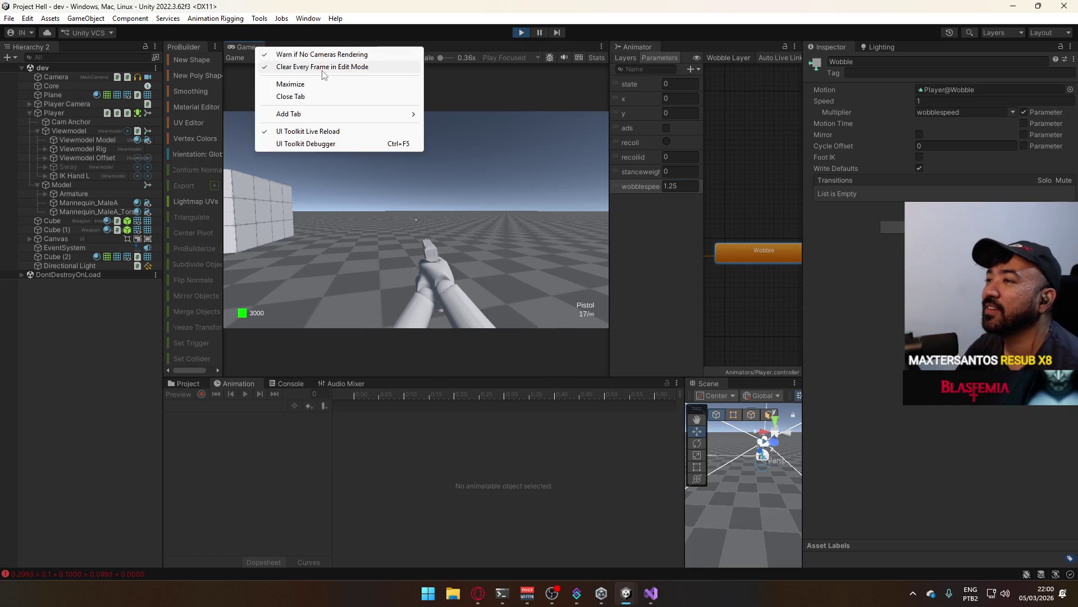
- Maximize the Game view and strafe the player around the walls, watching the wobble
{"action": "left_click", "coordinate": [334, 82]}
{"action": "key", "text": "super"}
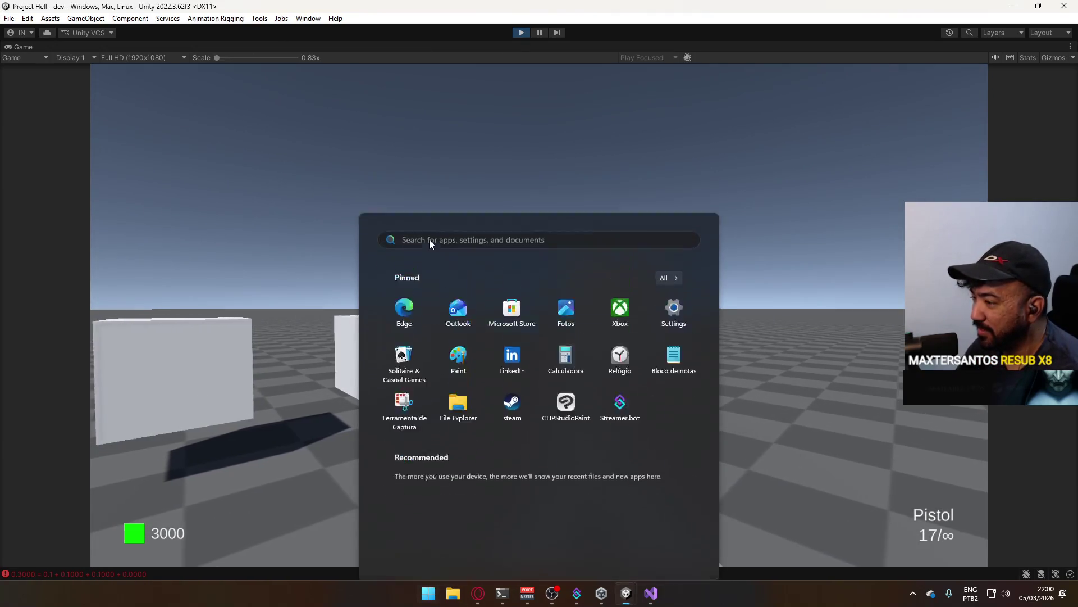
{"action": "left_click", "coordinate": [429, 239]}
{"action": "key", "text": "a"}
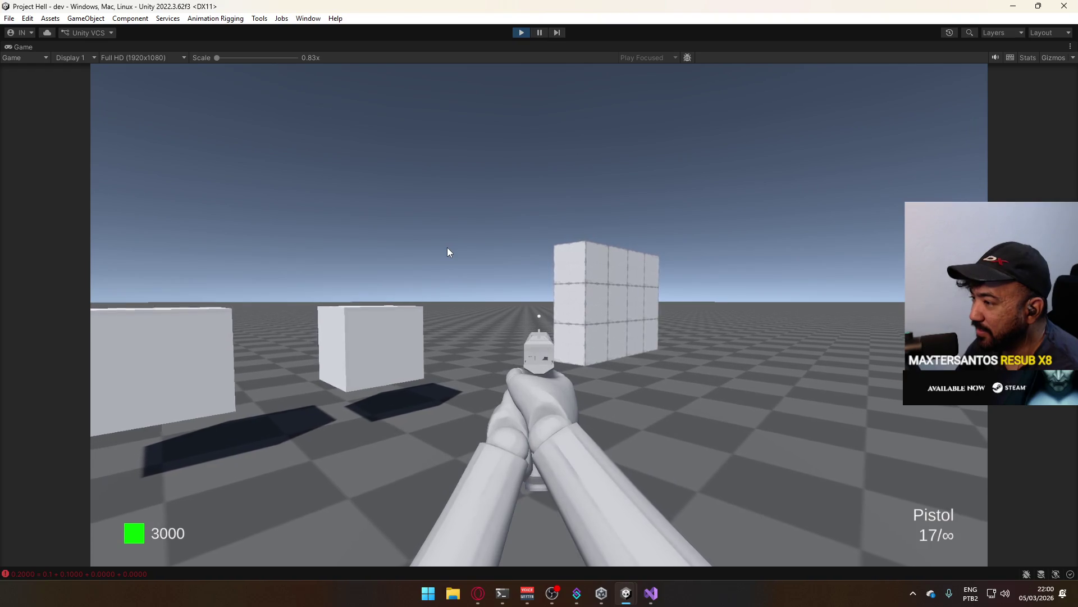
{"action": "key", "text": "d"}
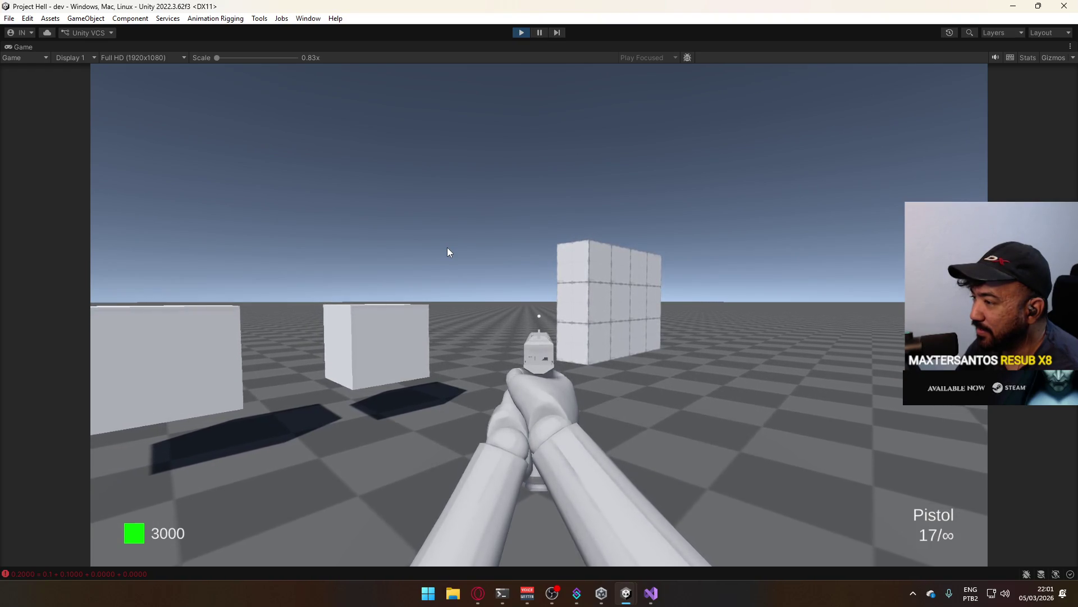
{"action": "key", "text": "d"}
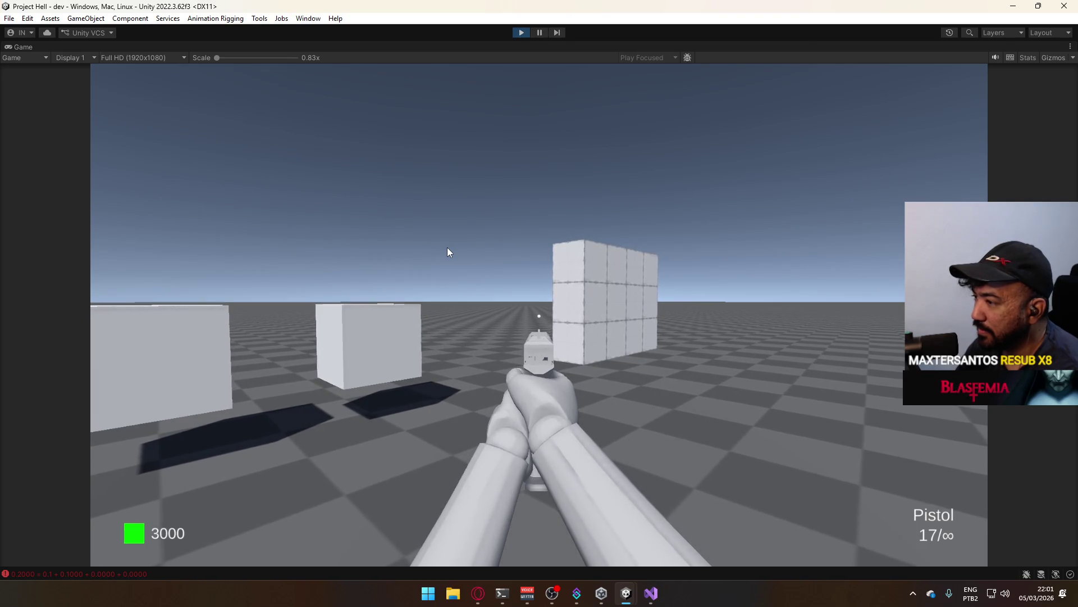
{"action": "key", "text": "d"}
{"action": "key", "text": "d"}
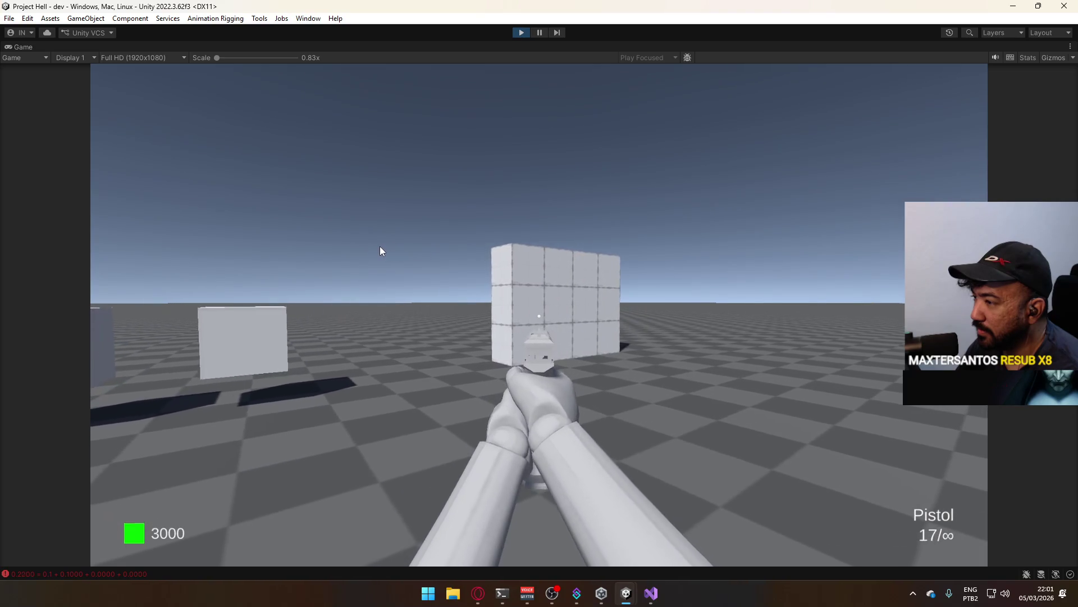
{"action": "key", "text": "s"}
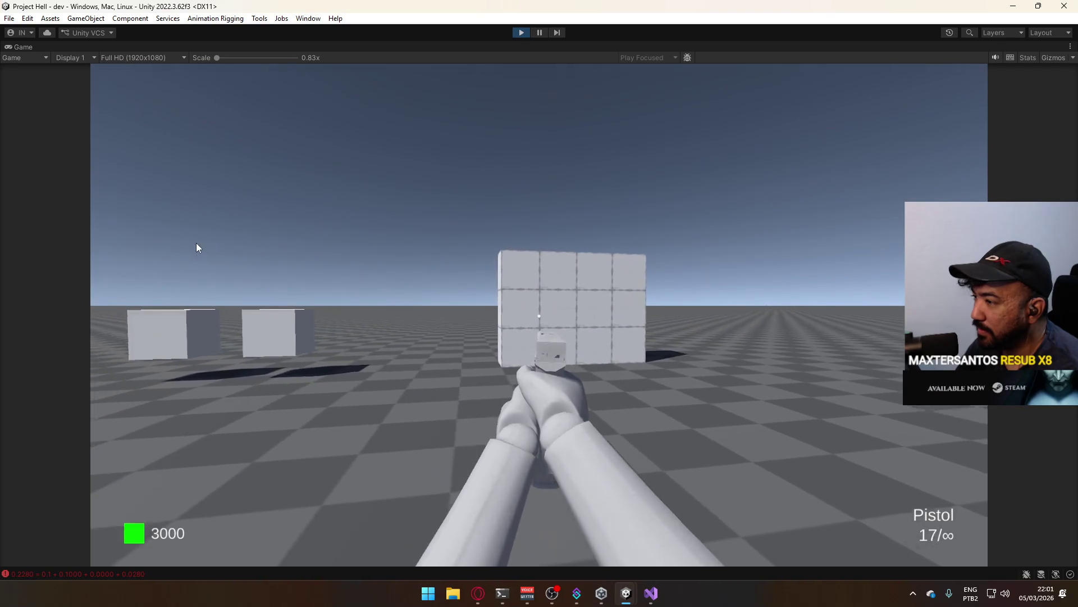
{"action": "key", "text": "d"}
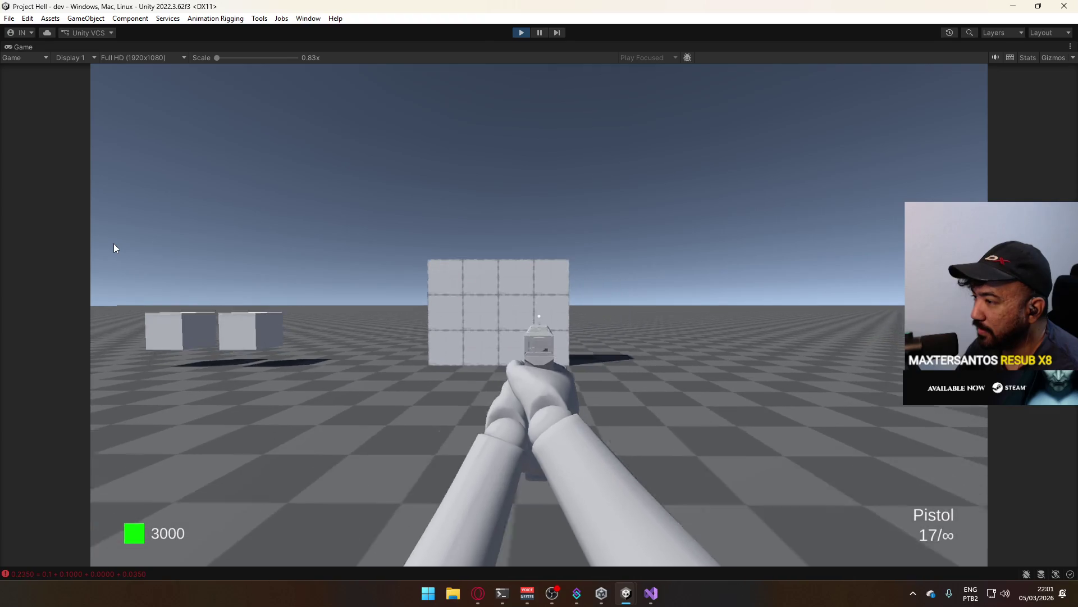
- Walk left, right, forward and back near the wall, then exit play mode
{"action": "key", "text": "a"}
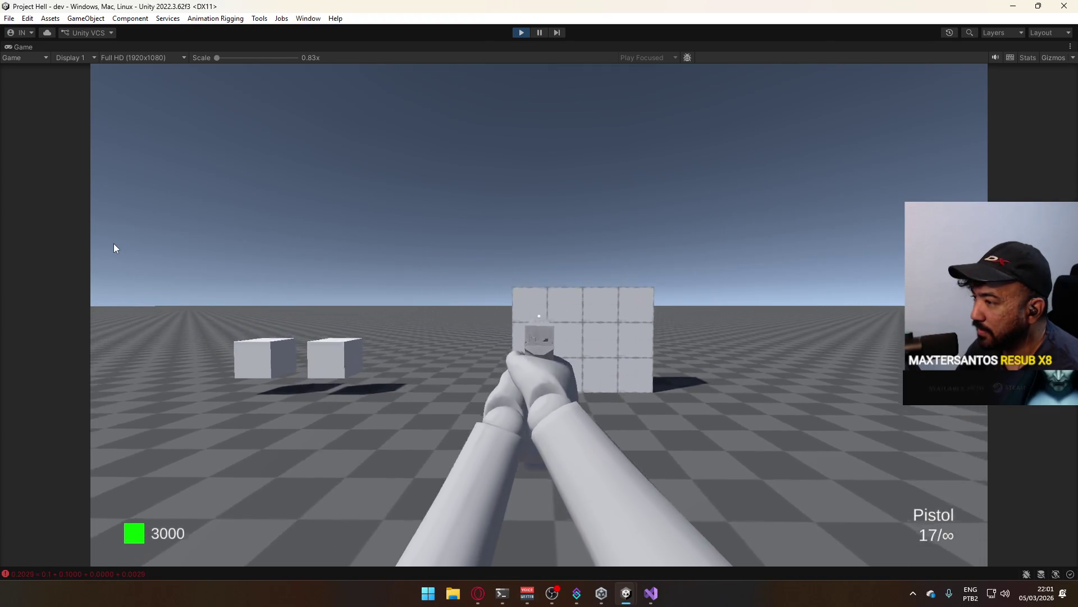
{"action": "key", "text": "d"}
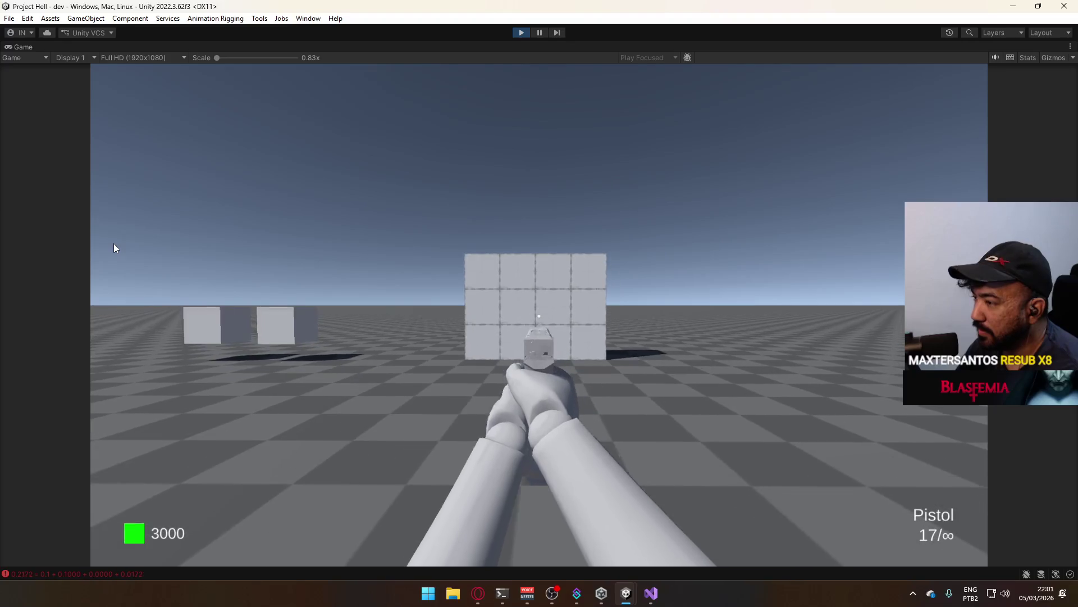
{"action": "key", "text": "w"}
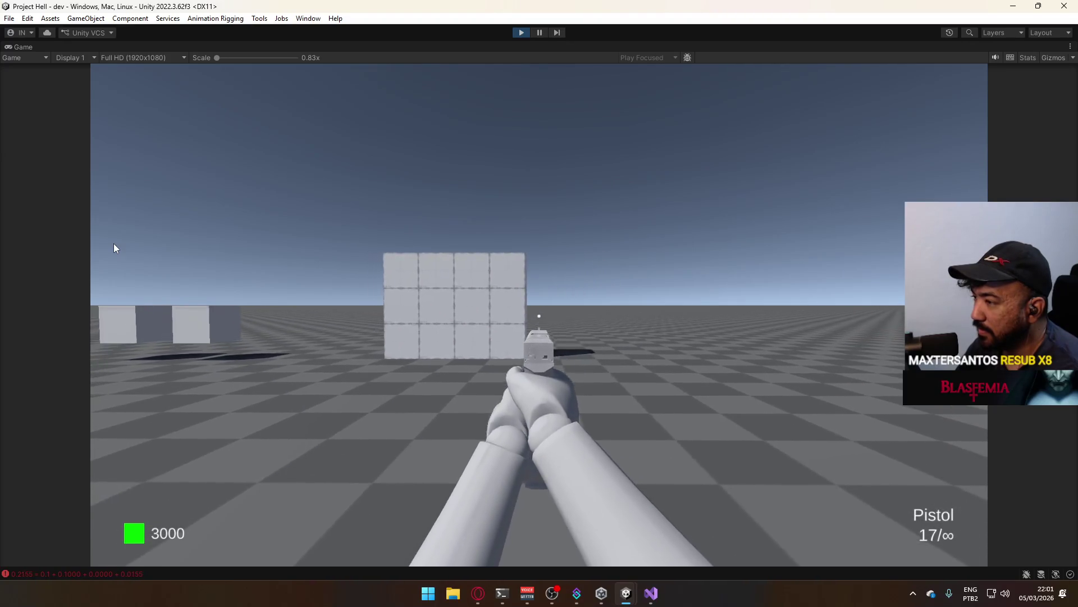
{"action": "key", "text": "s"}
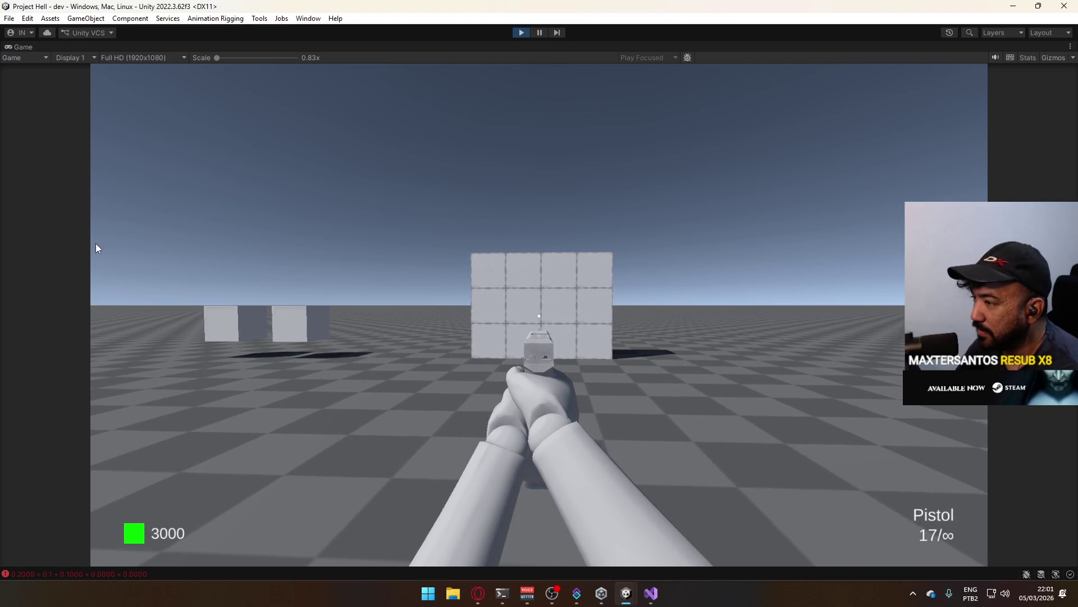
{"action": "key", "text": "super"}
{"action": "left_click", "coordinate": [521, 32]}
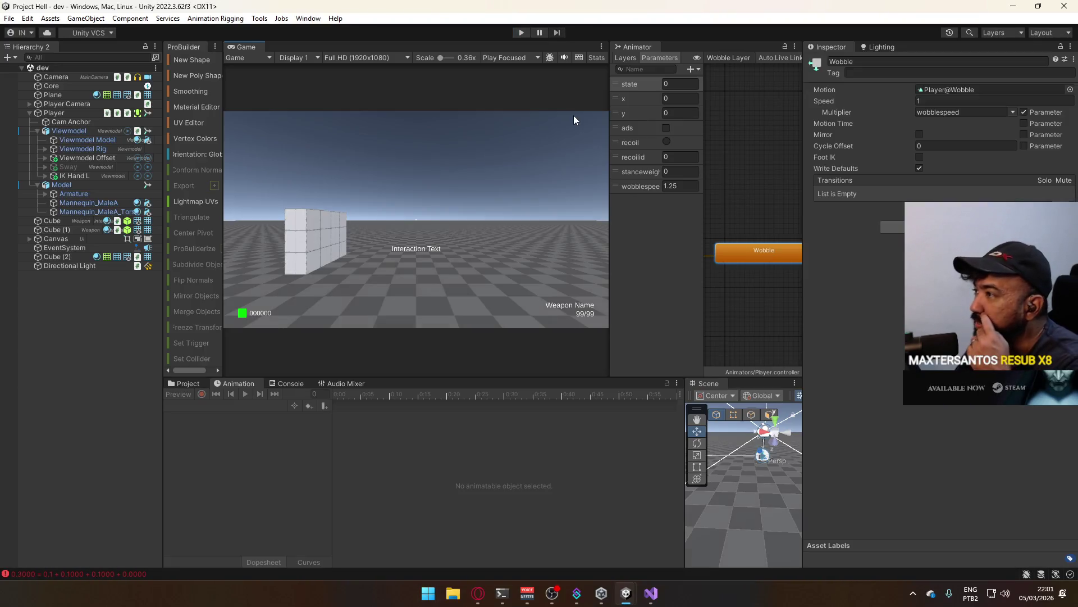
- Set the wobblespeed parameter to 1 and inspect the Wobble state
{"action": "left_click", "coordinate": [680, 186]}
{"action": "type", "text": "1"}
{"action": "left_click", "coordinate": [765, 128]}
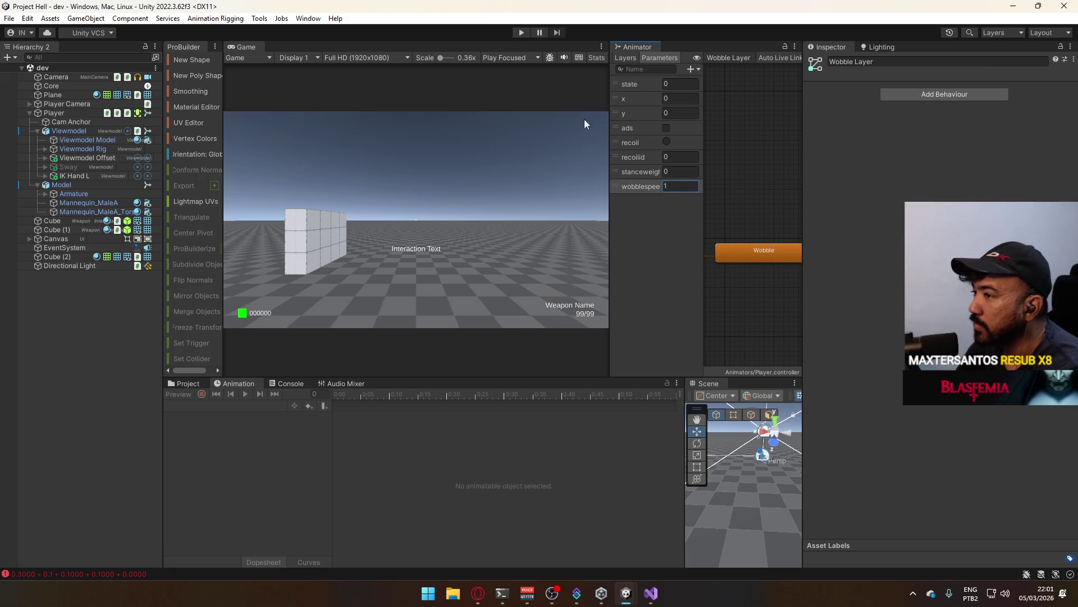
{"action": "left_click", "coordinate": [767, 257]}
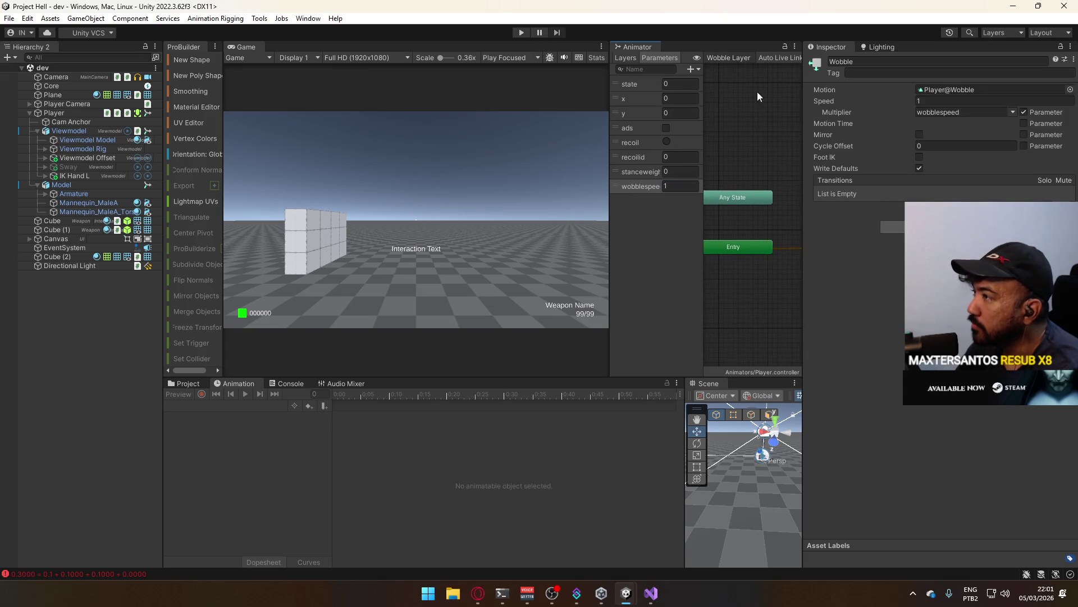
- Dock the Animator window beside the Game view and check the Wobble Layer settings
{"action": "left_click", "coordinate": [636, 55]}
{"action": "left_click_drag", "start_coordinate": [639, 45], "coordinate": [483, 50]}
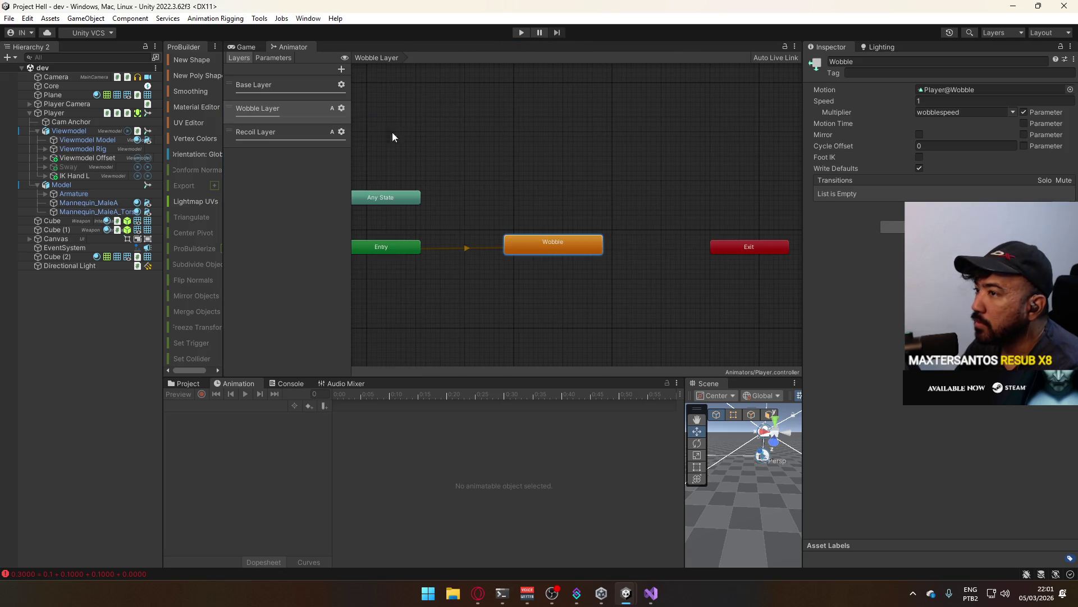
{"action": "left_click", "coordinate": [341, 110]}
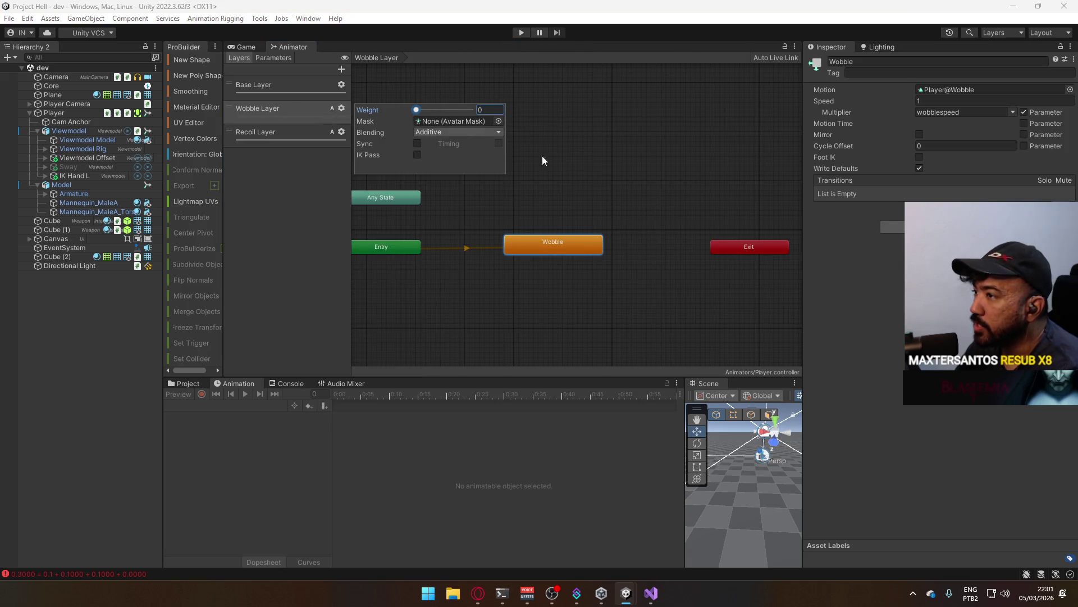
{"action": "left_click", "coordinate": [590, 153]}
{"action": "mouse_move", "coordinate": [454, 164]}
{"action": "left_mouse_down"}
{"action": "mouse_move", "coordinate": [561, 174]}
{"action": "mouse_move", "coordinate": [562, 194]}
{"action": "left_mouse_up"}
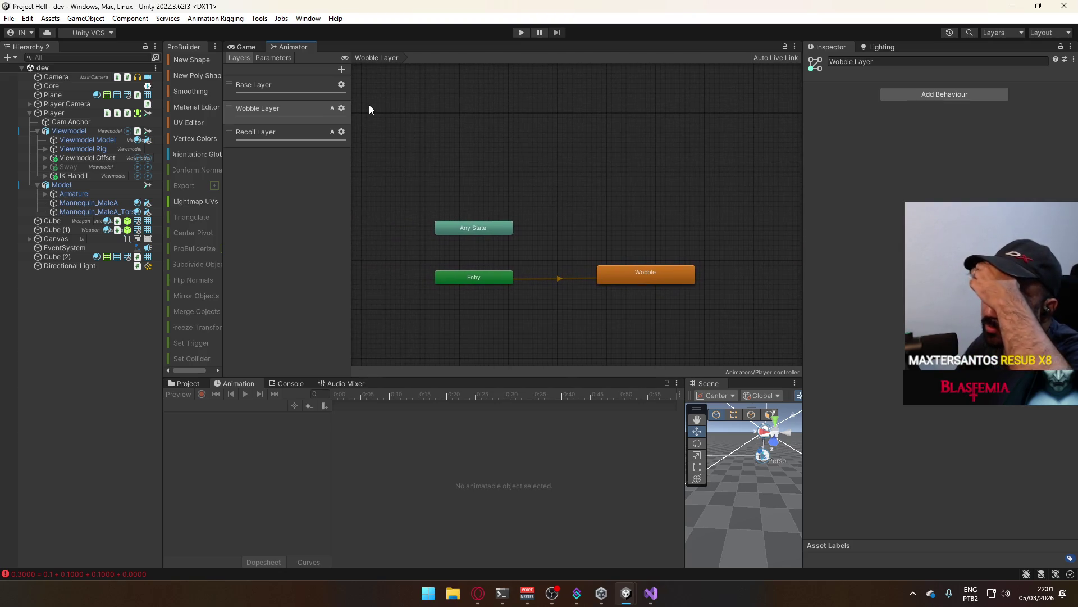
{"action": "left_click", "coordinate": [651, 593]}
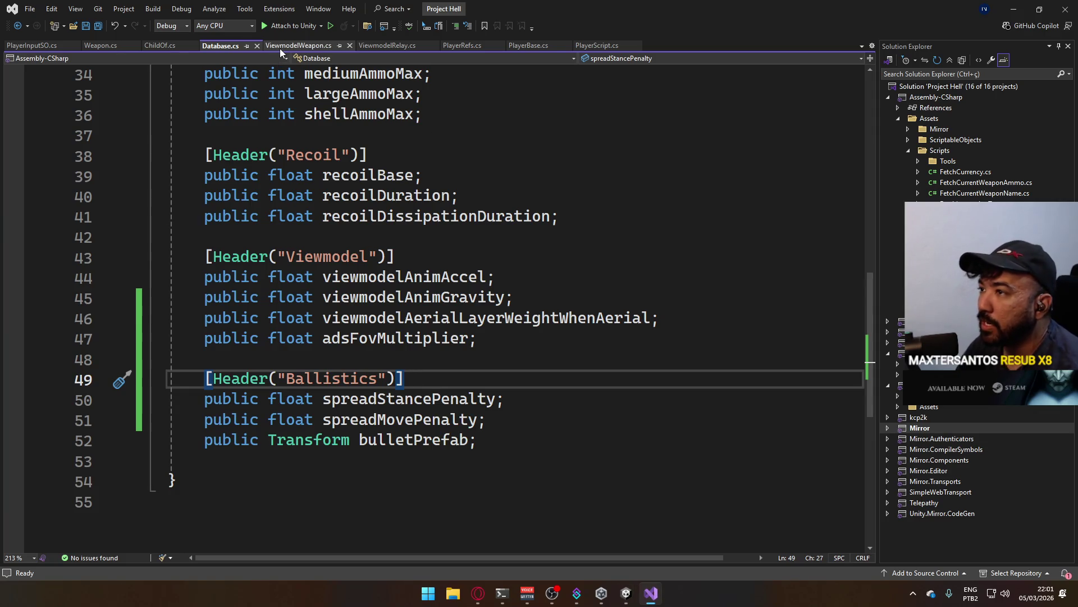
- Add wobbleSpeed = 1.0f and wobbleWeight = 0.4f fields after adsSpeedMultiplier in Weapon.cs and save
{"action": "left_click", "coordinate": [102, 45]}
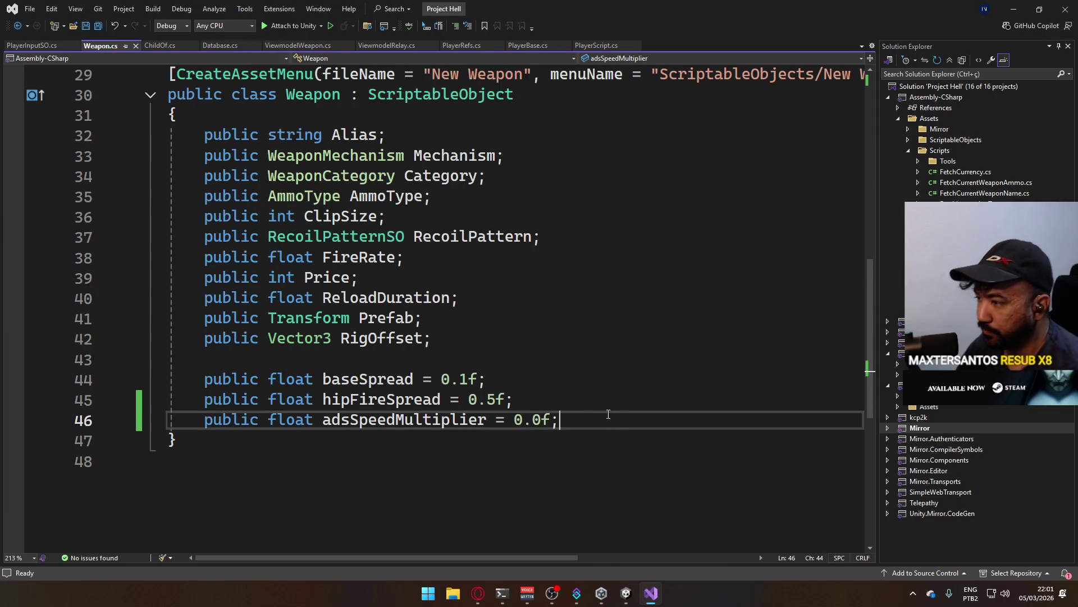
{"action": "key", "text": "Return"}
{"action": "type", "text": "public float wo"}
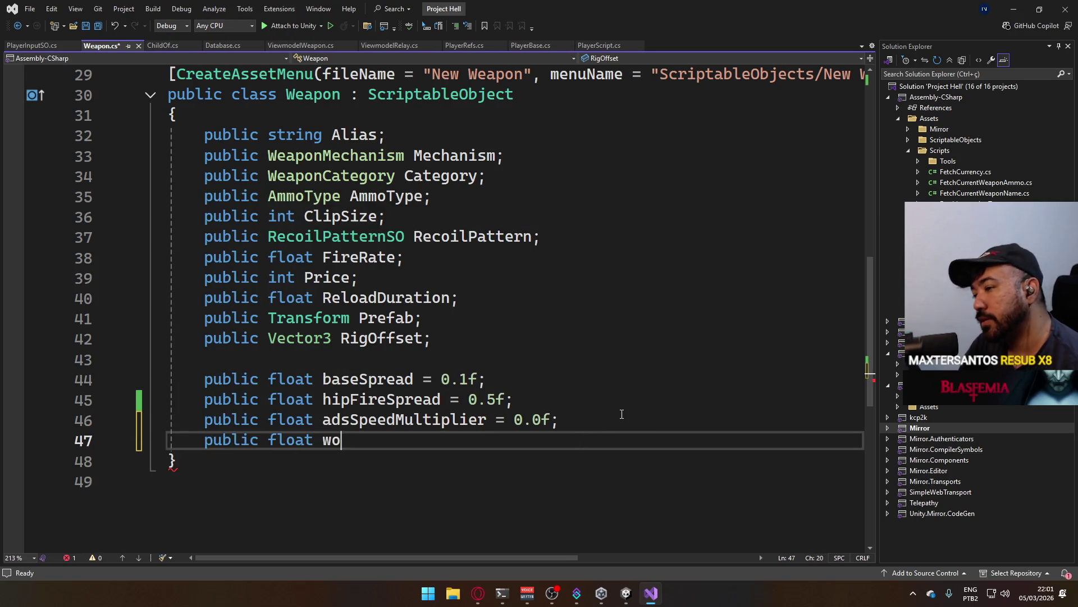
{"action": "type", "text": "bbleSpeed ="}
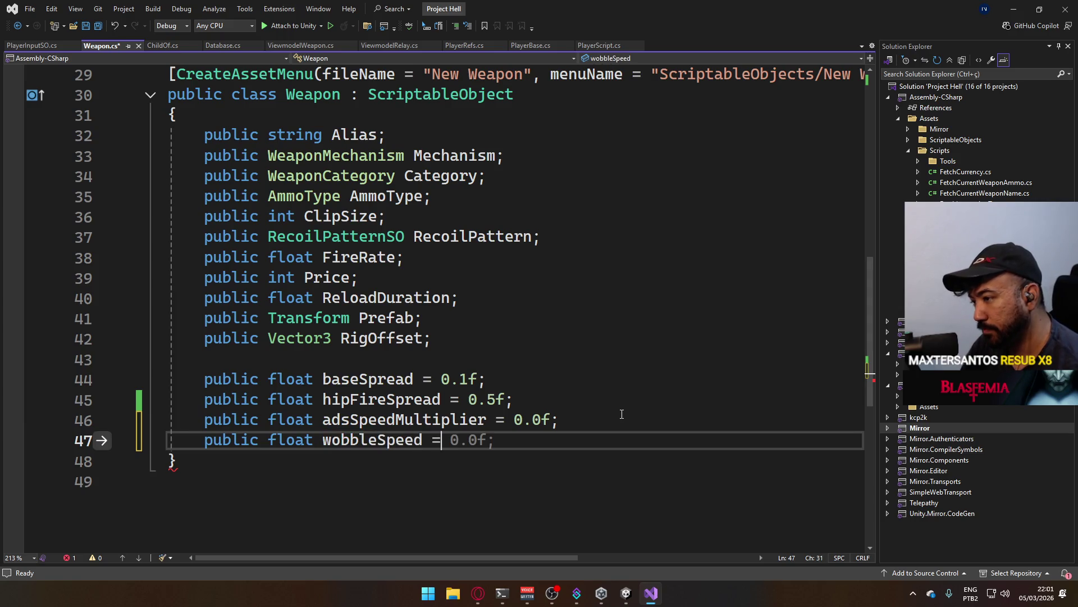
{"action": "type", "text": " 1"}
{"action": "type", "text": "0f;"}
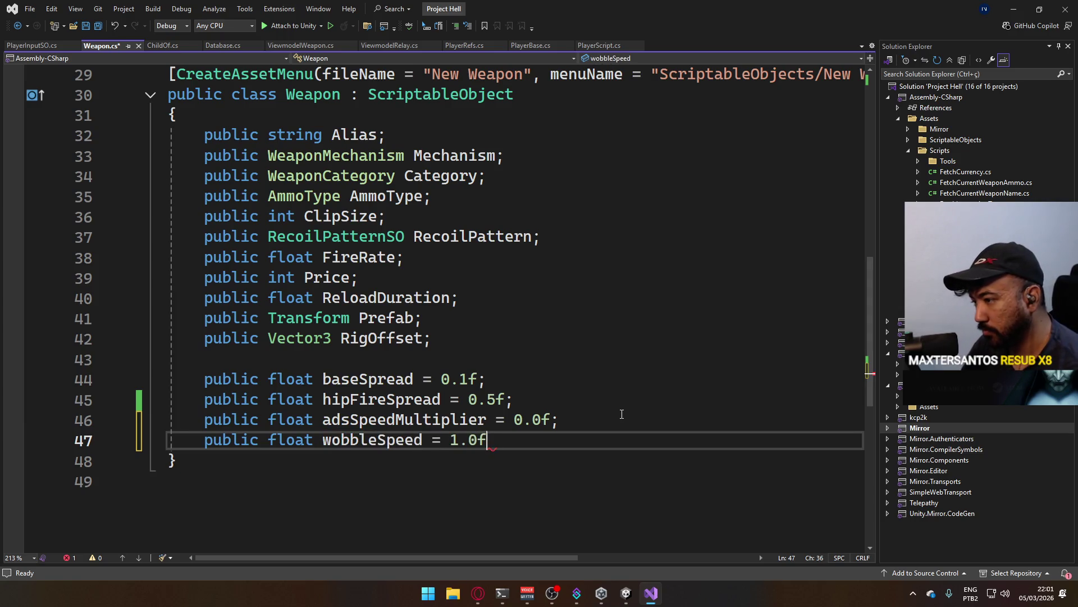
{"action": "key", "text": "Return"}
{"action": "type", "text": "public float wobbl"}
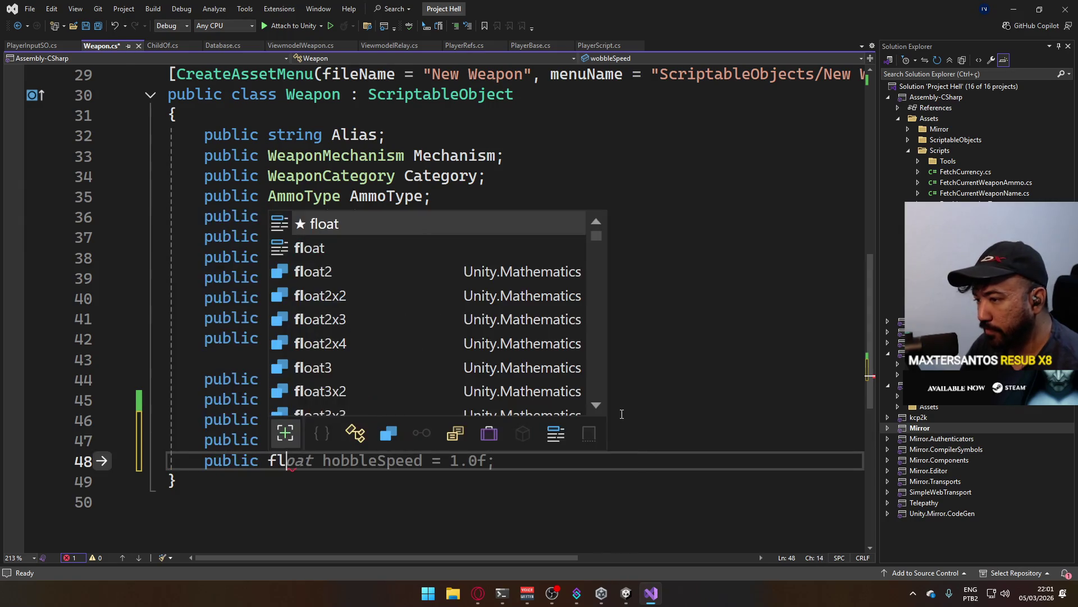
{"action": "type", "text": "eWeight "}
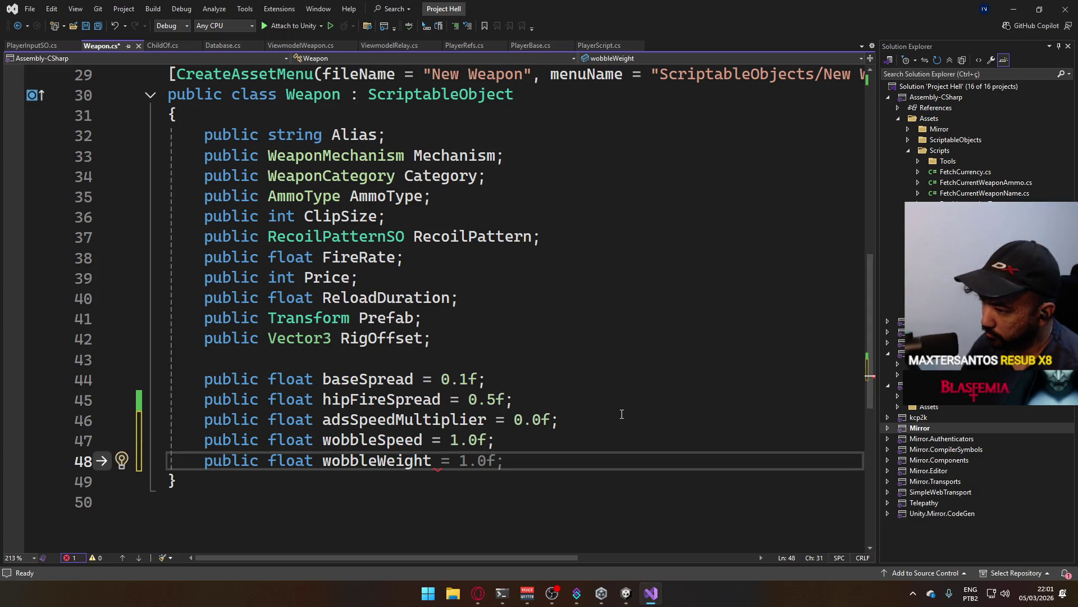
{"action": "type", "text": "="}
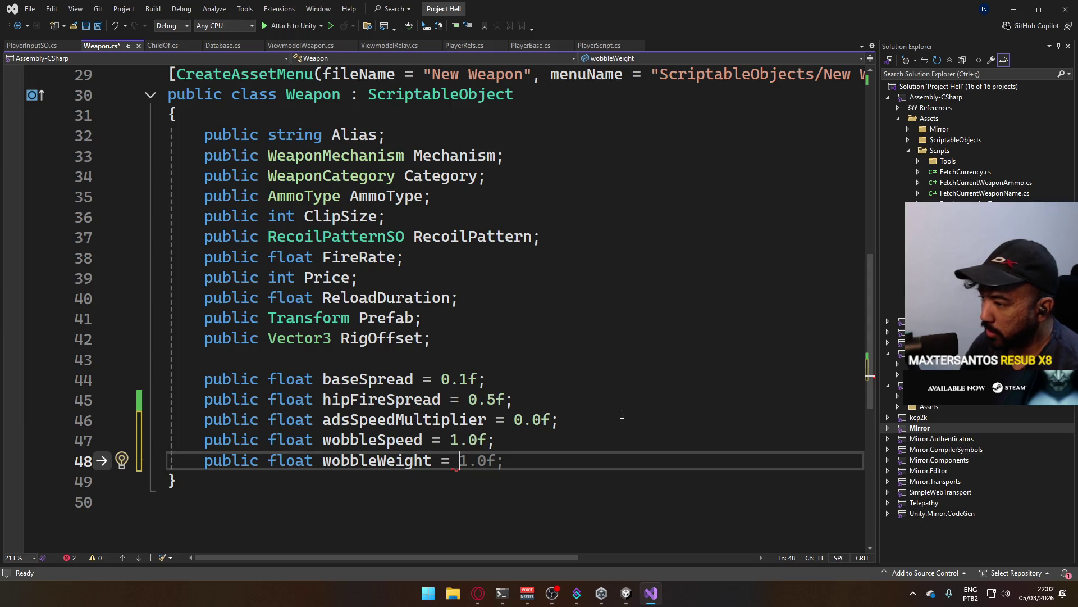
{"action": "type", "text": "0.4f;"}
{"action": "key", "text": "ctrl+s"}
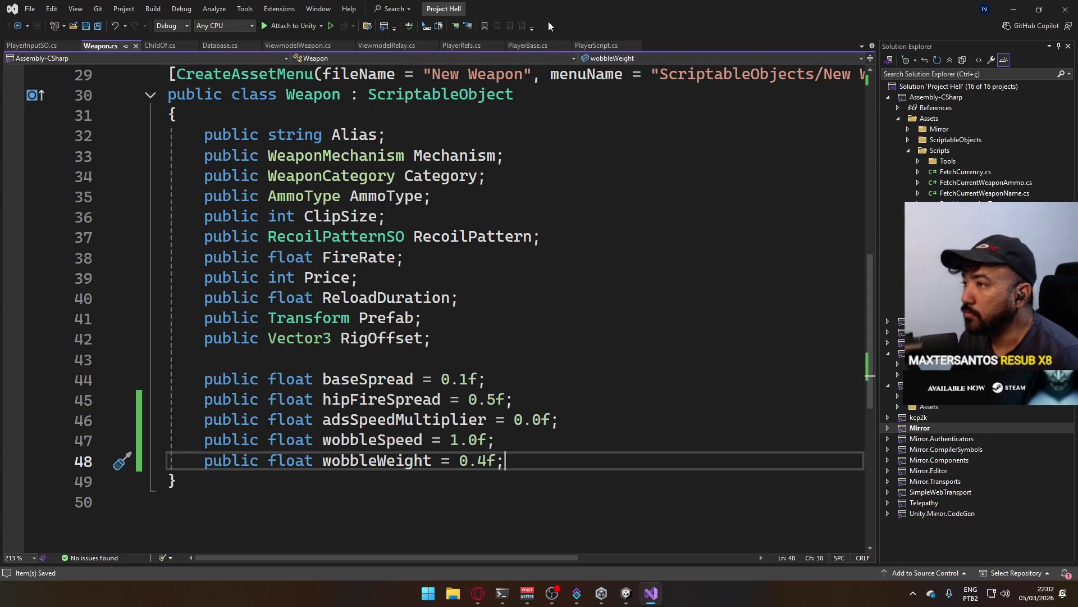
- In PlayerScript.cs, insert a blank line below the existing layer-weight code
{"action": "left_click", "coordinate": [609, 47]}
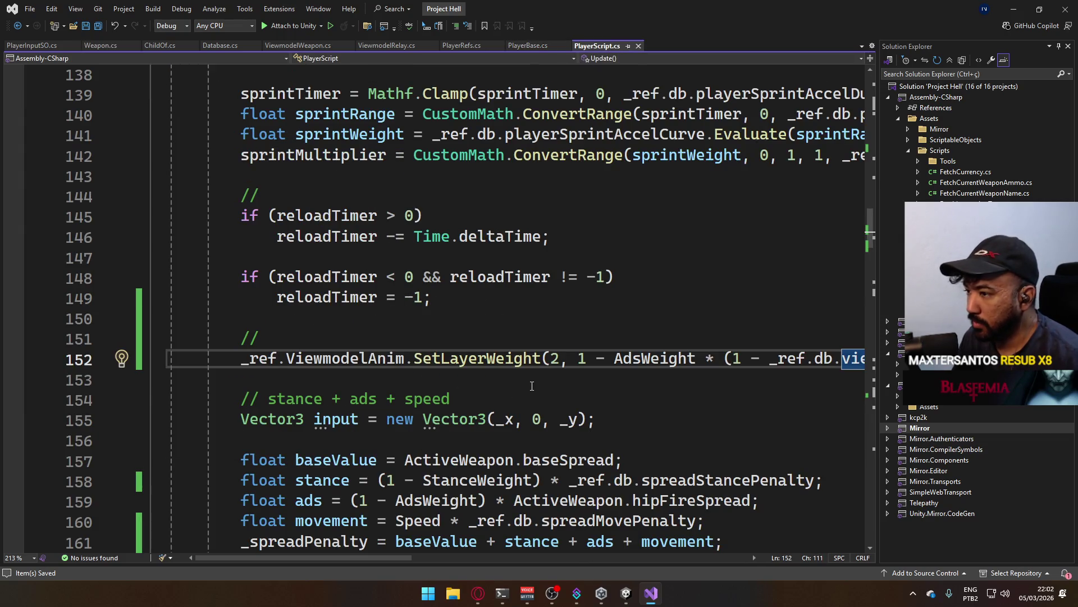
{"action": "left_click", "coordinate": [422, 281]}
{"action": "mouse_move", "coordinate": [387, 556]}
{"action": "left_mouse_down"}
{"action": "mouse_move", "coordinate": [506, 554]}
{"action": "mouse_move", "coordinate": [393, 556]}
{"action": "left_mouse_up"}
{"action": "left_click", "coordinate": [360, 380]}
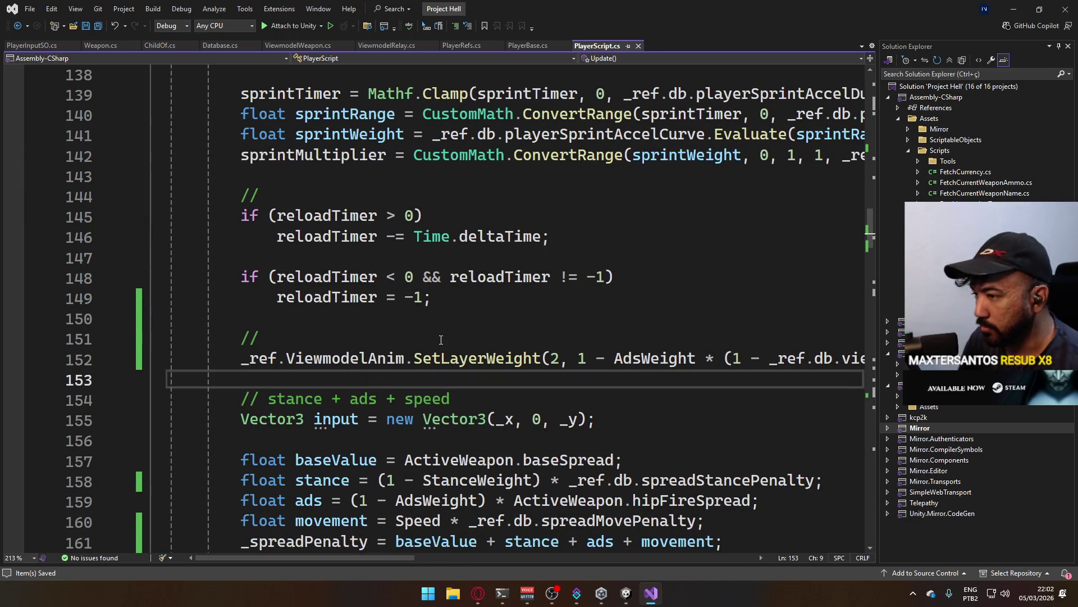
{"action": "key", "text": "ctrl+Return"}
- Start a _ref animator reference, trying ViewmodelAnim before switching to another animator
{"action": "type", "text": "_ref.viewmode"}
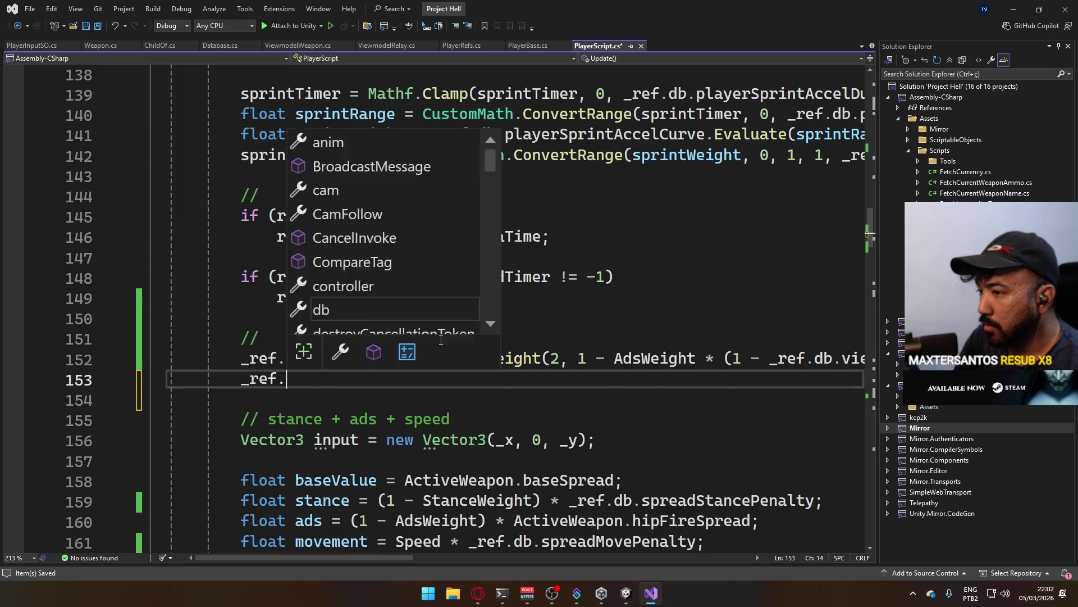
{"action": "key", "text": "Tab"}
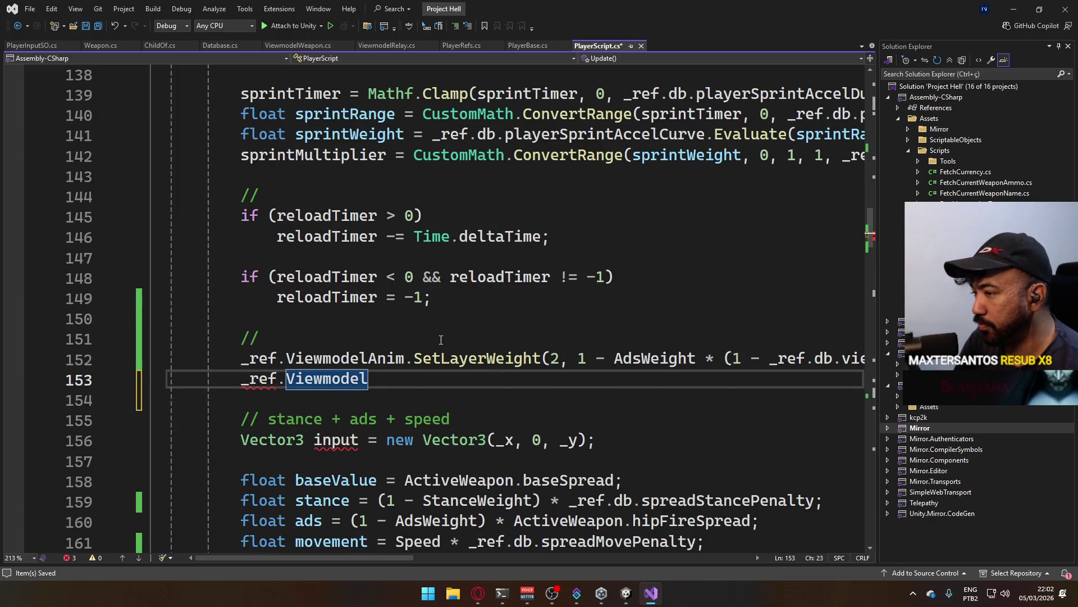
{"action": "type", "text": "Anim."}
{"action": "key", "text": "BackSpace"}
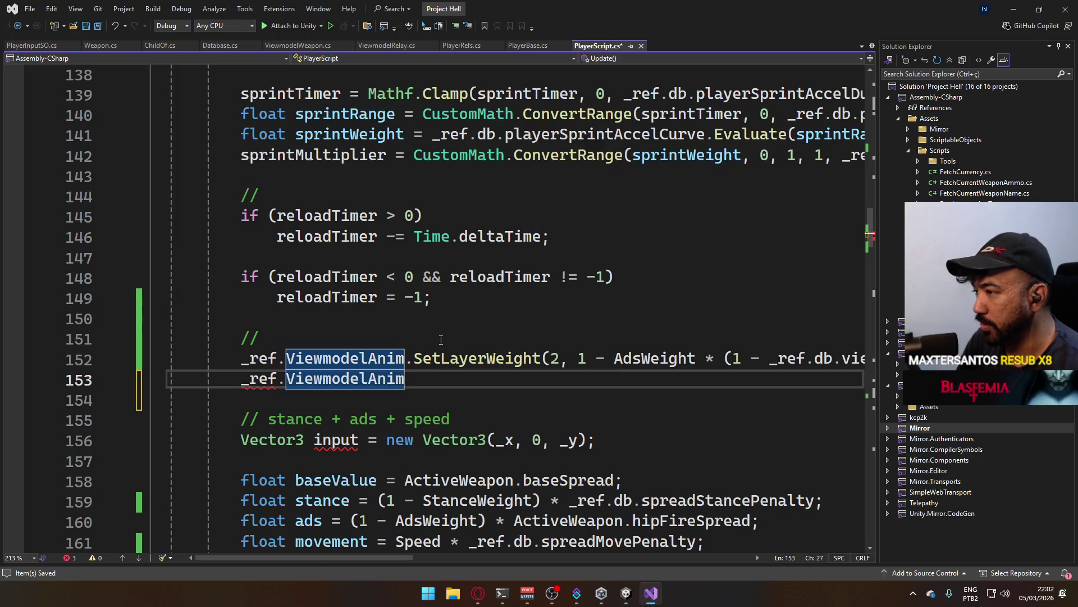
{"action": "key", "text": "BackSpace"}
{"action": "key", "text": "BackSpace"}
{"action": "key", "text": "BackSpace"}
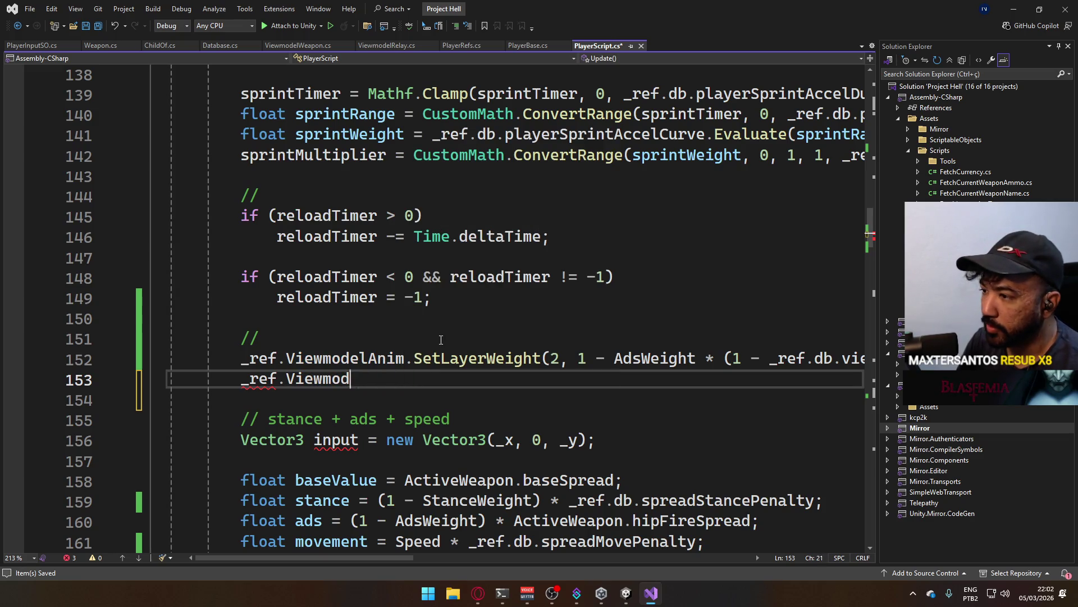
{"action": "type", "text": "mode"}
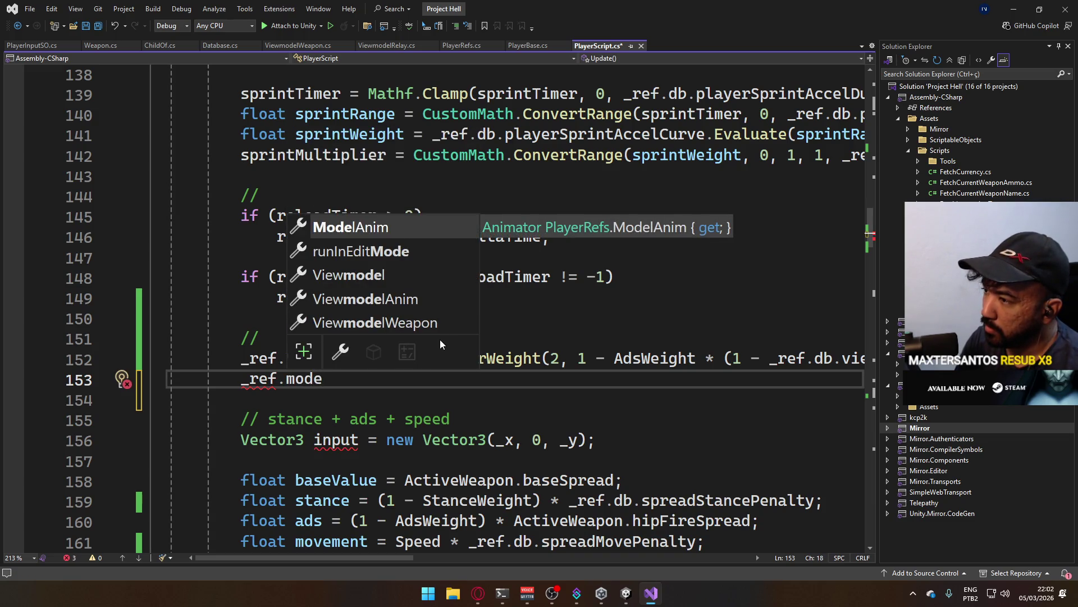
{"action": "key", "text": "Tab"}
{"action": "key", "text": "BackSpace"}
{"action": "key", "text": "BackSpace"}
{"action": "key", "text": "BackSpace"}
{"action": "key", "text": "BackSpace"}
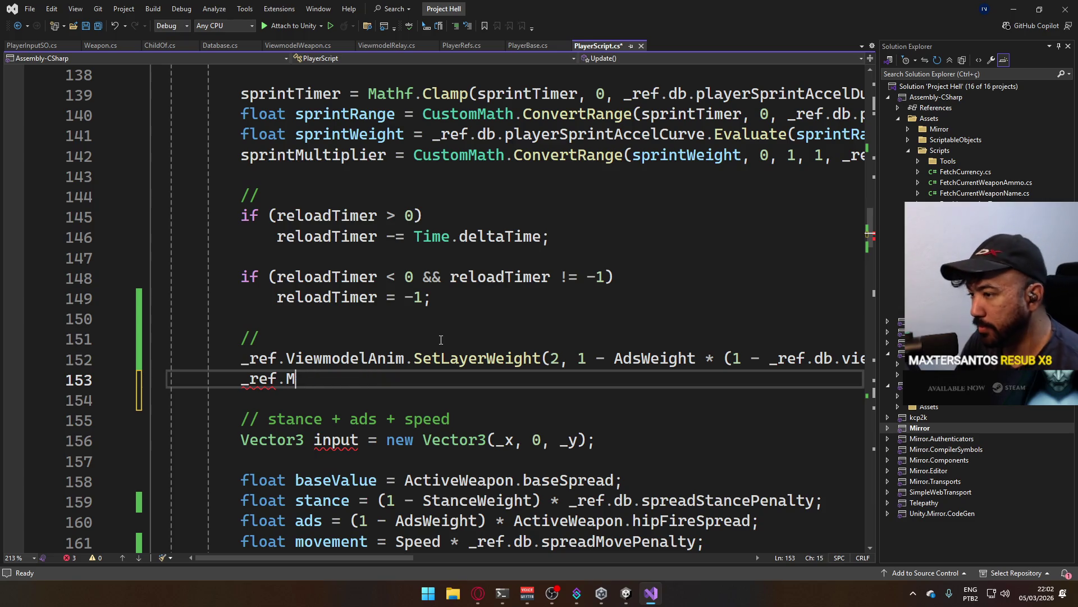
- Begin the _ref.anim.SetLayerWeight call with layer index 1
{"action": "type", "text": "anim."}
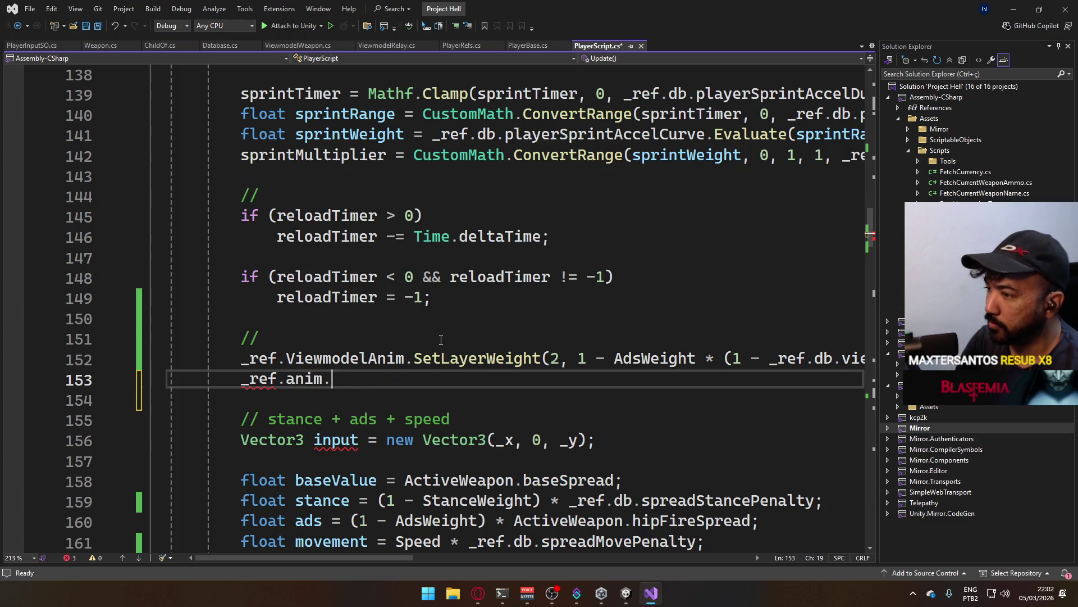
{"action": "type", "text": "Setla"}
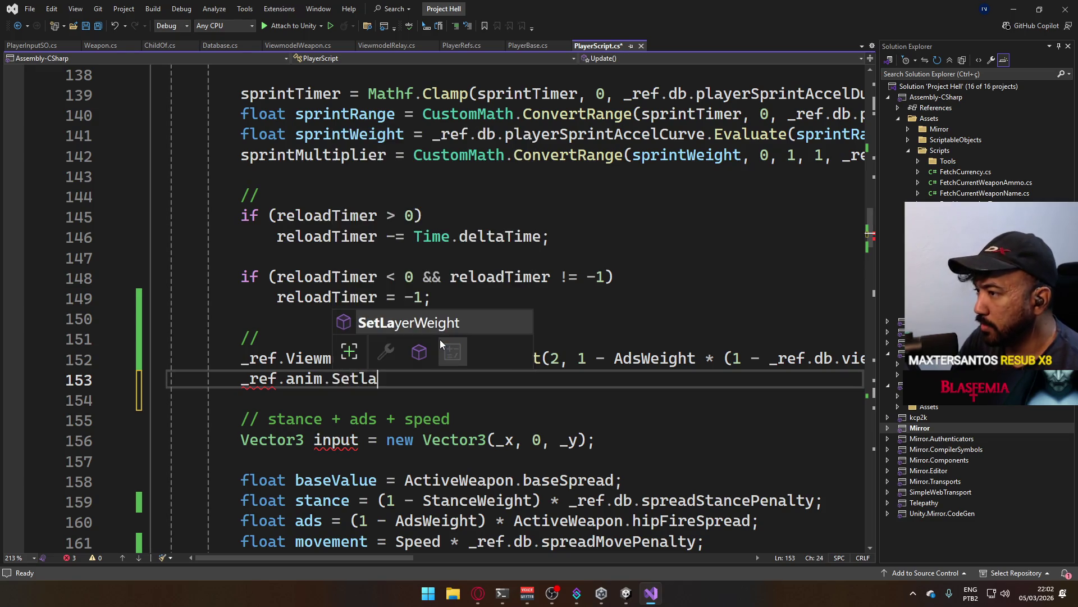
{"action": "key", "text": "Tab"}
{"action": "type", "text": "("}
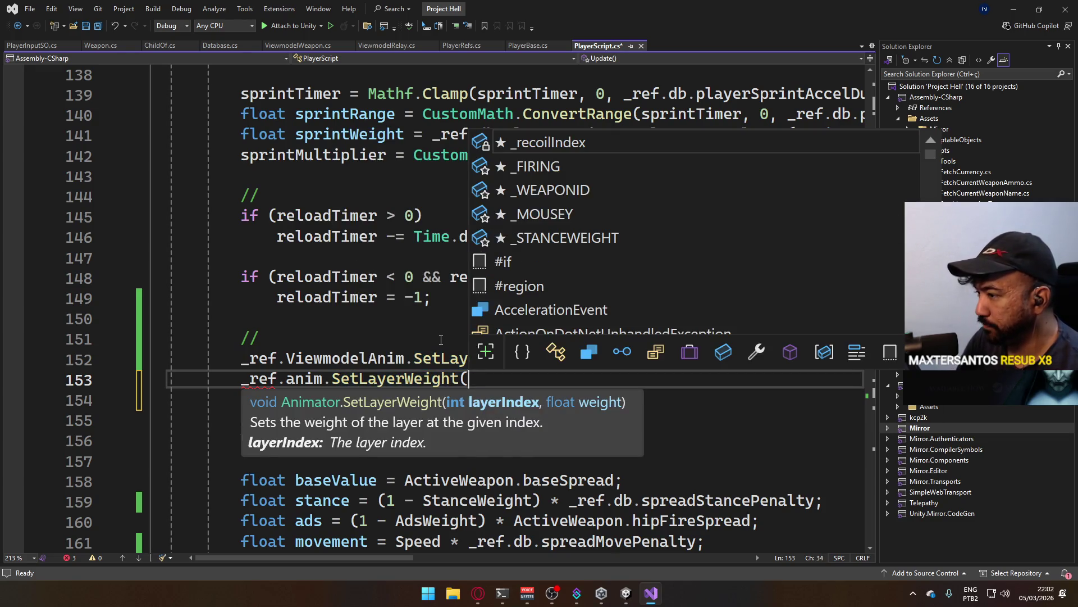
{"action": "key", "text": "alt+Tab"}
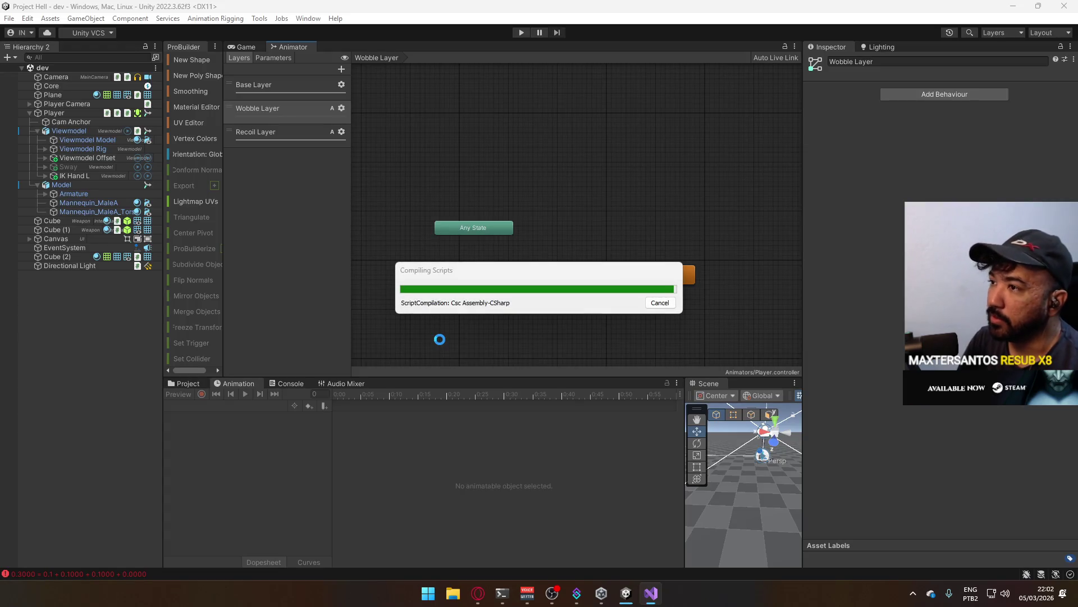
{"action": "key", "text": "alt+Tab"}
{"action": "type", "text": "1,"}
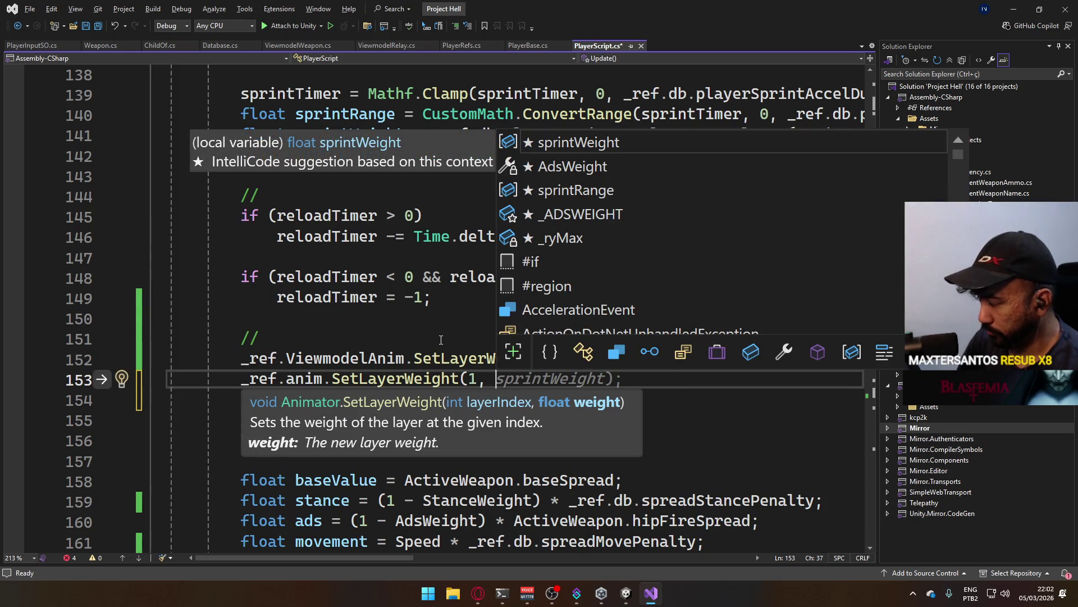
{"action": "left_click", "coordinate": [455, 342]}
- Pass AdsWeight * ActiveWeapon.wobbleWeight as the weight and begin another _ref.anim line
{"action": "left_click", "coordinate": [562, 380]}
{"action": "scroll", "coordinate": [561, 379], "scroll_direction": "down", "scroll_amount": 2}
{"action": "type", "text": "AdsWeight * ActiveWeapon.wo"}
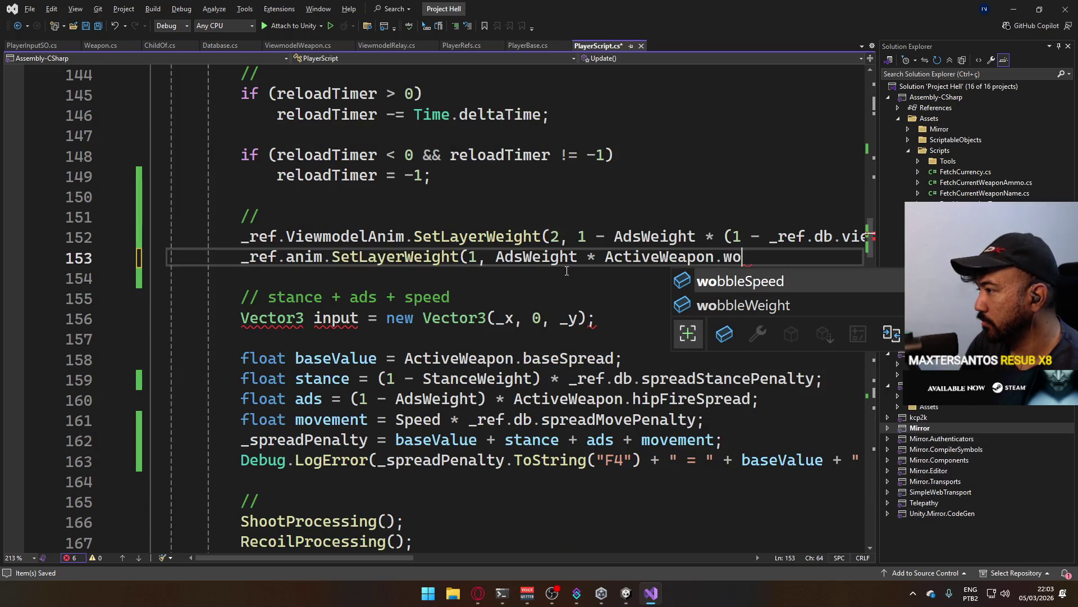
{"action": "key", "text": "Down"}
{"action": "key", "text": "Tab"}
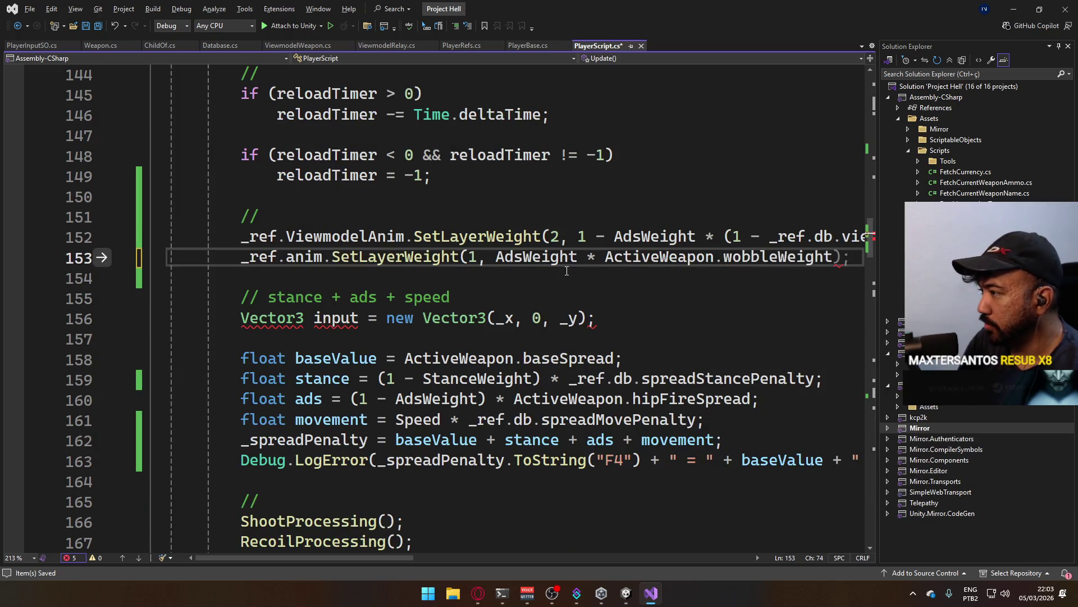
{"action": "type", "text": ");"}
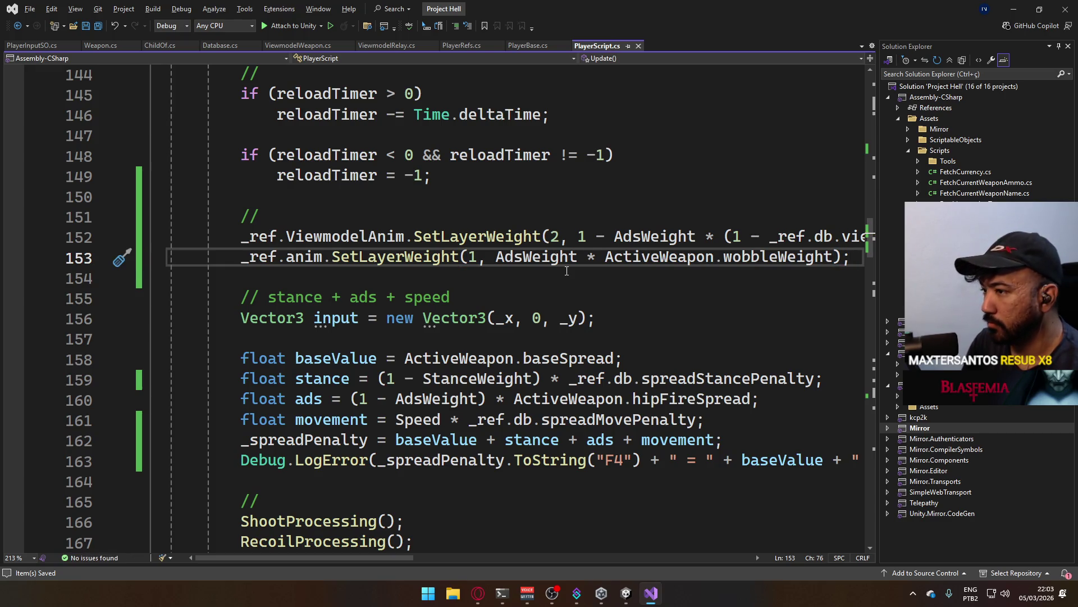
{"action": "key", "text": "Return"}
{"action": "type", "text": "_ref.anim."}
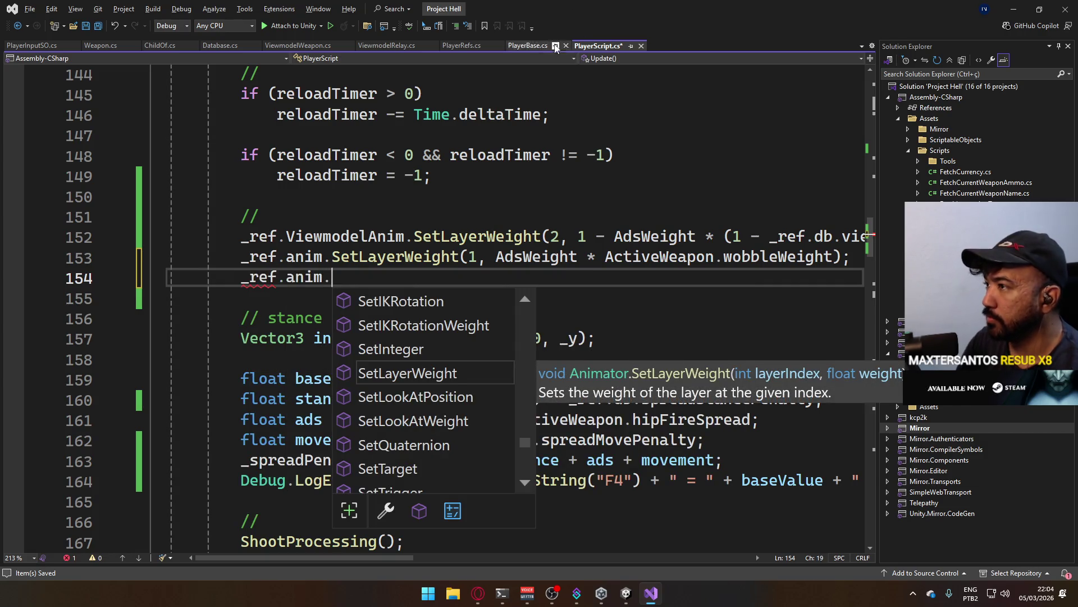
- Declare protected int _WOBBLESPEED = Animator.StringToHash("wobblespeed") under _STANCEWEIGHT in PlayerBase.cs and save
{"action": "left_click", "coordinate": [530, 45]}
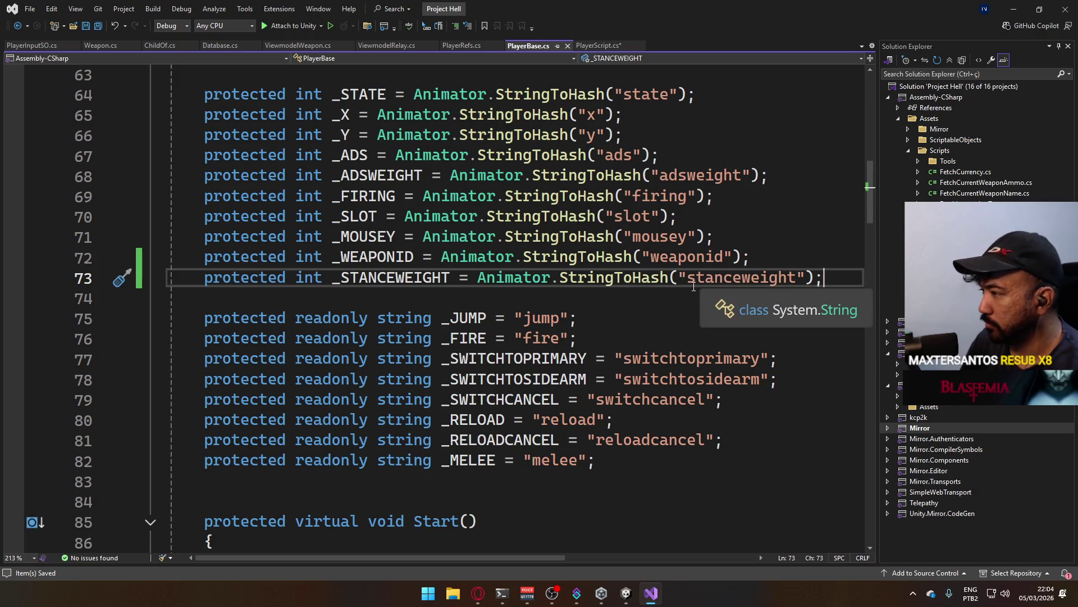
{"action": "key", "text": "Return"}
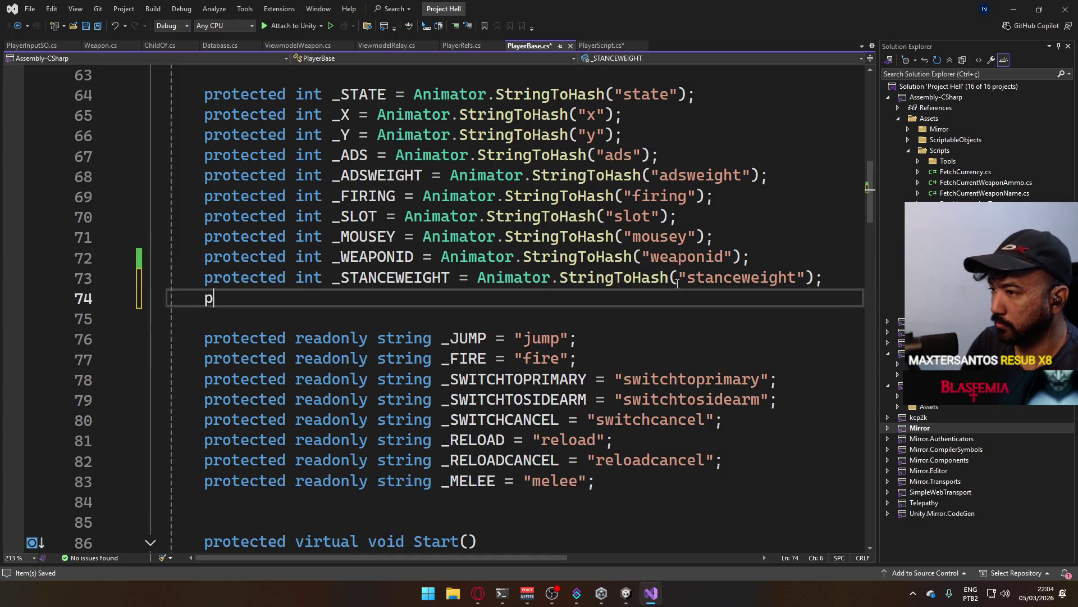
{"action": "type", "text": "protected int _WOBBLE"}
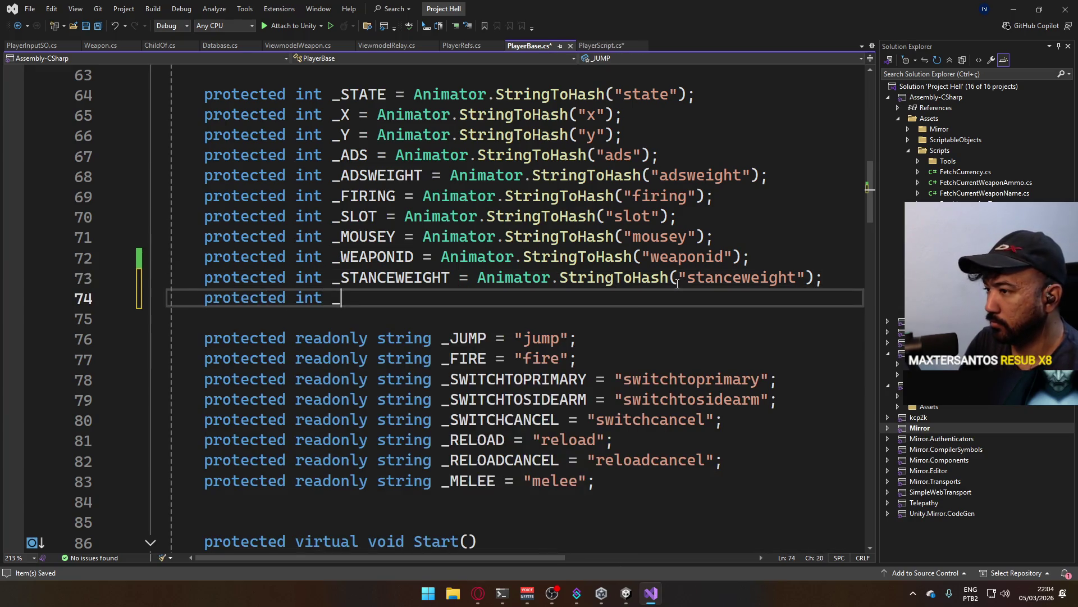
{"action": "type", "text": "SPEED "}
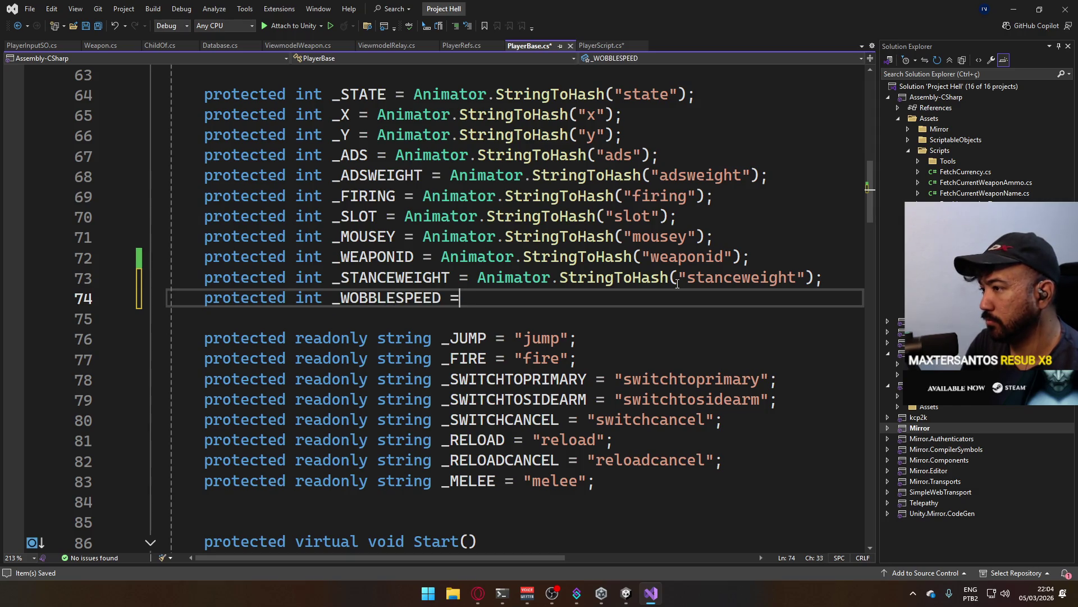
{"action": "type", "text": "= Anima"}
{"action": "key", "text": "Tab"}
{"action": "type", "text": ".s"}
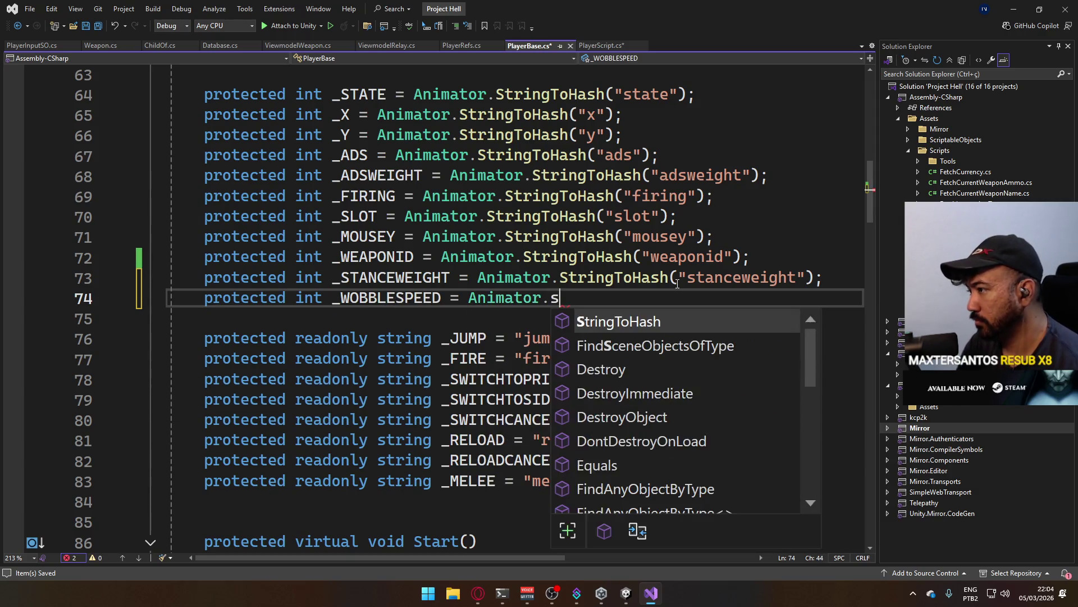
{"action": "key", "text": "Tab"}
{"action": "type", "text": "(\""}
{"action": "type", "text": "wobble"}
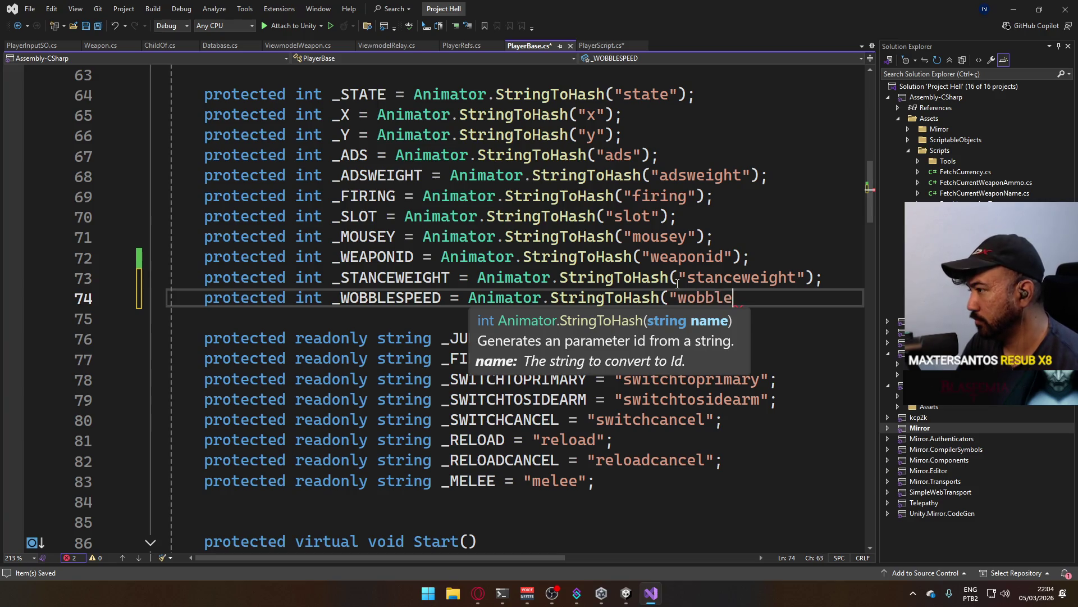
{"action": "type", "text": "spee);"}
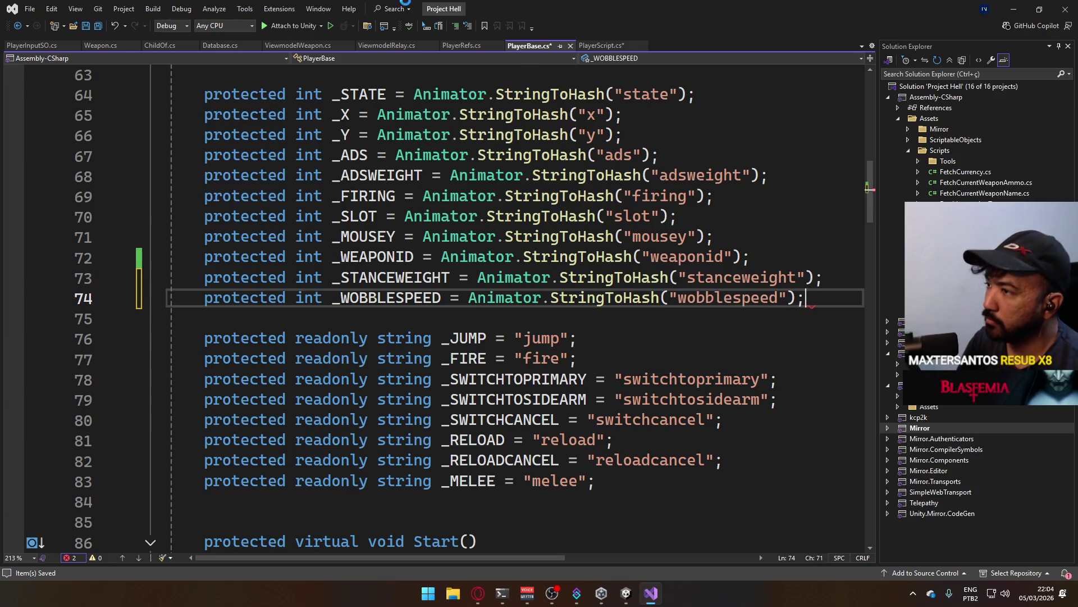
{"action": "key", "text": "ctrl+s"}
{"action": "key", "text": "ctrl+Tab"}
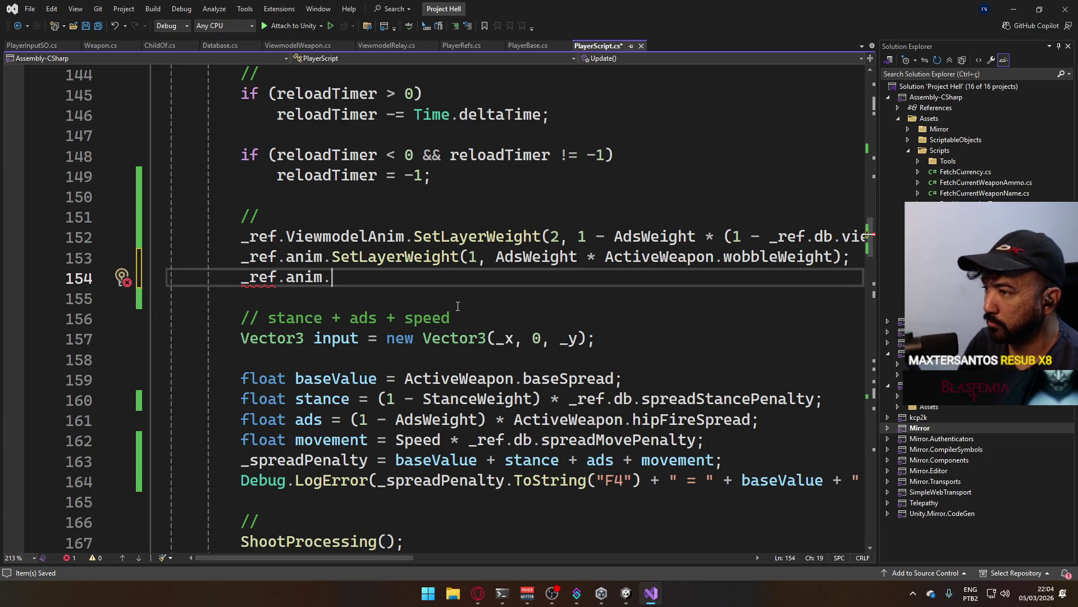
- Start a _ref.anim.SetFloat(_WOBBLESPEED, …) line, then delete the unfinished line and save PlayerScript.cs
{"action": "type", "text": "setpar"}
{"action": "key", "text": "BackSpace"}
{"action": "key", "text": "BackSpace"}
{"action": "key", "text": "BackSpace"}
{"action": "type", "text": "fl"}
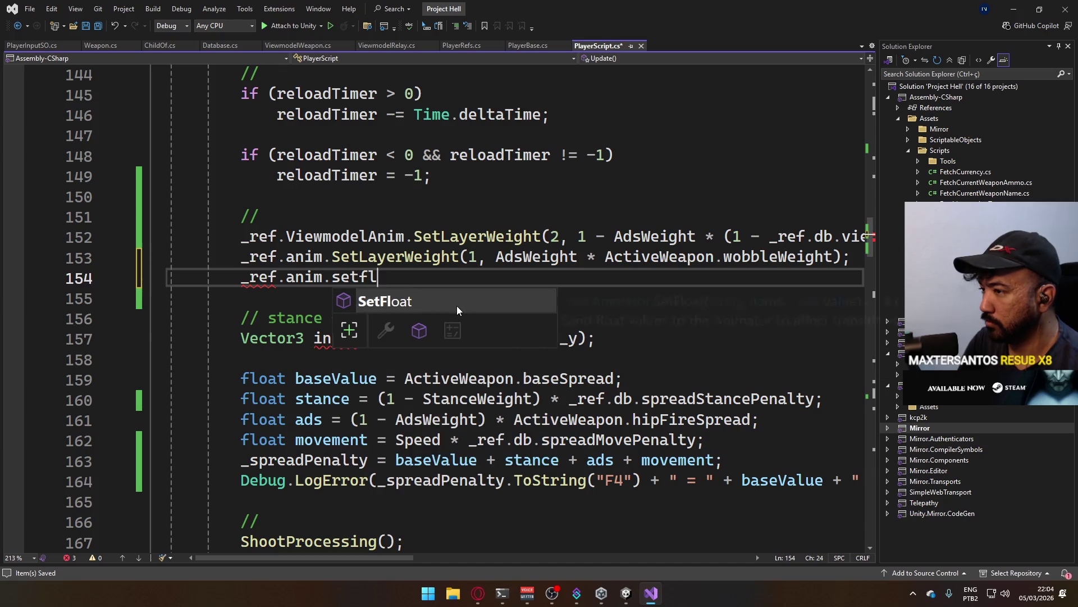
{"action": "type", "text": "(_WO"}
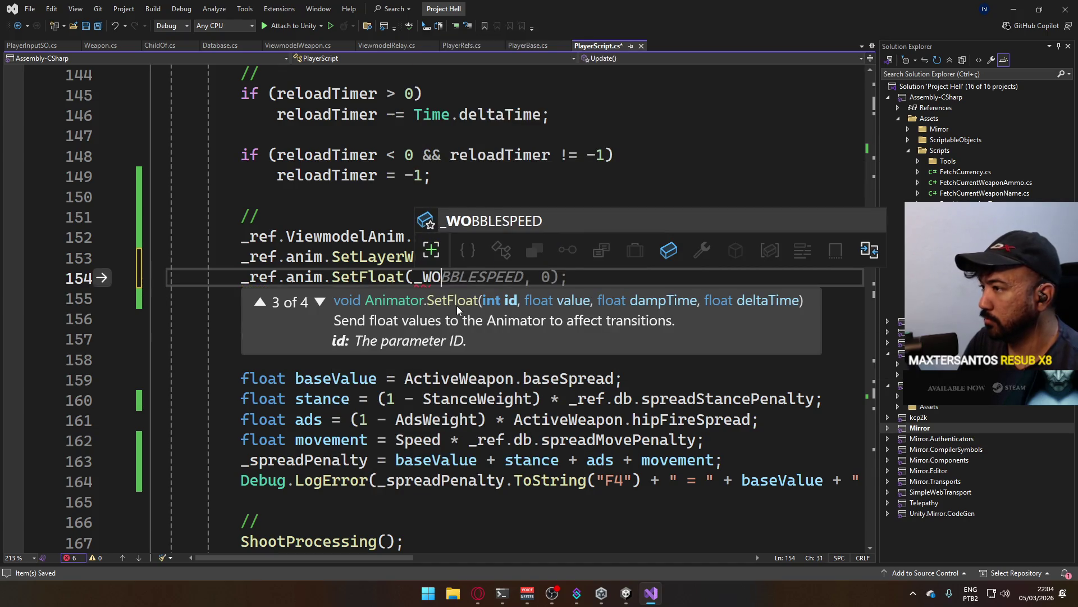
{"action": "type", "text": ","}
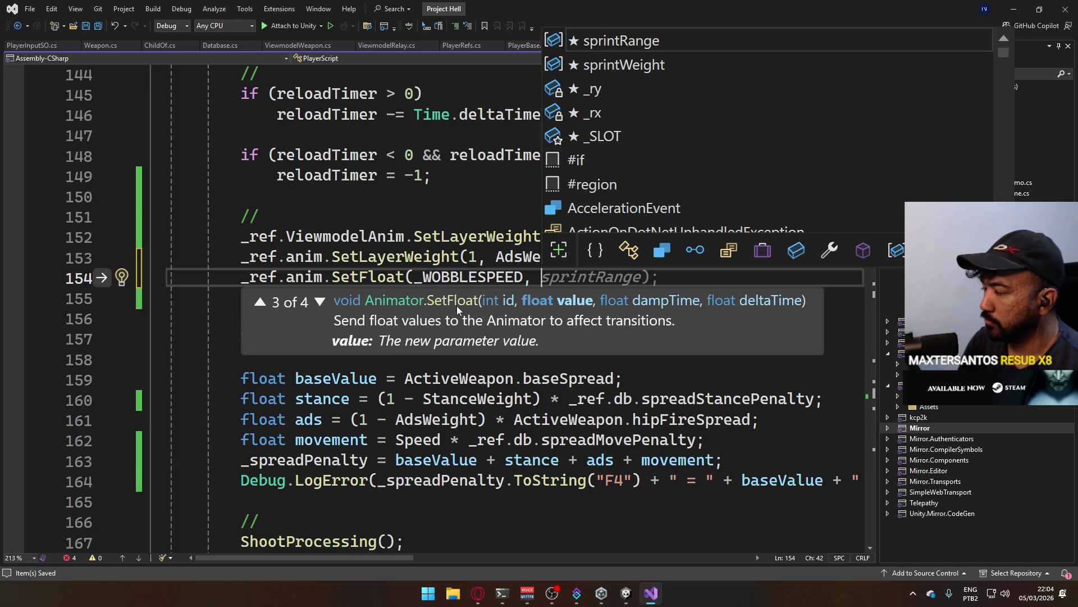
{"action": "key", "text": "shift+Home"}
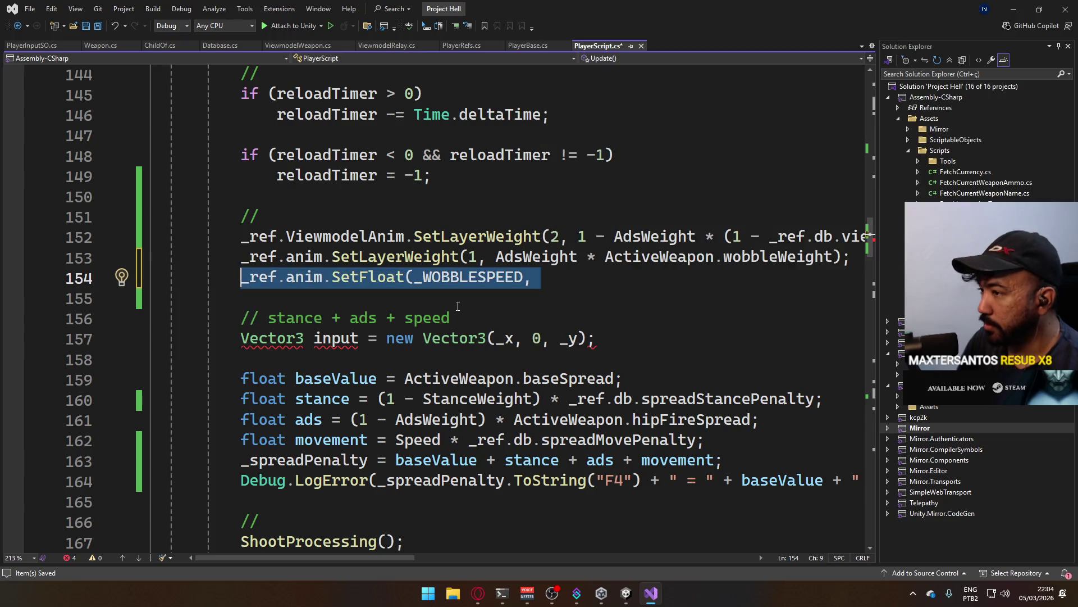
{"action": "key", "text": "Delete"}
{"action": "key", "text": "Delete"}
{"action": "key", "text": "Insert"}
{"action": "key", "text": "ctrl+s"}
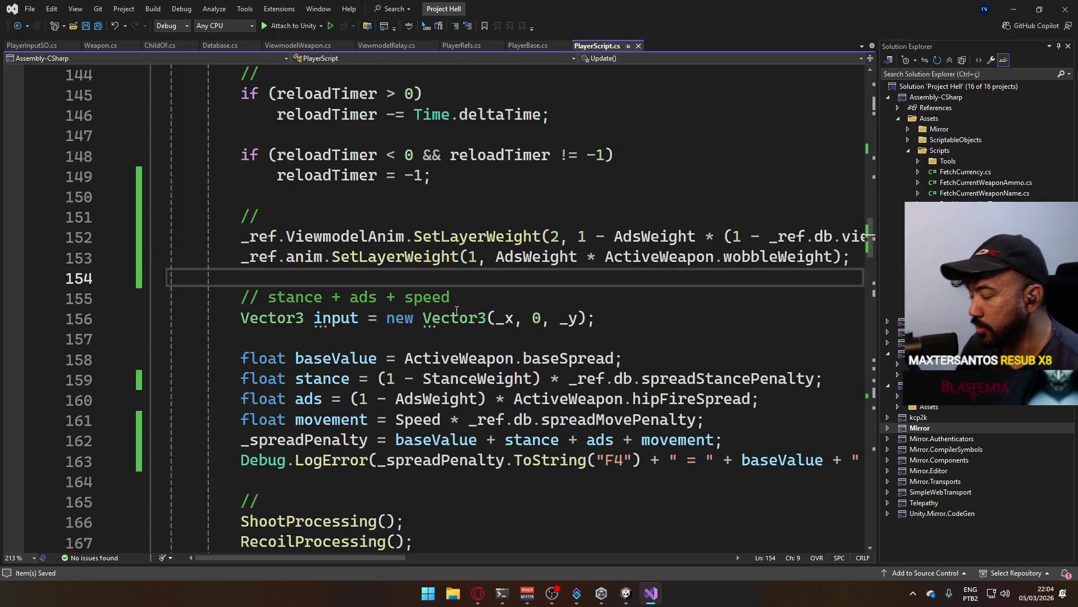
- Collapse the ShootProcessing method body in PlayerScript.cs
{"action": "scroll", "coordinate": [452, 313], "scroll_direction": "down", "scroll_amount": 20}
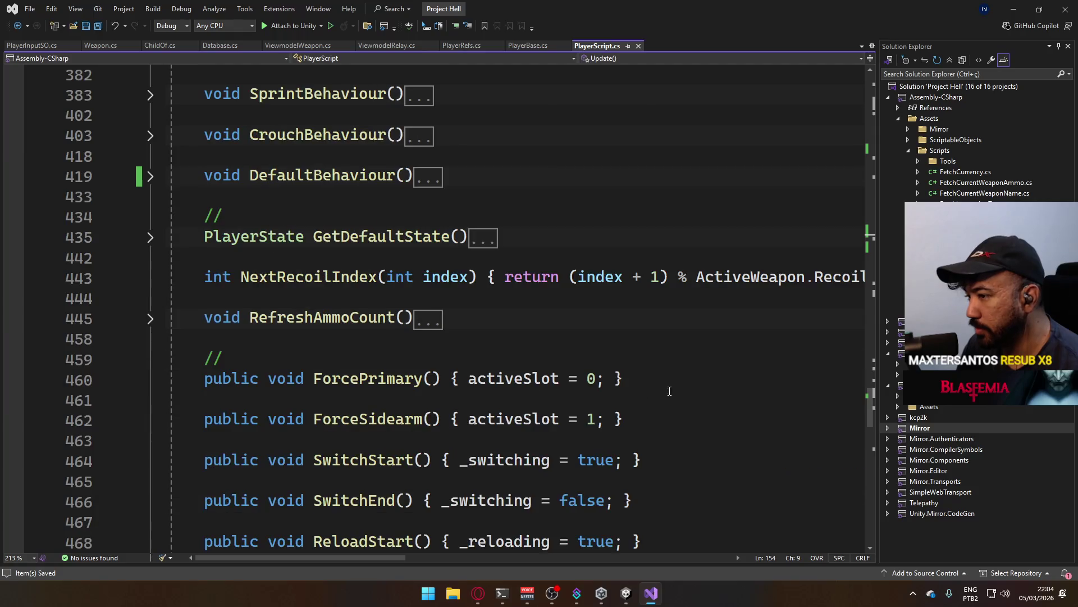
{"action": "scroll", "coordinate": [670, 391], "scroll_direction": "down", "scroll_amount": 16}
{"action": "scroll", "coordinate": [516, 355], "scroll_direction": "up", "scroll_amount": 1}
{"action": "scroll", "coordinate": [516, 355], "scroll_direction": "up", "scroll_amount": 18}
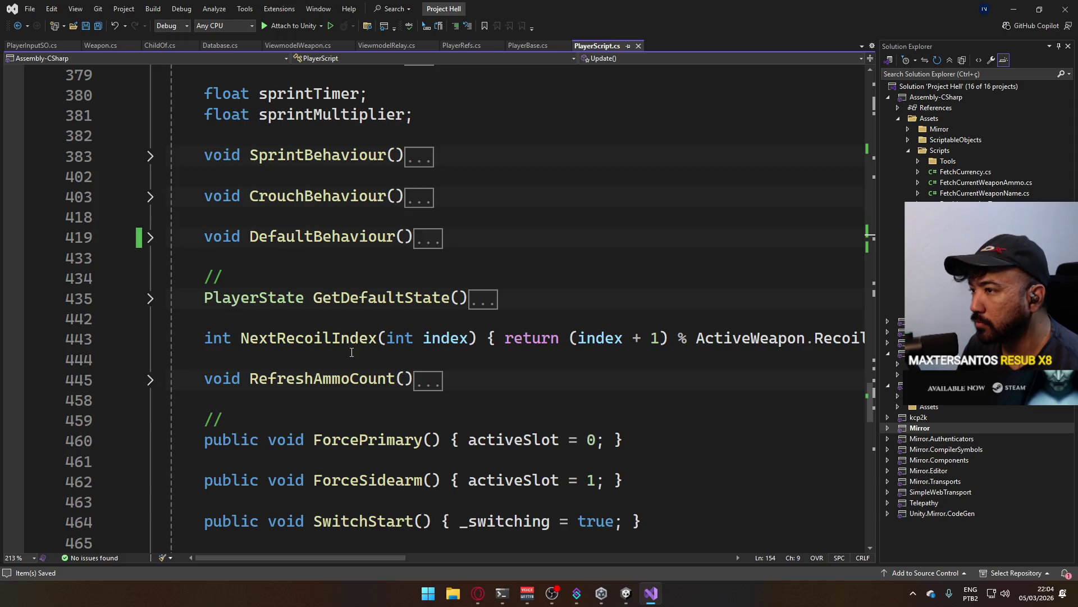
{"action": "scroll", "coordinate": [359, 357], "scroll_direction": "up", "scroll_amount": 20}
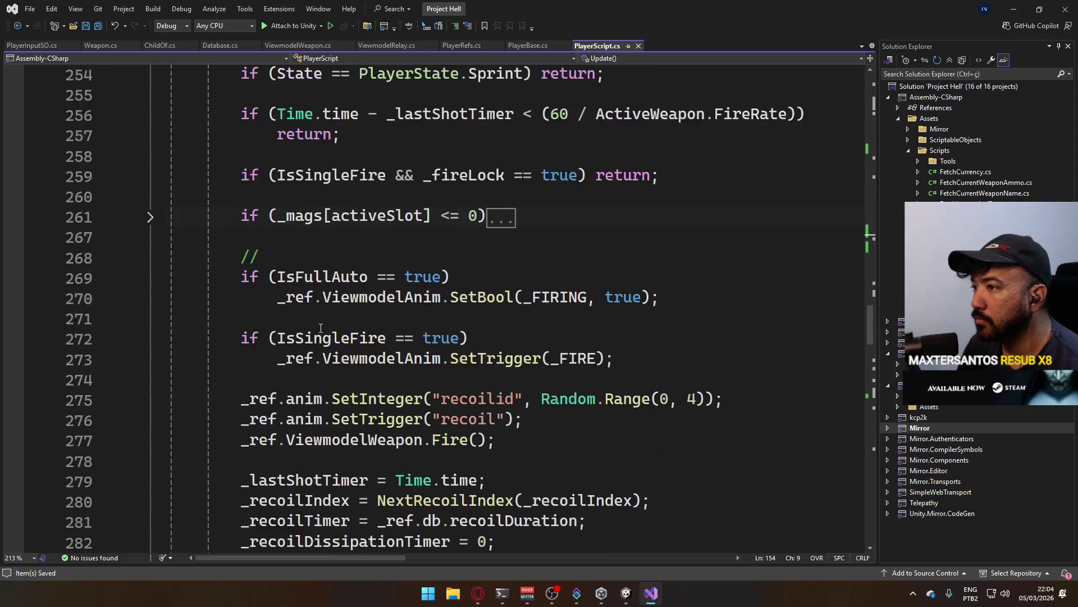
{"action": "scroll", "coordinate": [498, 421], "scroll_direction": "up", "scroll_amount": 4}
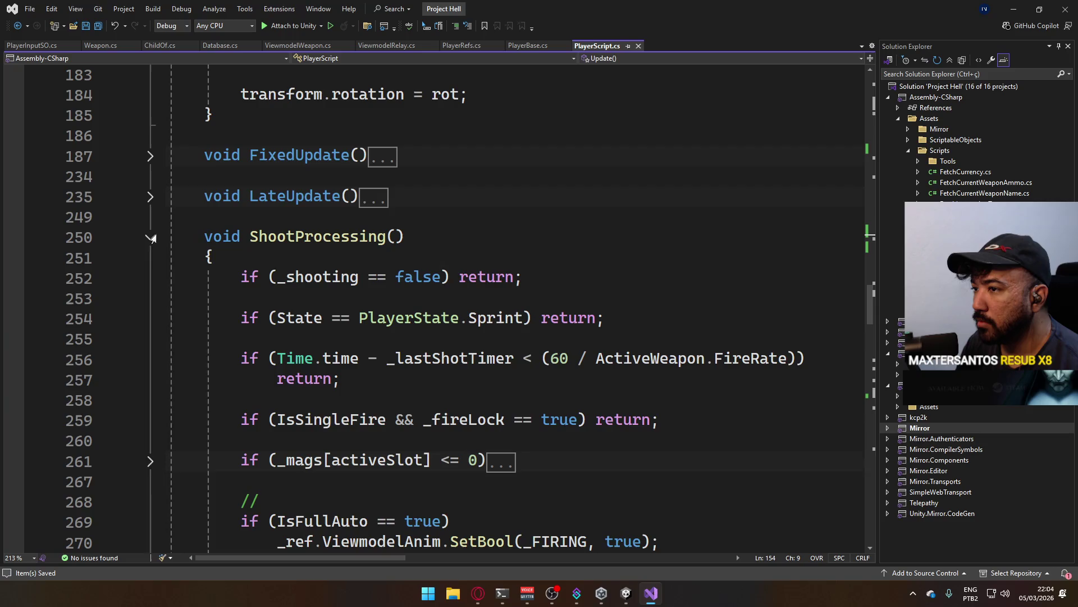
{"action": "left_click", "coordinate": [150, 237]}
- Expand the activeSlot property so its setter's animator calls around line 34 are visible
{"action": "scroll", "coordinate": [430, 304], "scroll_direction": "down", "scroll_amount": 12}
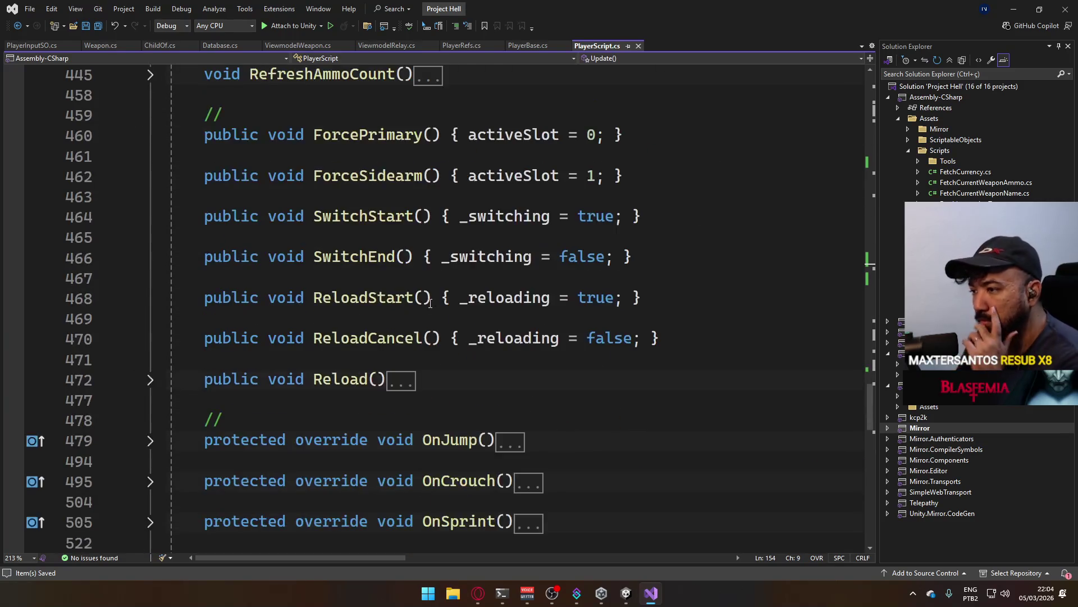
{"action": "scroll", "coordinate": [430, 303], "scroll_direction": "down", "scroll_amount": 13}
{"action": "scroll", "coordinate": [573, 325], "scroll_direction": "up", "scroll_amount": 18}
{"action": "scroll", "coordinate": [427, 323], "scroll_direction": "up", "scroll_amount": 3}
{"action": "scroll", "coordinate": [457, 333], "scroll_direction": "down", "scroll_amount": 3}
{"action": "scroll", "coordinate": [458, 333], "scroll_direction": "up", "scroll_amount": 6}
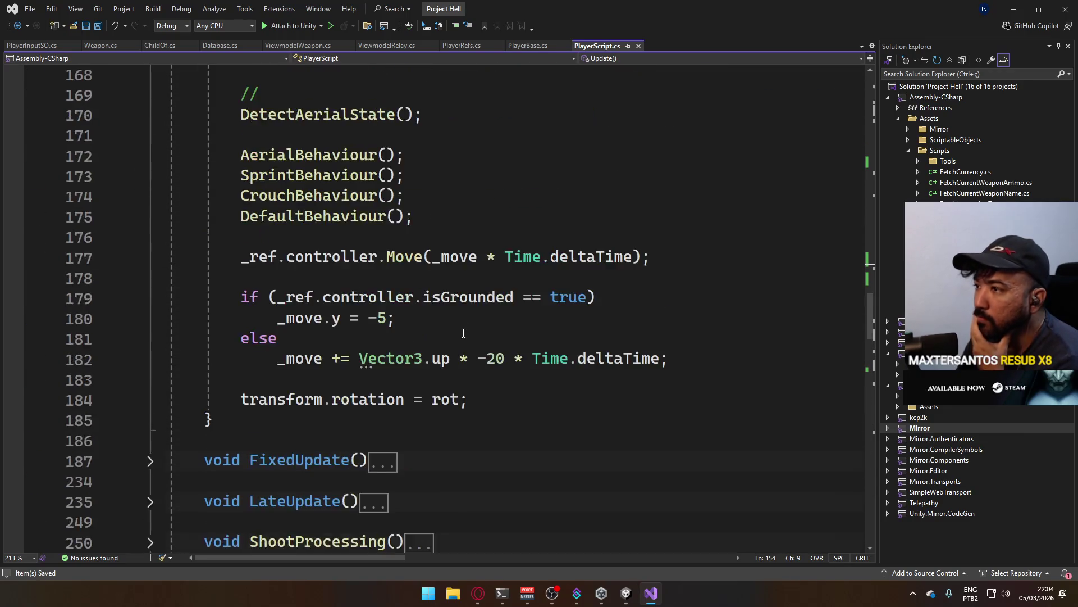
{"action": "scroll", "coordinate": [464, 333], "scroll_direction": "up", "scroll_amount": 8}
{"action": "scroll", "coordinate": [491, 337], "scroll_direction": "down", "scroll_amount": 12}
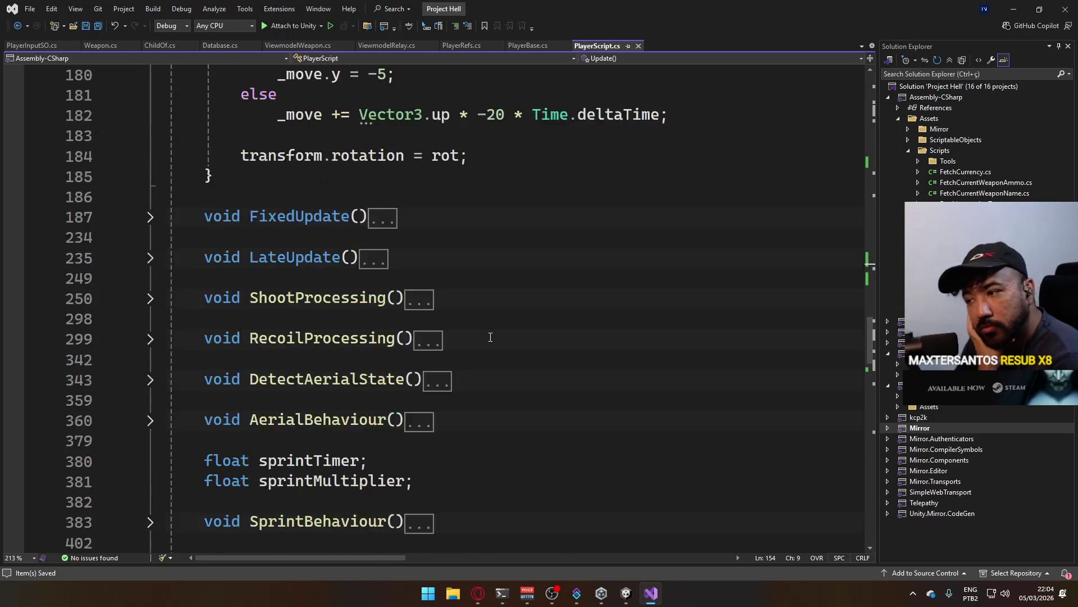
{"action": "scroll", "coordinate": [490, 337], "scroll_direction": "down", "scroll_amount": 4}
{"action": "scroll", "coordinate": [491, 337], "scroll_direction": "up", "scroll_amount": 2}
{"action": "scroll", "coordinate": [490, 337], "scroll_direction": "down", "scroll_amount": 9}
{"action": "scroll", "coordinate": [490, 337], "scroll_direction": "down", "scroll_amount": 4}
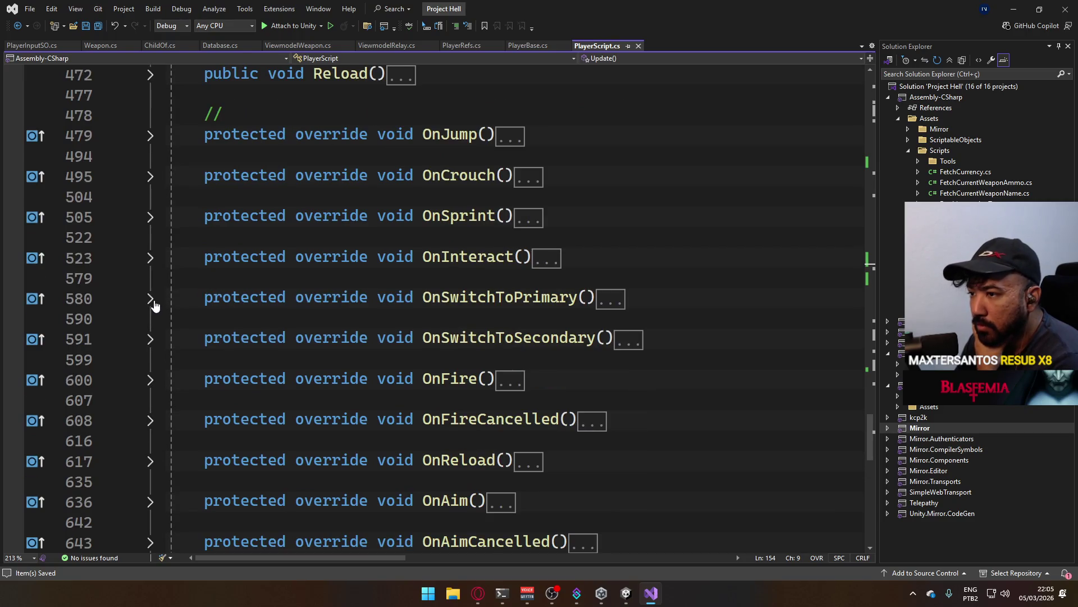
{"action": "scroll", "coordinate": [352, 317], "scroll_direction": "up", "scroll_amount": 20}
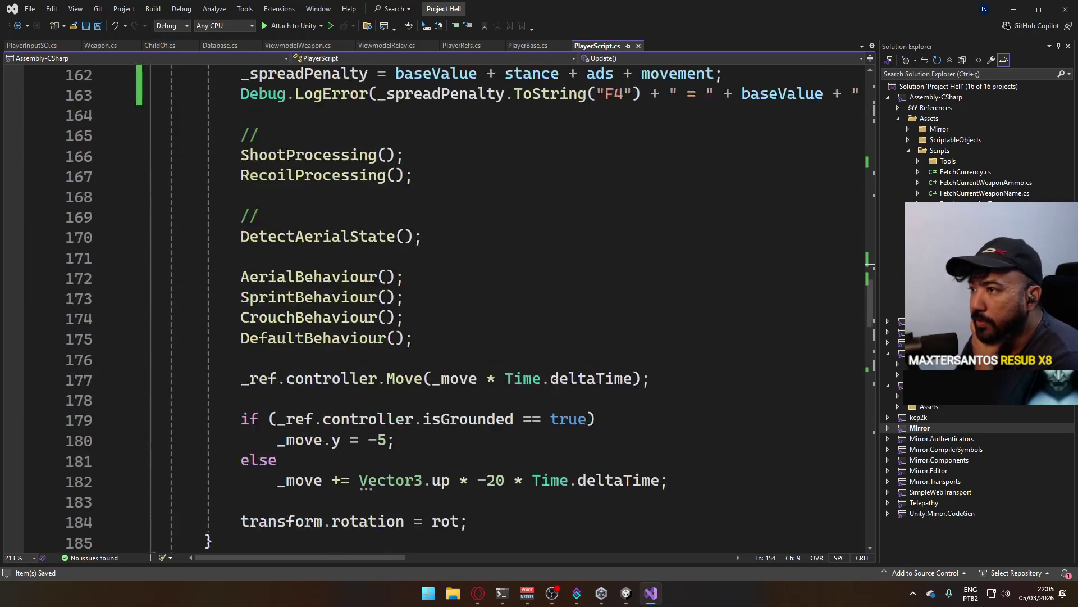
{"action": "scroll", "coordinate": [472, 360], "scroll_direction": "up", "scroll_amount": 5}
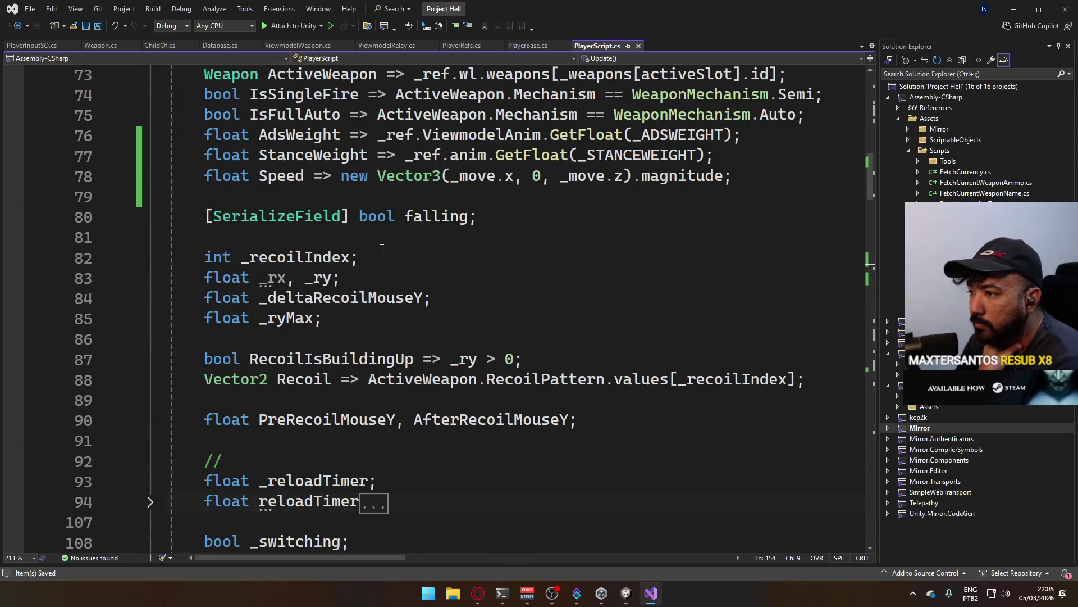
{"action": "scroll", "coordinate": [359, 247], "scroll_direction": "up", "scroll_amount": 10}
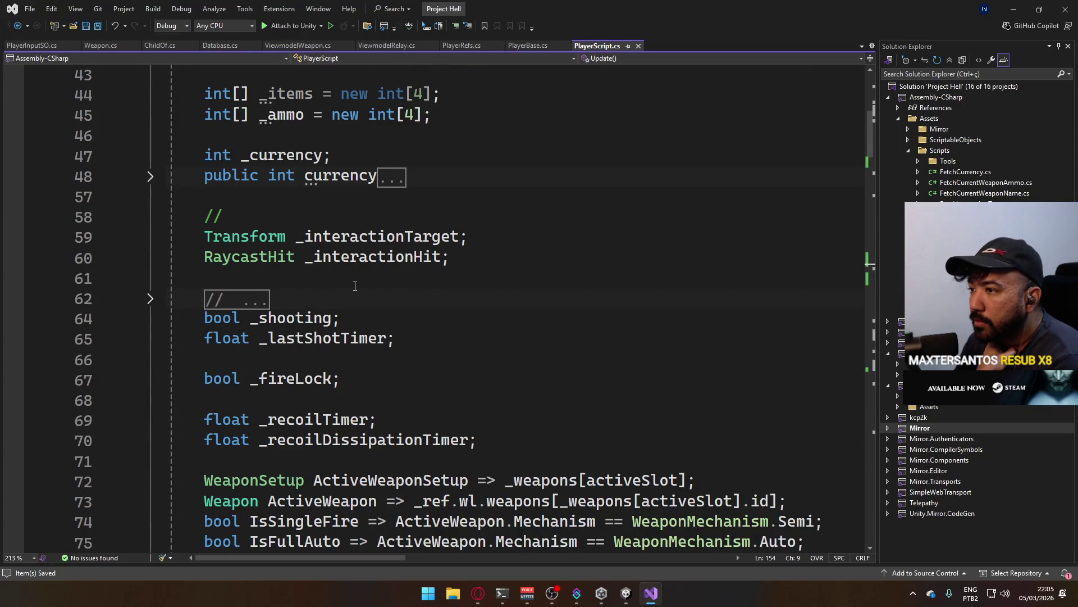
{"action": "scroll", "coordinate": [289, 272], "scroll_direction": "up", "scroll_amount": 3}
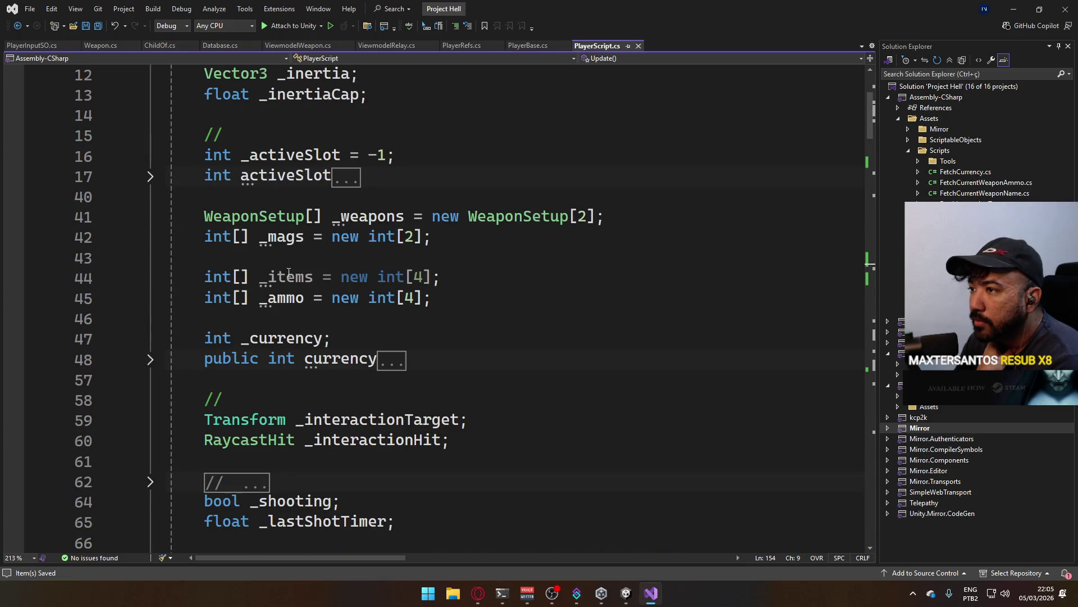
{"action": "left_click", "coordinate": [156, 181]}
{"action": "scroll", "coordinate": [325, 280], "scroll_direction": "down", "scroll_amount": 3}
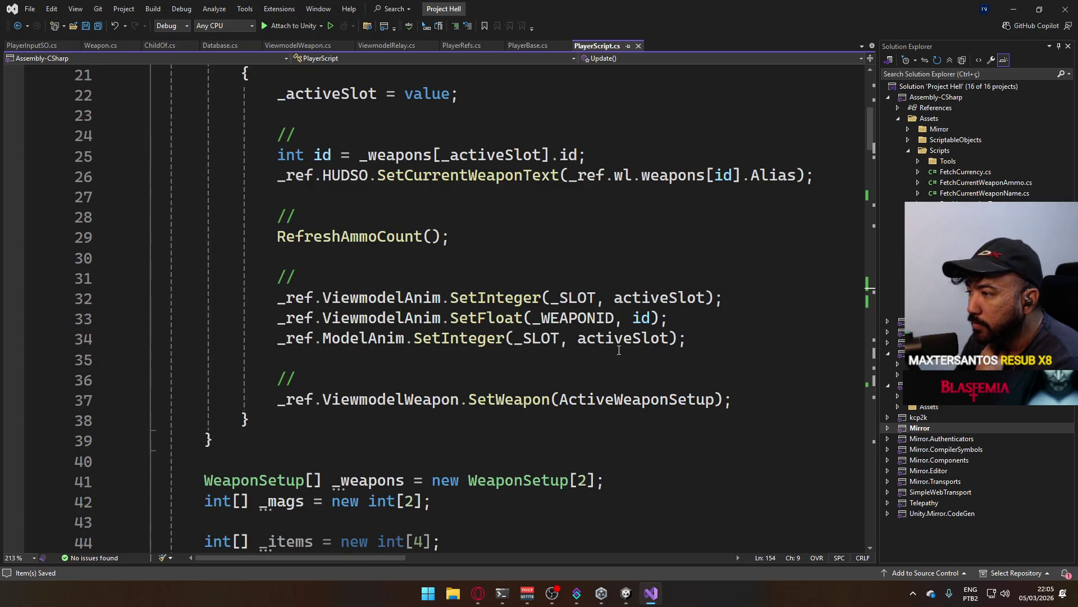
{"action": "left_click", "coordinate": [734, 336]}
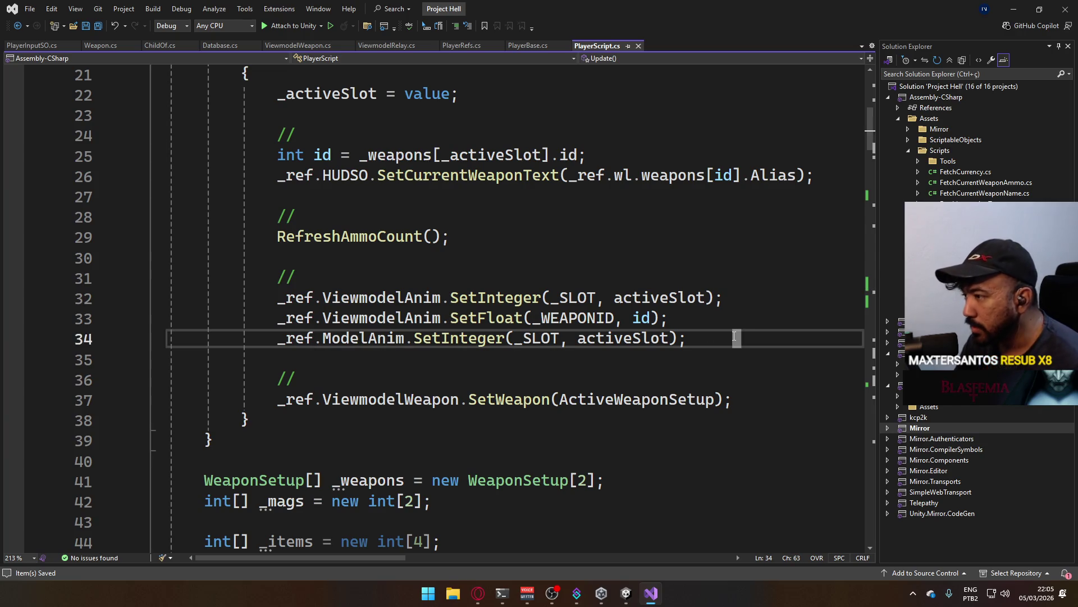
- Strip the trailing whitespace from line 34 and start a new line below it
{"action": "key", "text": "BackSpace"}
{"action": "key", "text": "BackSpace"}
{"action": "key", "text": "BackSpace"}
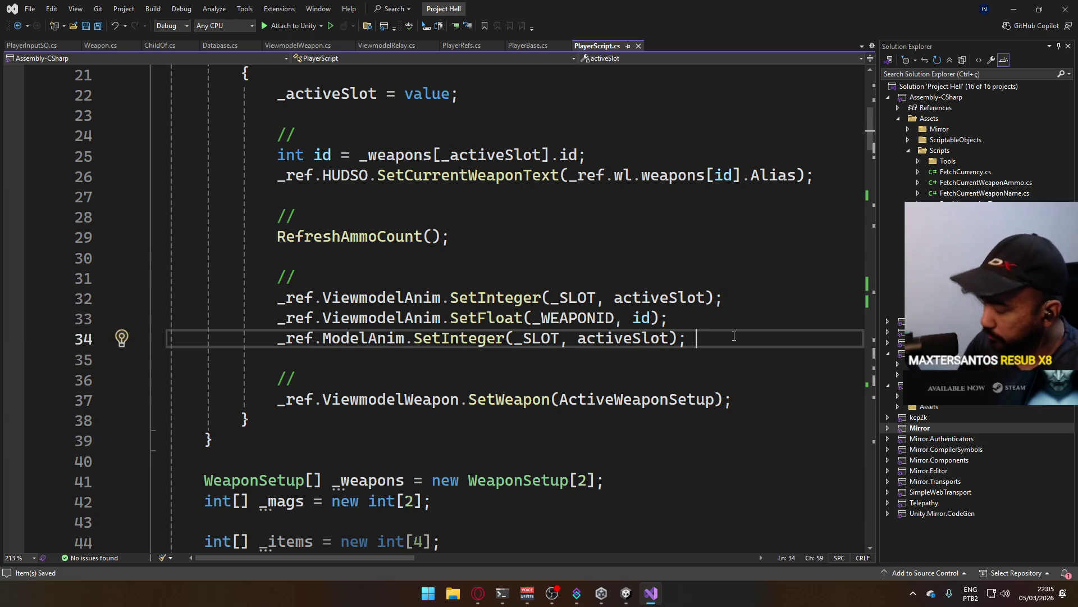
{"action": "key", "text": "Tab"}
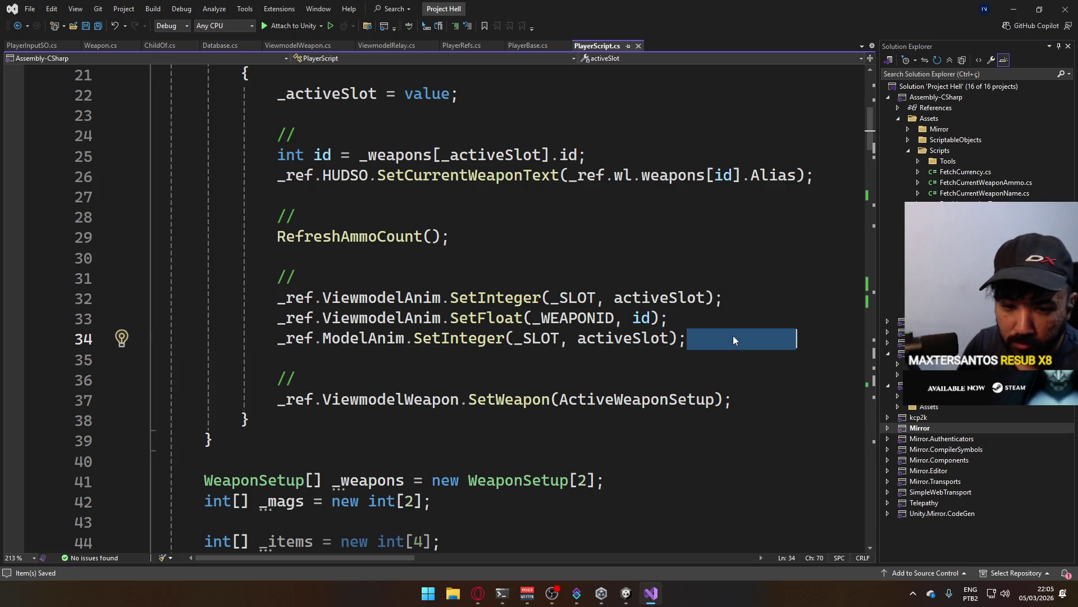
{"action": "key", "text": "BackSpace"}
{"action": "key", "text": "Return"}
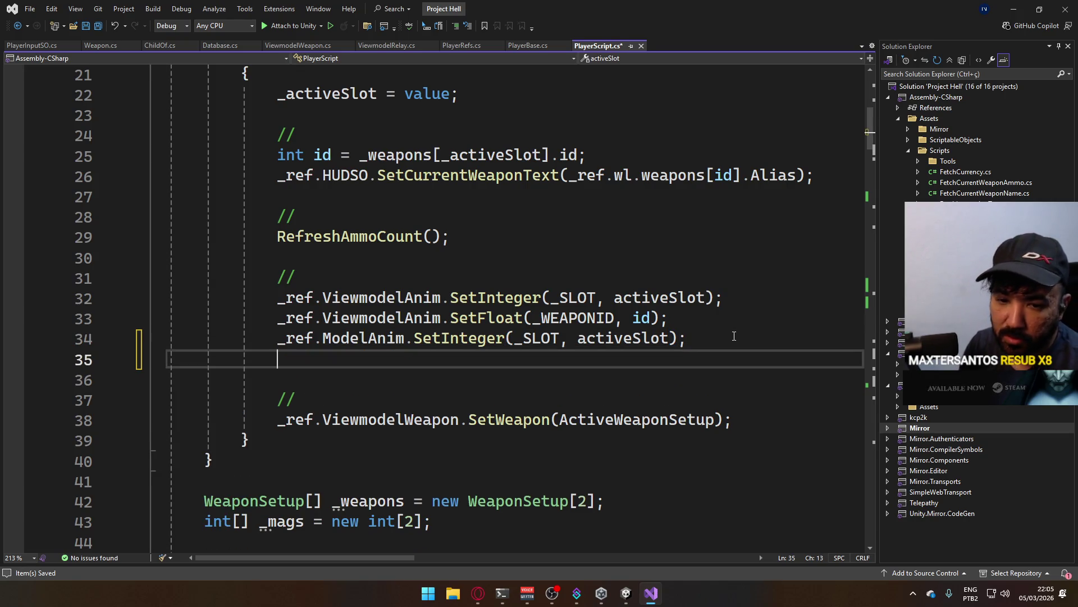
- Add _ref.anim.SetFloat(_WOBBLESPEED, ActiveWeapon.wobbleSpeed); to the activeSlot setter and save
{"action": "type", "text": "_ref.anim.SetFloat(_WOBBLESPEED,"}
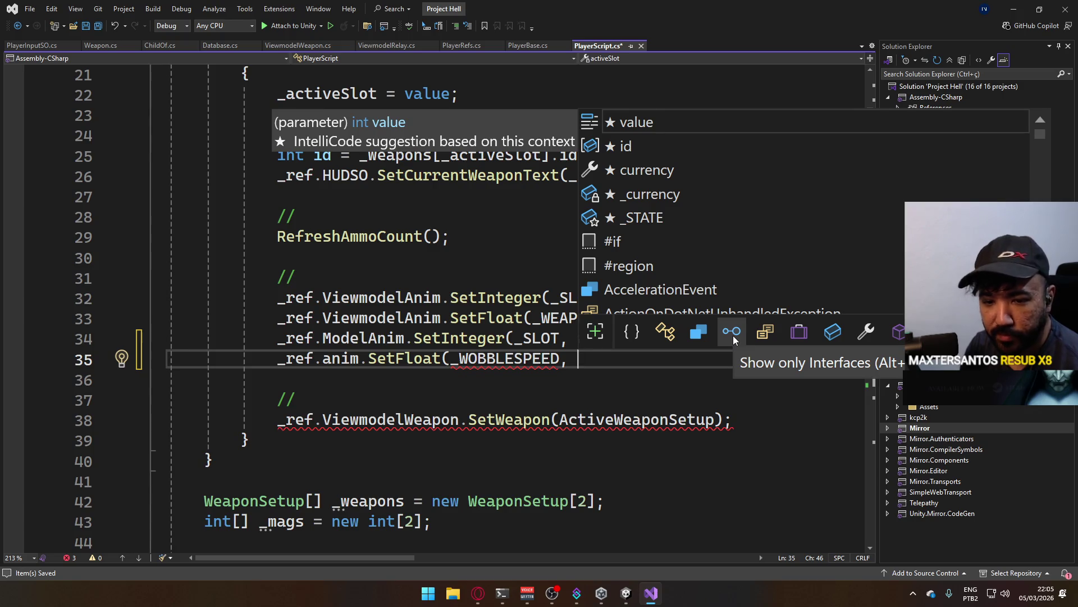
{"action": "type", "text": " _W"}
{"action": "key", "text": "BackSpace"}
{"action": "key", "text": "BackSpace"}
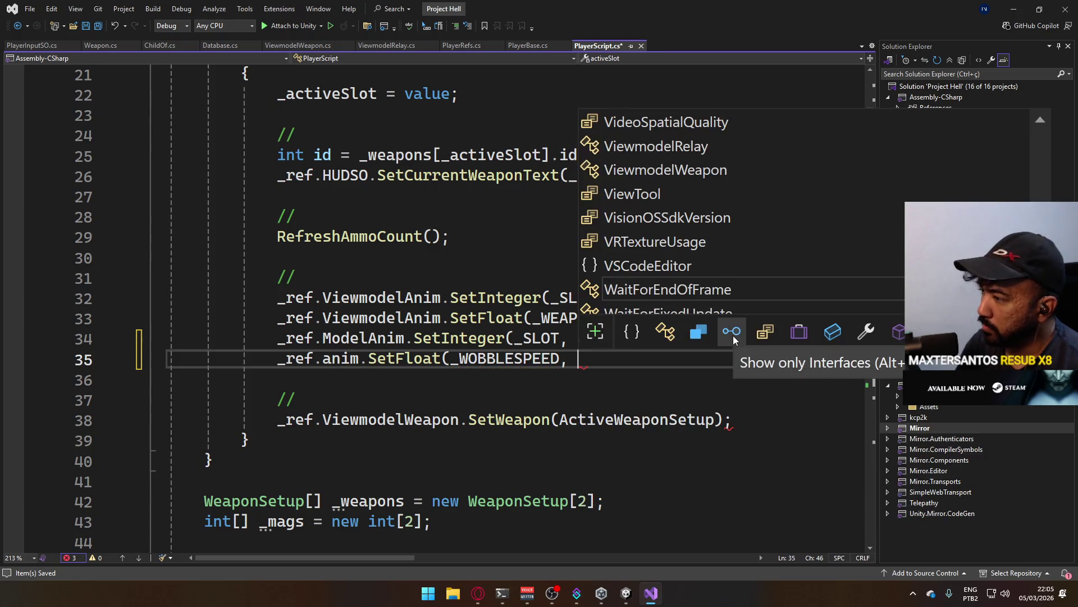
{"action": "type", "text": "ActiveWeapon."}
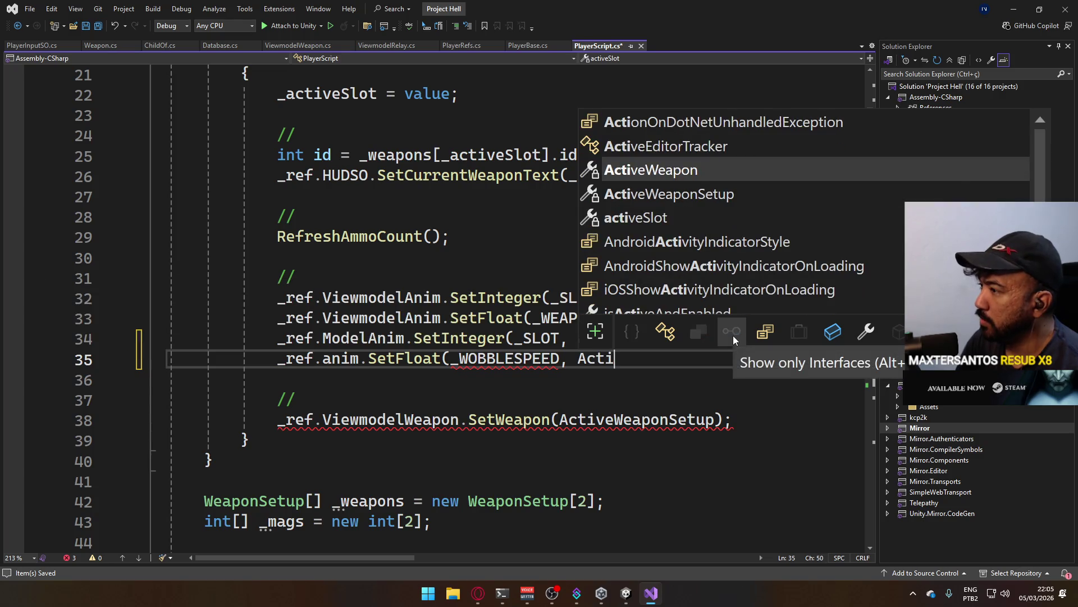
{"action": "key", "text": "Tab"}
{"action": "type", "text": "."}
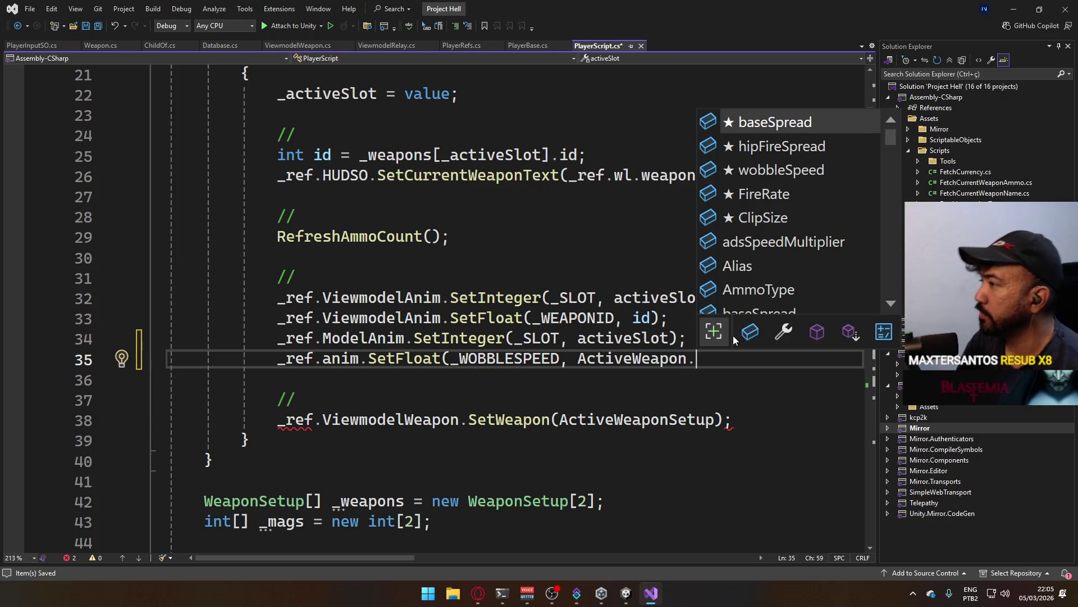
{"action": "key", "text": "Down"}
{"action": "key", "text": "Down"}
{"action": "key", "text": "Tab"}
{"action": "type", "text": ");"}
{"action": "key", "text": "ctrl+s"}
{"action": "key", "text": "alt+Tab"}
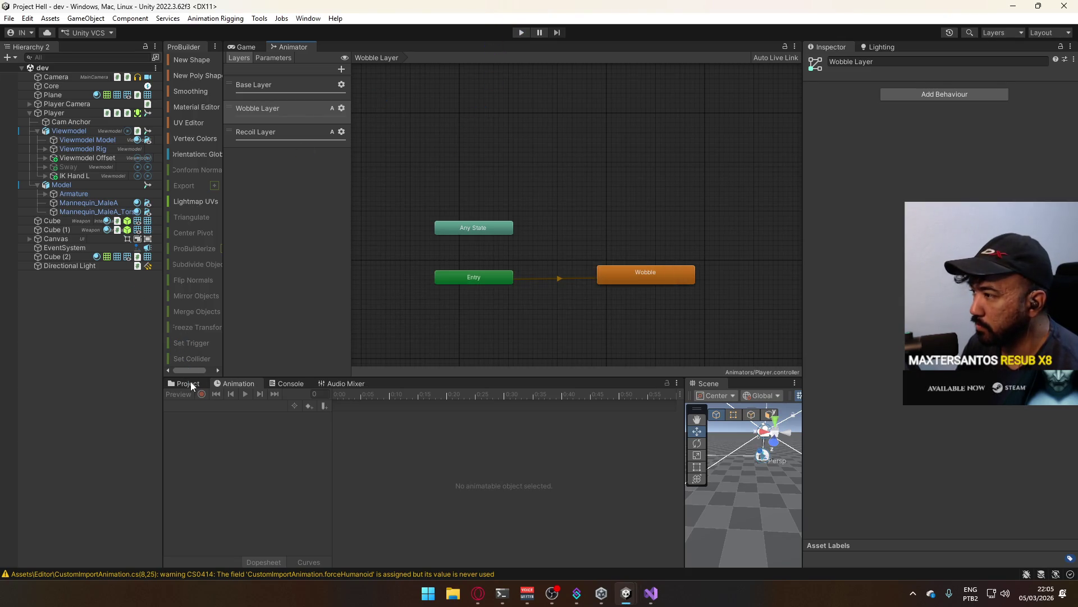
- Open ScriptableObjects > Weapons and check the Pistol's Wobble Speed value
{"action": "left_click", "coordinate": [190, 383]}
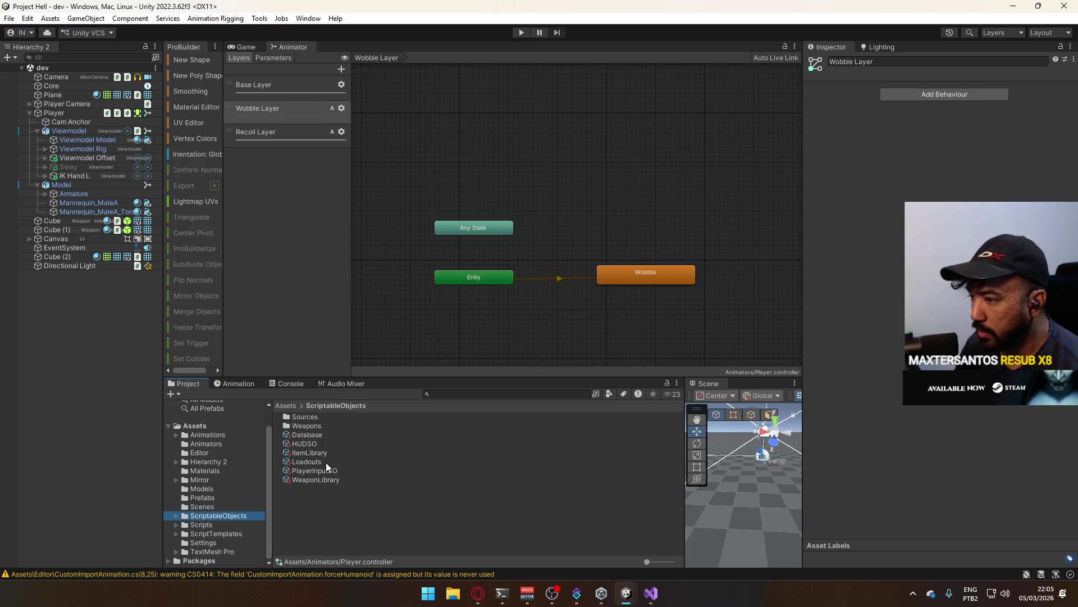
{"action": "double_click", "coordinate": [318, 426]}
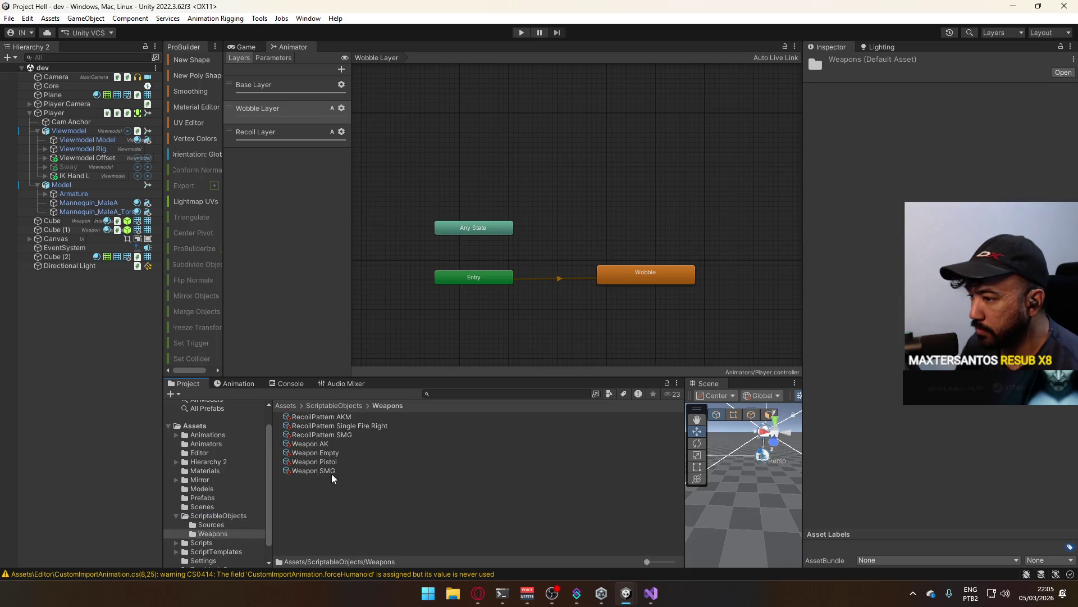
{"action": "left_click", "coordinate": [331, 463]}
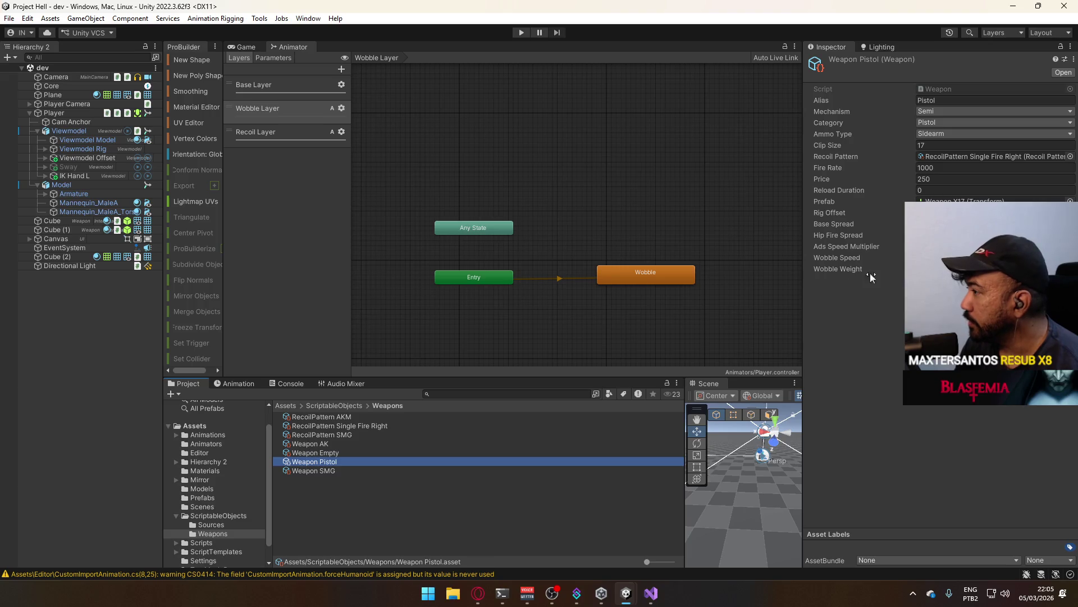
{"action": "left_click", "coordinate": [840, 257]}
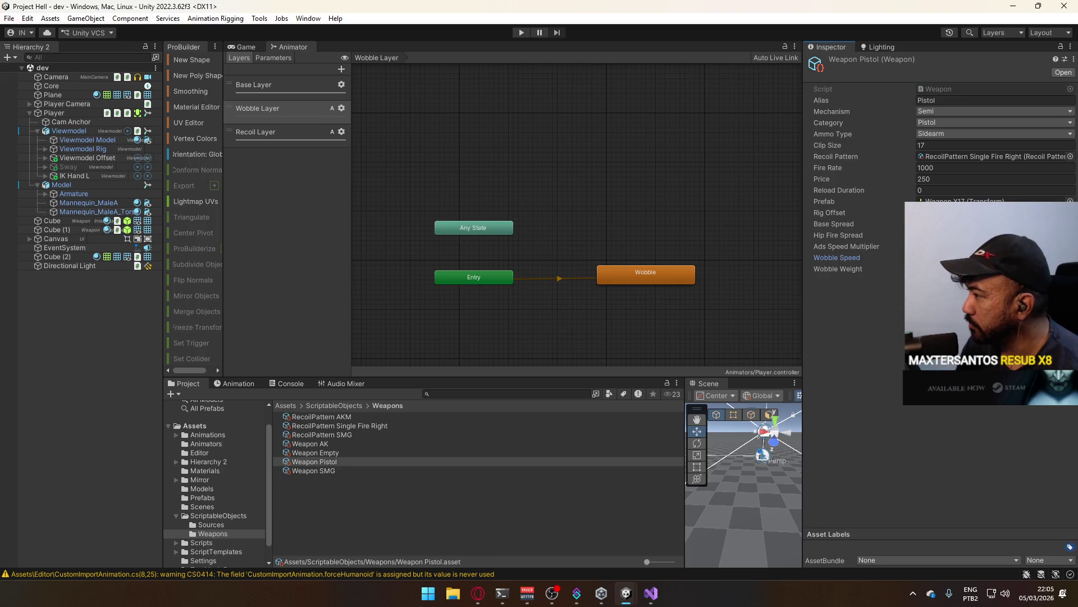
- Compare the AK and SMG wobble fields against the Pistol, then enter Play mode
{"action": "left_click", "coordinate": [342, 446]}
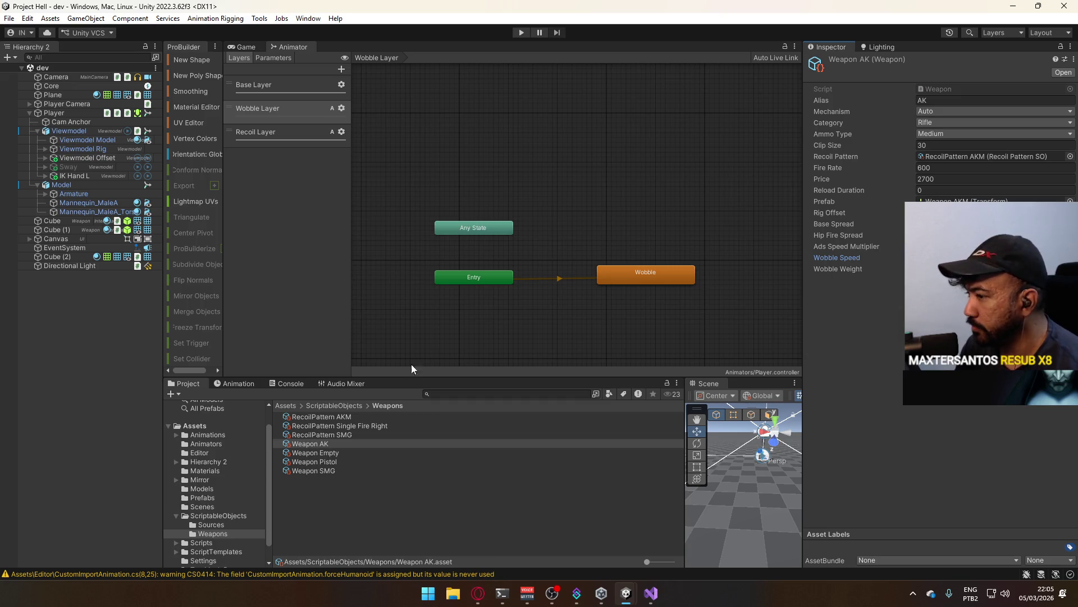
{"action": "left_click", "coordinate": [349, 470]}
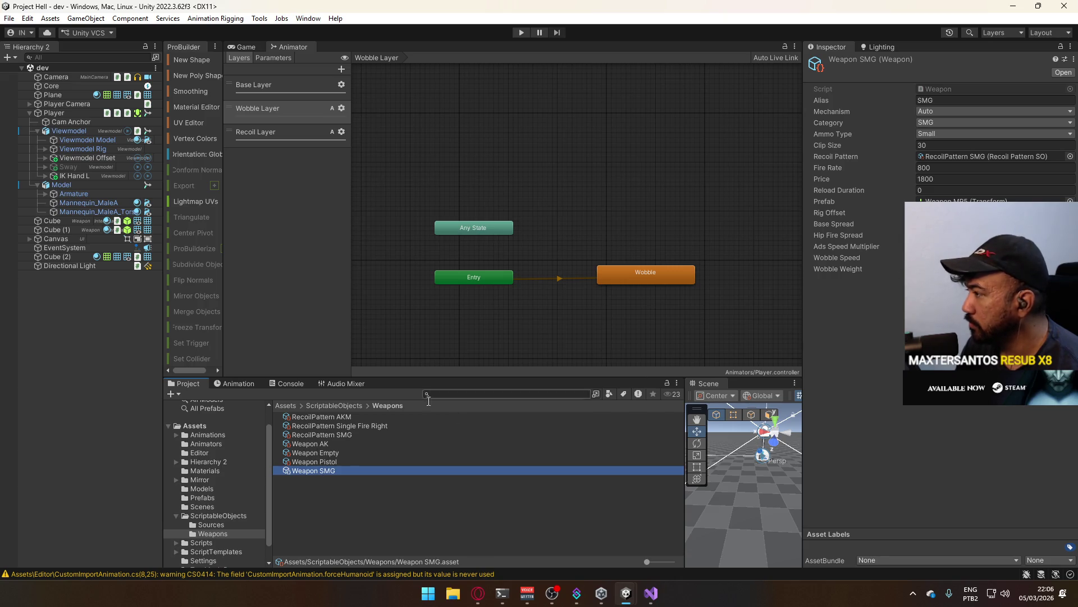
{"action": "left_click", "coordinate": [314, 462]}
{"action": "left_click", "coordinate": [328, 470]}
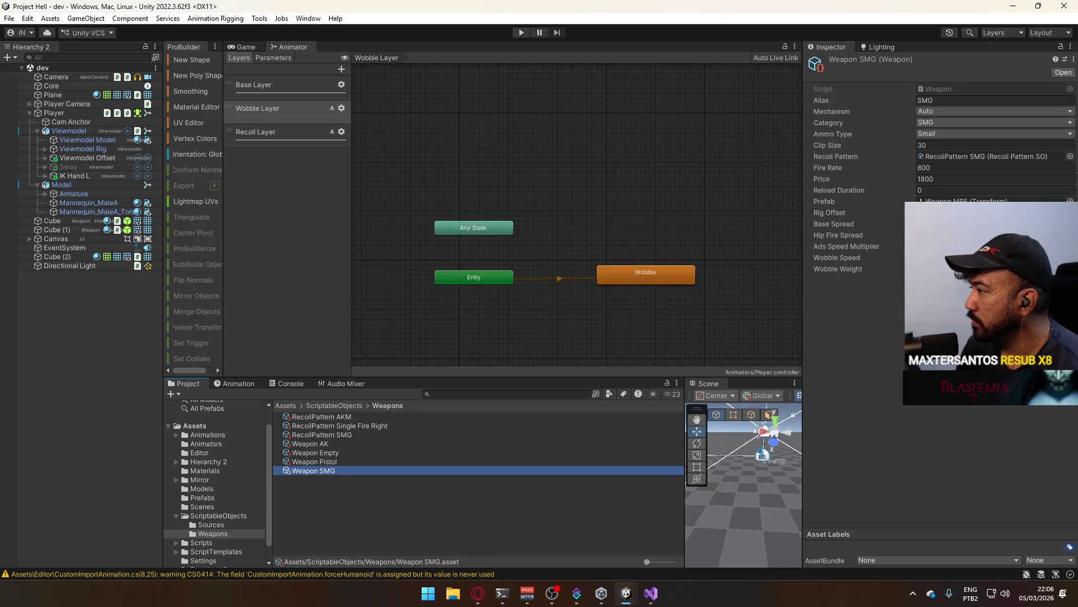
{"action": "left_click", "coordinate": [955, 268]}
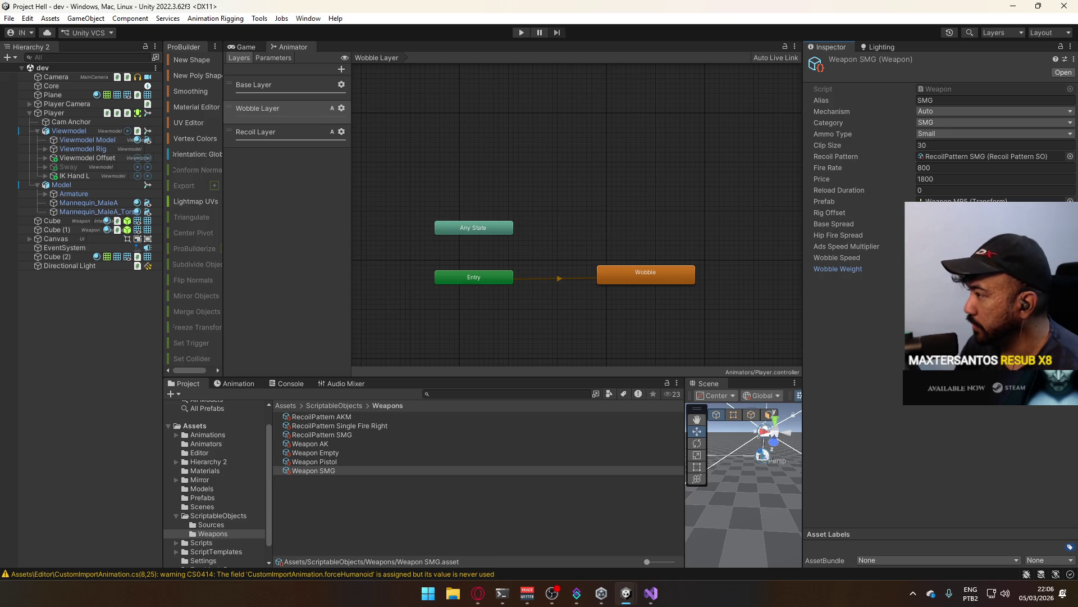
{"action": "left_click", "coordinate": [522, 33]}
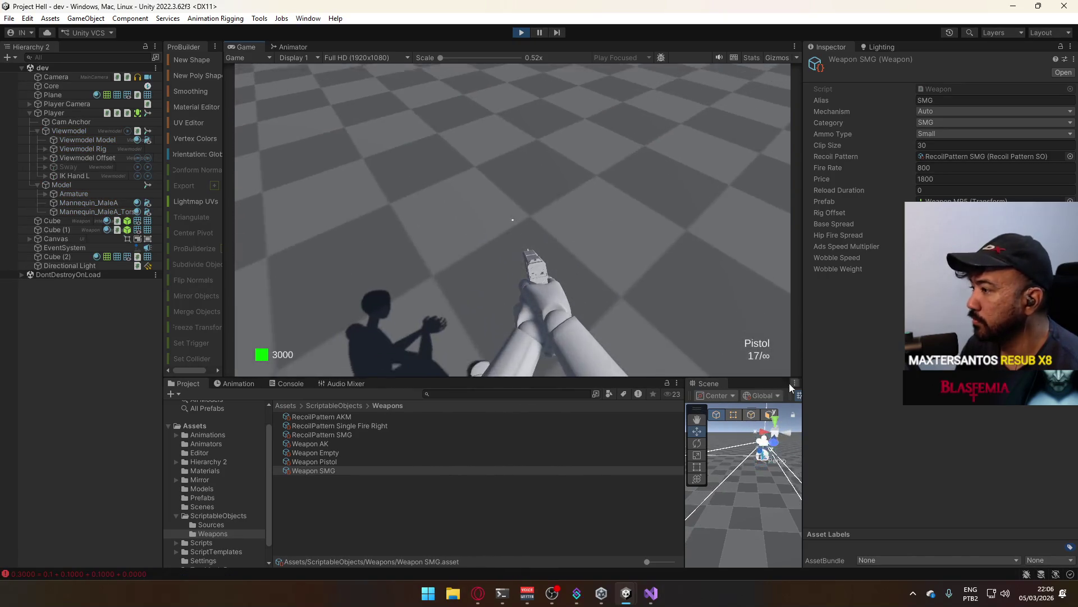
- Set handles to Pivot, buy the AK, aim it at the cube wall, then re-equip the pistol
{"action": "left_click", "coordinate": [716, 395]}
{"action": "left_click", "coordinate": [723, 421]}
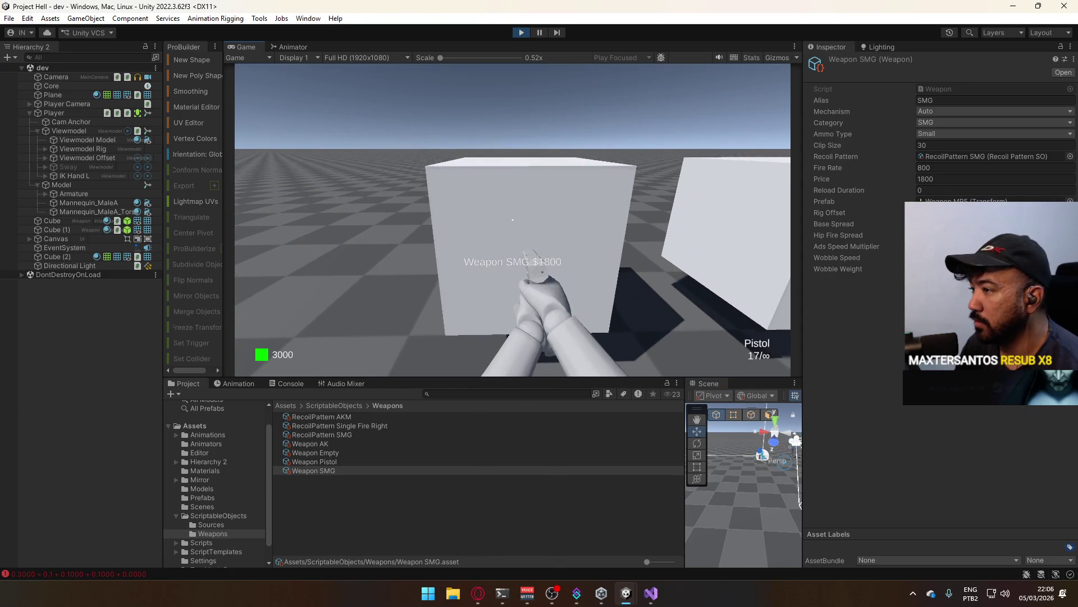
{"action": "key", "text": "e"}
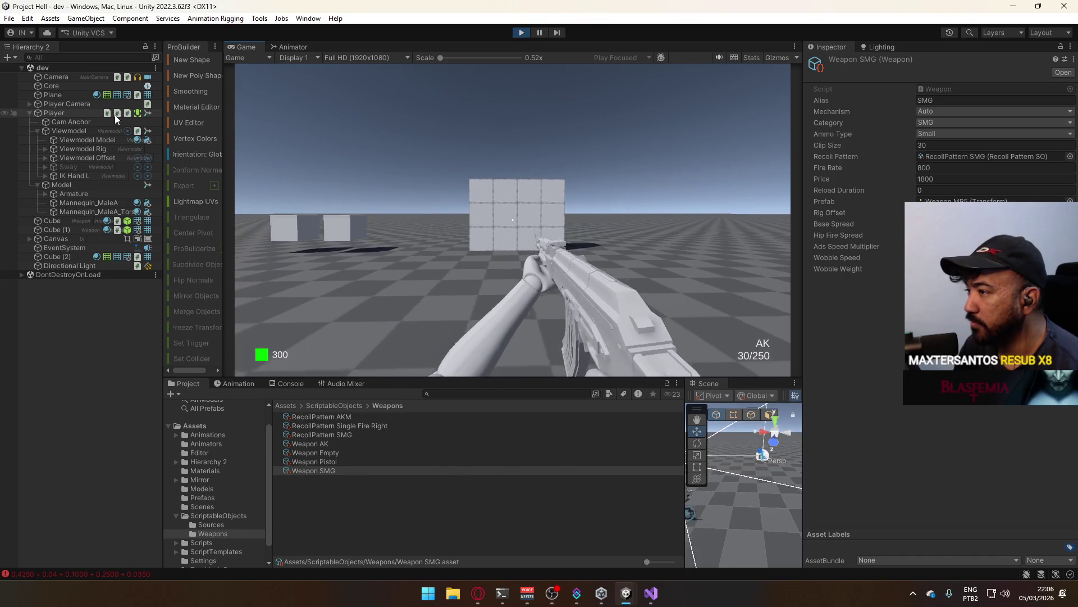
{"action": "key", "text": "super"}
{"action": "left_click", "coordinate": [511, 179]}
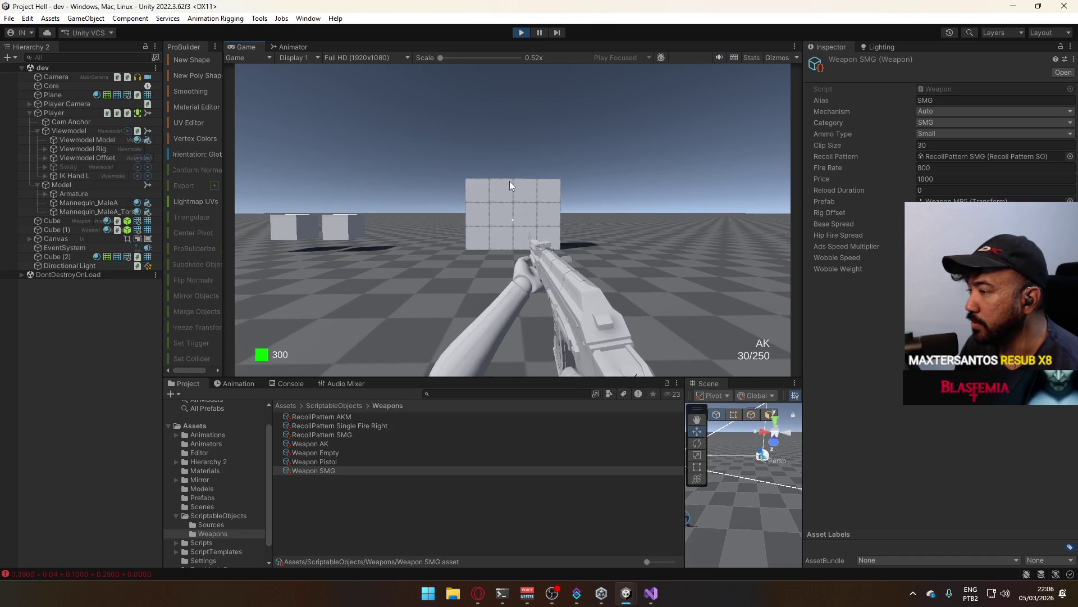
{"action": "right_click", "coordinate": [510, 182]}
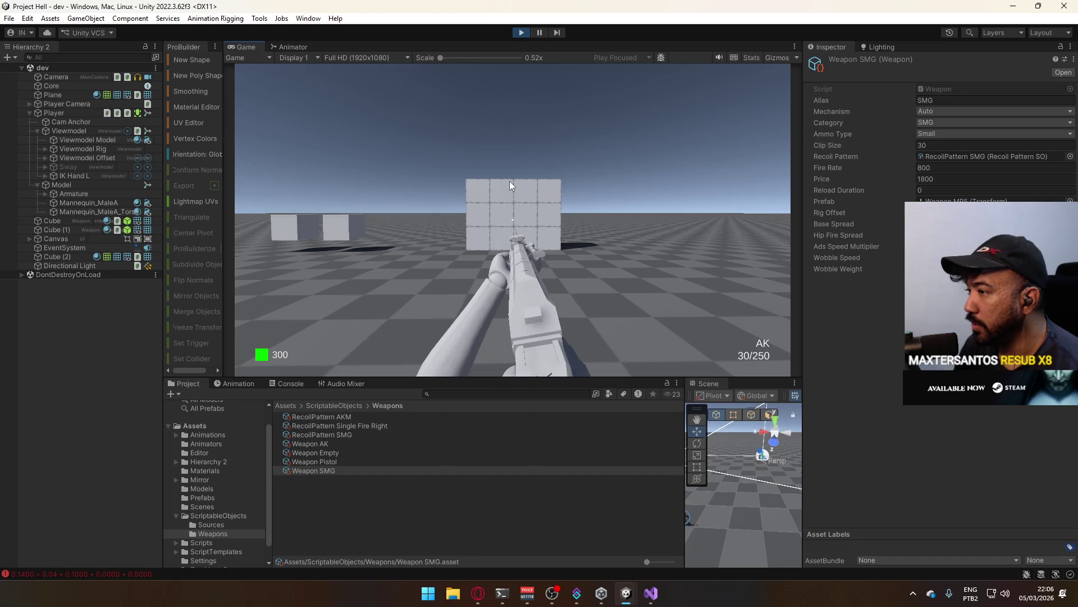
{"action": "key", "text": "g"}
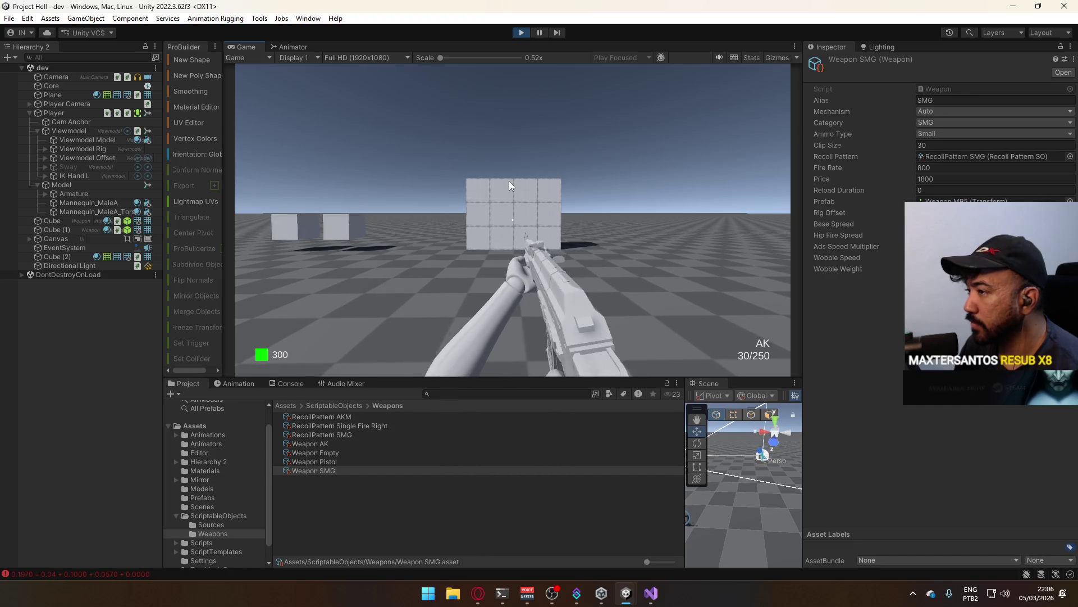
{"action": "key", "text": "super"}
- Maximize the Game view to fill the editor
{"action": "right_click", "coordinate": [256, 49]}
{"action": "left_click", "coordinate": [289, 79]}
{"action": "key", "text": "super"}
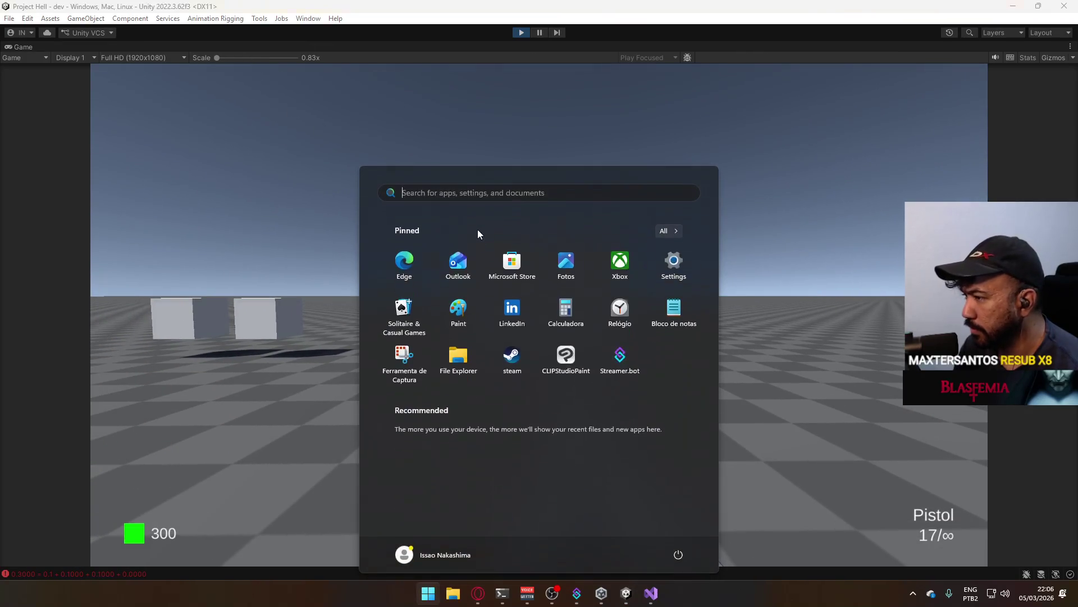
- Strafe with the pistol to watch its wobble, then un-maximize the Game view
{"action": "key", "text": "super"}
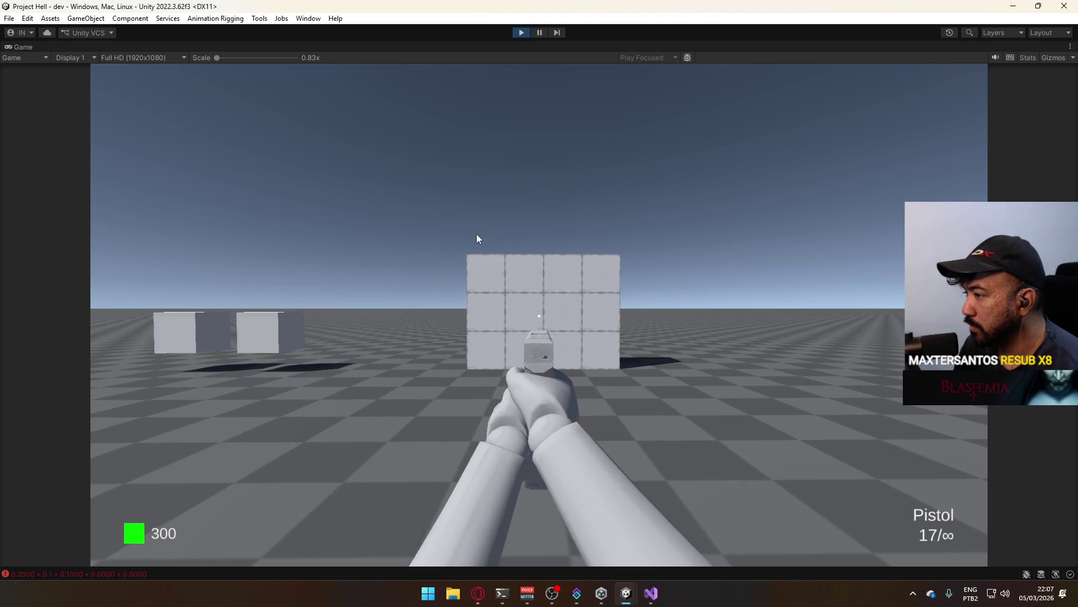
{"action": "key", "text": "a"}
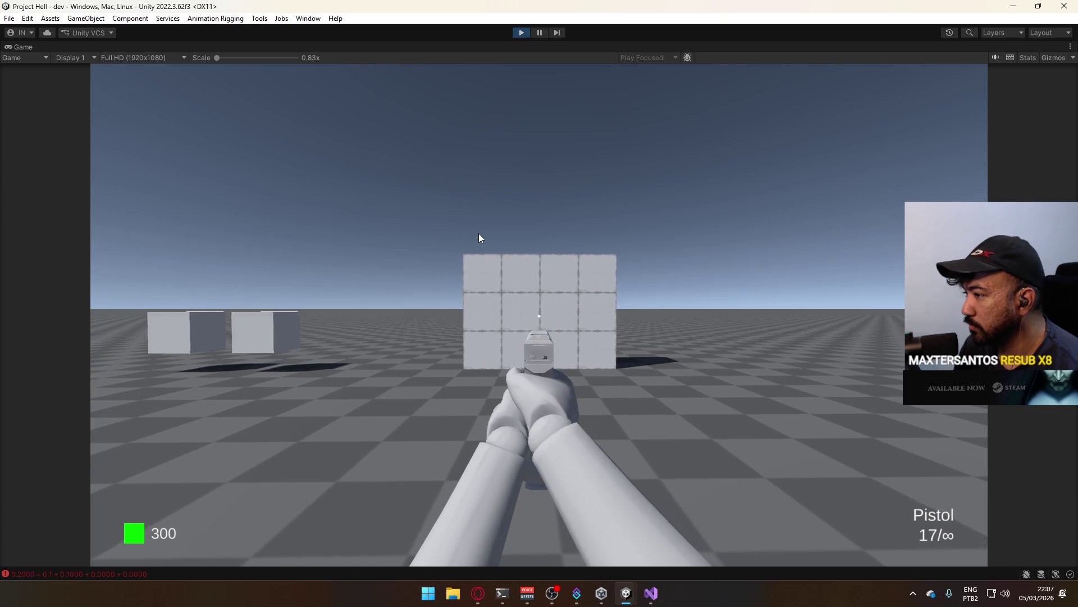
{"action": "key", "text": "a"}
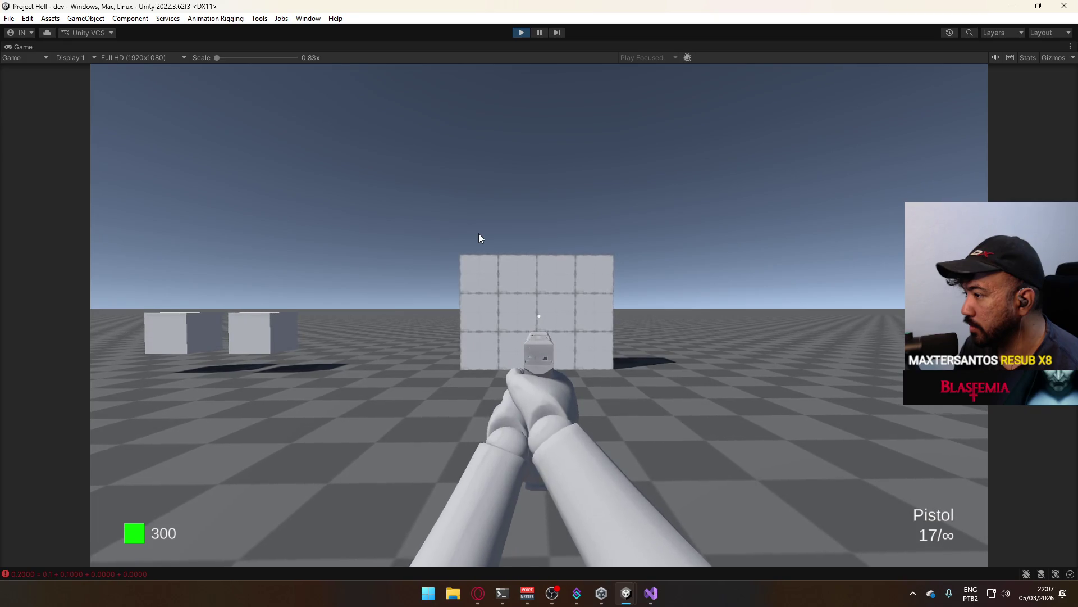
{"action": "key", "text": "a"}
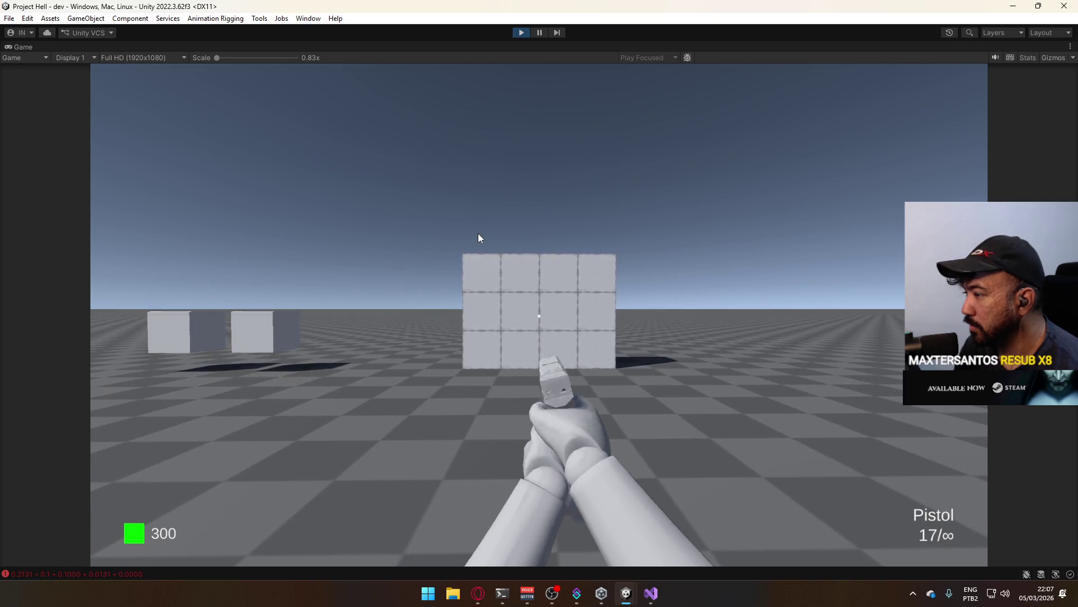
{"action": "key", "text": "super"}
{"action": "right_click", "coordinate": [386, 46]}
{"action": "left_click", "coordinate": [444, 87]}
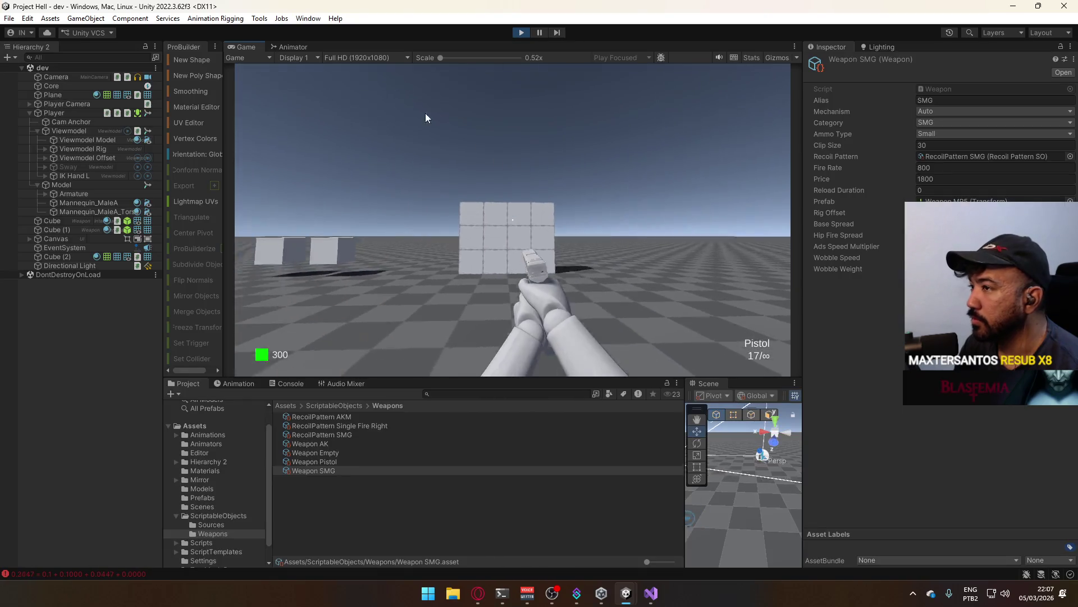
- Create a new empty state in the Wobble Layer graph and name it Empty
{"action": "left_click", "coordinate": [298, 47]}
{"action": "left_click", "coordinate": [544, 200]}
{"action": "right_click", "coordinate": [574, 241]}
{"action": "left_click", "coordinate": [723, 246]}
{"action": "mouse_move", "coordinate": [652, 245]}
{"action": "left_mouse_down"}
{"action": "mouse_move", "coordinate": [630, 224]}
{"action": "mouse_move", "coordinate": [675, 228]}
{"action": "left_mouse_up"}
{"action": "left_click", "coordinate": [274, 59]}
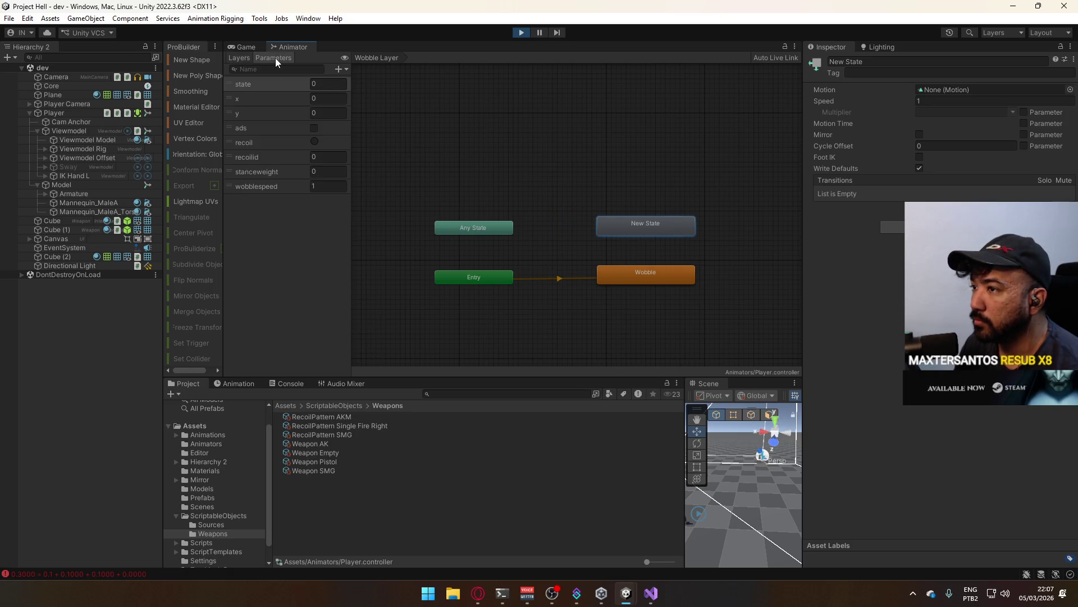
{"action": "left_click", "coordinate": [638, 275]}
{"action": "left_click", "coordinate": [646, 225]}
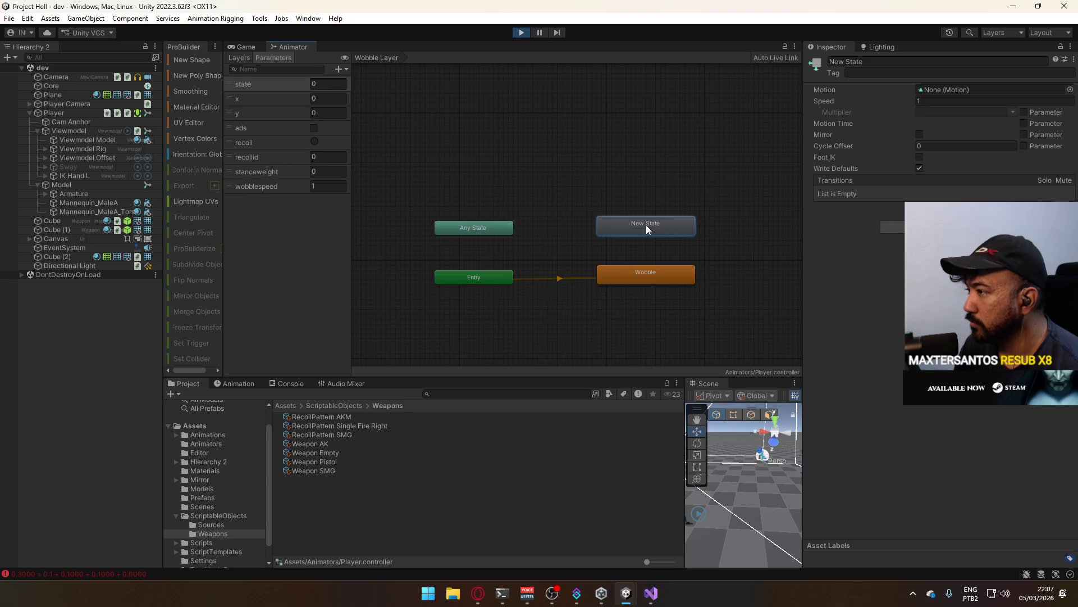
{"action": "left_click", "coordinate": [855, 63]}
{"action": "type", "text": "Empty"}
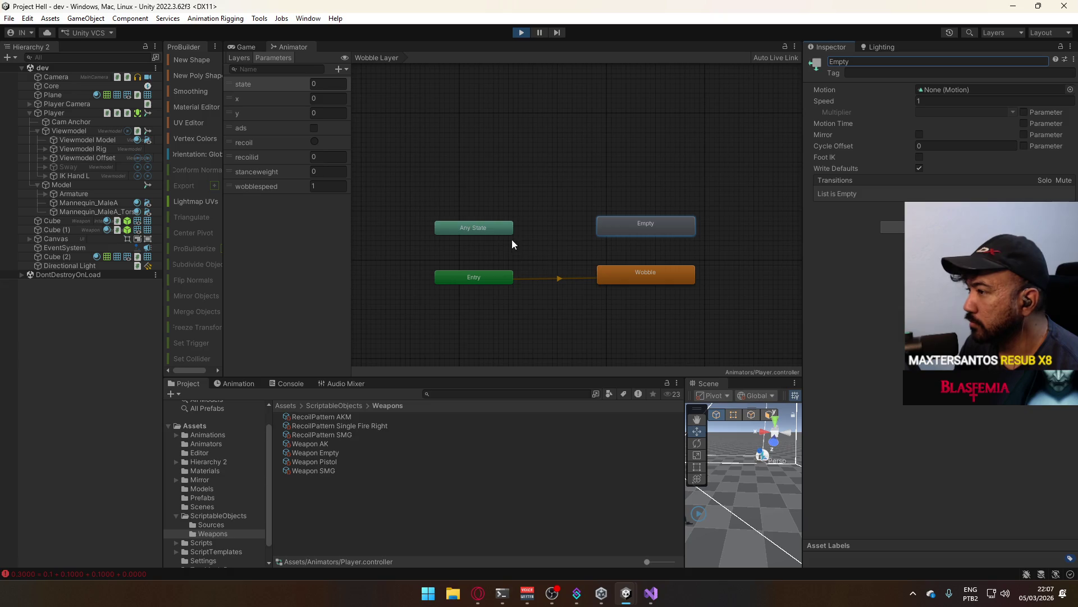
- Set Empty as the layer default state and arrange Empty and Wobble beside Entry
{"action": "right_click", "coordinate": [649, 228]}
{"action": "left_click", "coordinate": [685, 235]}
{"action": "left_click_drag", "start_coordinate": [665, 225], "coordinate": [655, 322]}
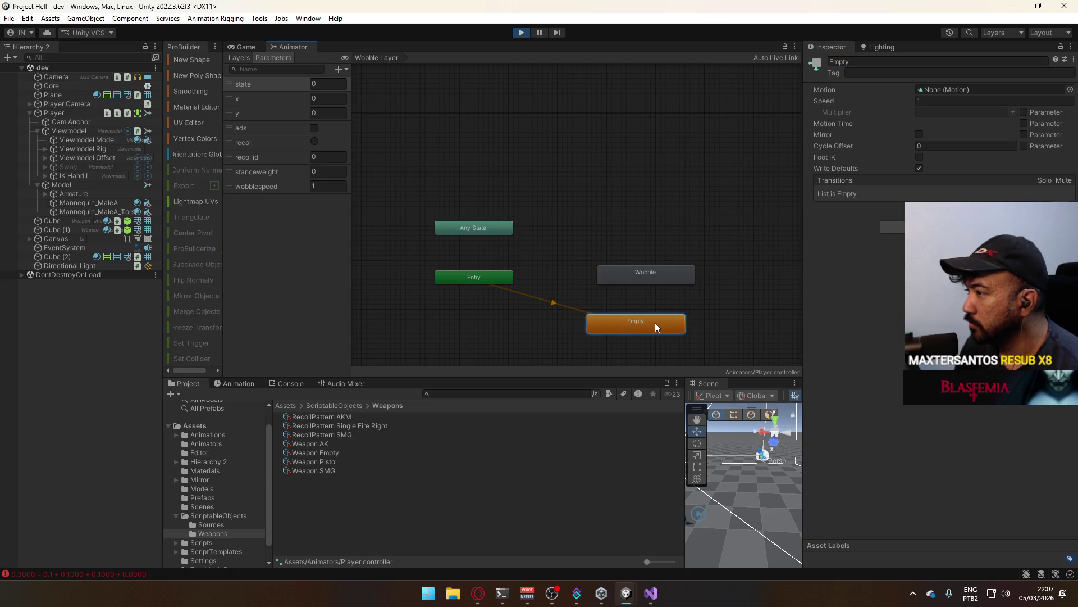
{"action": "left_click_drag", "start_coordinate": [665, 274], "coordinate": [665, 216]}
{"action": "left_click_drag", "start_coordinate": [655, 322], "coordinate": [660, 274]}
{"action": "left_click_drag", "start_coordinate": [651, 215], "coordinate": [651, 225]}
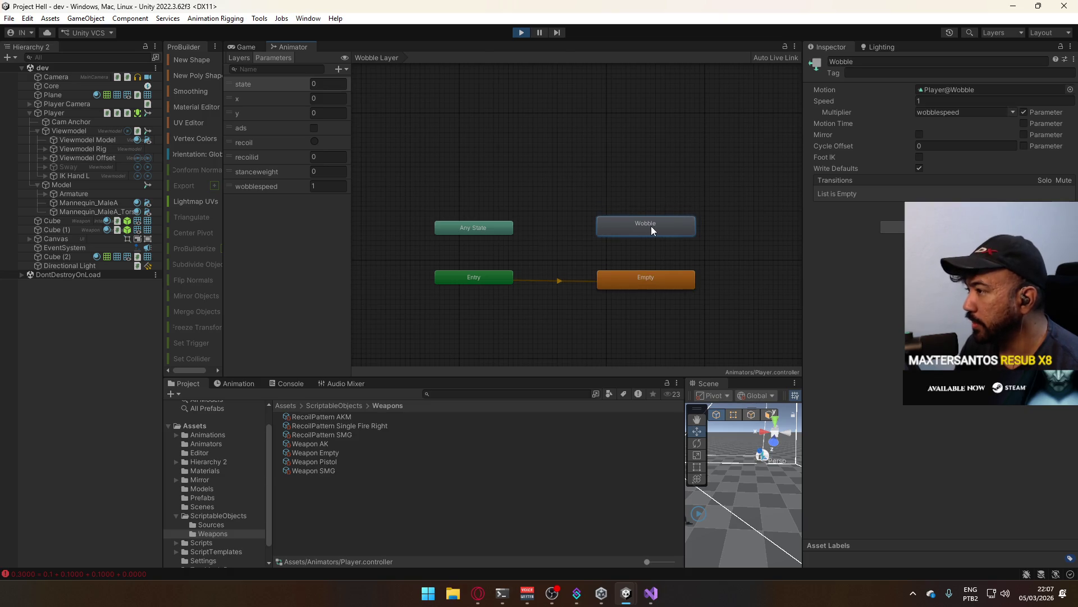
{"action": "left_click", "coordinate": [662, 255]}
{"action": "left_click", "coordinate": [675, 280]}
{"action": "left_click_drag", "start_coordinate": [675, 279], "coordinate": [629, 258]}
{"action": "scroll", "coordinate": [571, 274], "scroll_direction": "up", "scroll_amount": 2}
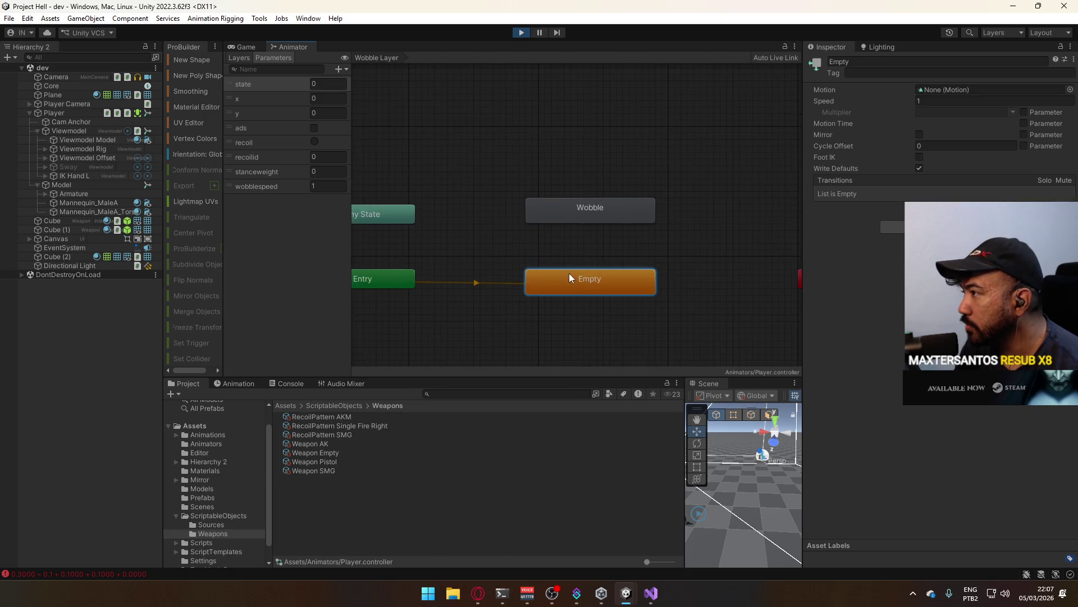
{"action": "scroll", "coordinate": [571, 274], "scroll_direction": "up", "scroll_amount": 2}
{"action": "key", "text": "a"}
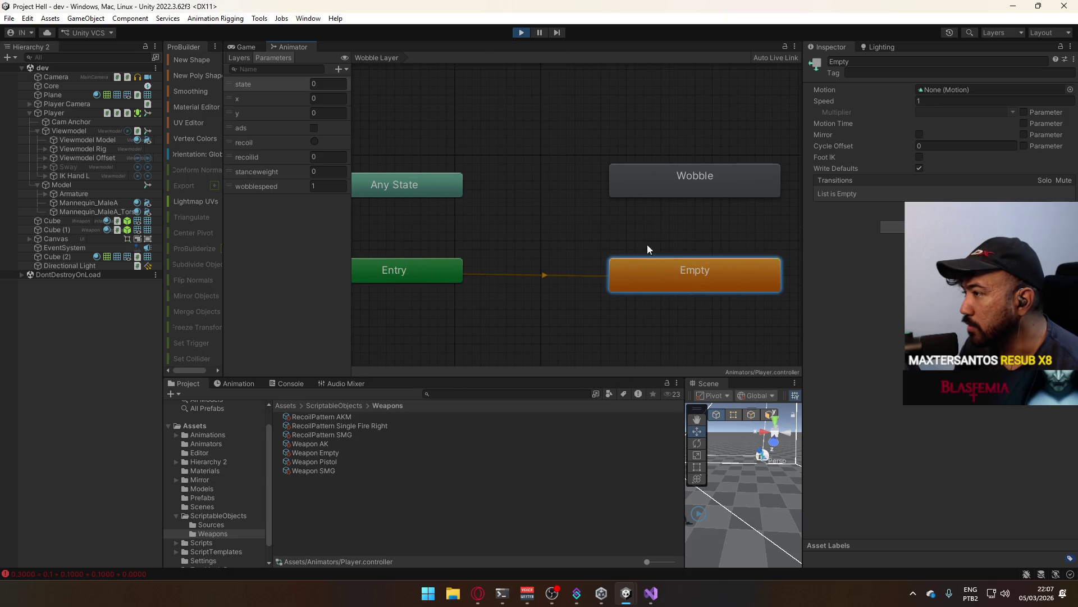
{"action": "scroll", "coordinate": [618, 242], "scroll_direction": "down", "scroll_amount": 3}
- Add transitions from Any State to Wobble and from Wobble to Empty
{"action": "right_click", "coordinate": [378, 170]}
{"action": "left_click", "coordinate": [421, 175]}
{"action": "left_click", "coordinate": [673, 176]}
{"action": "right_click", "coordinate": [673, 177]}
{"action": "left_click", "coordinate": [712, 182]}
{"action": "left_click", "coordinate": [625, 263]}
{"action": "mouse_move", "coordinate": [625, 262]}
{"action": "left_mouse_down"}
{"action": "mouse_move", "coordinate": [624, 151]}
{"action": "mouse_move", "coordinate": [567, 230]}
{"action": "left_mouse_up"}
{"action": "left_click", "coordinate": [488, 193]}
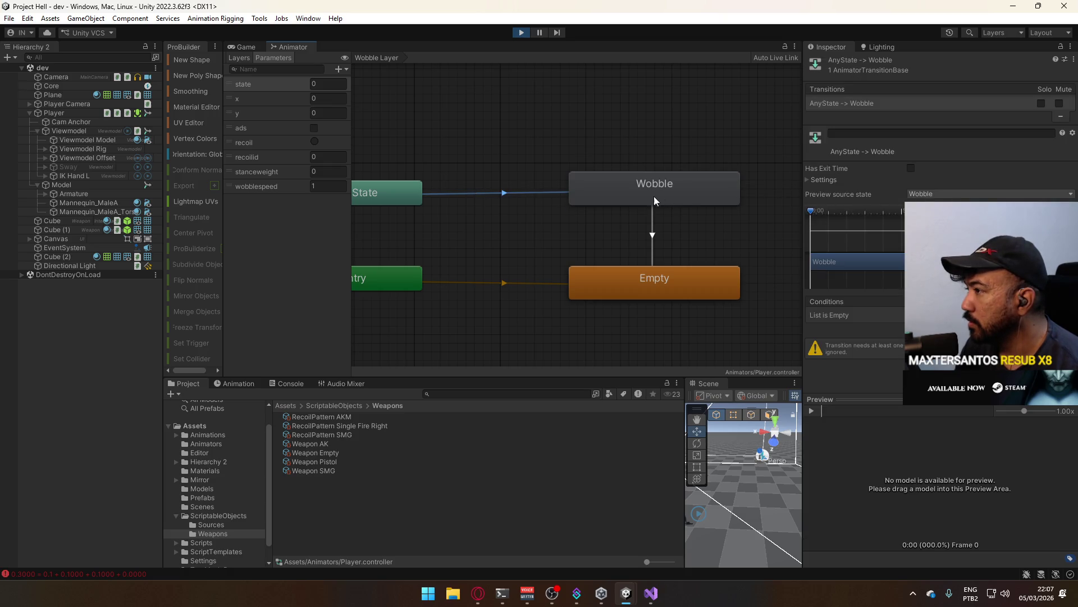
- Add an Any State → Empty transition with an ads condition
{"action": "left_click", "coordinate": [653, 232]}
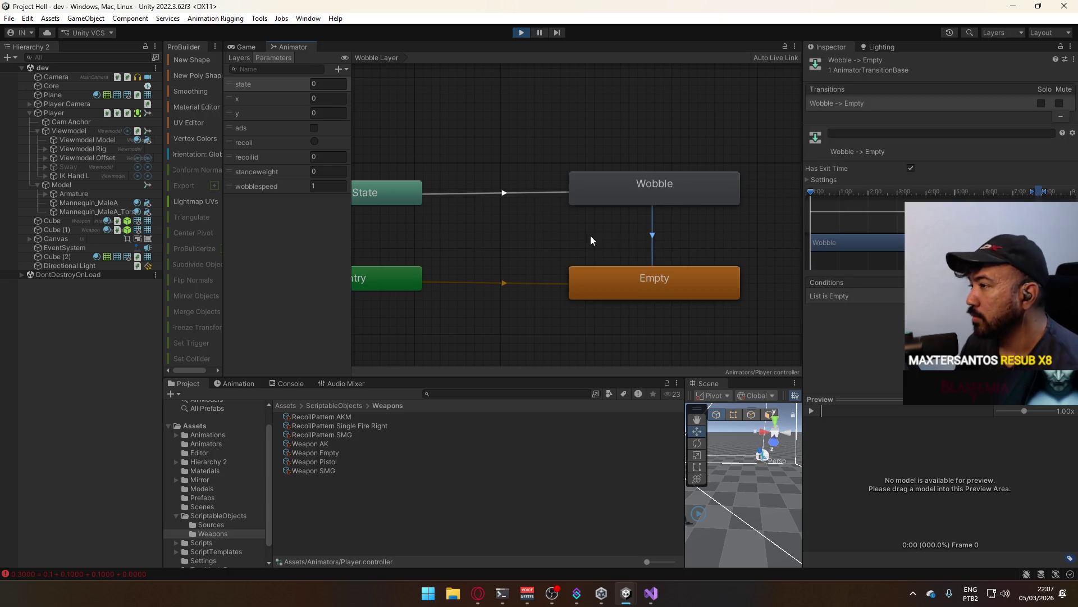
{"action": "right_click", "coordinate": [397, 196]}
{"action": "left_click", "coordinate": [443, 202]}
{"action": "left_click", "coordinate": [625, 270]}
{"action": "mouse_move", "coordinate": [391, 274]}
{"action": "left_mouse_down"}
{"action": "mouse_move", "coordinate": [713, 341]}
{"action": "mouse_move", "coordinate": [685, 347]}
{"action": "left_mouse_up"}
{"action": "left_click", "coordinate": [534, 249]}
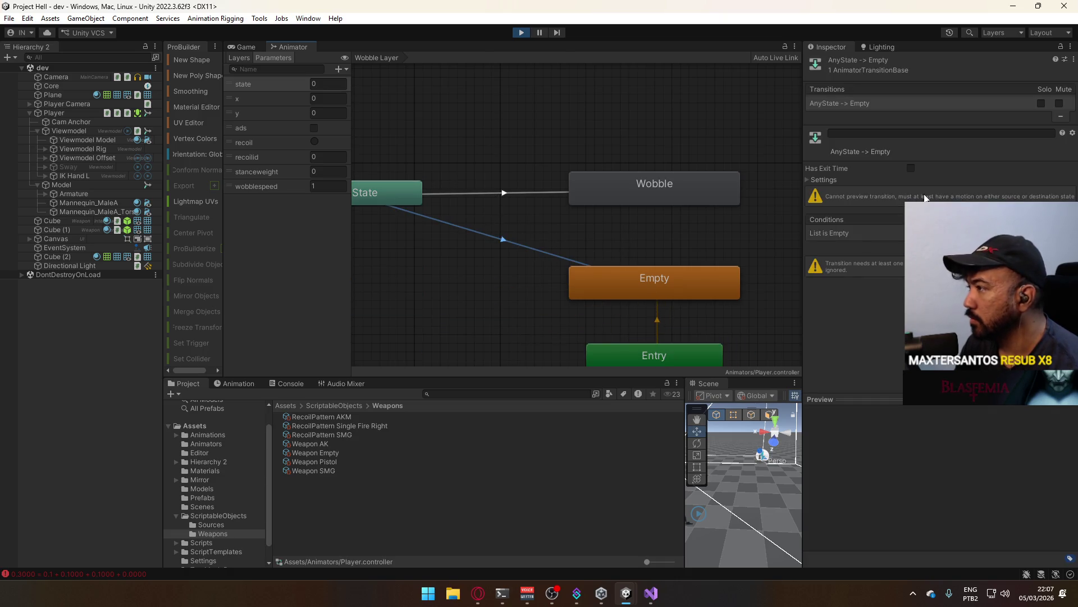
{"action": "left_click", "coordinate": [817, 185]}
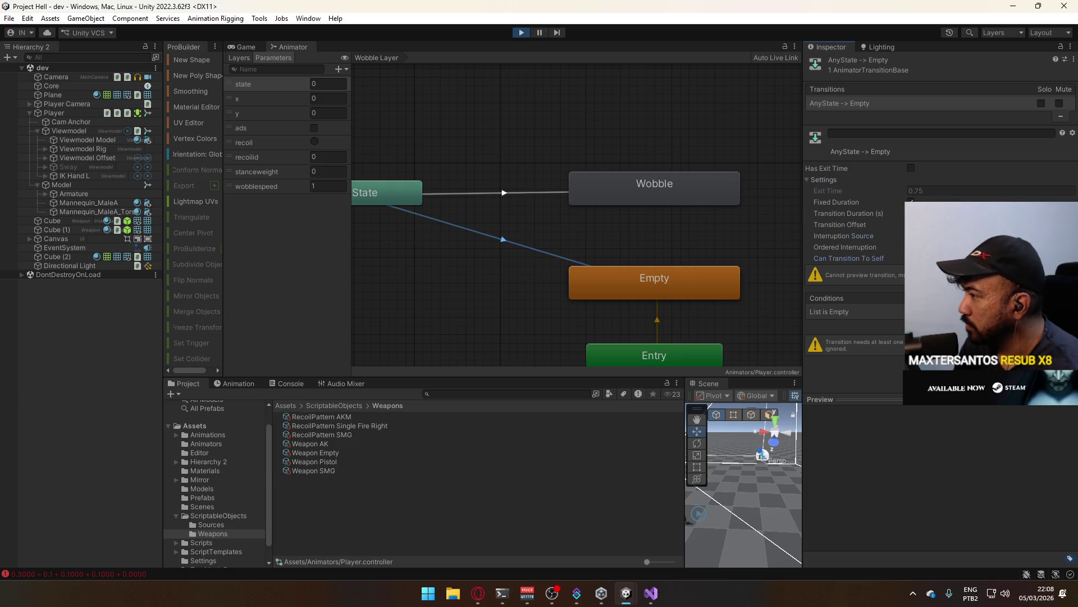
{"action": "left_click", "coordinate": [1050, 324]}
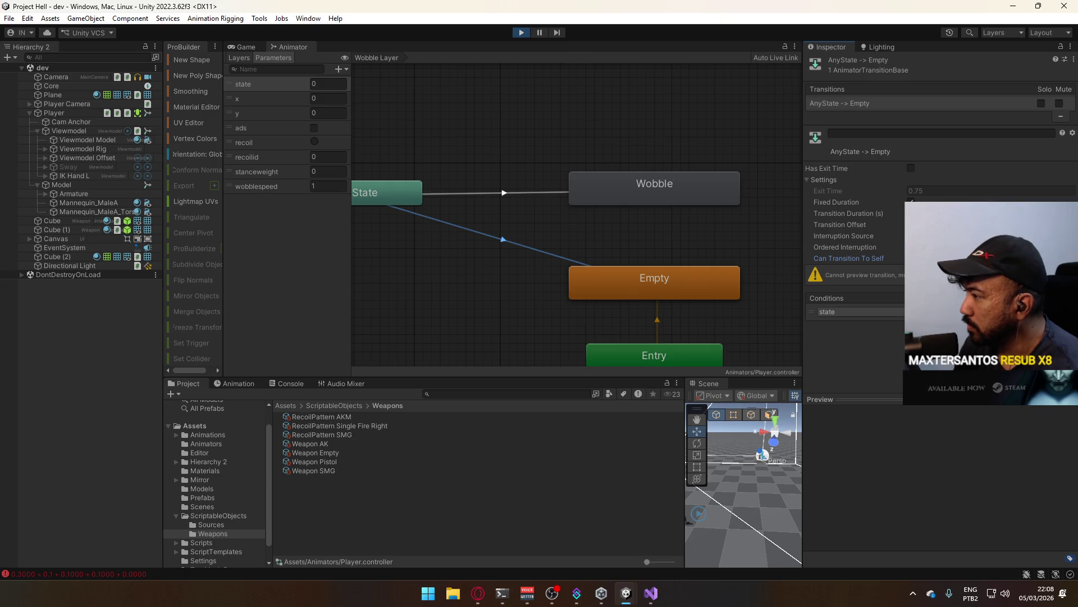
{"action": "left_click", "coordinate": [854, 311]}
{"action": "left_click", "coordinate": [848, 374]}
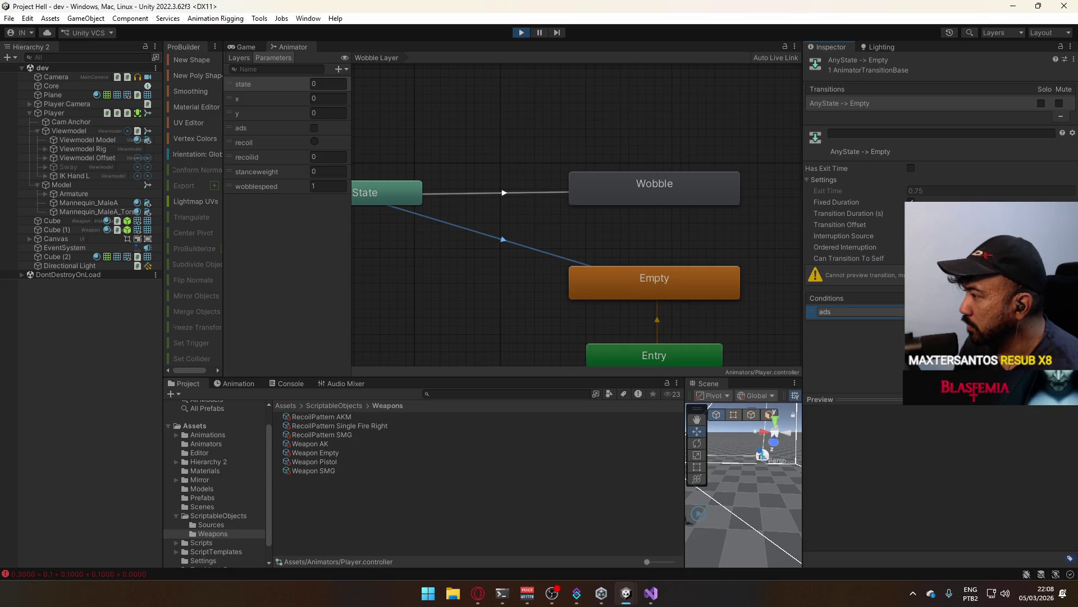
- Give the Any State → Wobble transition a 0.4 s duration and an ads condition
{"action": "left_click", "coordinate": [530, 194]}
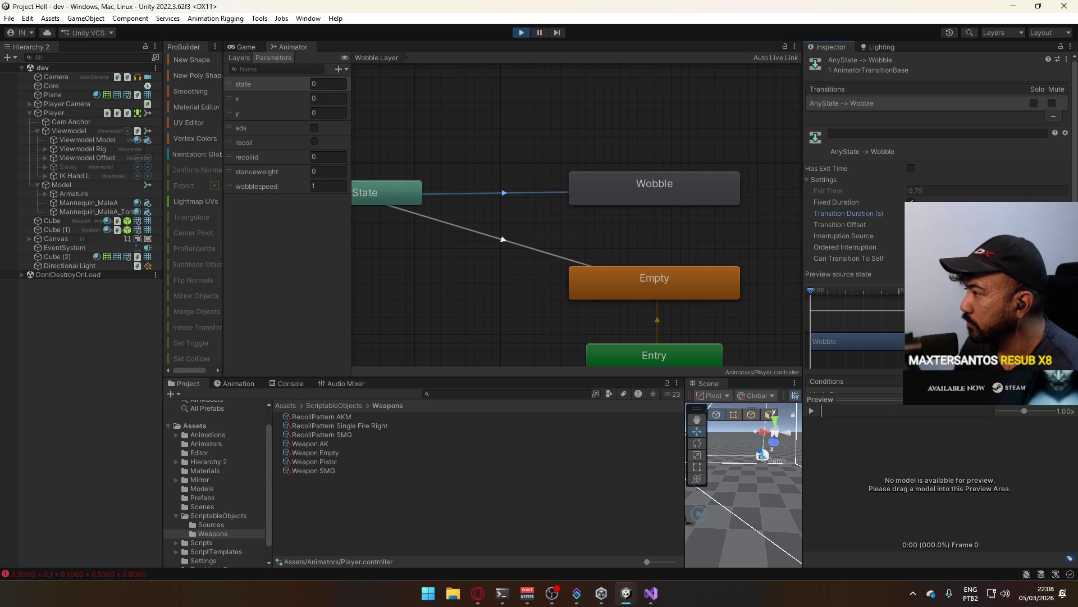
{"action": "scroll", "coordinate": [938, 224], "scroll_direction": "down", "scroll_amount": 2}
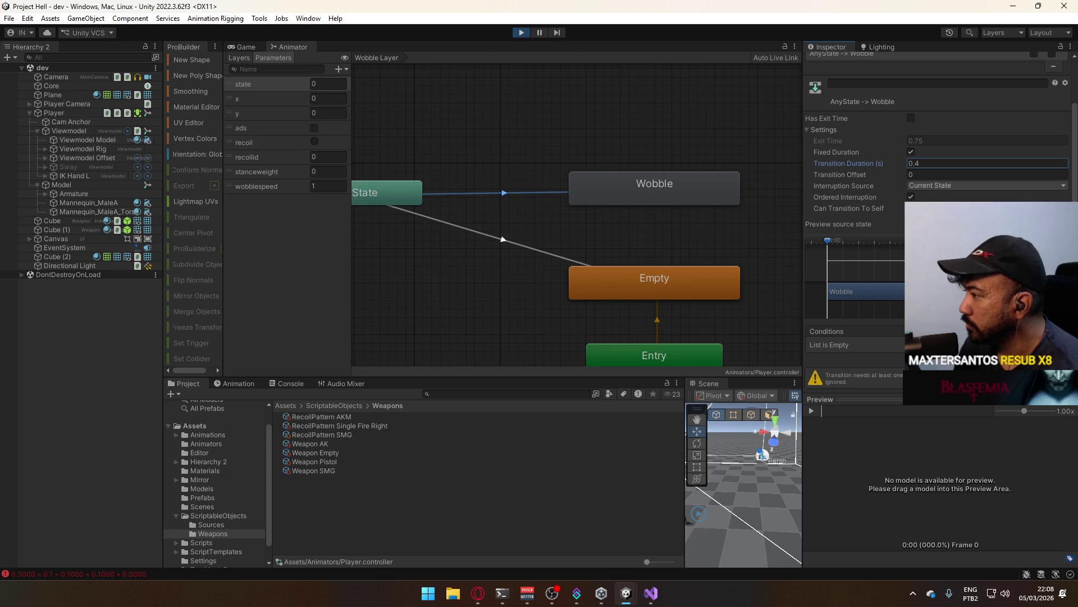
{"action": "scroll", "coordinate": [853, 225], "scroll_direction": "up", "scroll_amount": 1}
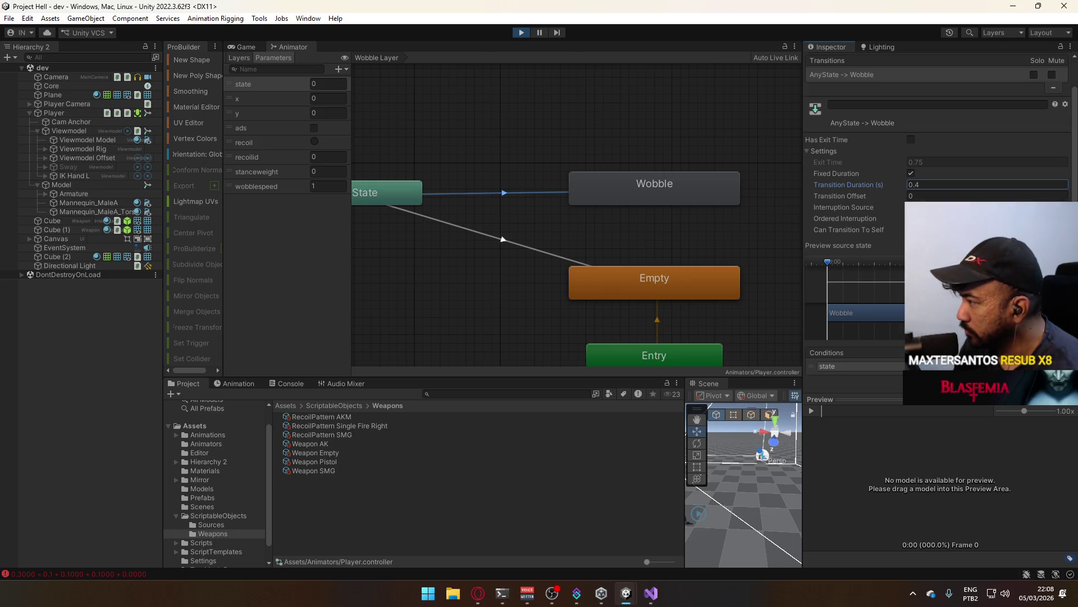
{"action": "left_click", "coordinate": [880, 366]}
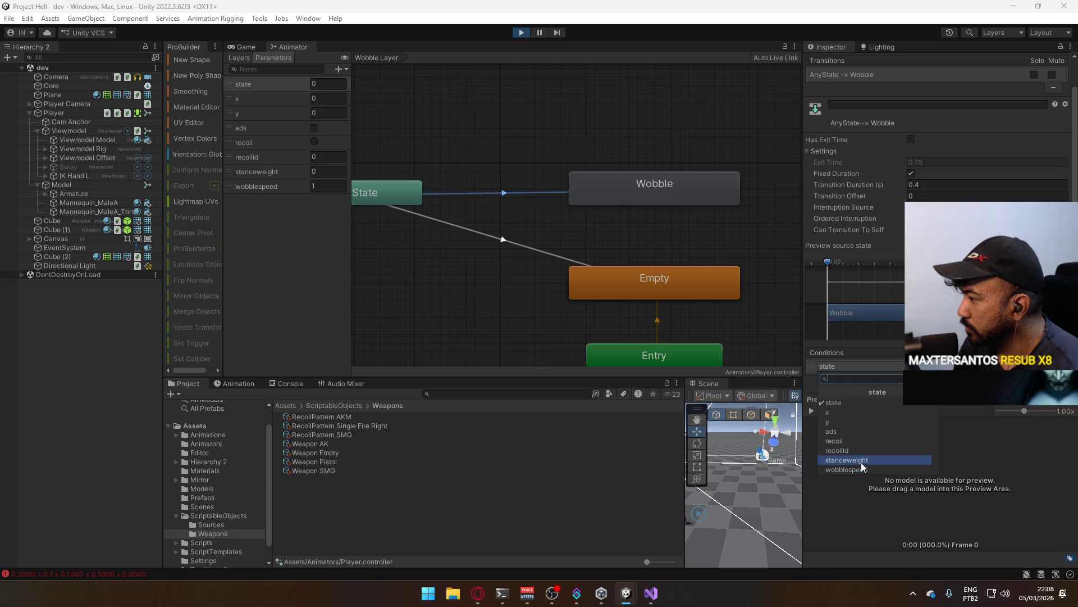
{"action": "left_click", "coordinate": [842, 431]}
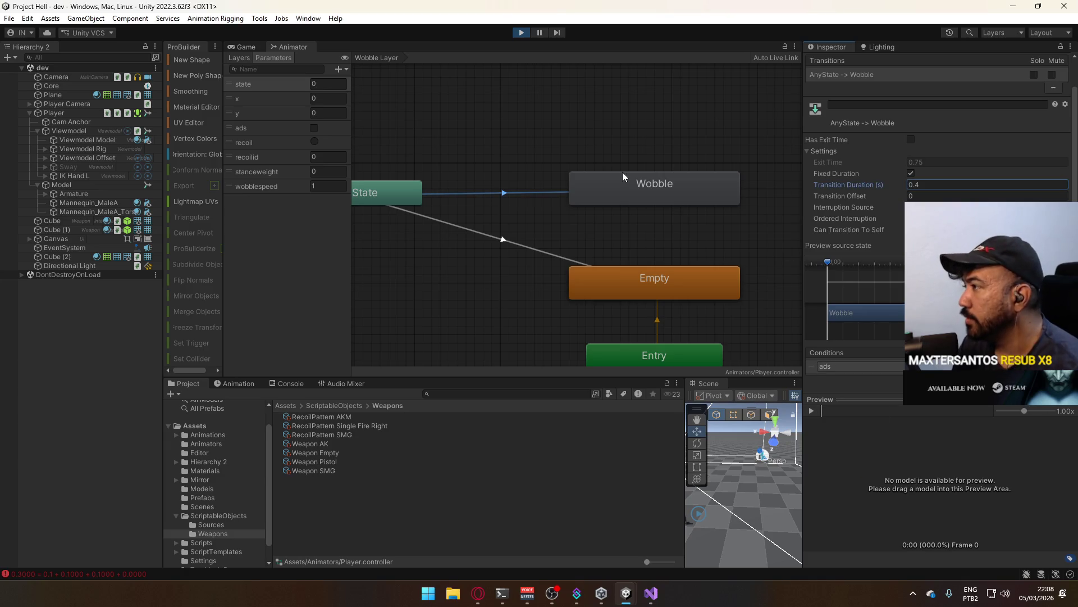
{"action": "left_click", "coordinate": [641, 105]}
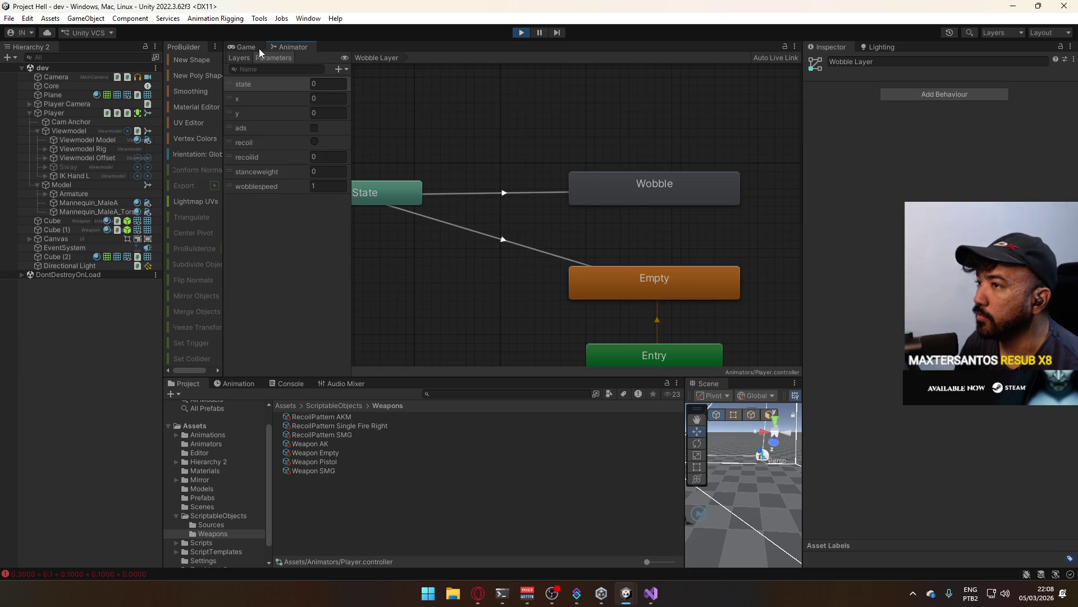
- Test aiming in the running game, then select the Any State → Wobble transition in the Animator
{"action": "left_click", "coordinate": [258, 48]}
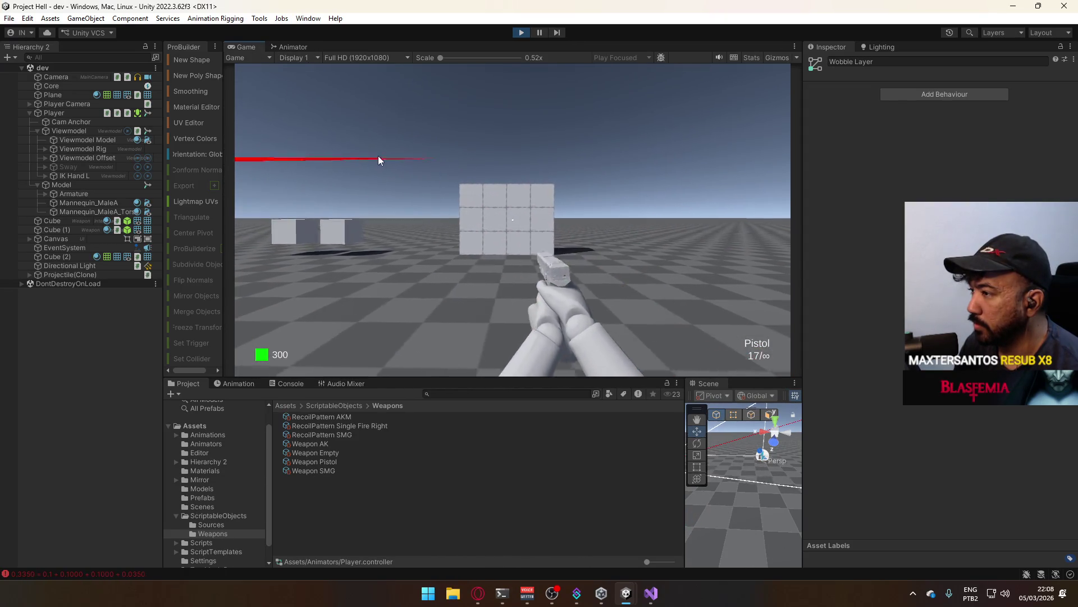
{"action": "key", "text": "super"}
{"action": "left_click", "coordinate": [587, 207]}
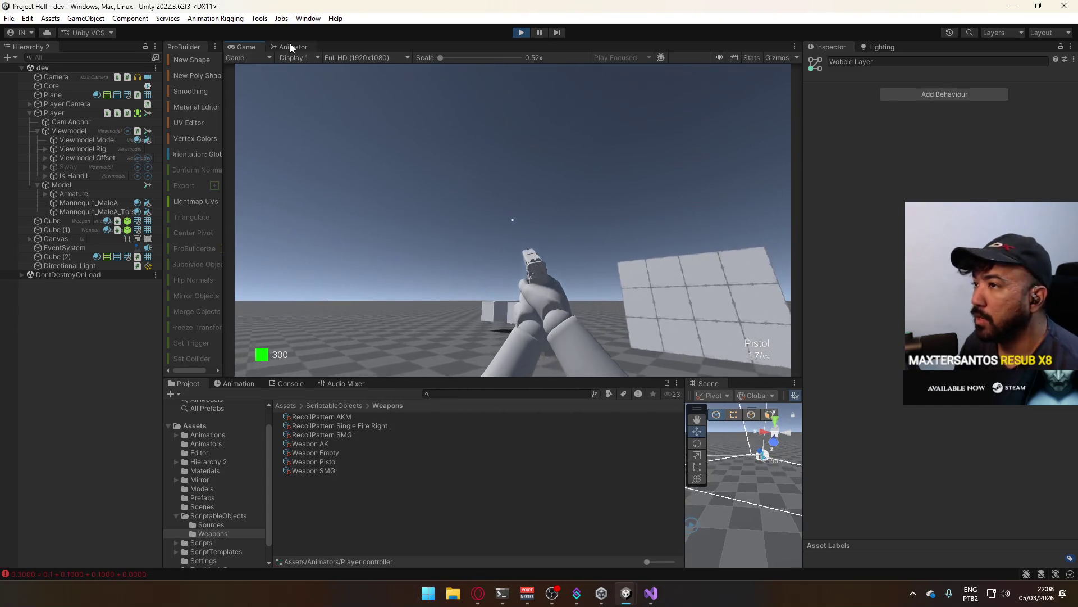
{"action": "left_click", "coordinate": [287, 46]}
{"action": "left_click", "coordinate": [496, 193]}
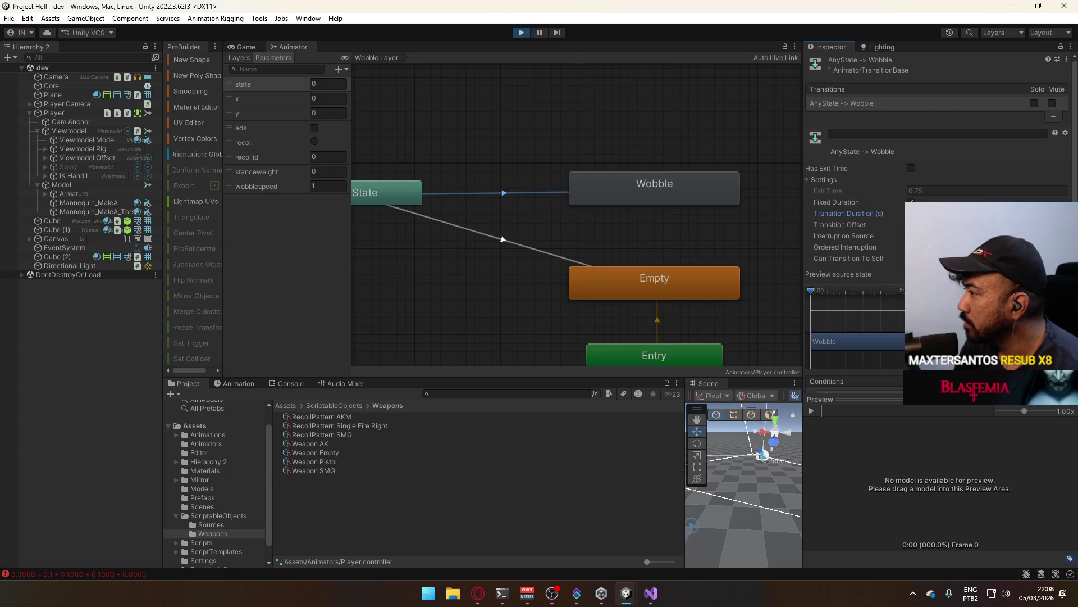
- Lengthen Any State → Wobble to 0.8 s, aim the pistol twice in-game, then equip the AK
{"action": "scroll", "coordinate": [853, 253], "scroll_direction": "down", "scroll_amount": 1}
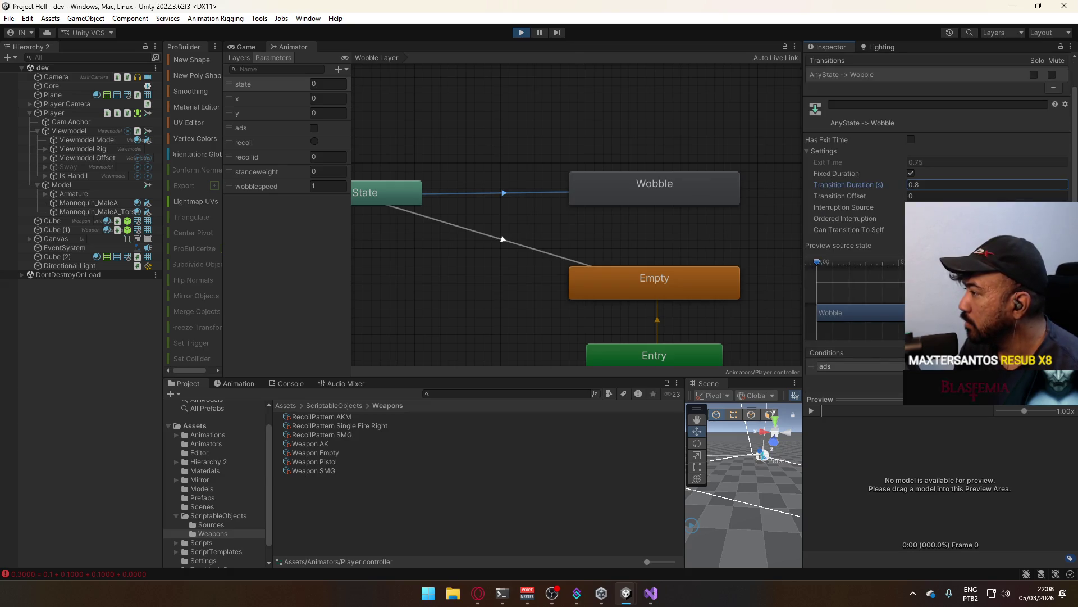
{"action": "left_click", "coordinate": [251, 49]}
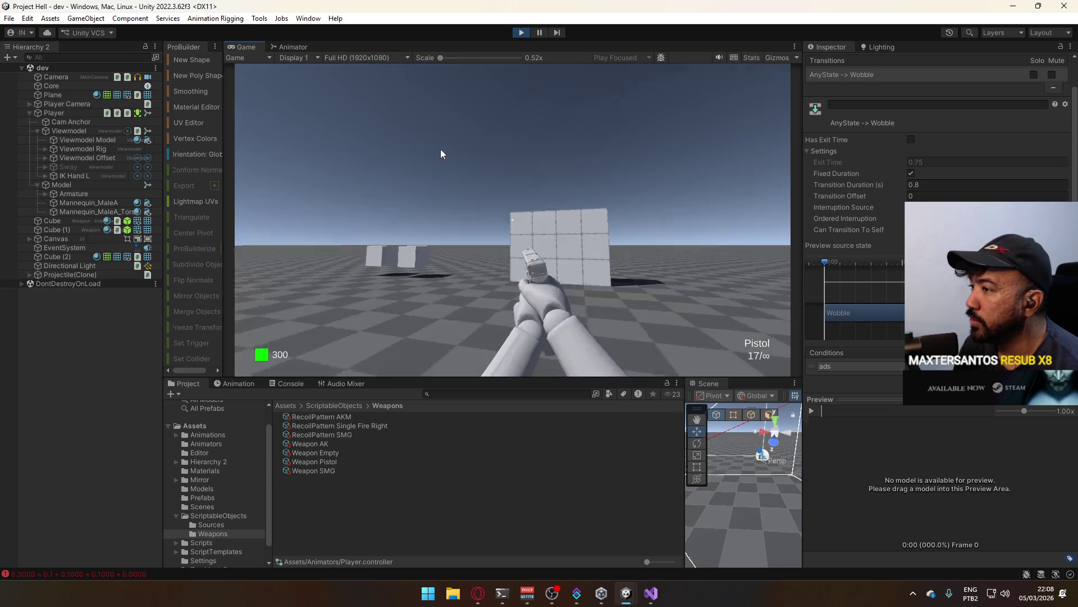
{"action": "right_click", "coordinate": [513, 194]}
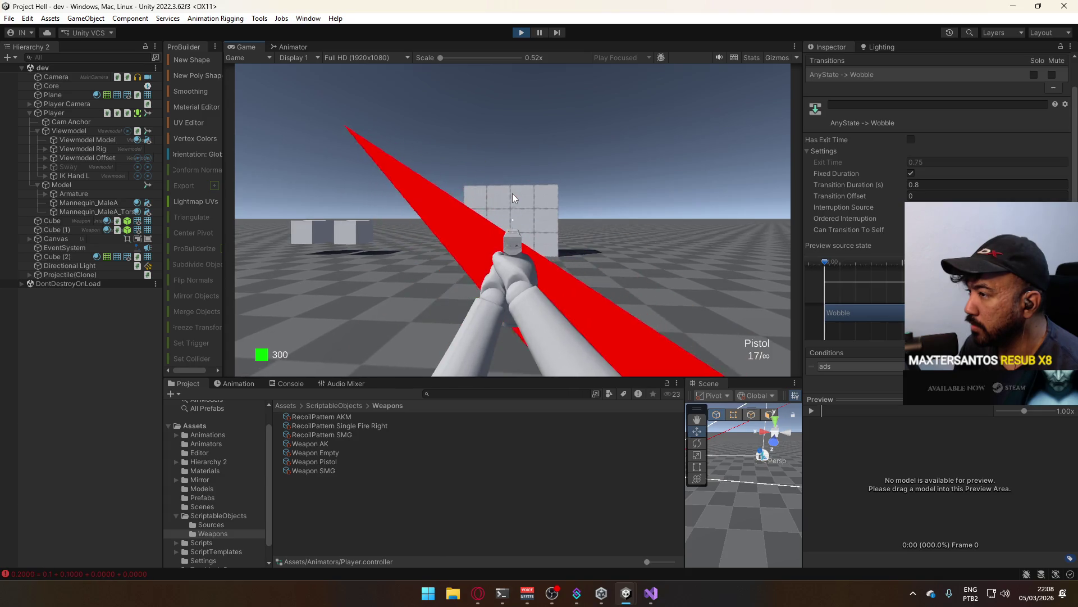
{"action": "right_click", "coordinate": [488, 191]}
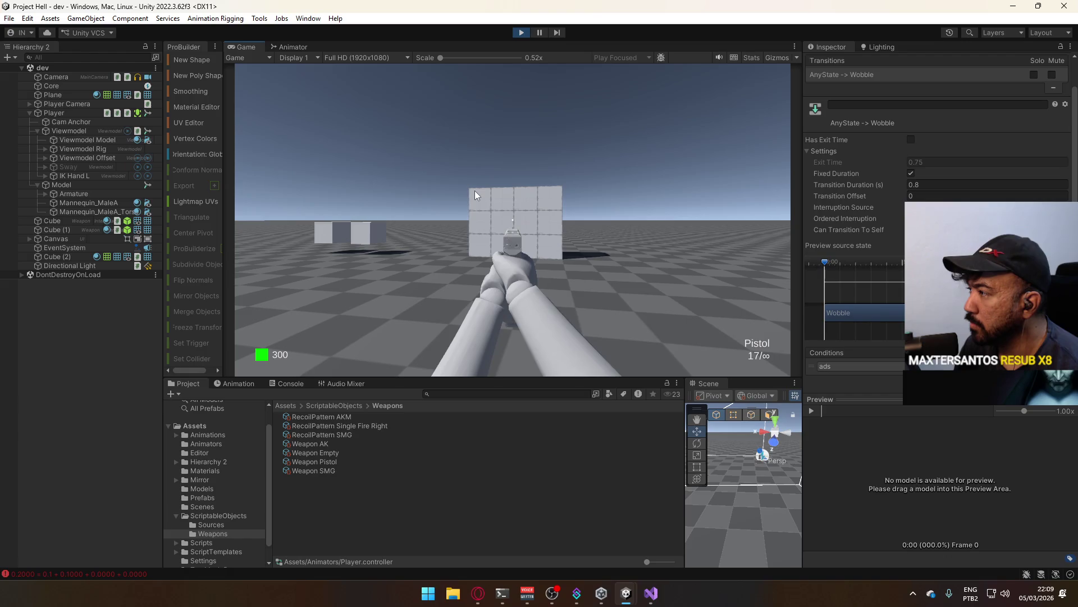
{"action": "key", "text": "1"}
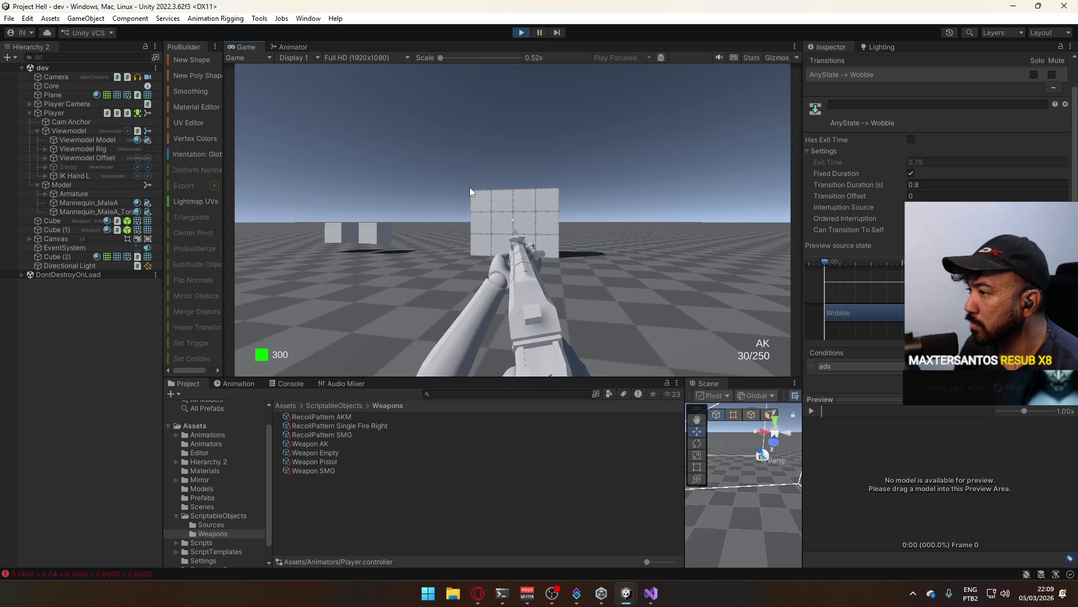
{"action": "key", "text": "super"}
{"action": "key", "text": "super"}
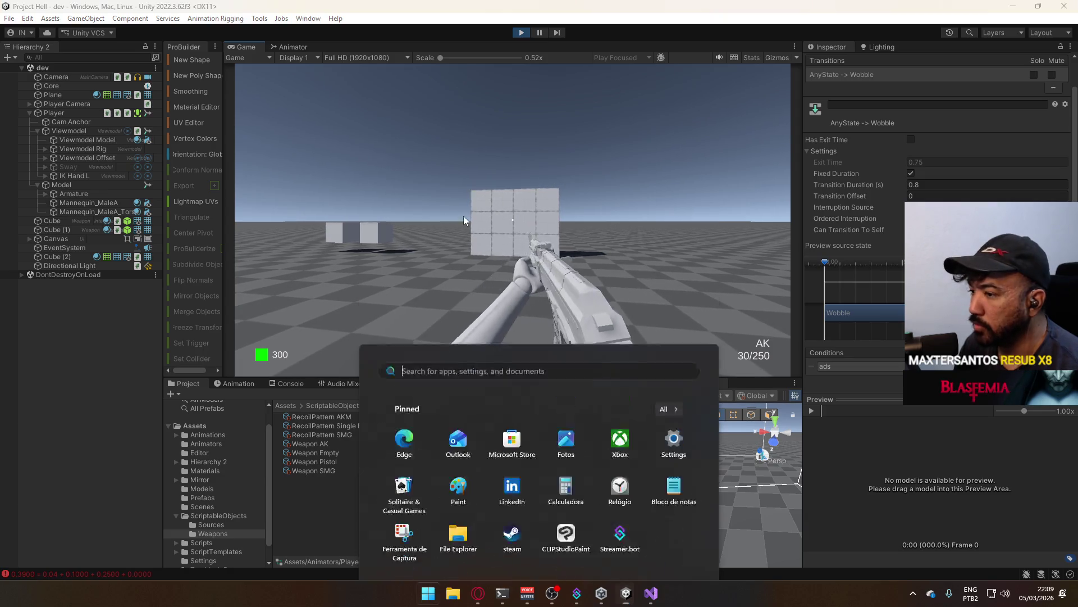
- Inspect the Wobble Speed and Wobble Weight fields on the Pistol, Empty and SMG weapon assets
{"action": "left_click", "coordinate": [341, 459]}
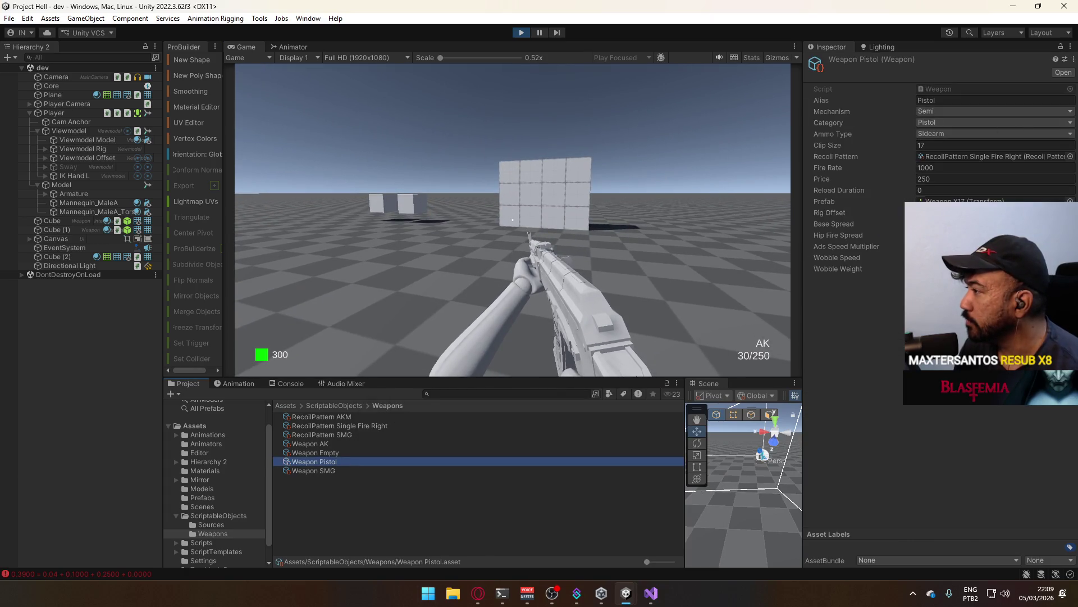
{"action": "left_click", "coordinate": [837, 258]}
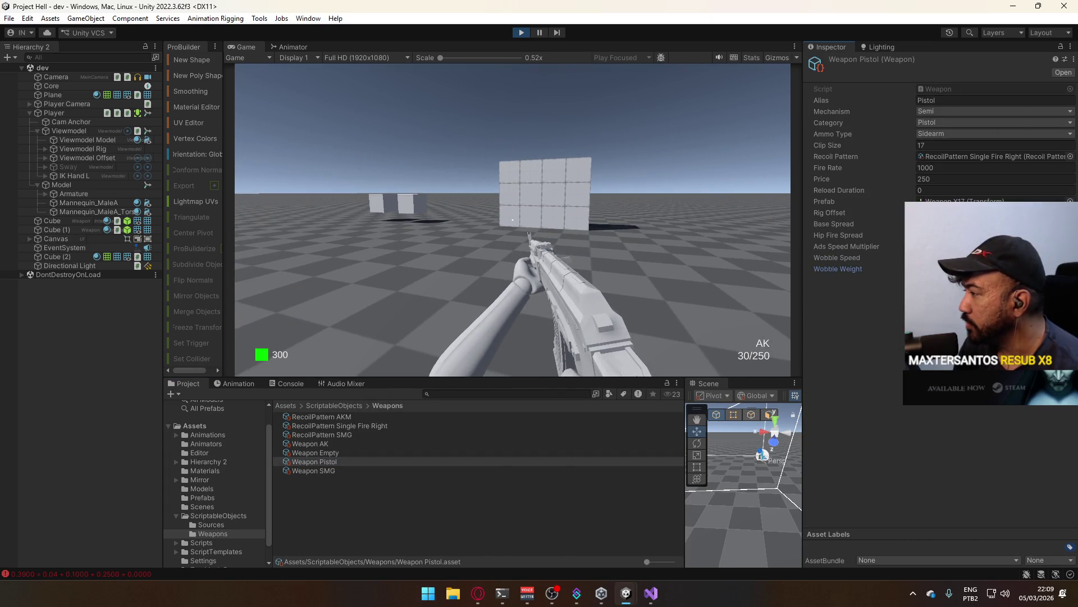
{"action": "left_click", "coordinate": [394, 464]}
{"action": "left_click", "coordinate": [403, 469]}
{"action": "left_click", "coordinate": [404, 453]}
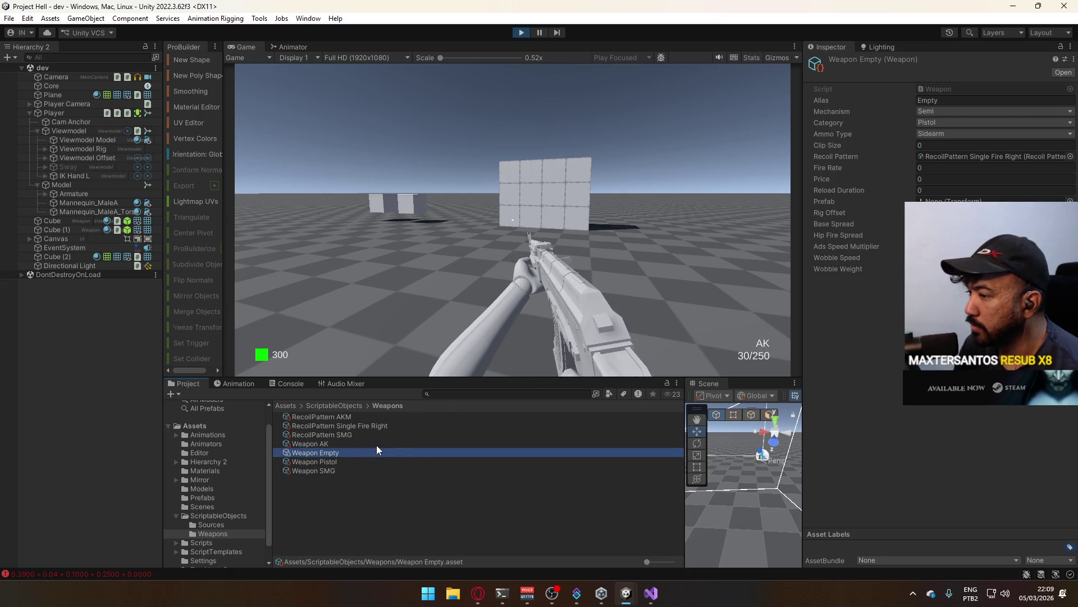
{"action": "left_click", "coordinate": [360, 470]}
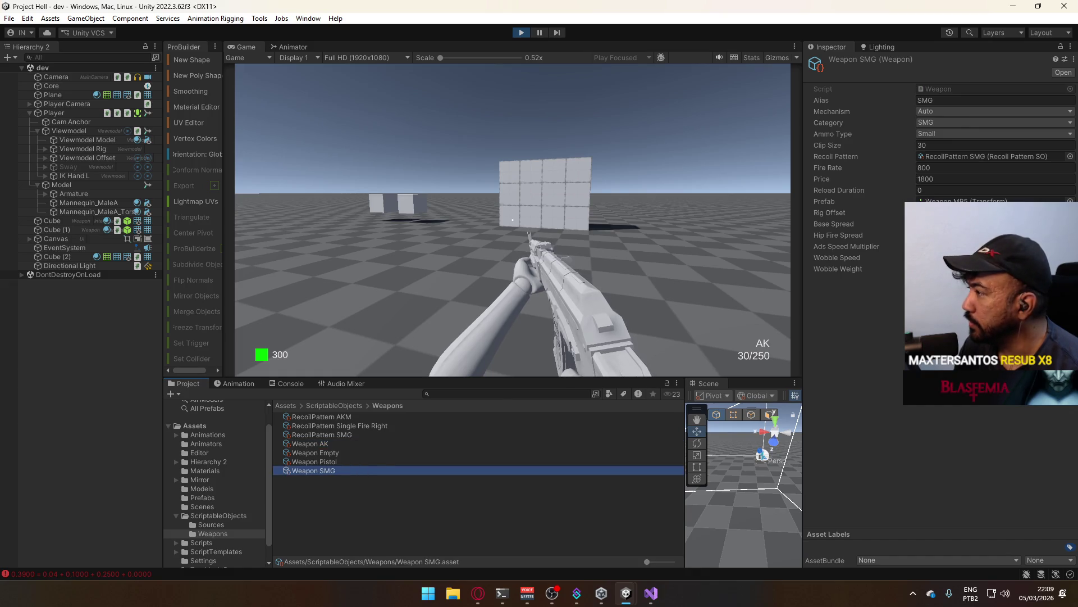
{"action": "left_click", "coordinate": [838, 269]}
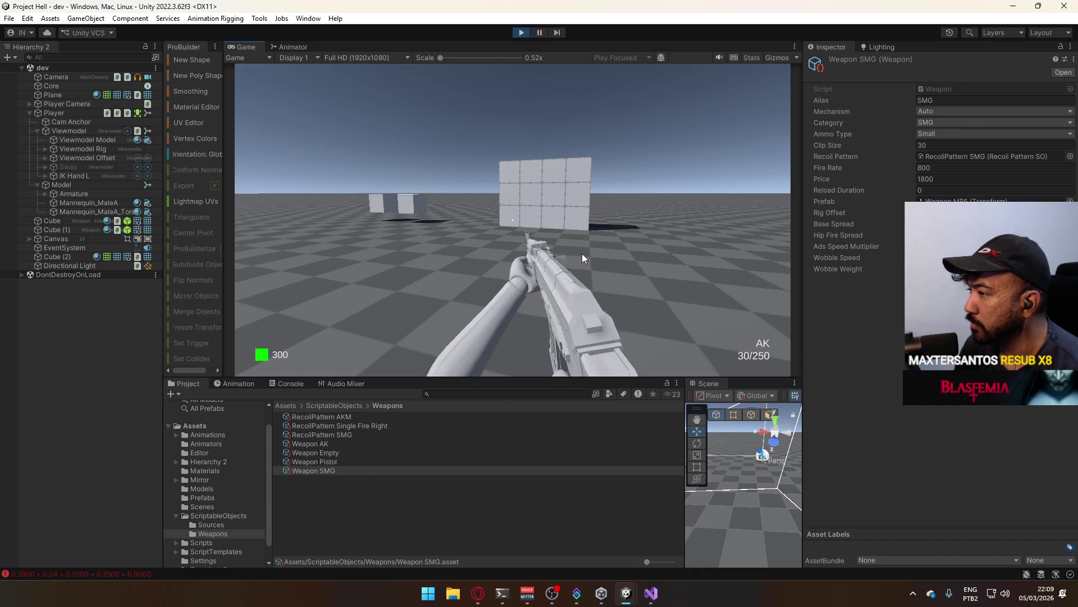
- Back in the running game, step away from the wall and switch to the pistol
{"action": "left_click", "coordinate": [582, 254]}
{"action": "key", "text": "s"}
{"action": "key", "text": "2"}
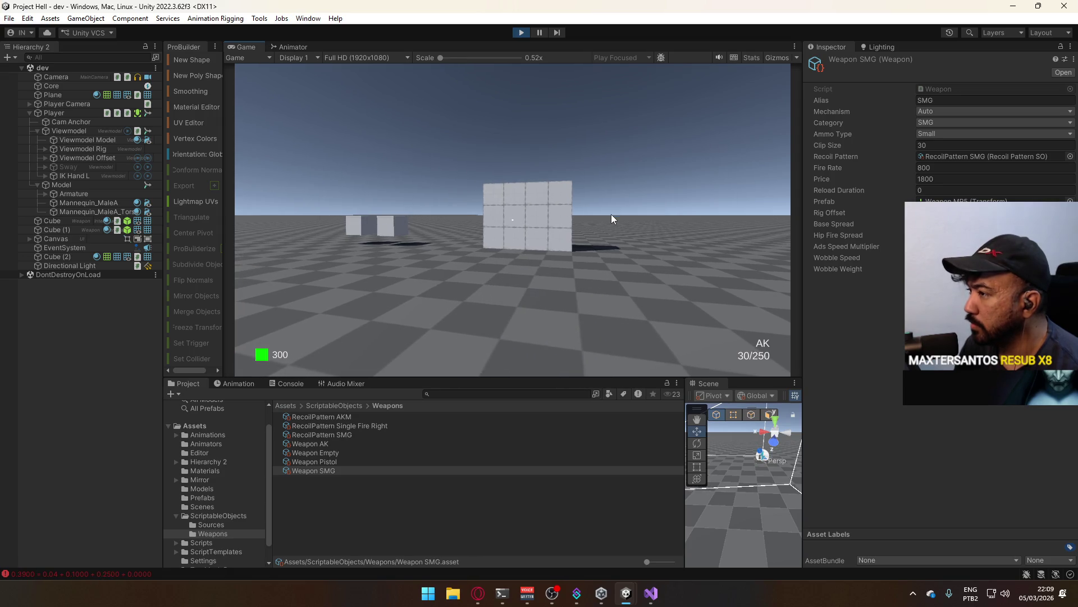
- Aim and fire the pistol twice at the wall, then spray AK shots while turning
{"action": "right_click", "coordinate": [650, 207]}
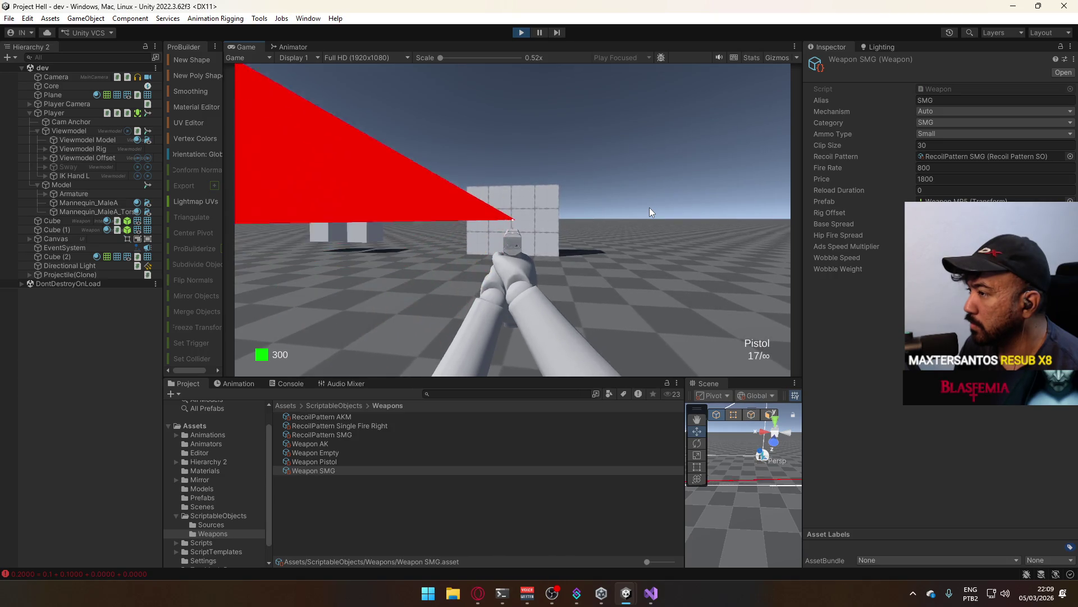
{"action": "left_click", "coordinate": [613, 208]}
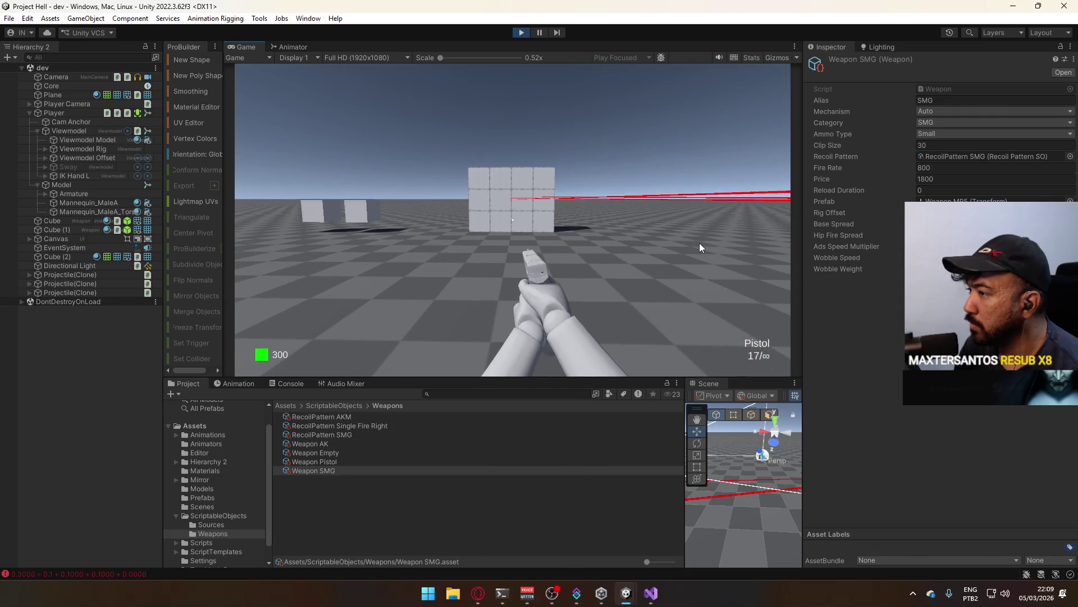
{"action": "left_click", "coordinate": [652, 236]}
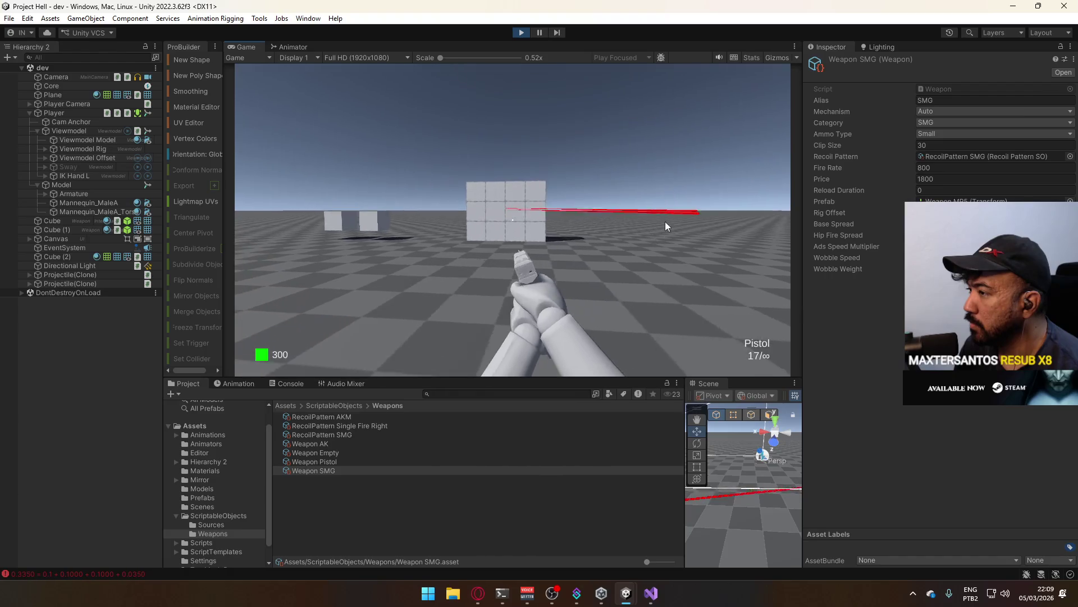
{"action": "key", "text": "1"}
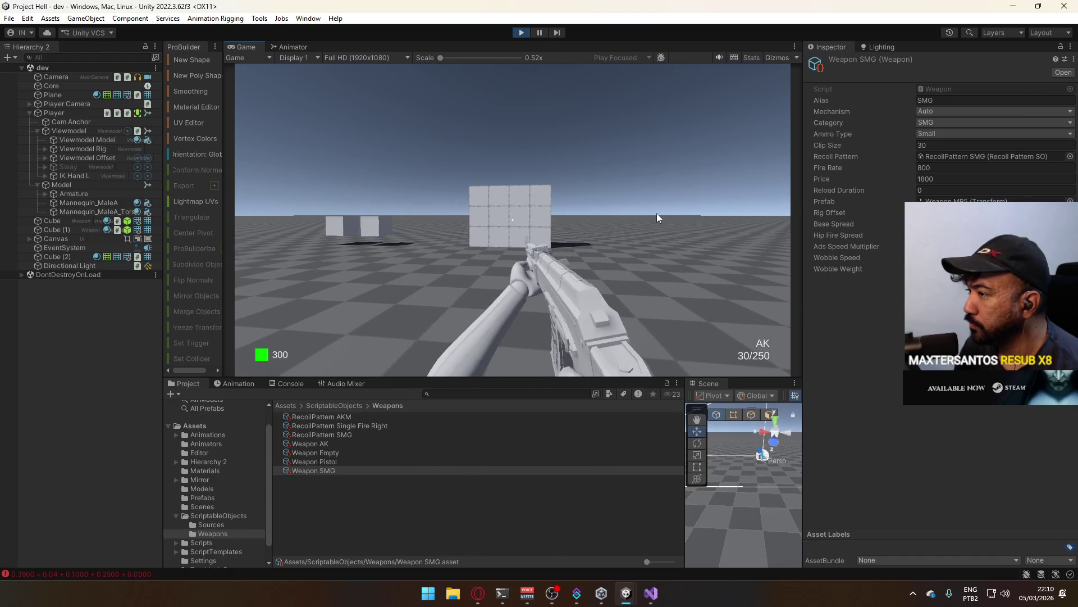
{"action": "mouse_move", "coordinate": [654, 213]}
{"action": "left_mouse_down"}
{"action": "mouse_move", "coordinate": [638, 238]}
{"action": "mouse_move", "coordinate": [583, 258]}
{"action": "mouse_move", "coordinate": [571, 231]}
{"action": "mouse_move", "coordinate": [556, 235]}
{"action": "mouse_move", "coordinate": [644, 249]}
{"action": "mouse_move", "coordinate": [693, 240]}
{"action": "left_mouse_up"}
{"action": "key", "text": "w"}
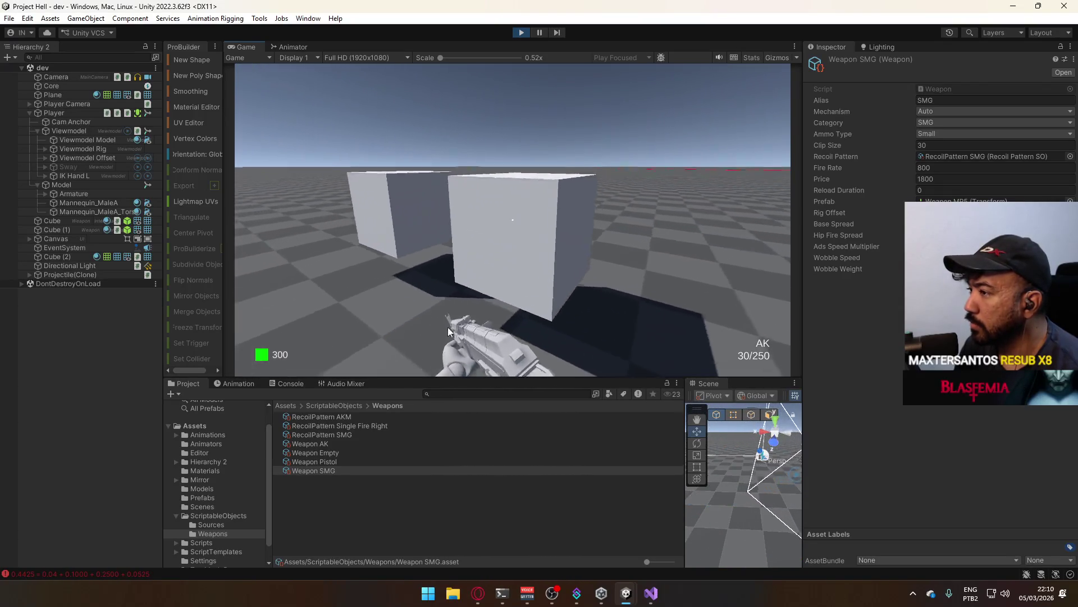
- Switch to the SMG, face the wall head-on and fire a burst while turning left
{"action": "key", "text": "2"}
{"action": "key", "text": "w"}
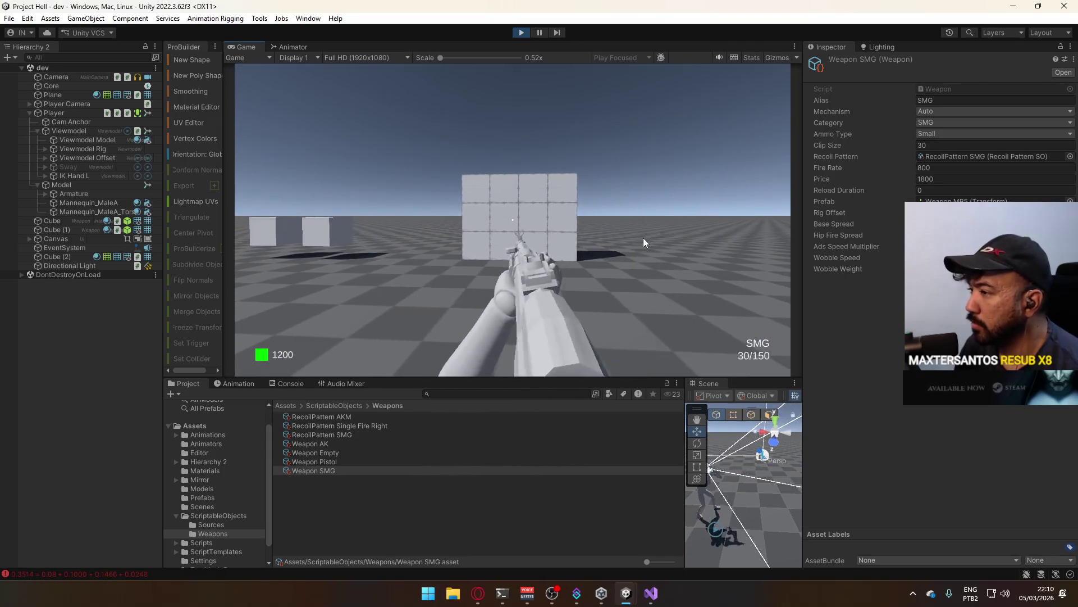
{"action": "left_click", "coordinate": [646, 235]}
{"action": "mouse_move", "coordinate": [646, 241]}
{"action": "left_mouse_down"}
{"action": "mouse_move", "coordinate": [645, 252]}
{"action": "mouse_move", "coordinate": [597, 254]}
{"action": "mouse_move", "coordinate": [609, 258]}
{"action": "mouse_move", "coordinate": [603, 275]}
{"action": "mouse_move", "coordinate": [649, 262]}
{"action": "mouse_move", "coordinate": [625, 315]}
{"action": "mouse_move", "coordinate": [639, 319]}
{"action": "mouse_move", "coordinate": [629, 333]}
{"action": "left_mouse_up"}
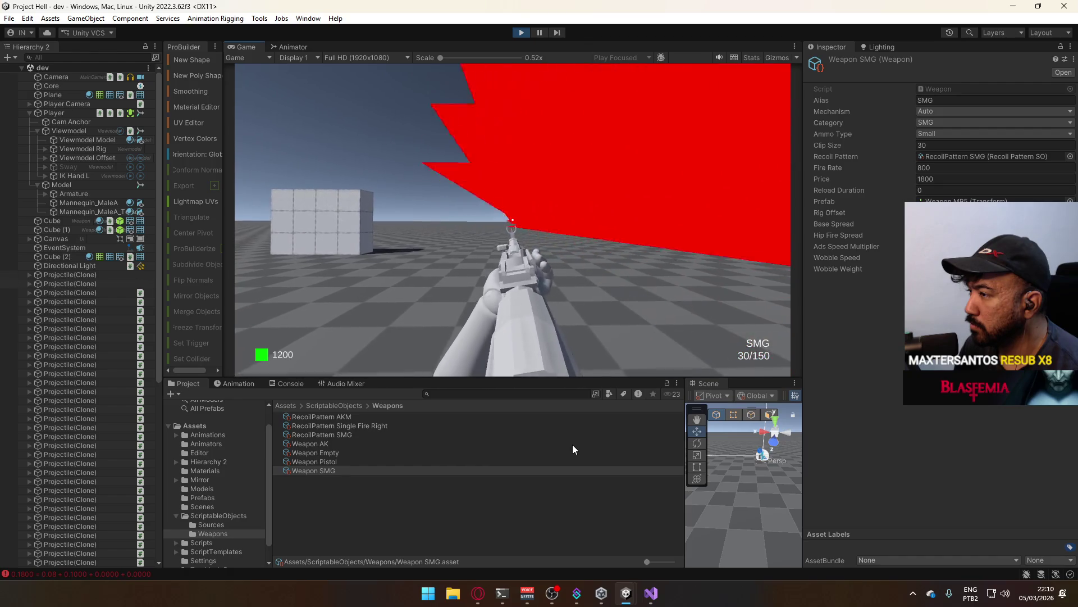
- Open and dismiss the Weapon SMG asset's context menu, then stop play mode with Ctrl+P
{"action": "right_click", "coordinate": [561, 473]}
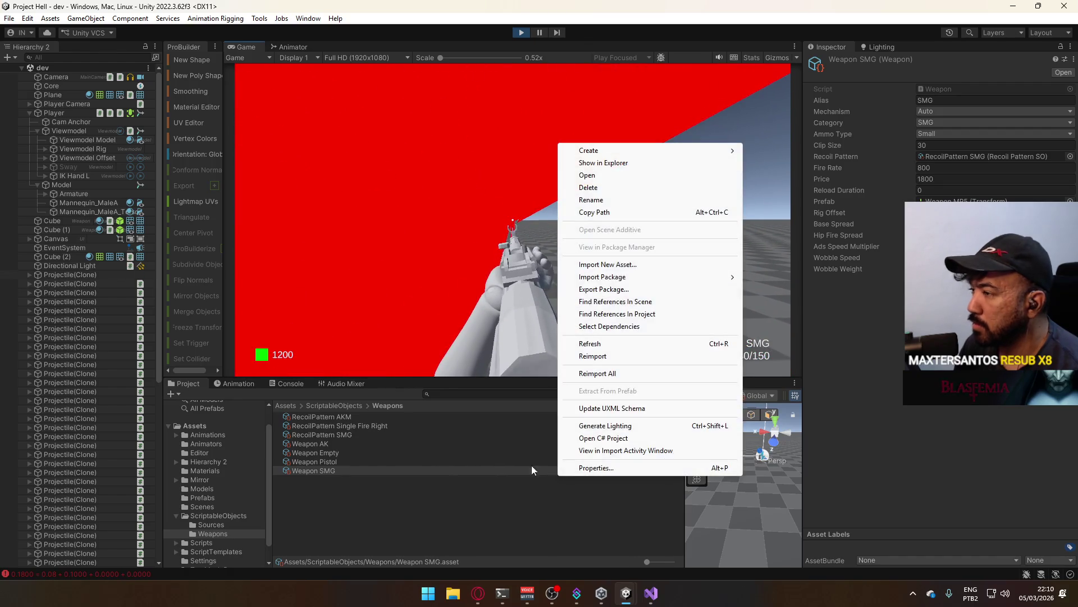
{"action": "left_click", "coordinate": [477, 276]}
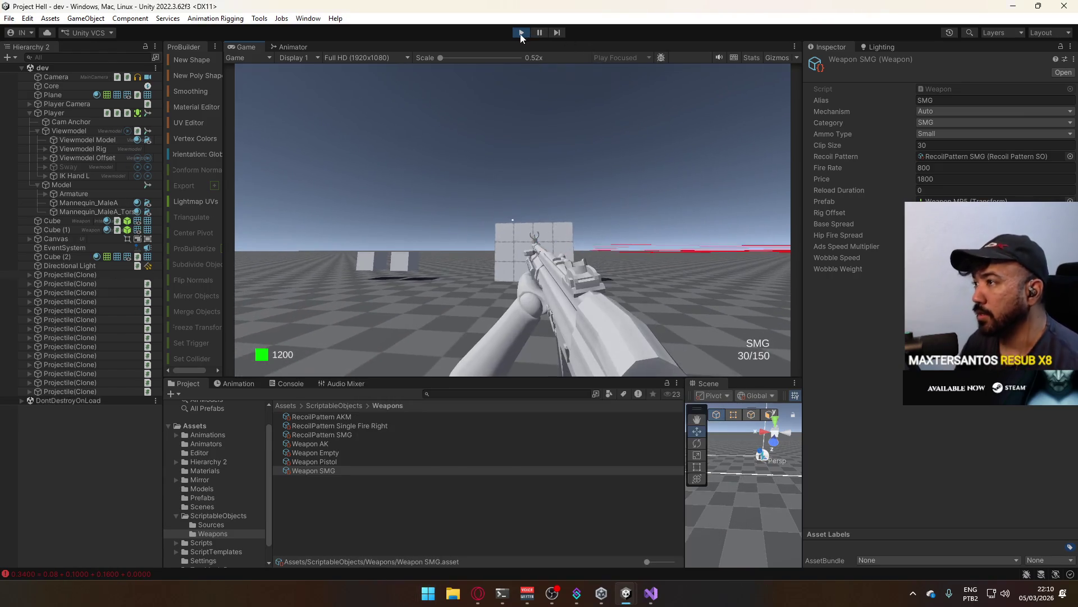
{"action": "key", "text": "ctrl+p"}
- Check PlayerScript.cs line 35 in Visual Studio, where wobbleSpeed goes to the animator, then return to Unity
{"action": "left_click", "coordinate": [651, 593]}
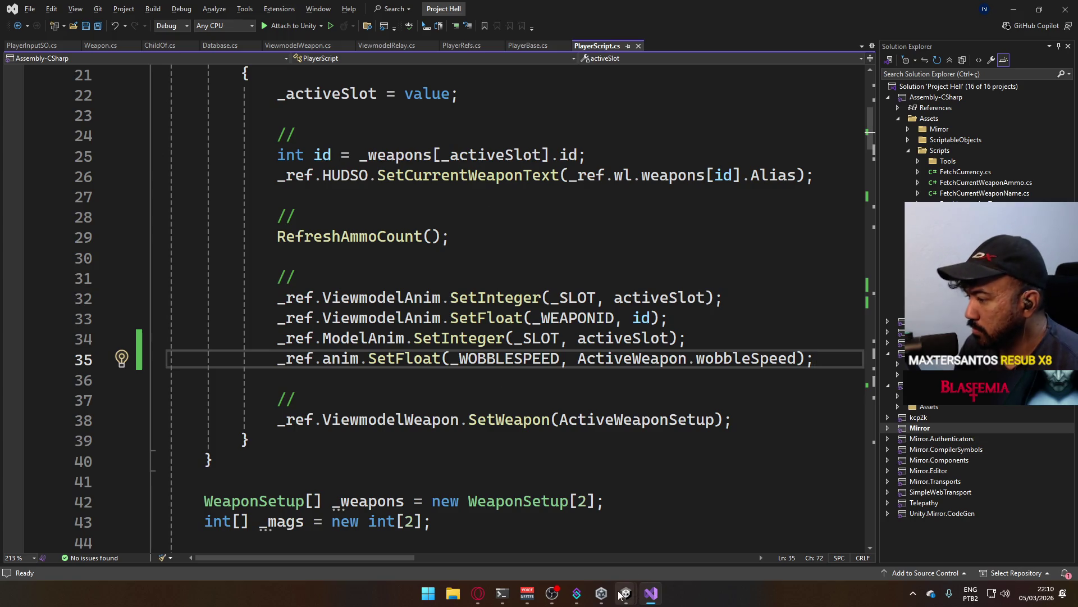
{"action": "mouse_move", "coordinate": [623, 594]}
{"action": "left_click", "coordinate": [589, 538]}
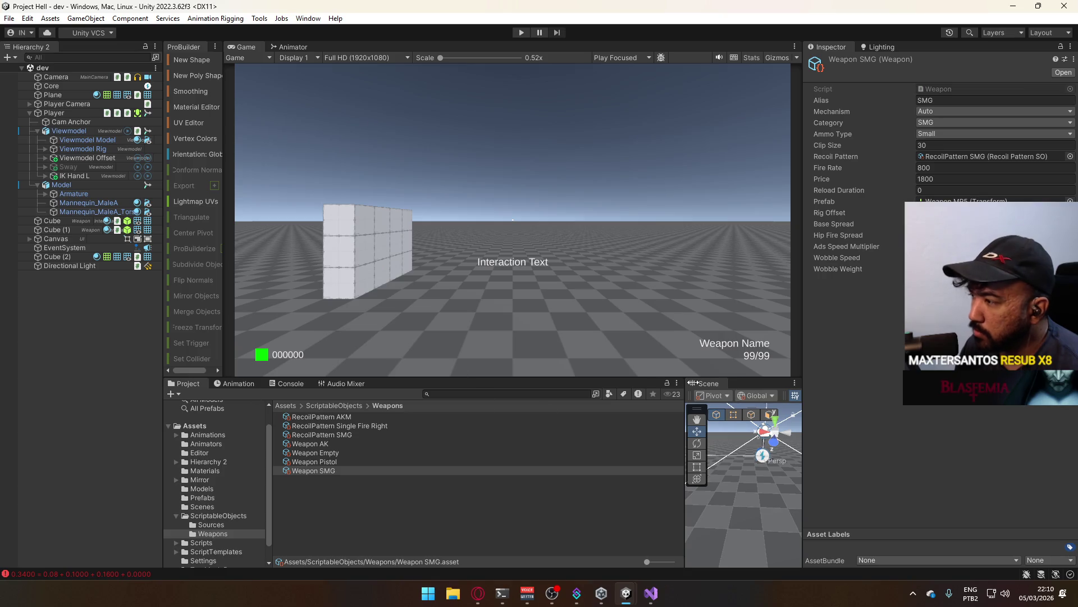
- Widen the Scene view, enter Play mode and back the player away from the wall
{"action": "left_click_drag", "start_coordinate": [686, 395], "coordinate": [532, 395]}
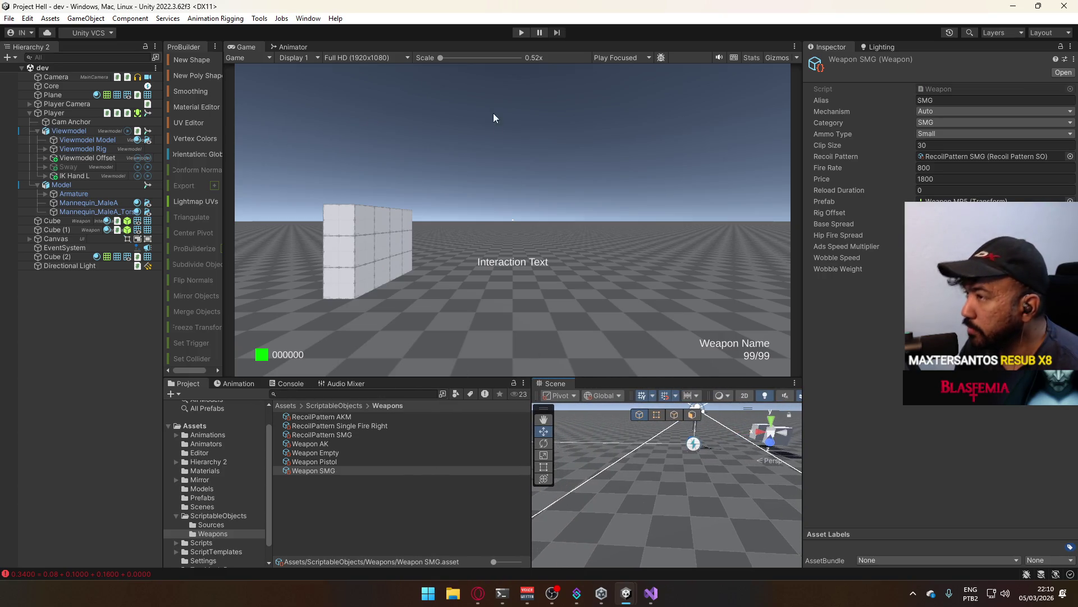
{"action": "left_click", "coordinate": [523, 32]}
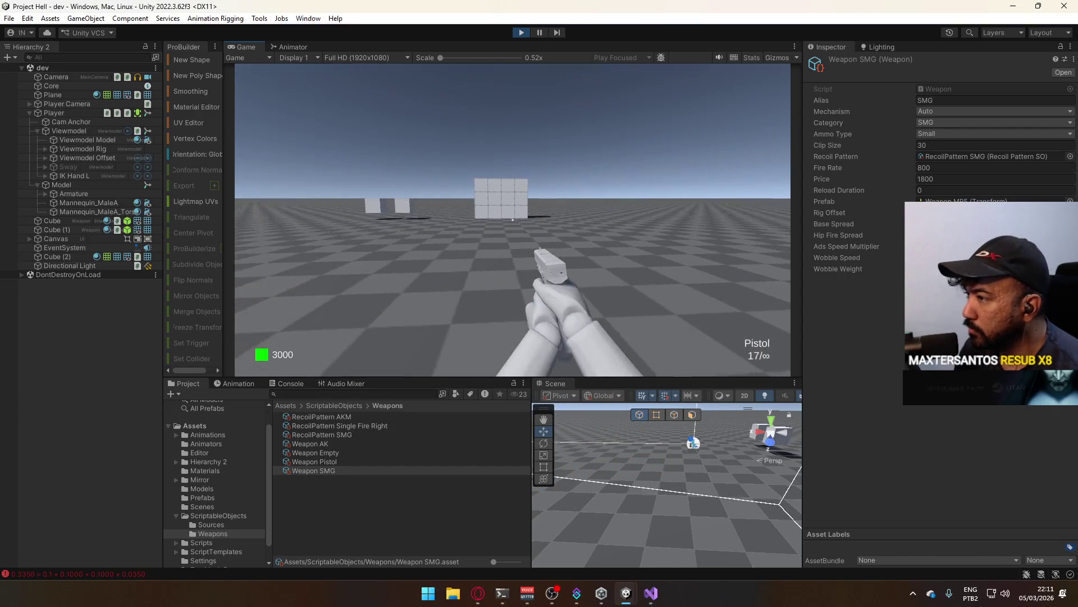
{"action": "key", "text": "super"}
{"action": "left_click", "coordinate": [396, 201]}
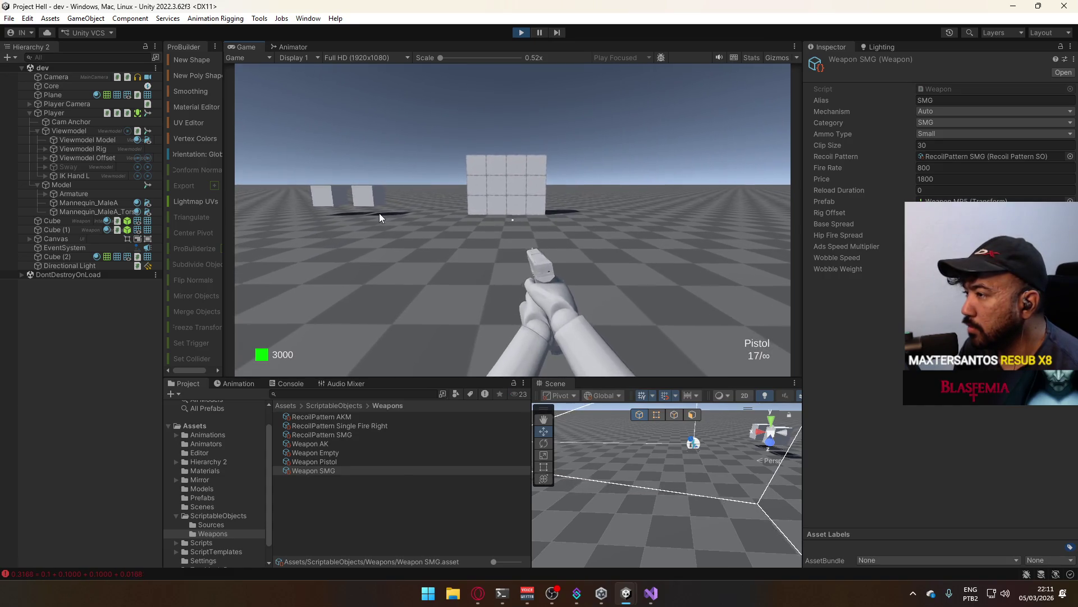
{"action": "key", "text": "s"}
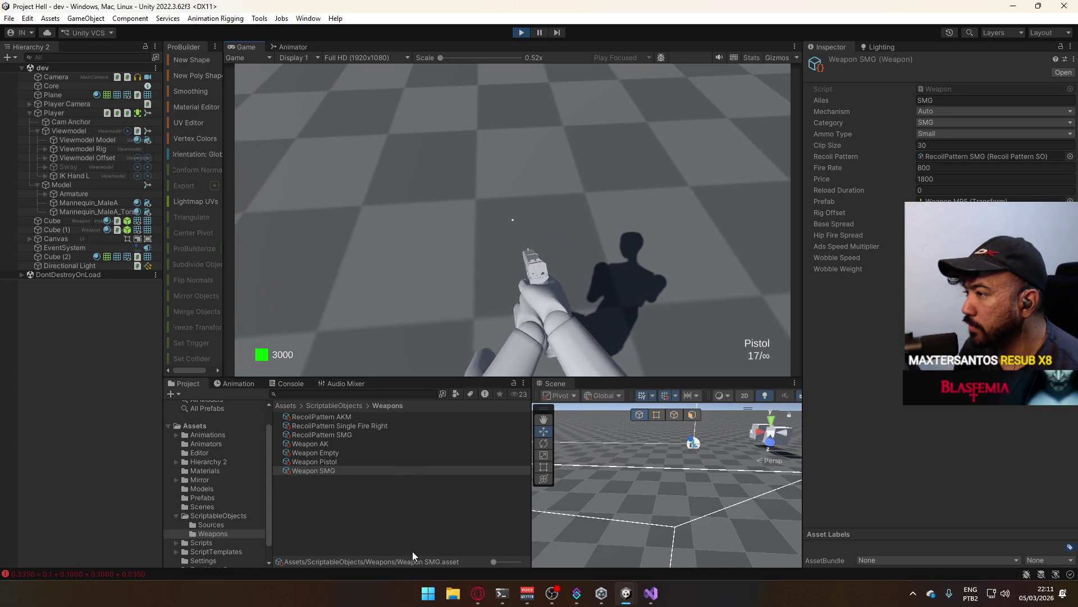
{"action": "key", "text": "super"}
{"action": "key", "text": "super"}
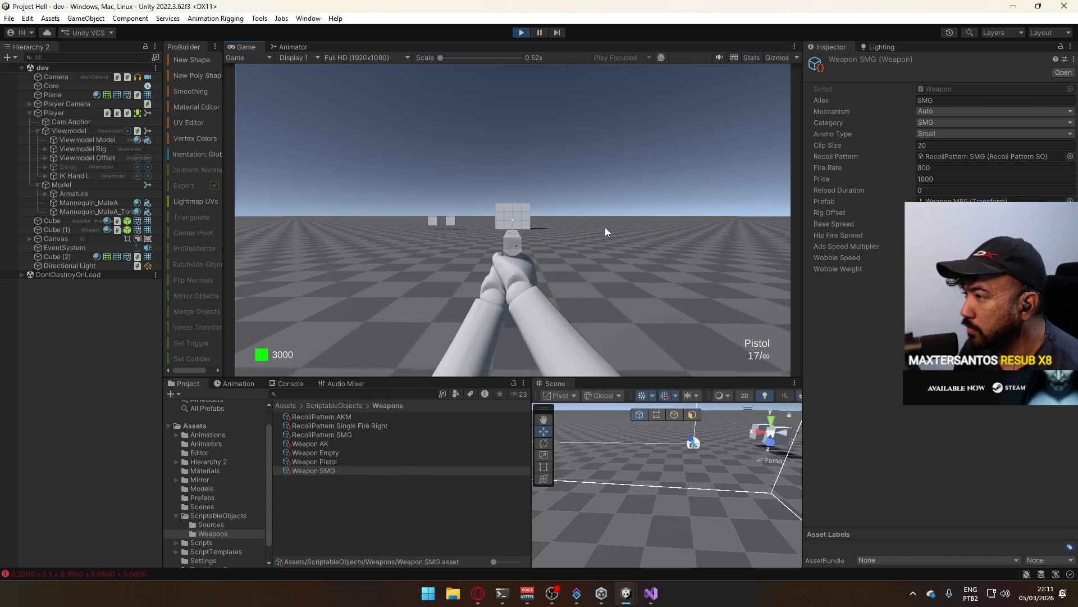
- Fly the Scene camera to the cube wall, fire four pistol shots, then lower the pistol
{"action": "left_click", "coordinate": [605, 228]}
{"action": "key", "text": "super"}
{"action": "key", "text": "super"}
{"action": "mouse_move", "coordinate": [710, 462]}
{"action": "left_mouse_down"}
{"action": "mouse_move", "coordinate": [953, 453]}
{"action": "mouse_move", "coordinate": [932, 447]}
{"action": "mouse_move", "coordinate": [910, 414]}
{"action": "mouse_move", "coordinate": [638, 252]}
{"action": "left_mouse_up"}
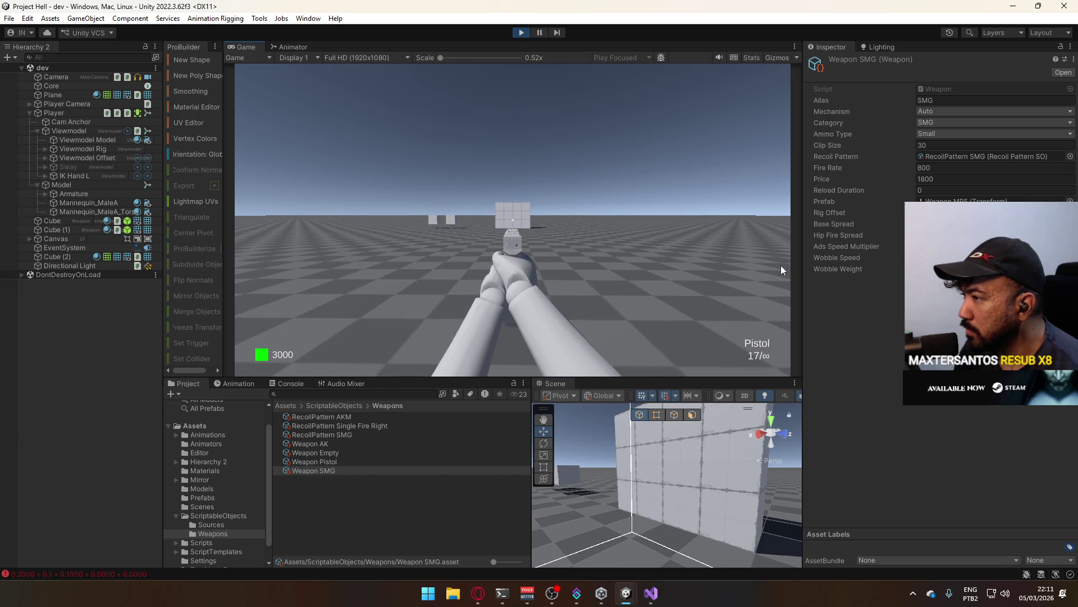
{"action": "left_click", "coordinate": [781, 266]}
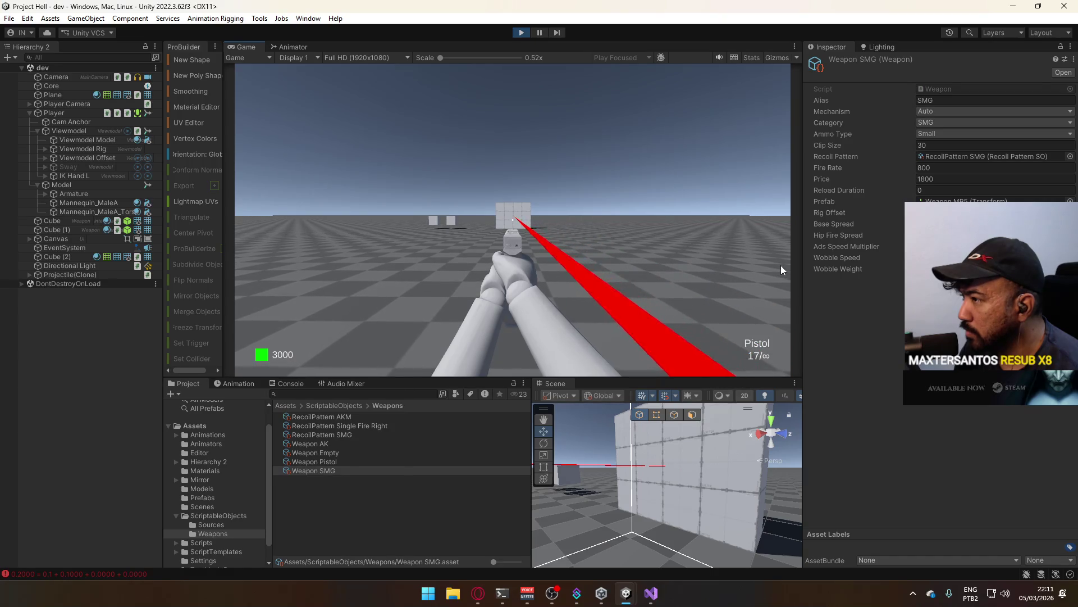
{"action": "left_click", "coordinate": [783, 266]}
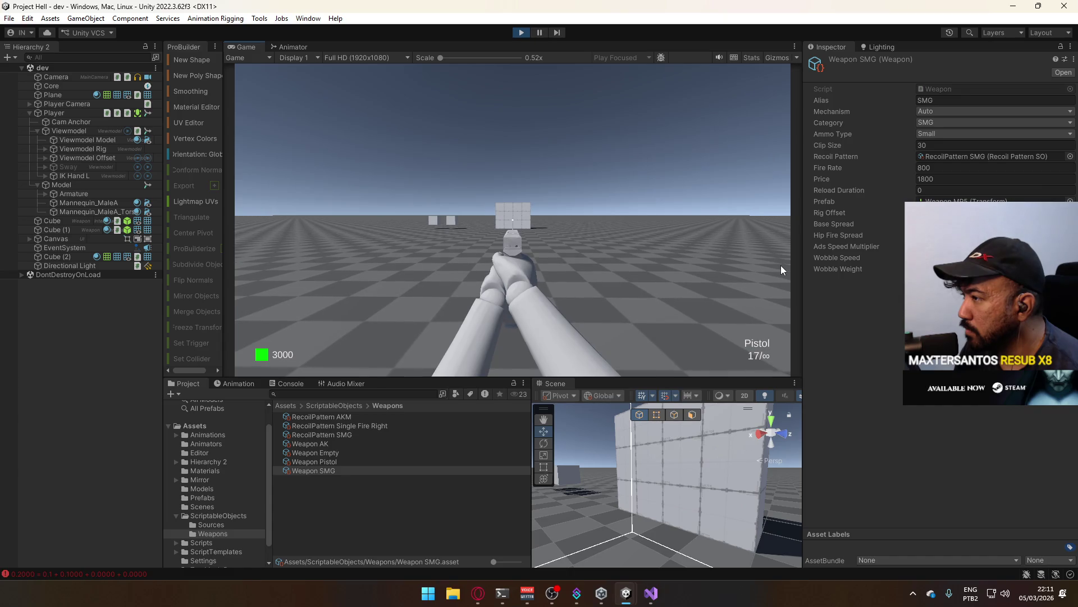
{"action": "left_click", "coordinate": [782, 265]}
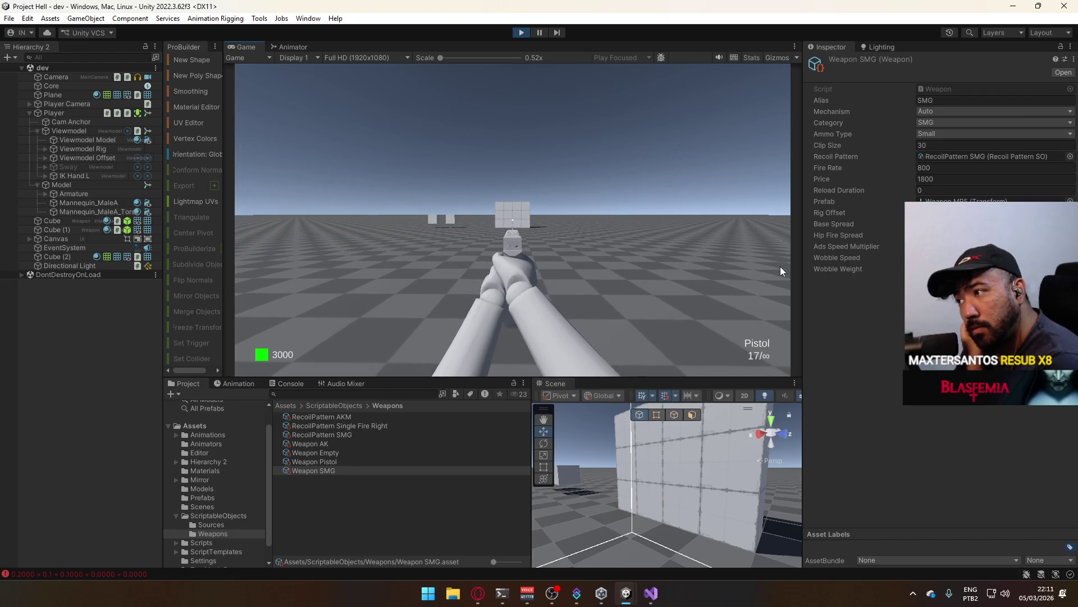
{"action": "right_click", "coordinate": [780, 266]}
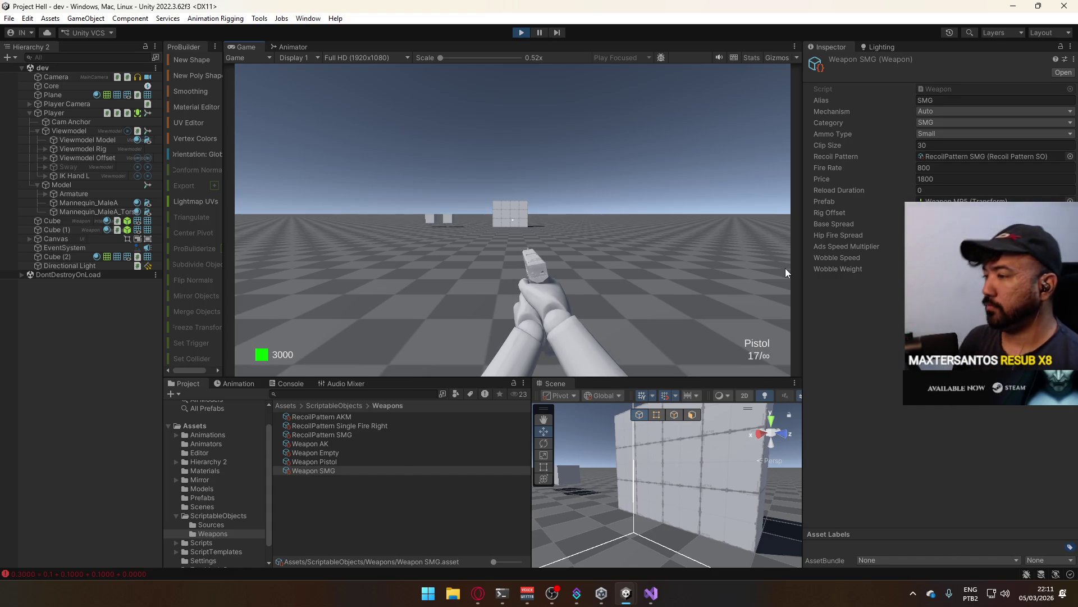
{"action": "key", "text": "super"}
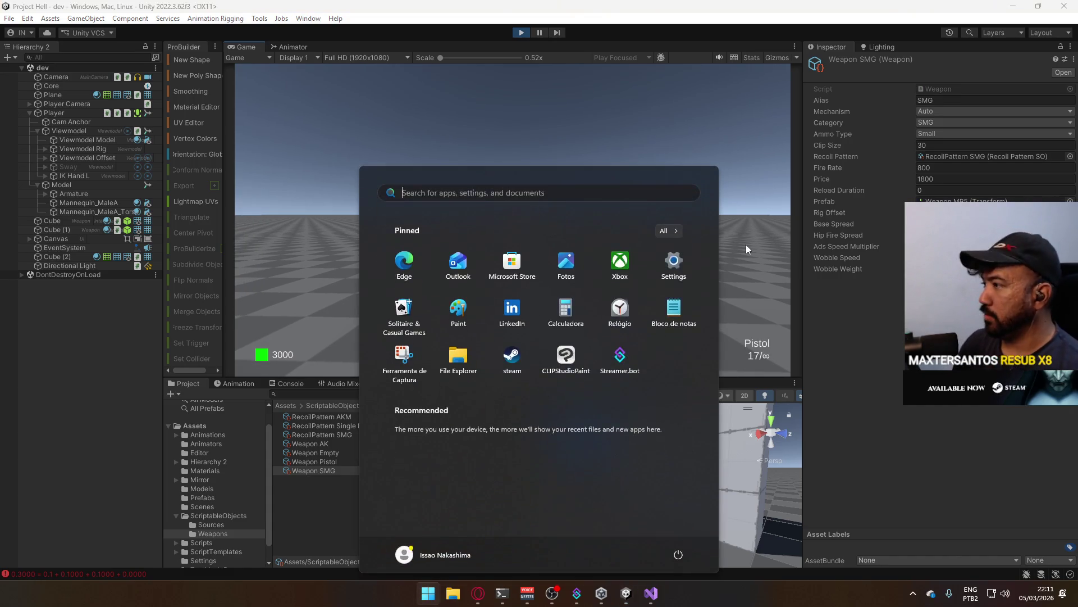
- Aim the pistol down sights and fire five single shots plus a continuous burst at the blockout walls
{"action": "key", "text": "super"}
{"action": "right_click", "coordinate": [655, 193]}
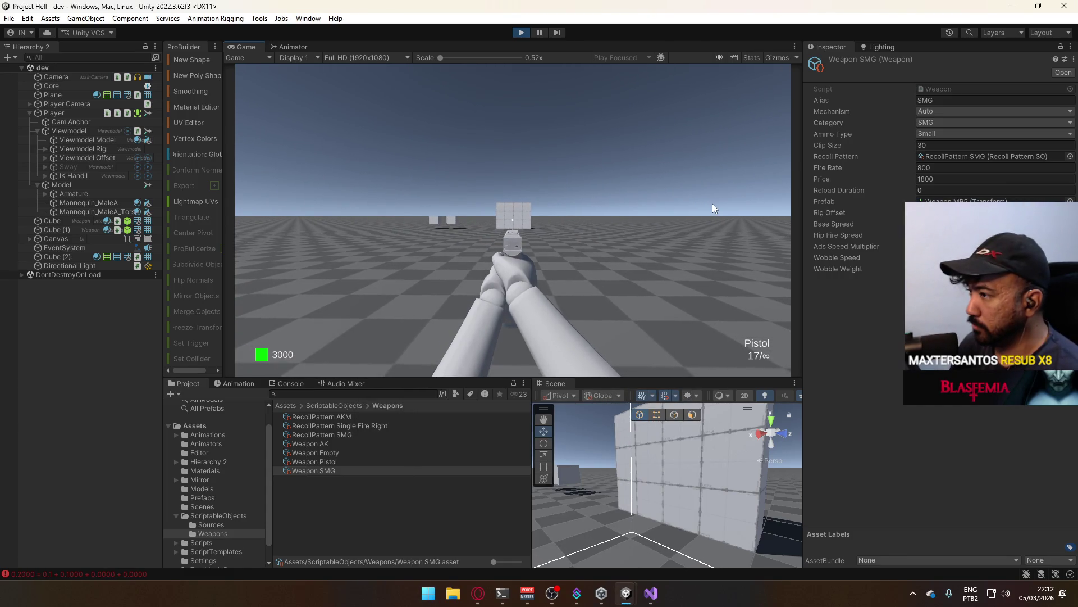
{"action": "left_click", "coordinate": [714, 204]}
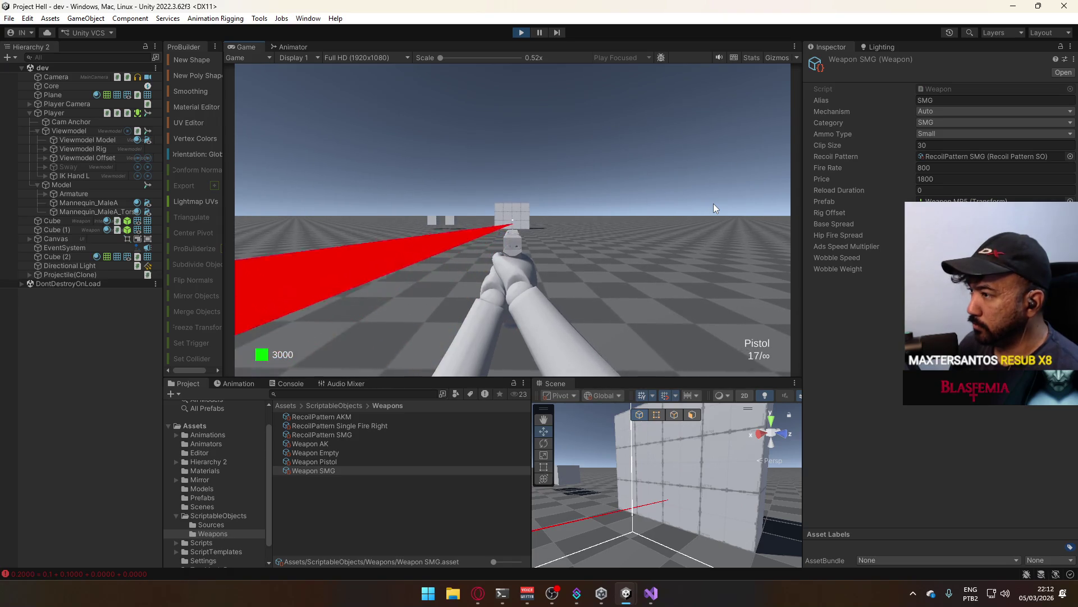
{"action": "left_click", "coordinate": [714, 203]}
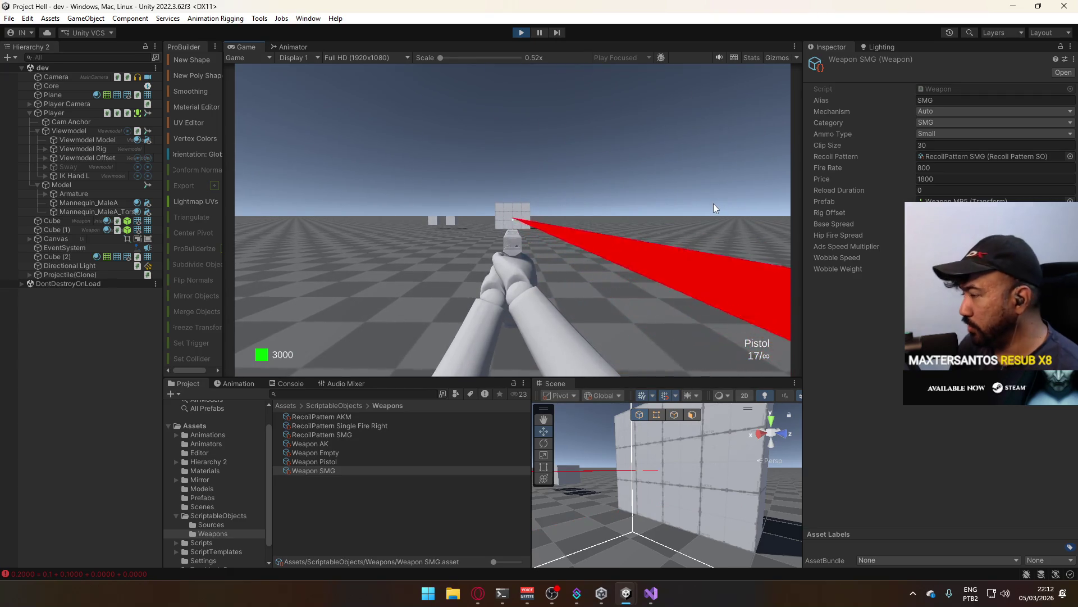
{"action": "left_click", "coordinate": [714, 203]}
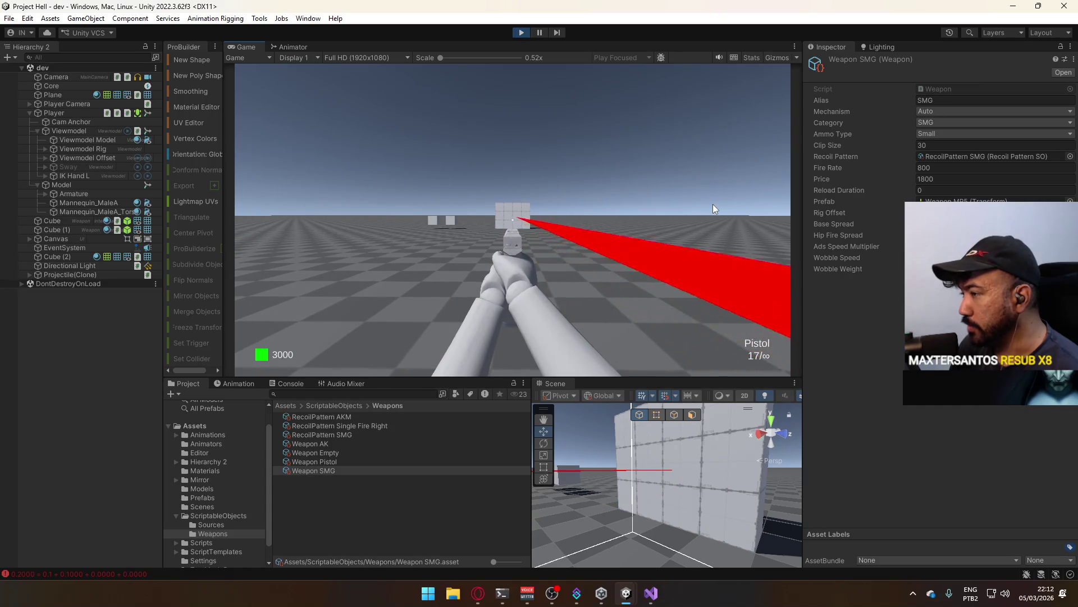
{"action": "left_click", "coordinate": [713, 204]}
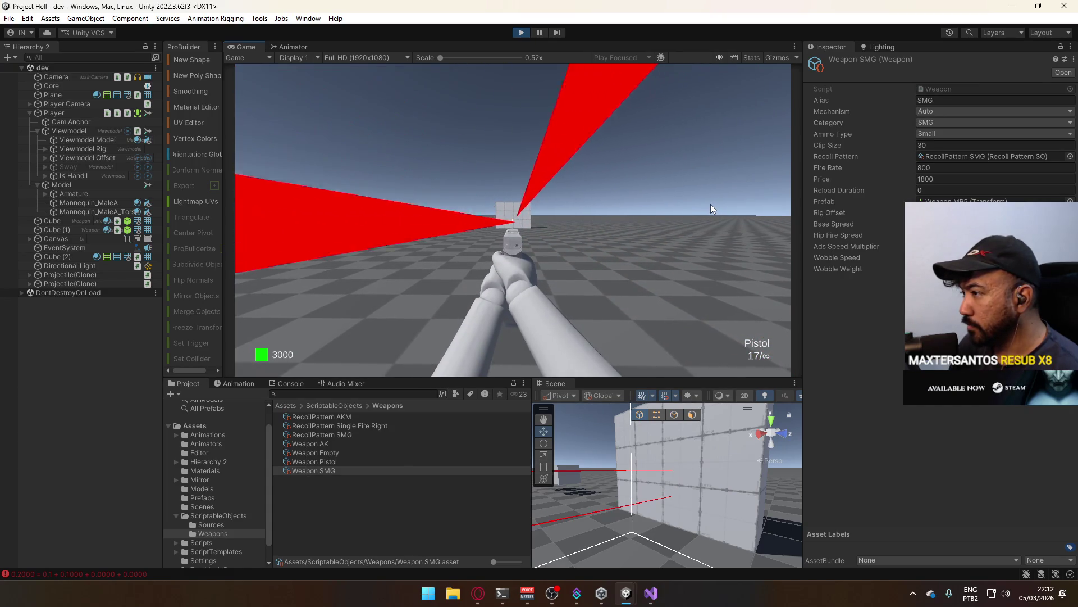
{"action": "left_click", "coordinate": [709, 204]}
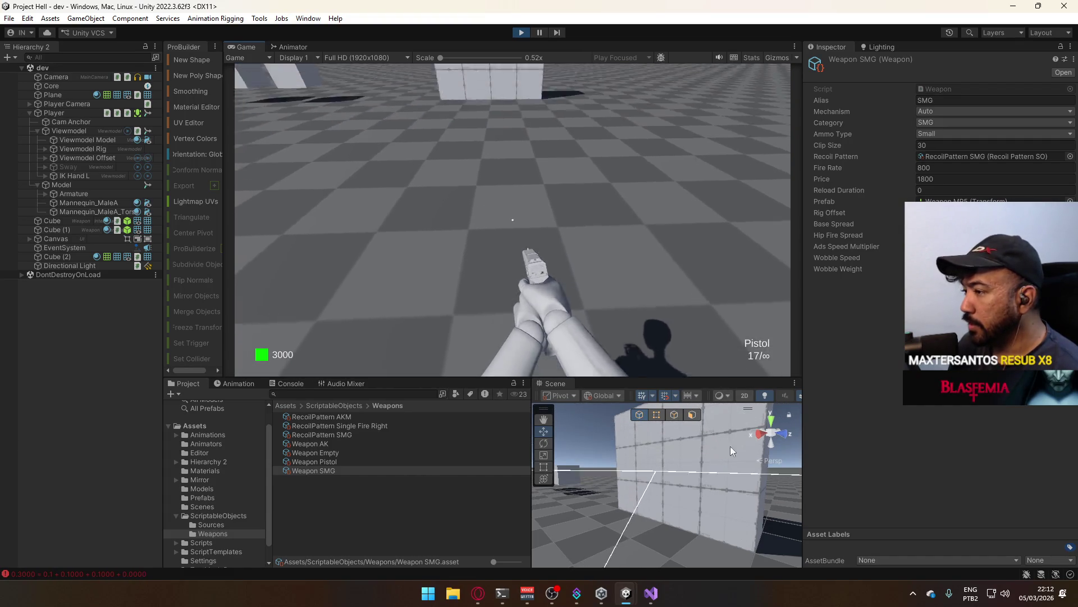
{"action": "key", "text": "super"}
{"action": "key", "text": "super"}
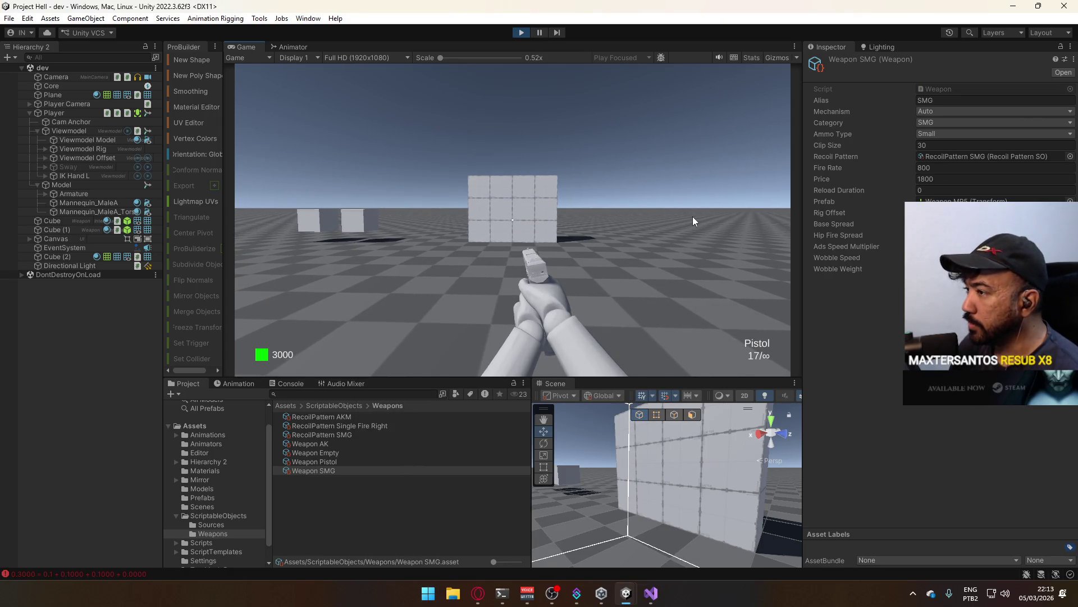
{"action": "left_click_drag", "start_coordinate": [692, 217], "coordinate": [687, 230]}
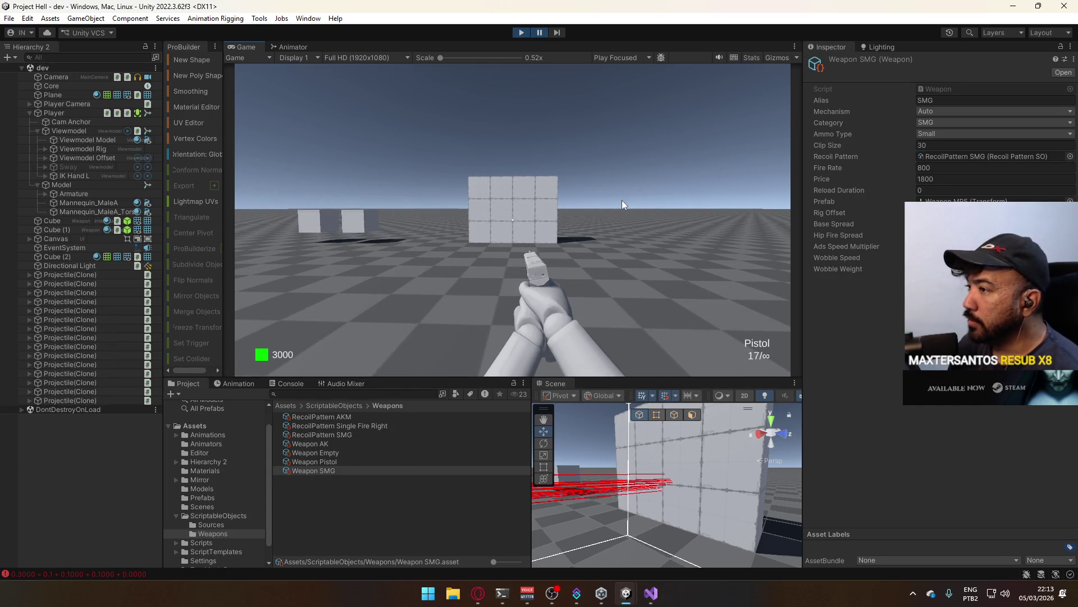
- Orbit and move the Scene view closer to inspect the shot rays
{"action": "mouse_move", "coordinate": [694, 463]}
{"action": "left_mouse_down"}
{"action": "mouse_move", "coordinate": [853, 463]}
{"action": "mouse_move", "coordinate": [809, 487]}
{"action": "left_mouse_up"}
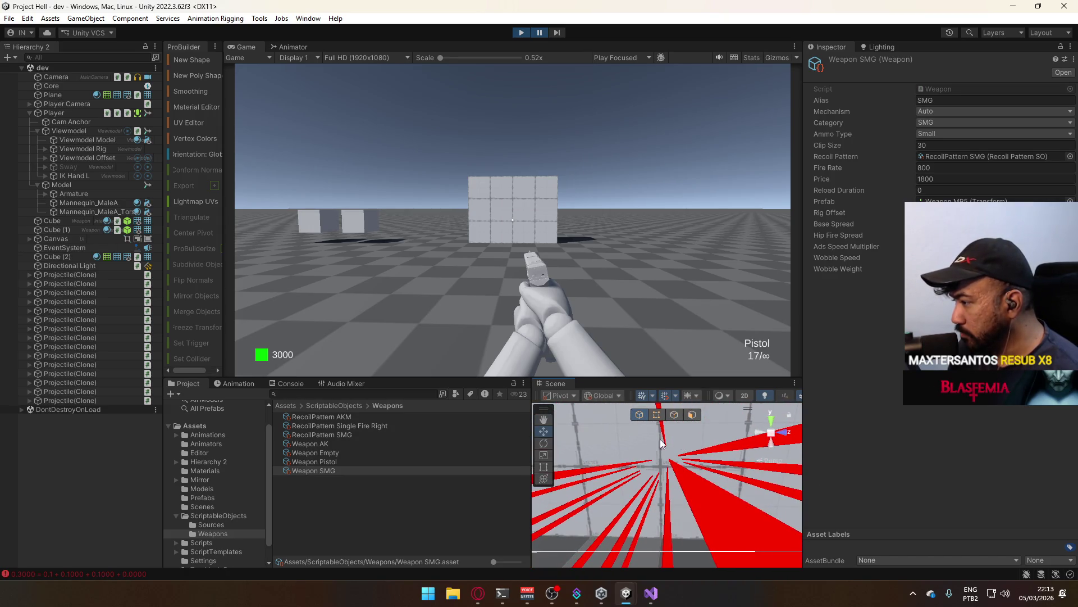
{"action": "mouse_move", "coordinate": [618, 429]}
{"action": "left_mouse_down"}
{"action": "mouse_move", "coordinate": [661, 456]}
{"action": "mouse_move", "coordinate": [639, 487]}
{"action": "left_mouse_up"}
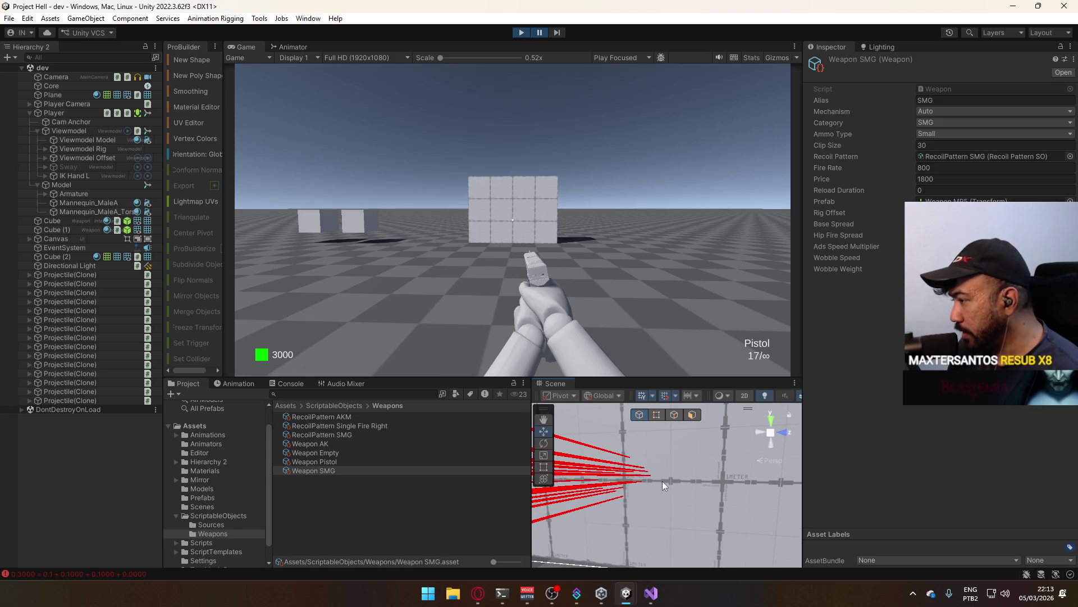
{"action": "mouse_move", "coordinate": [652, 484]}
{"action": "left_mouse_down"}
{"action": "mouse_move", "coordinate": [653, 494]}
{"action": "mouse_move", "coordinate": [646, 457]}
{"action": "mouse_move", "coordinate": [687, 481]}
{"action": "mouse_move", "coordinate": [655, 438]}
{"action": "left_mouse_up"}
{"action": "right_click", "coordinate": [661, 461]}
{"action": "left_click", "coordinate": [648, 278]}
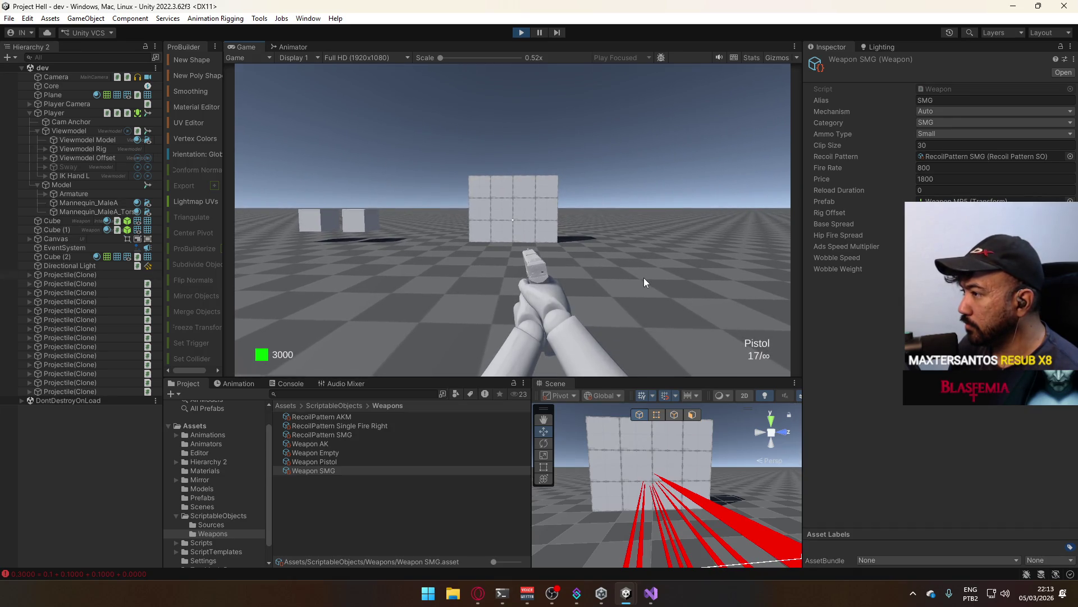
- Fire a single shot and a burst at the wall, pause the game and orbit close to the wall
{"action": "left_click", "coordinate": [644, 277]}
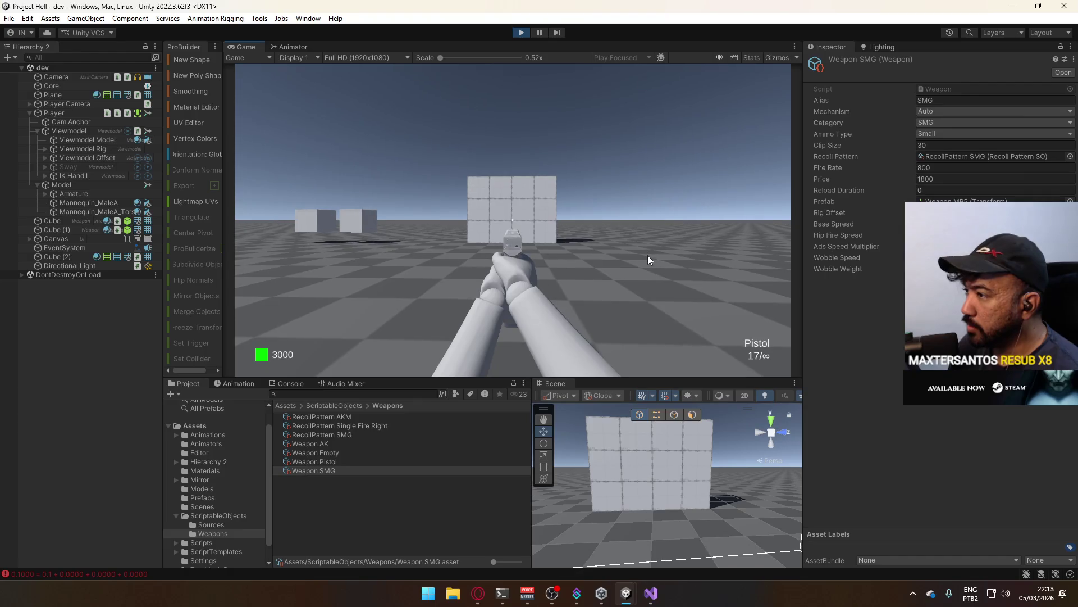
{"action": "left_click_drag", "start_coordinate": [642, 259], "coordinate": [638, 260]}
{"action": "key", "text": "ctrl+shift+p"}
{"action": "mouse_move", "coordinate": [729, 464]}
{"action": "left_mouse_down"}
{"action": "mouse_move", "coordinate": [774, 458]}
{"action": "mouse_move", "coordinate": [541, 440]}
{"action": "mouse_move", "coordinate": [719, 481]}
{"action": "mouse_move", "coordinate": [571, 368]}
{"action": "left_mouse_up"}
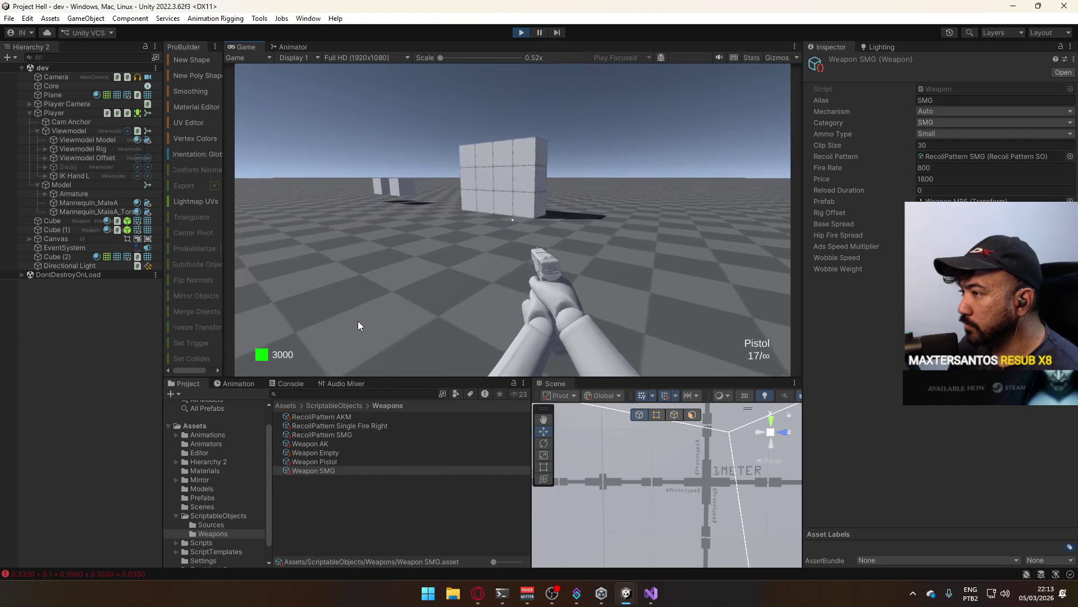
- Stop play mode and select the Canvas, then Cube (2)
{"action": "left_click", "coordinate": [527, 34]}
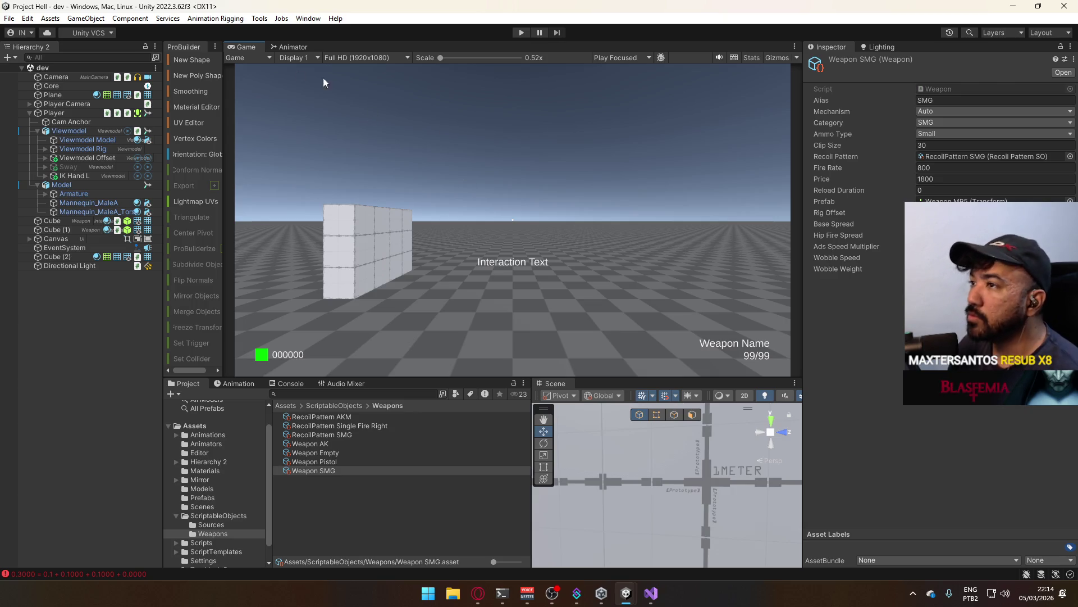
{"action": "scroll", "coordinate": [643, 430], "scroll_direction": "down", "scroll_amount": 10}
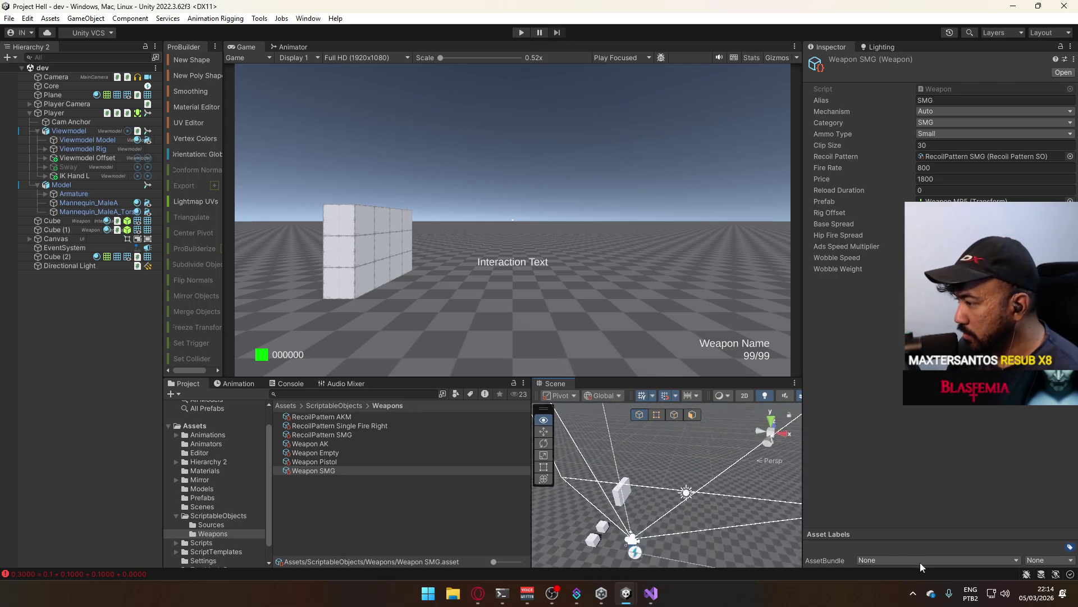
{"action": "left_click", "coordinate": [636, 487]}
{"action": "scroll", "coordinate": [652, 469], "scroll_direction": "up", "scroll_amount": 5}
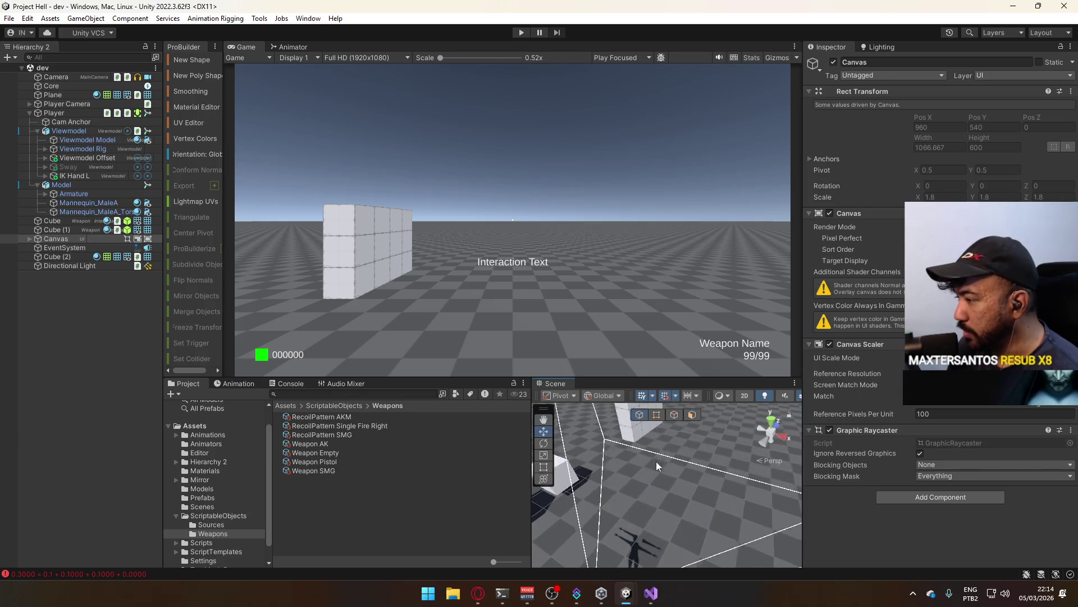
{"action": "left_click", "coordinate": [639, 435]}
{"action": "scroll", "coordinate": [618, 476], "scroll_direction": "down", "scroll_amount": 2}
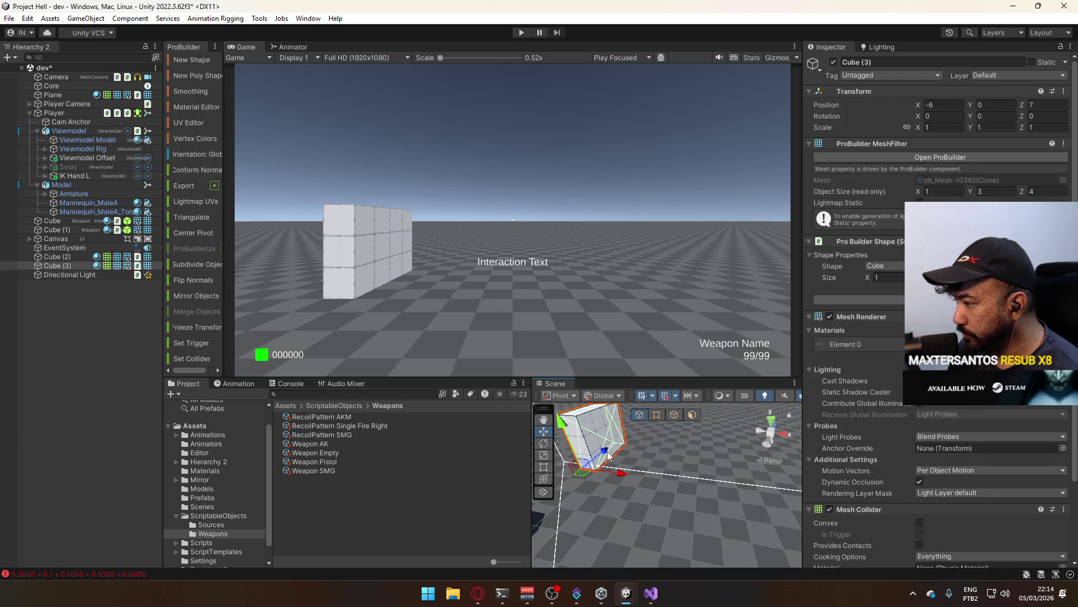
- Move Cube (3) beside the wall and orbit the view around it
{"action": "mouse_move", "coordinate": [658, 436]}
{"action": "left_mouse_down"}
{"action": "mouse_move", "coordinate": [646, 443]}
{"action": "mouse_move", "coordinate": [699, 458]}
{"action": "left_mouse_up"}
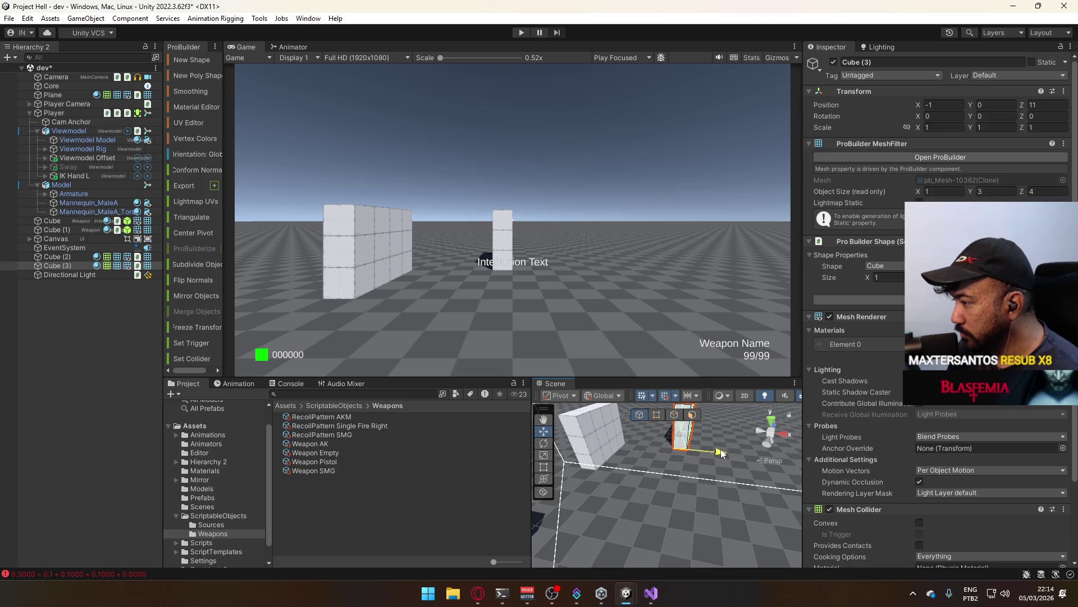
{"action": "mouse_move", "coordinate": [720, 460]}
{"action": "left_mouse_down"}
{"action": "mouse_move", "coordinate": [669, 452]}
{"action": "mouse_move", "coordinate": [741, 458]}
{"action": "mouse_move", "coordinate": [618, 444]}
{"action": "left_mouse_up"}
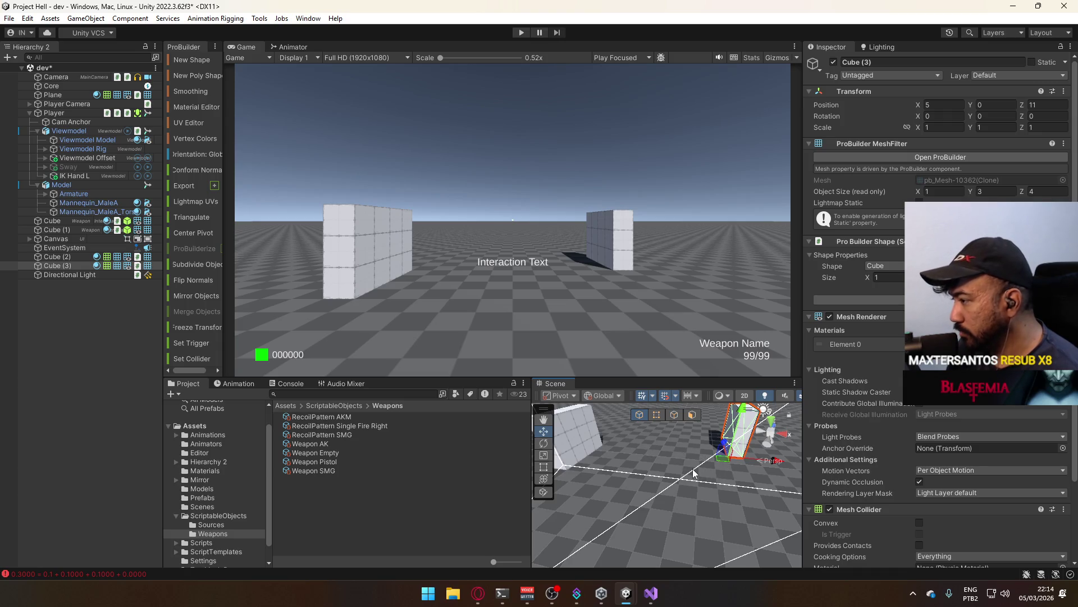
{"action": "mouse_move", "coordinate": [693, 468]}
{"action": "left_mouse_down"}
{"action": "mouse_move", "coordinate": [623, 437]}
{"action": "mouse_move", "coordinate": [594, 402]}
{"action": "left_mouse_up"}
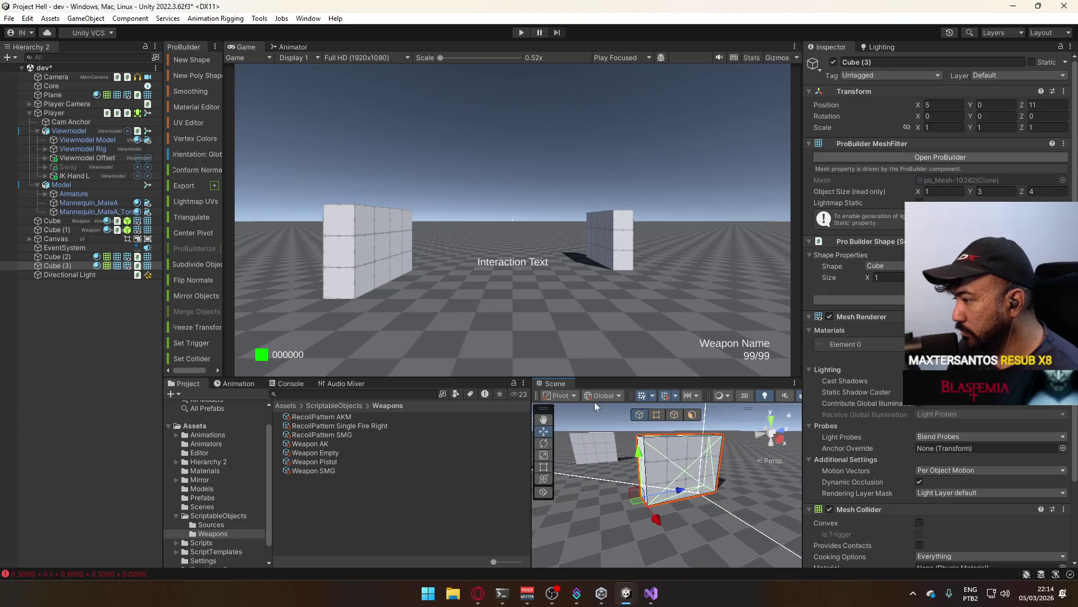
- Switch ProBuilder to face editing, reduce the cube to one unit high and restore the extra pieces
{"action": "left_click", "coordinate": [657, 415]}
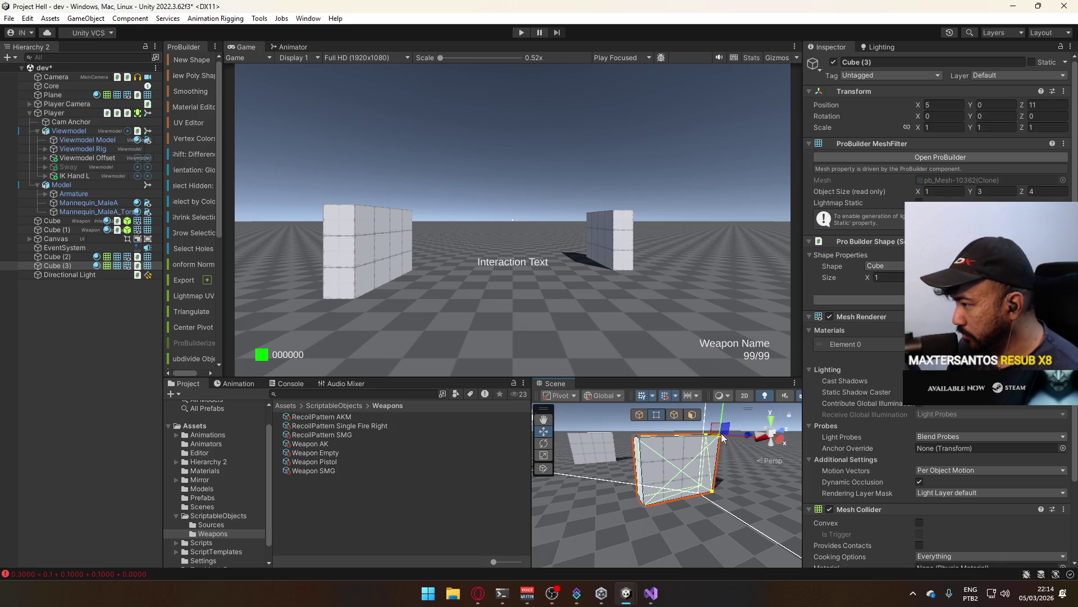
{"action": "left_click_drag", "start_coordinate": [701, 449], "coordinate": [636, 435]}
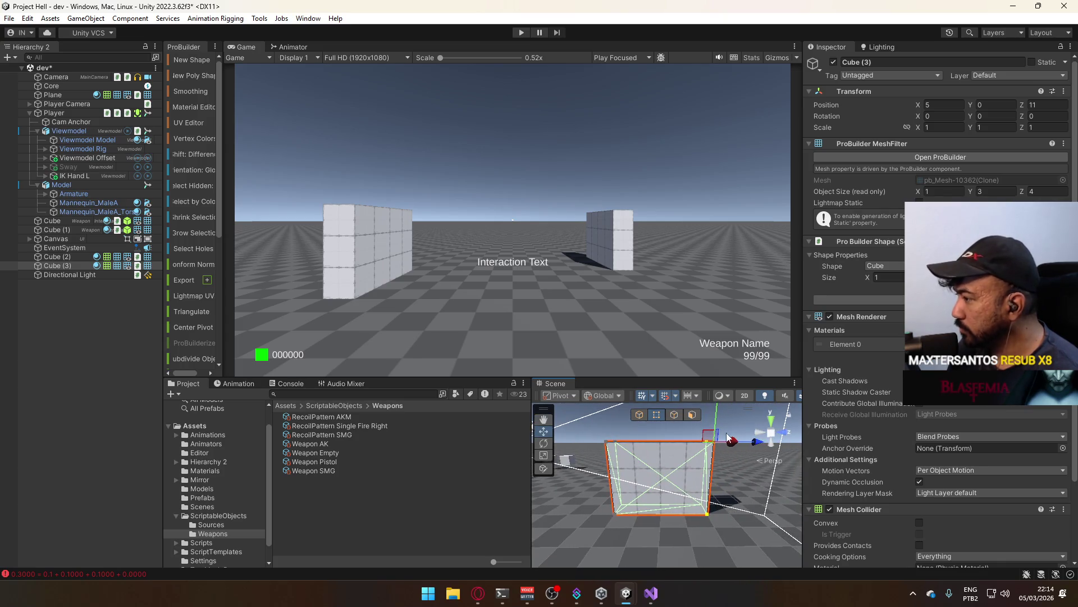
{"action": "mouse_move", "coordinate": [739, 447]}
{"action": "left_mouse_down"}
{"action": "mouse_move", "coordinate": [668, 455]}
{"action": "mouse_move", "coordinate": [717, 468]}
{"action": "mouse_move", "coordinate": [710, 439]}
{"action": "mouse_move", "coordinate": [660, 441]}
{"action": "mouse_move", "coordinate": [656, 426]}
{"action": "left_mouse_up"}
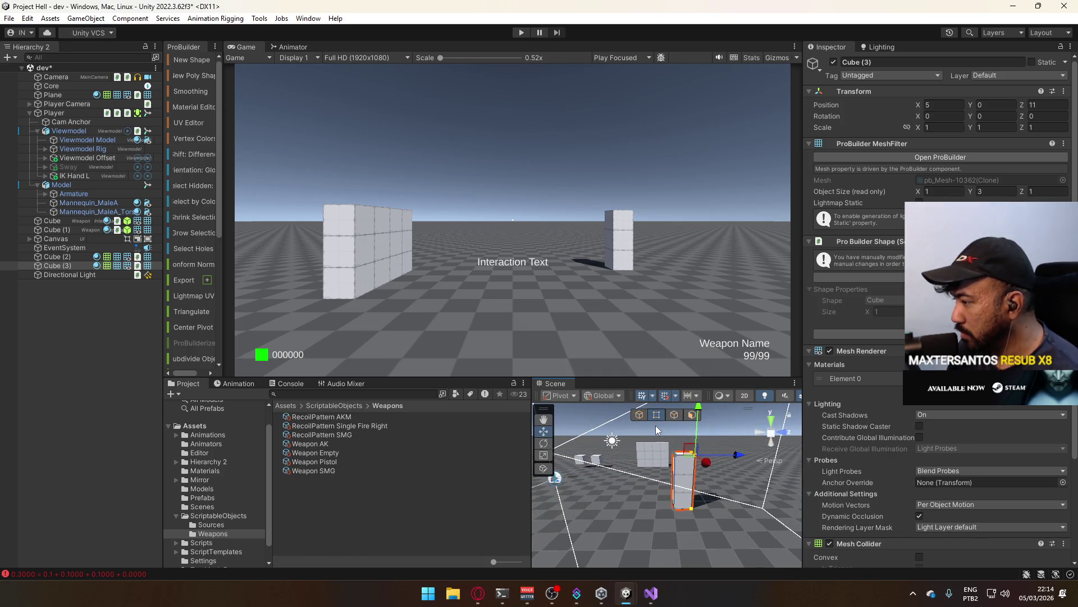
{"action": "key", "text": "j"}
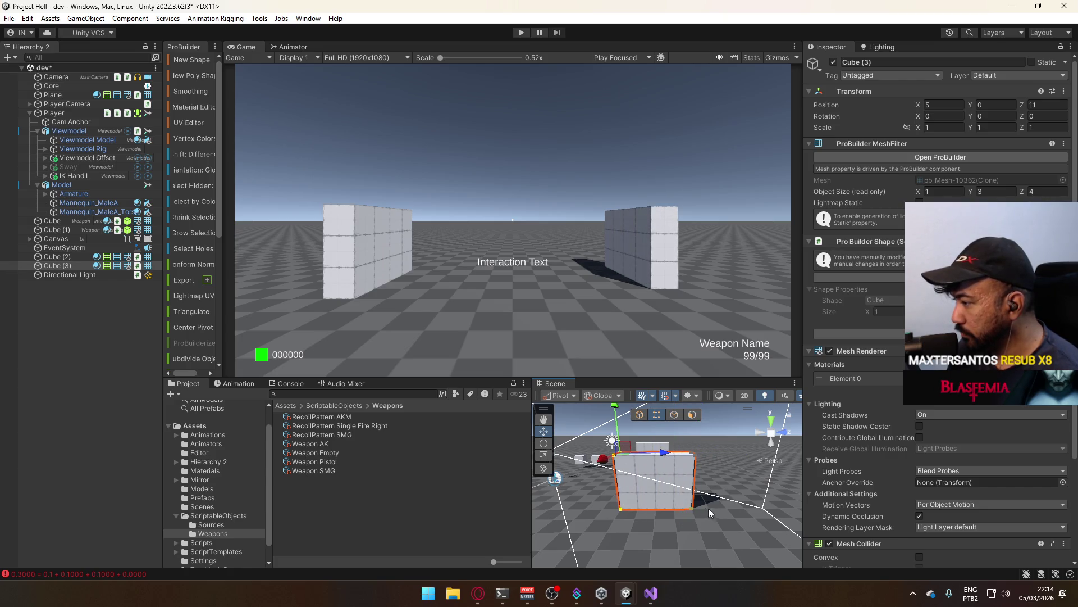
{"action": "key", "text": "ctrl+z"}
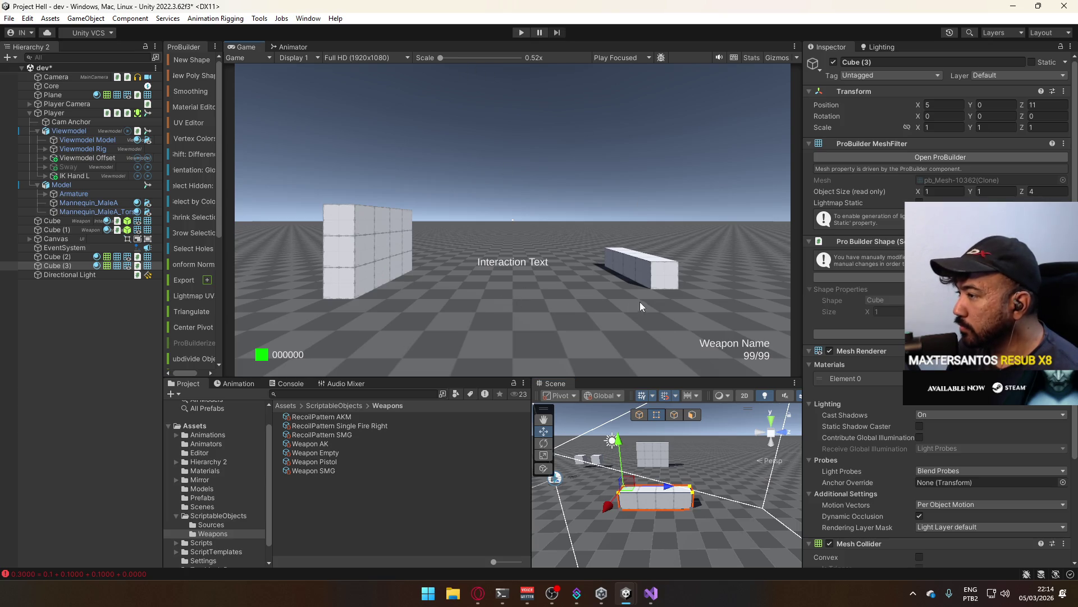
{"action": "key", "text": "ctrl+z"}
{"action": "key", "text": "ctrl+z"}
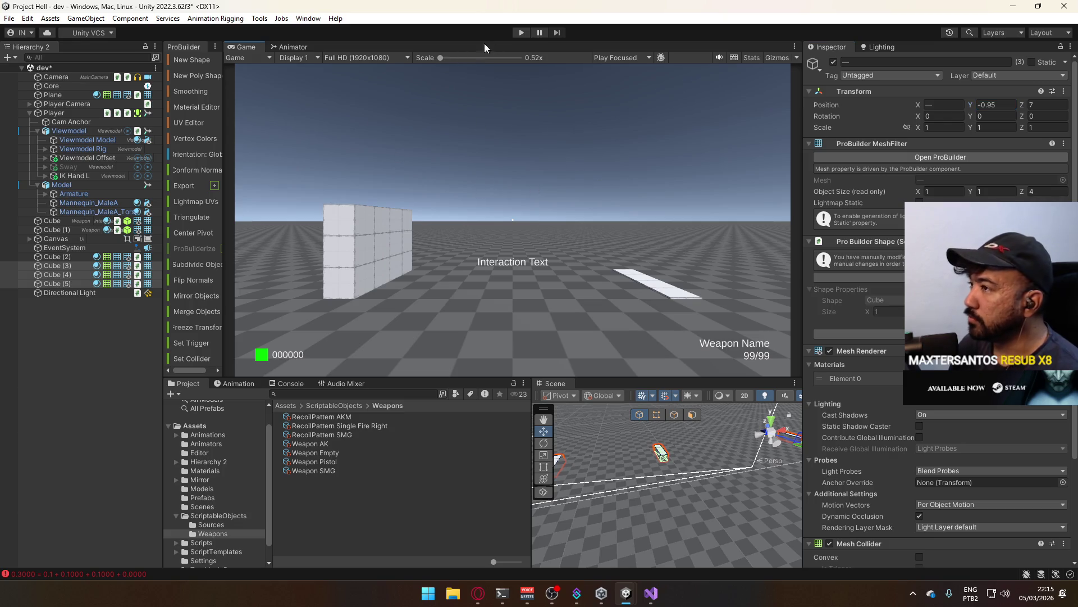
- Start Play mode again and fire four pistol shots at the block walls
{"action": "left_click", "coordinate": [521, 32]}
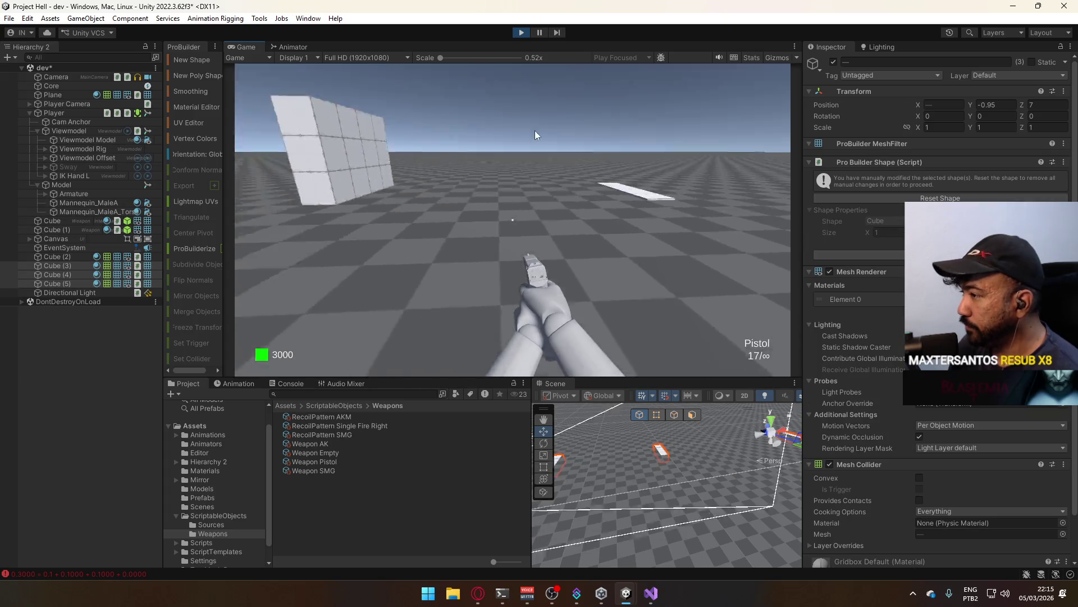
{"action": "left_click", "coordinate": [434, 197]}
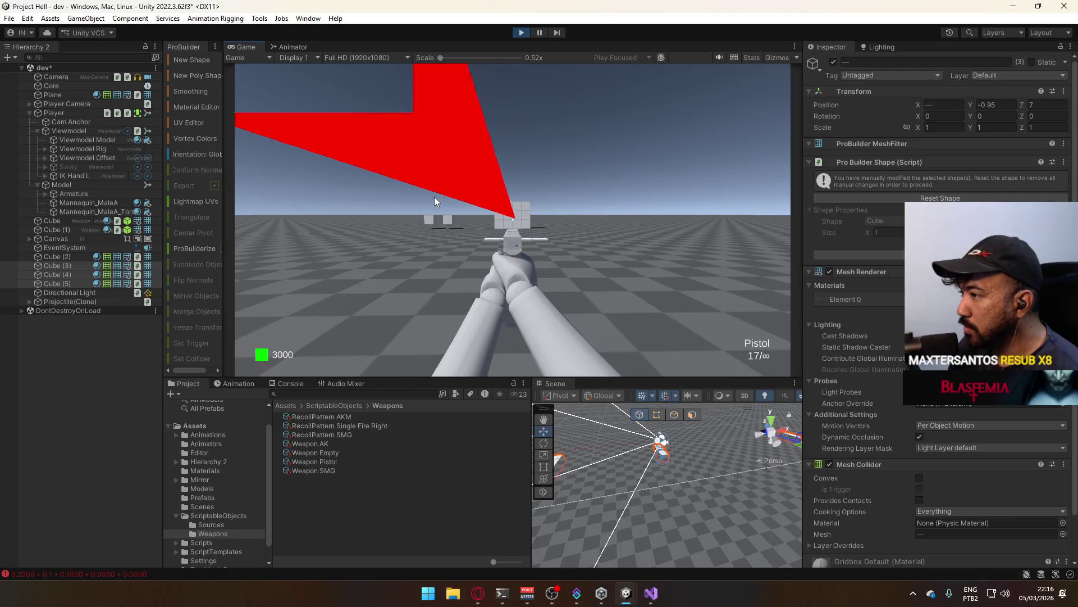
{"action": "left_click", "coordinate": [433, 196]}
{"action": "left_click", "coordinate": [433, 196]}
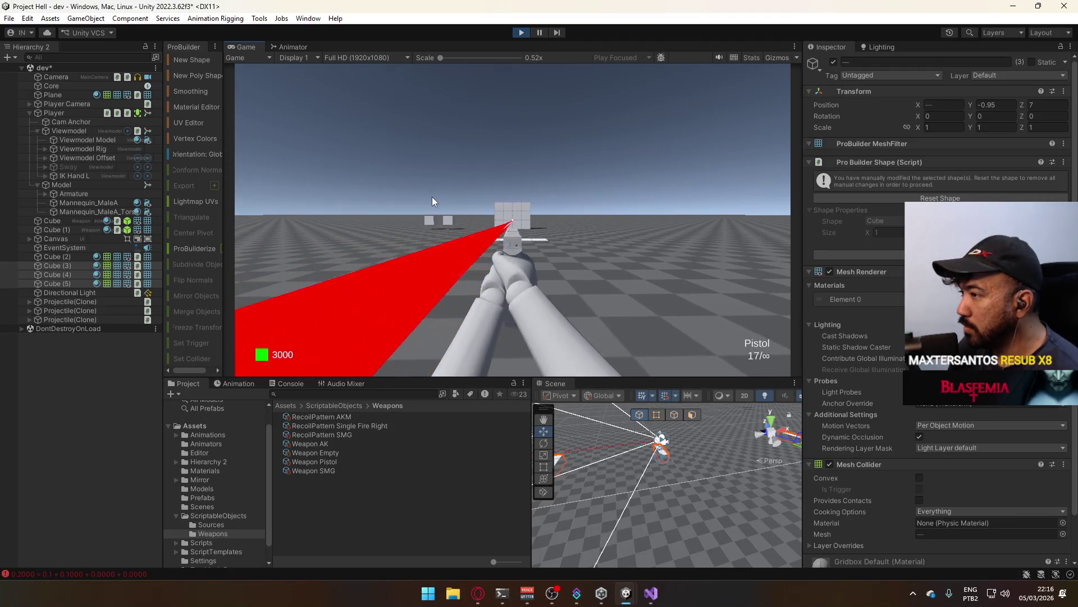
{"action": "left_click", "coordinate": [432, 197]}
{"action": "key", "text": "super"}
{"action": "key", "text": "super"}
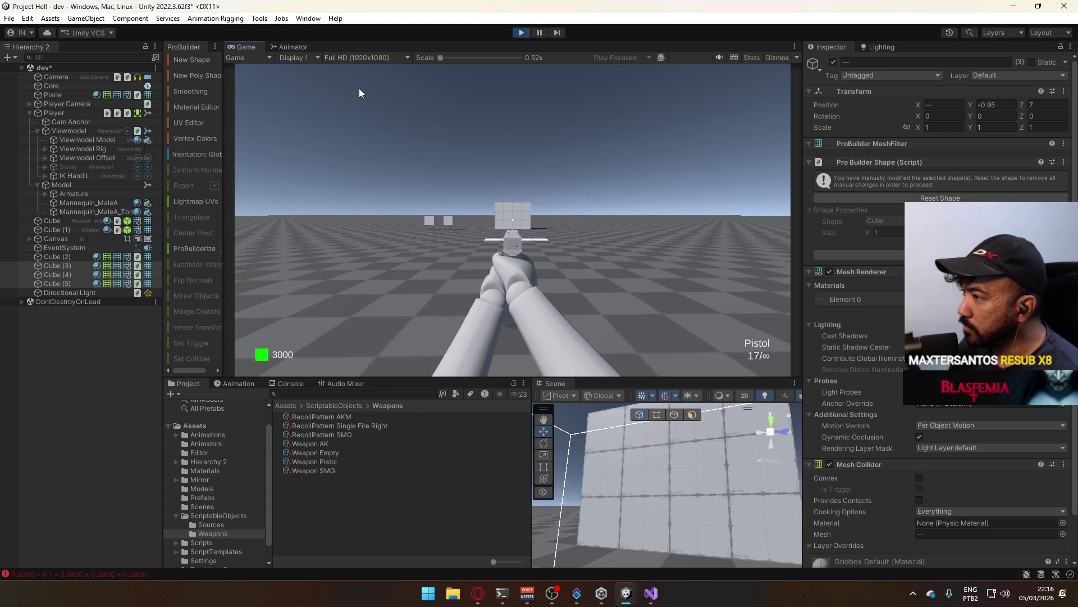
- Fire a long series of pistol shots at the wall to watch the kick and wobble
{"action": "left_click", "coordinate": [360, 88]}
{"action": "left_click", "coordinate": [358, 89]}
{"action": "left_click", "coordinate": [358, 89]}
{"action": "left_click", "coordinate": [357, 89]}
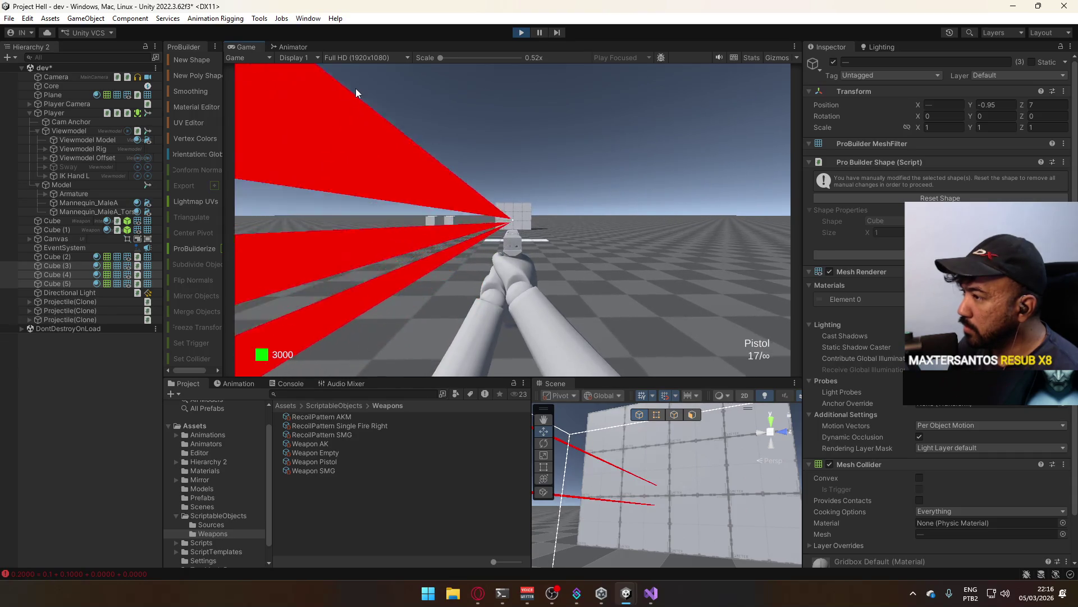
{"action": "left_click", "coordinate": [356, 90]}
{"action": "left_click", "coordinate": [357, 90]}
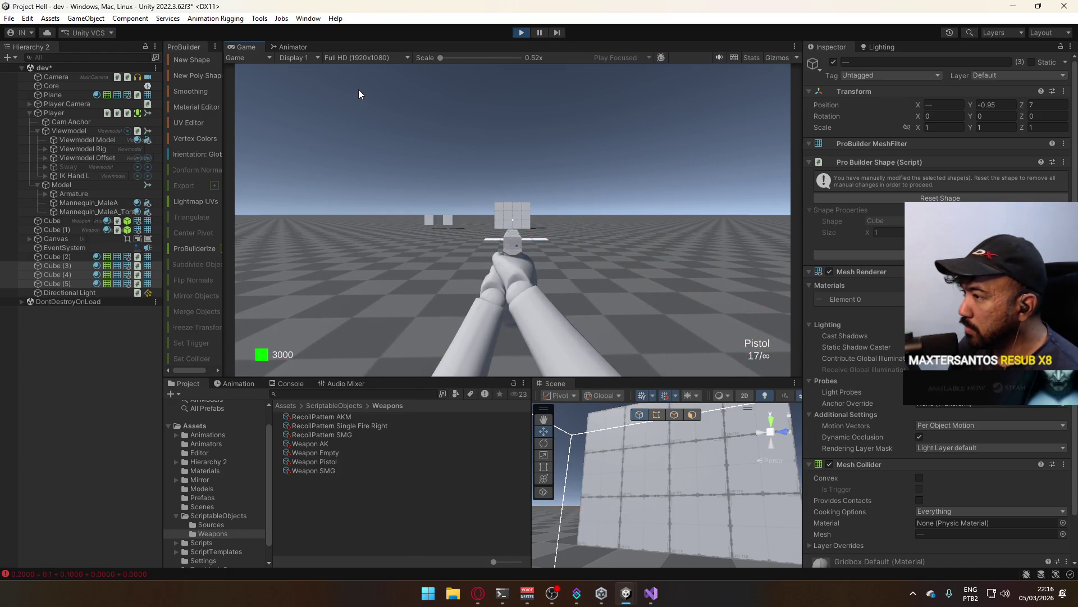
{"action": "left_click", "coordinate": [357, 89]}
{"action": "left_click", "coordinate": [356, 89]}
{"action": "left_click", "coordinate": [355, 90]}
{"action": "left_click", "coordinate": [355, 90]}
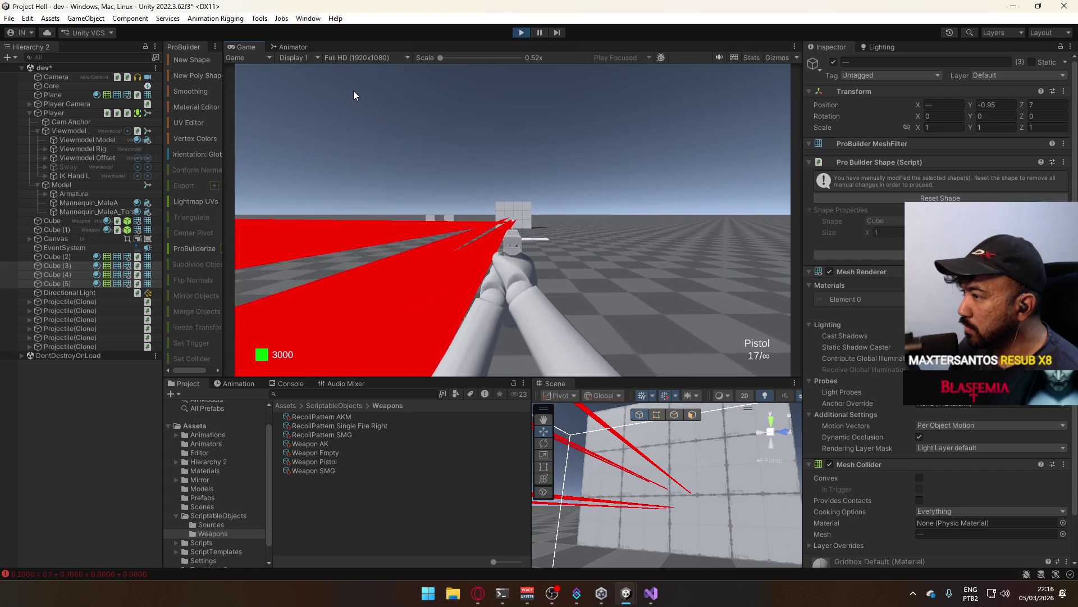
{"action": "left_click", "coordinate": [353, 90]}
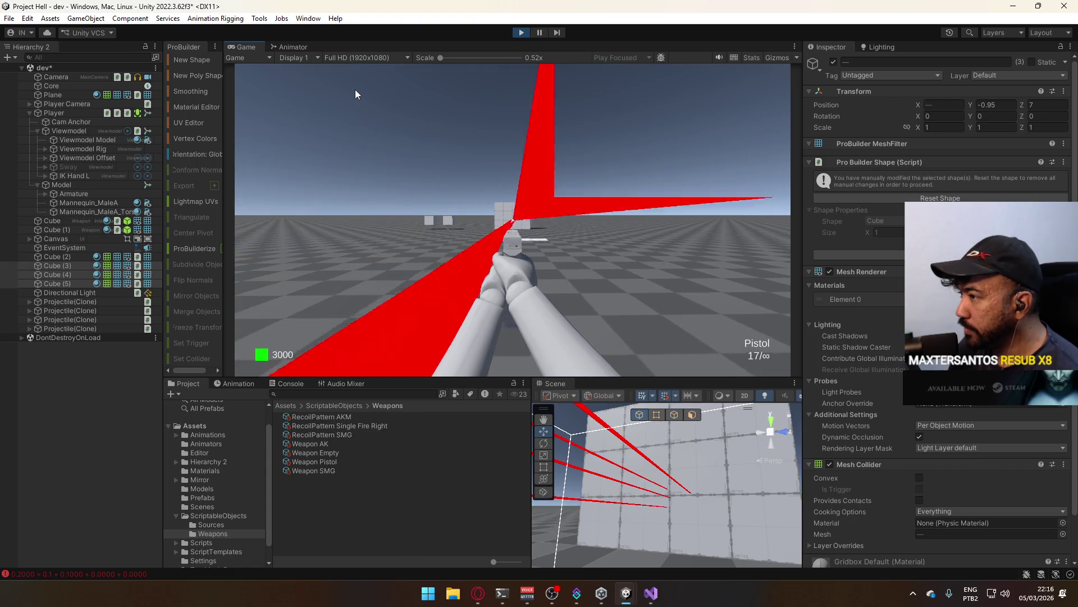
{"action": "left_click", "coordinate": [353, 90]}
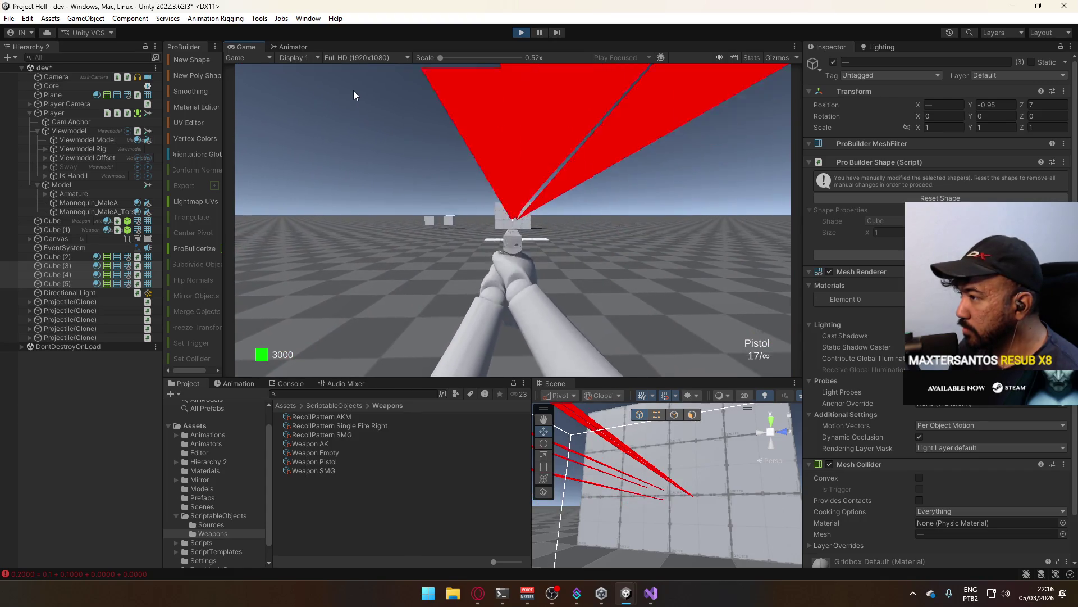
{"action": "left_click", "coordinate": [352, 89]}
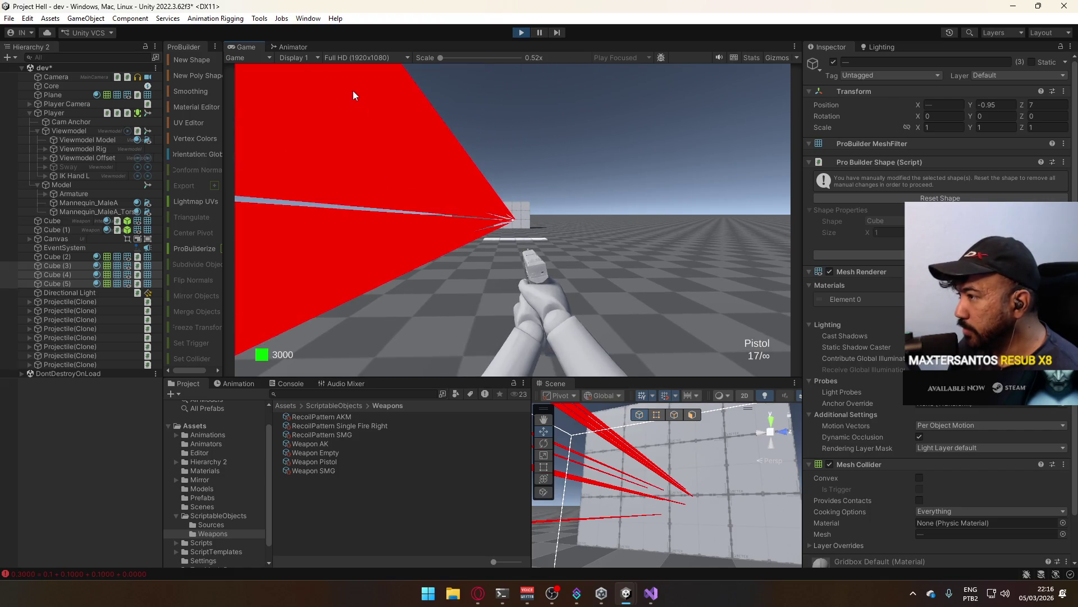
- Refocus the Game view and walk the player onto the white platform
{"action": "key", "text": "super"}
{"action": "left_click", "coordinate": [409, 107]}
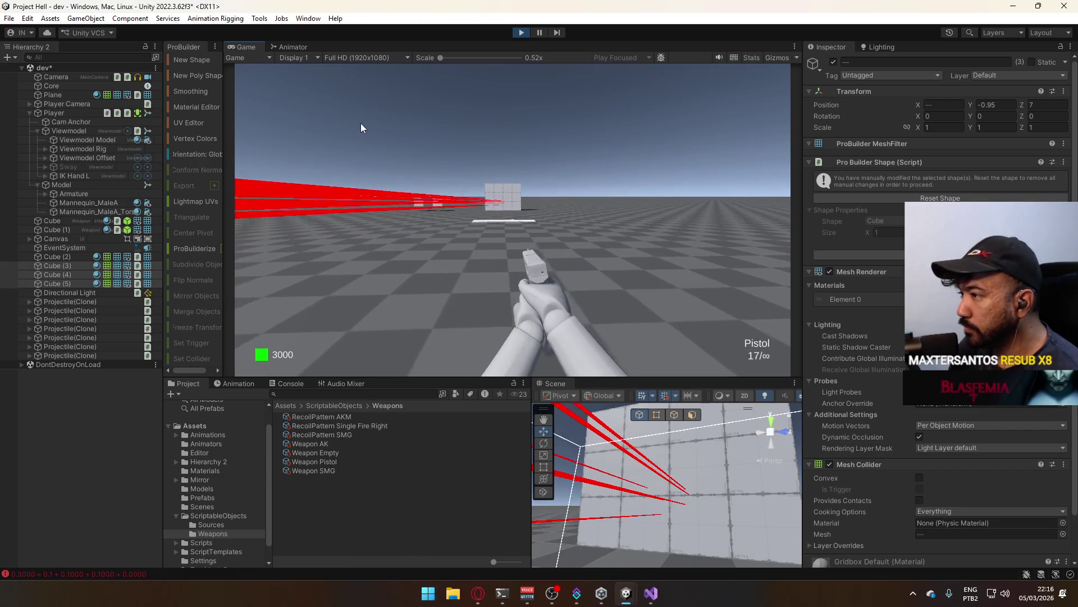
{"action": "left_click", "coordinate": [339, 119]}
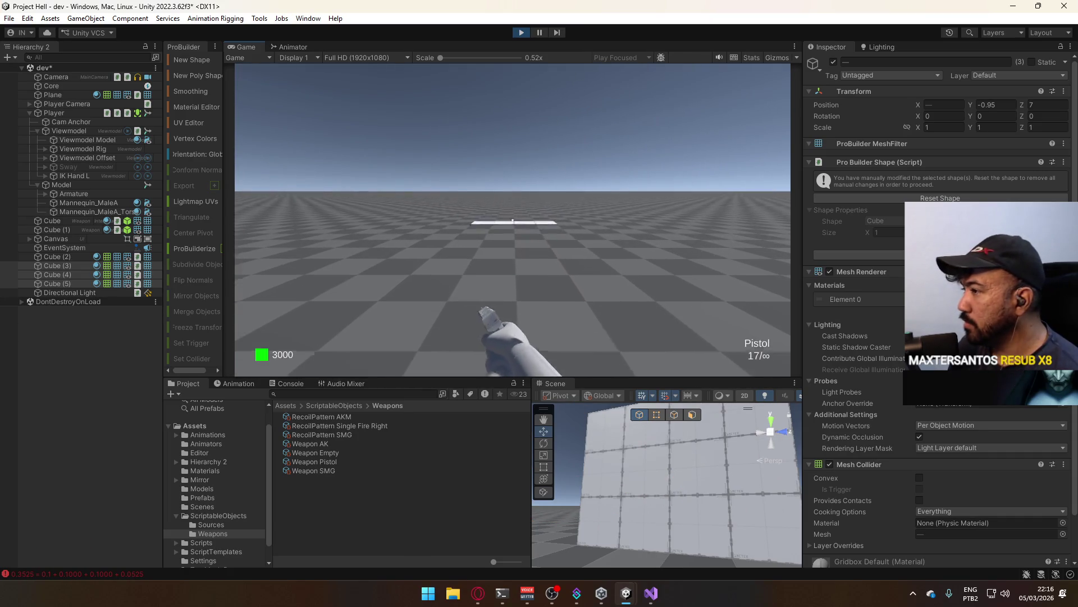
{"action": "key", "text": "w"}
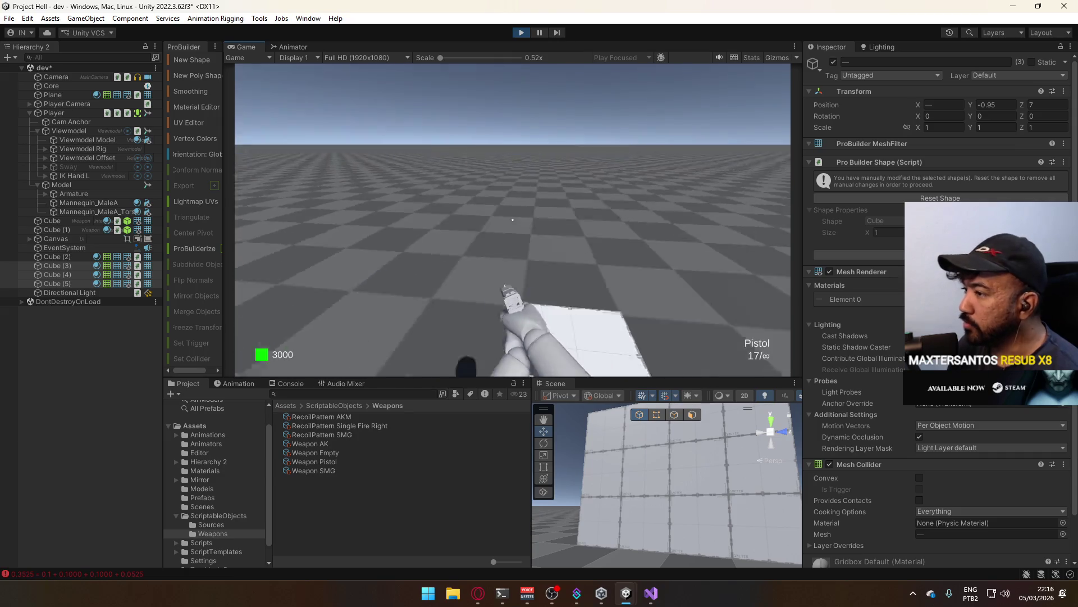
{"action": "key", "text": "super"}
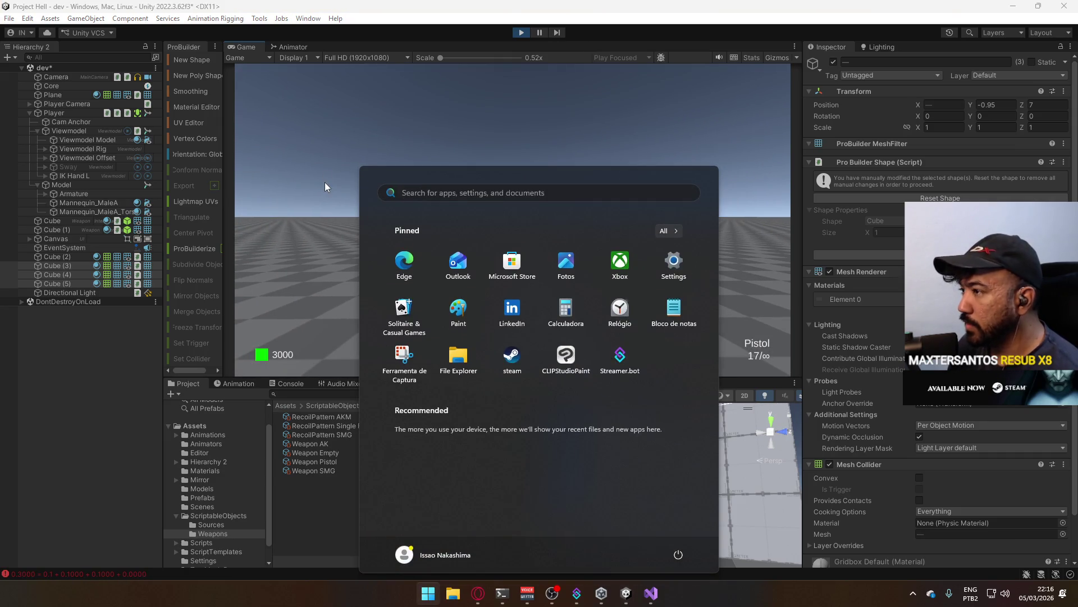
- Fire seven single pistol shots at the target, some while aiming up
{"action": "key", "text": "super"}
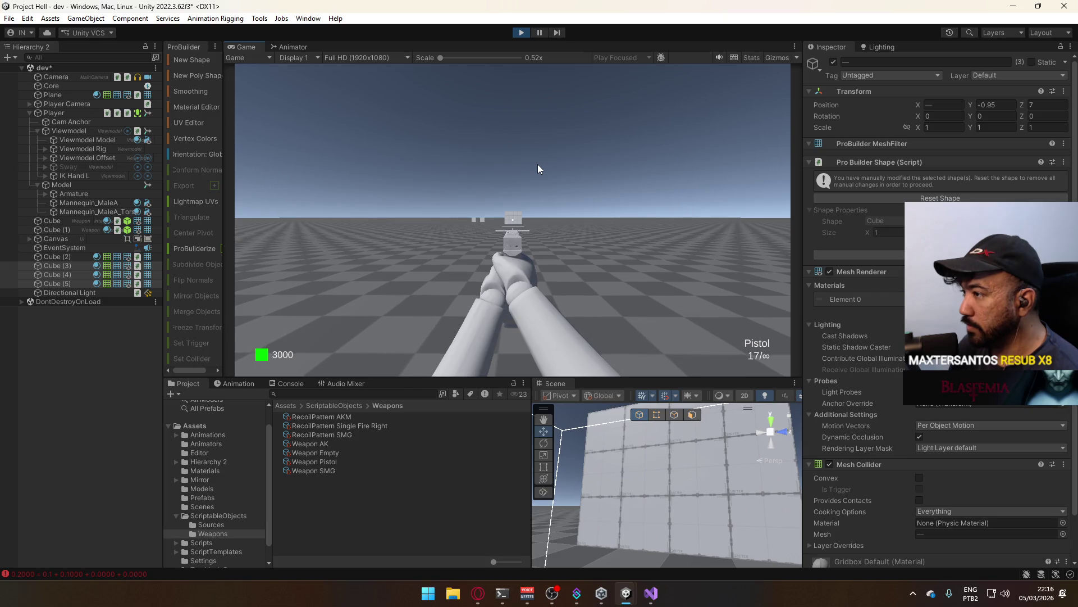
{"action": "left_click", "coordinate": [538, 164]}
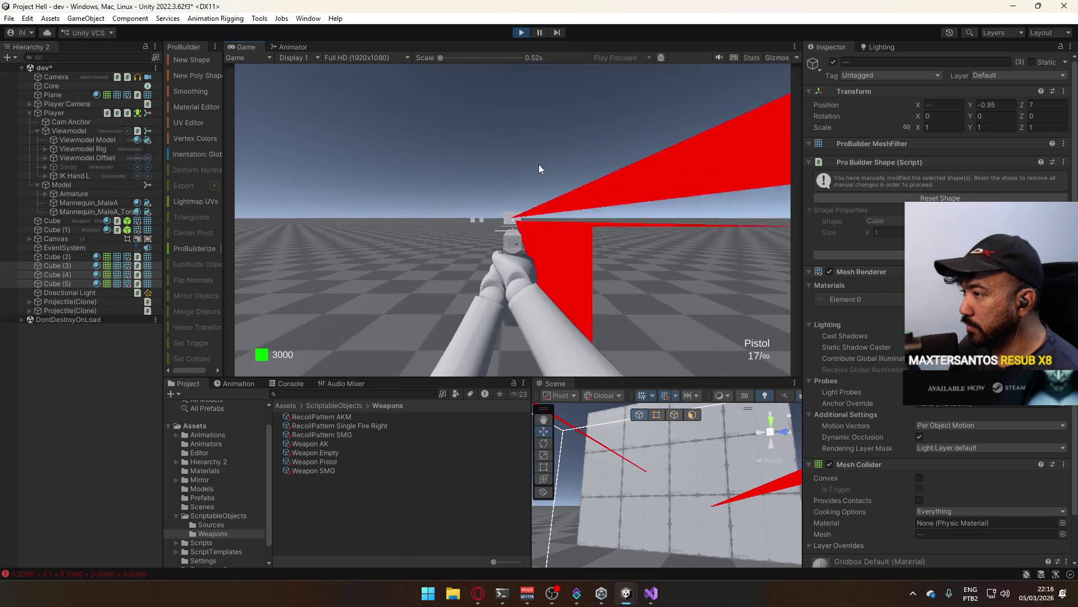
{"action": "left_click", "coordinate": [538, 164]}
{"action": "left_click", "coordinate": [538, 164]}
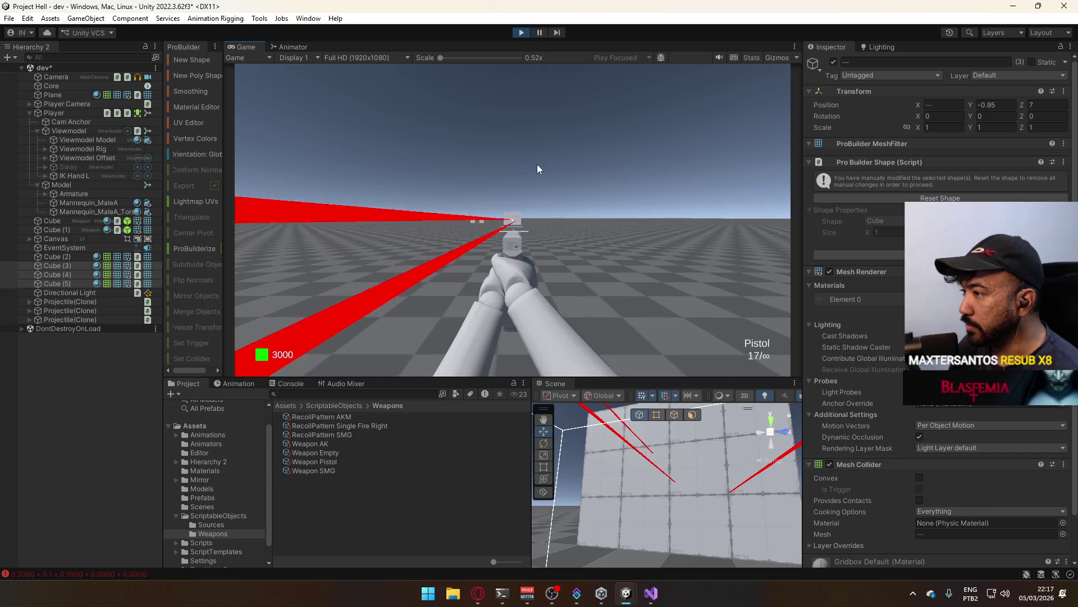
{"action": "left_click", "coordinate": [537, 165]}
{"action": "left_click", "coordinate": [537, 164]}
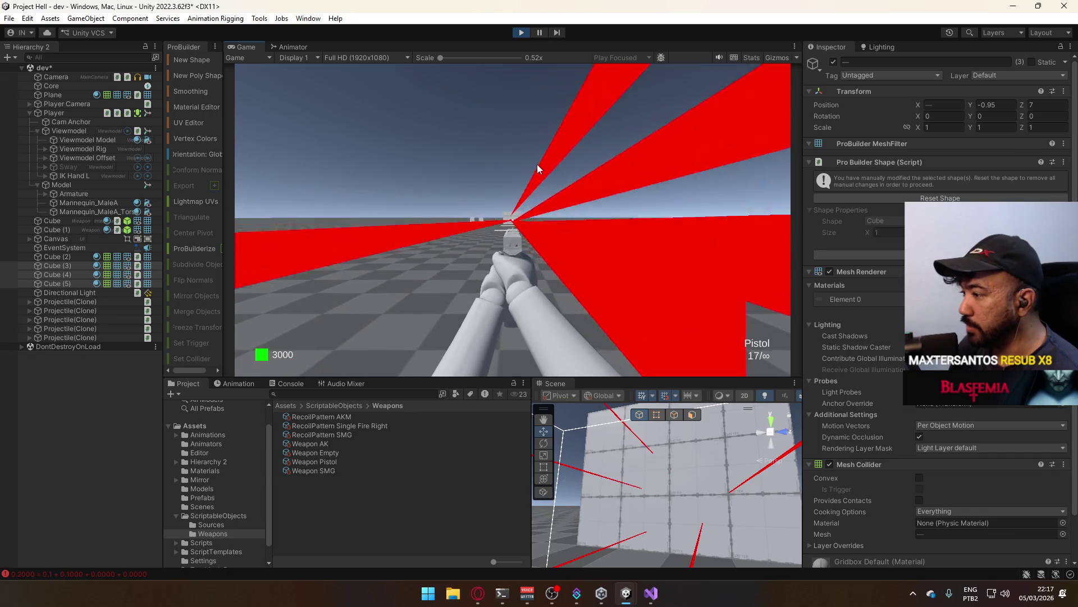
{"action": "left_click", "coordinate": [537, 164]}
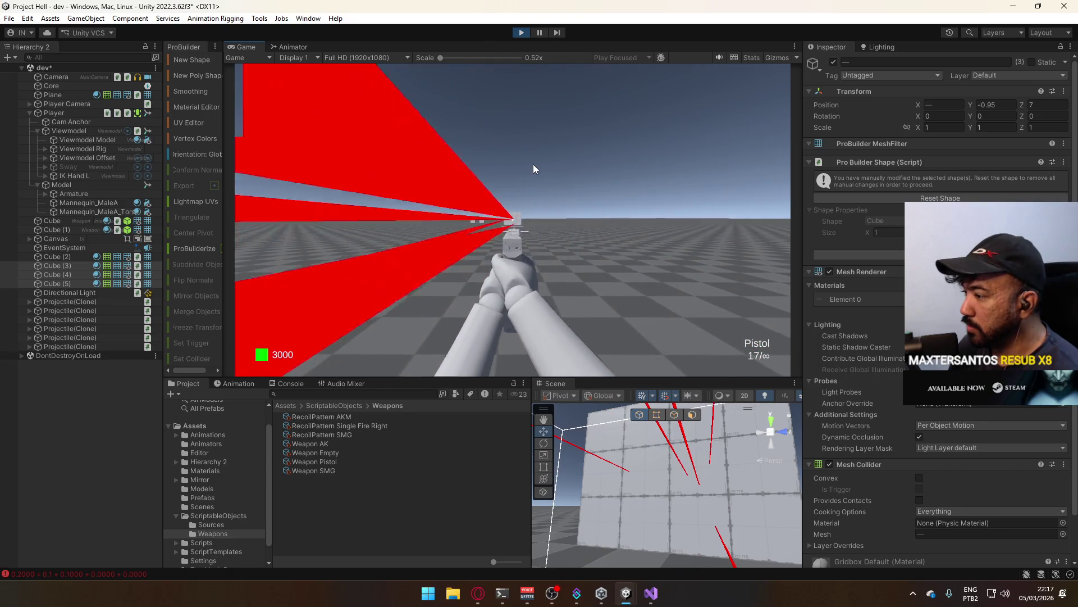
{"action": "left_click", "coordinate": [534, 169]}
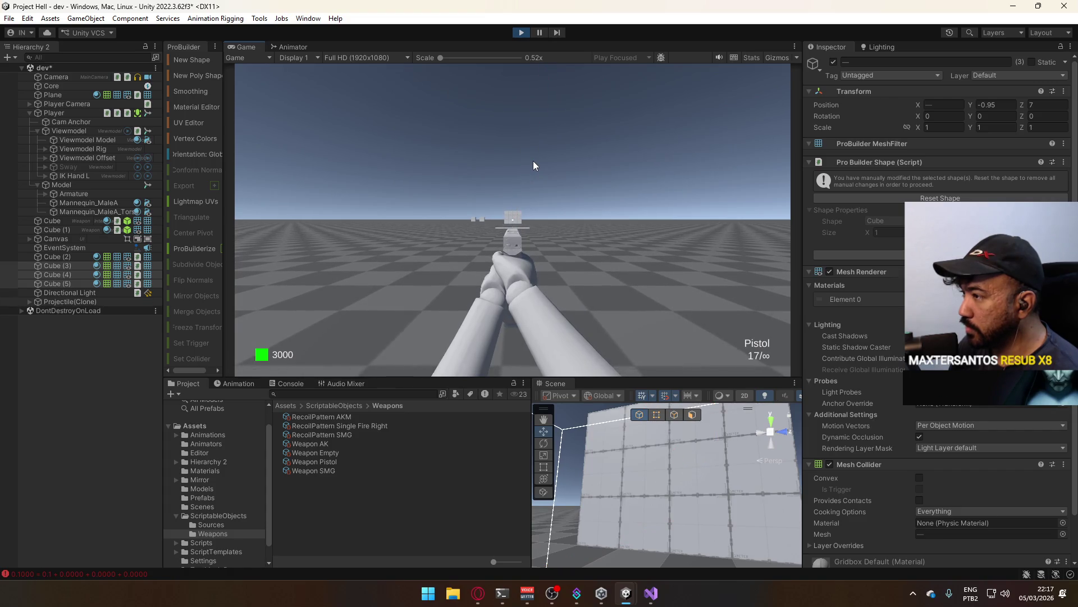
- Fire rapid pistol bursts at the targets, then bring the music browser to the front
{"action": "left_click", "coordinate": [533, 160]}
{"action": "left_click", "coordinate": [533, 160]}
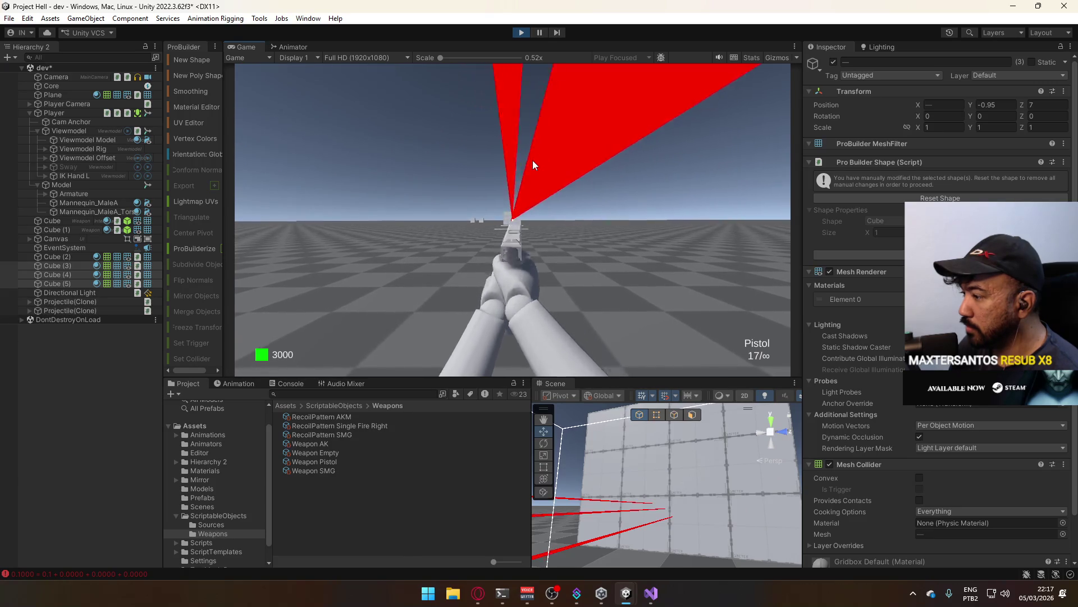
{"action": "left_click", "coordinate": [532, 160]}
{"action": "left_click", "coordinate": [533, 160]}
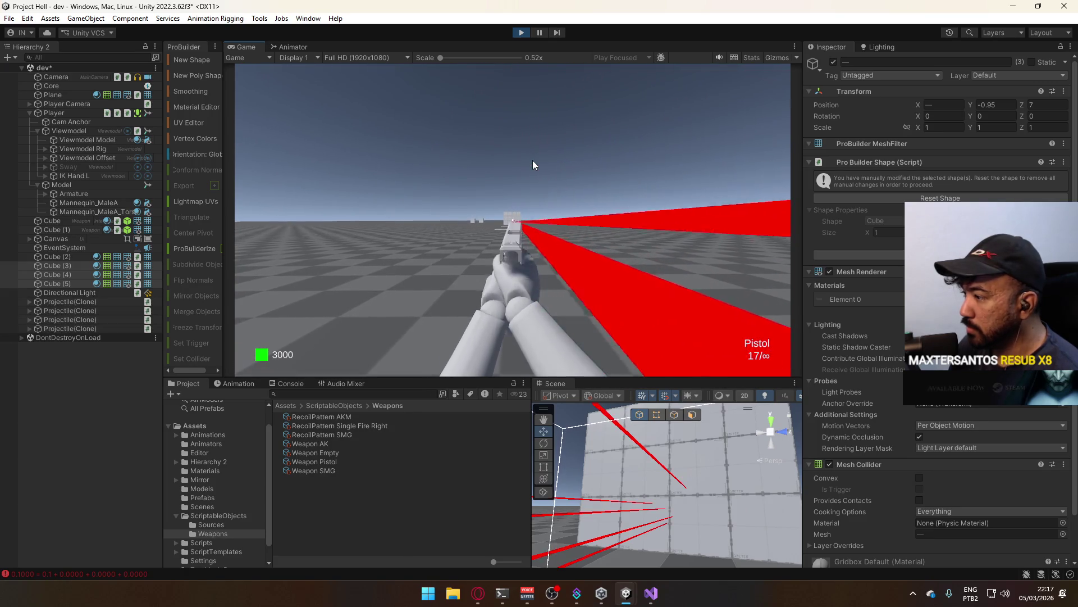
{"action": "left_click", "coordinate": [532, 160]}
{"action": "left_click", "coordinate": [533, 160]}
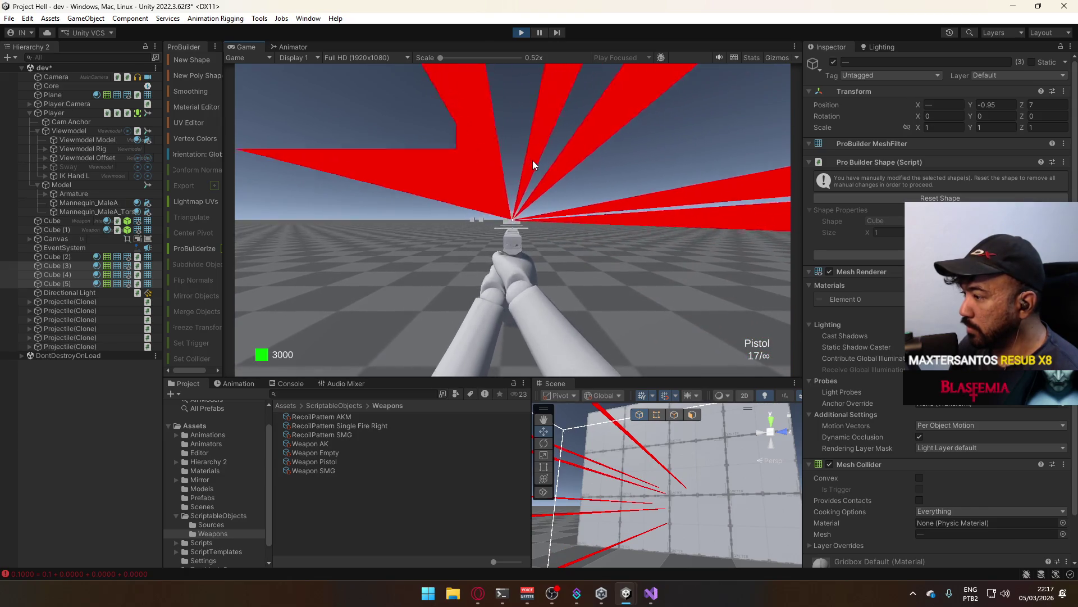
{"action": "left_click", "coordinate": [532, 161]}
{"action": "left_click", "coordinate": [533, 160]}
{"action": "left_click", "coordinate": [533, 162]}
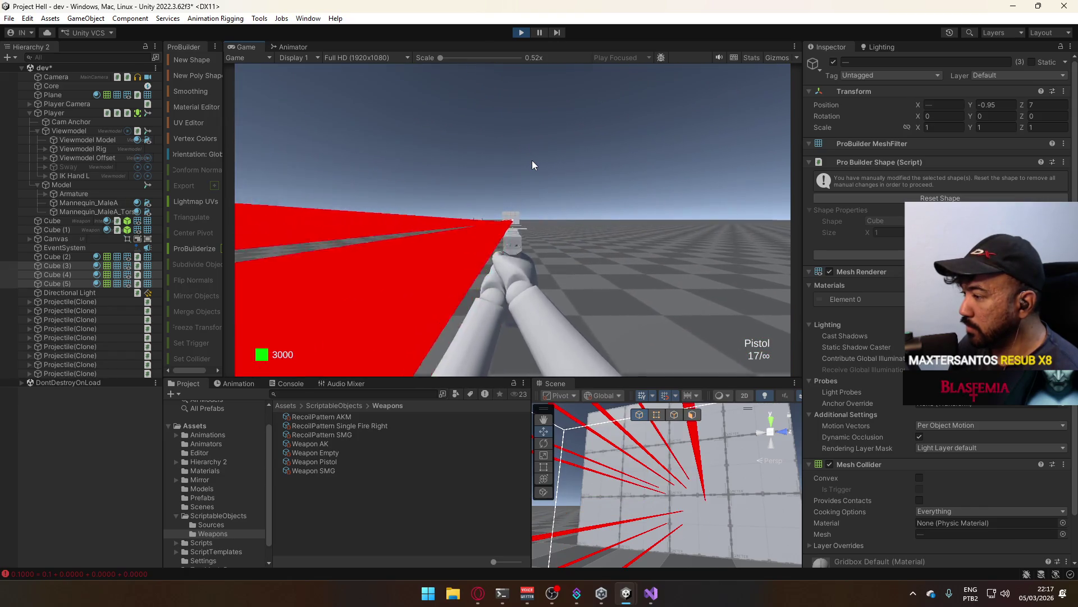
{"action": "left_click", "coordinate": [531, 162]}
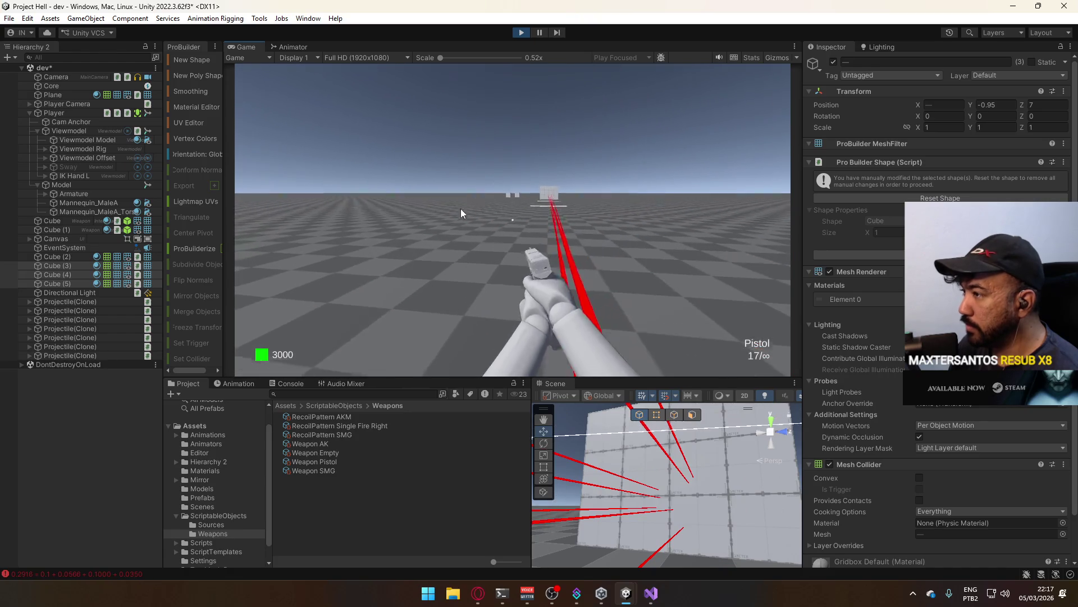
{"action": "key", "text": "super"}
- Dismiss YouTube's 'Continue watching?' prompt so the music plays, then minimize Opera back to Unity
{"action": "left_click", "coordinate": [682, 236]}
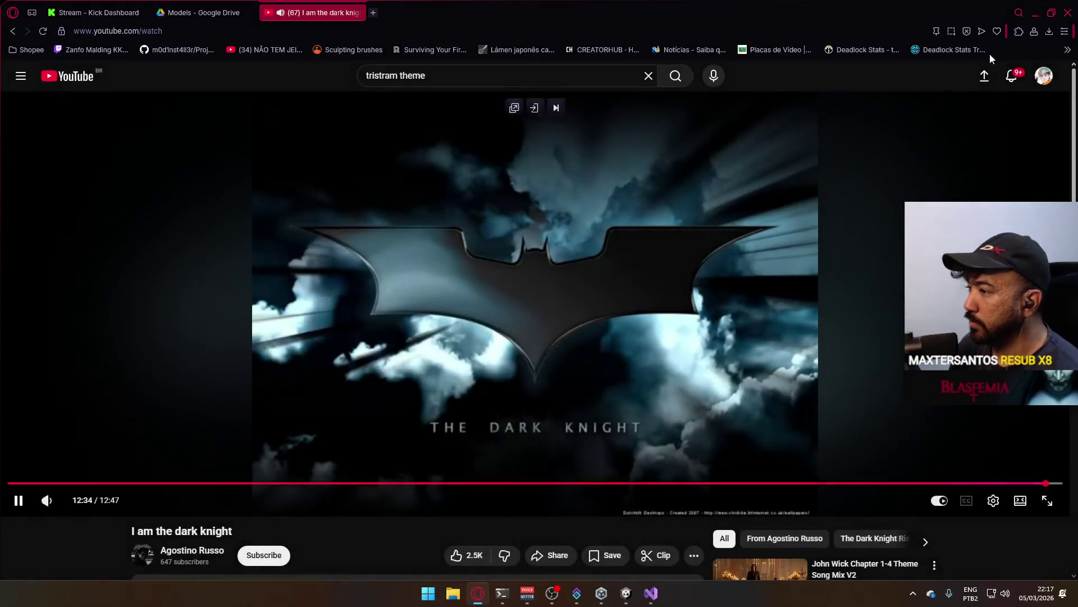
{"action": "left_click", "coordinate": [1036, 11]}
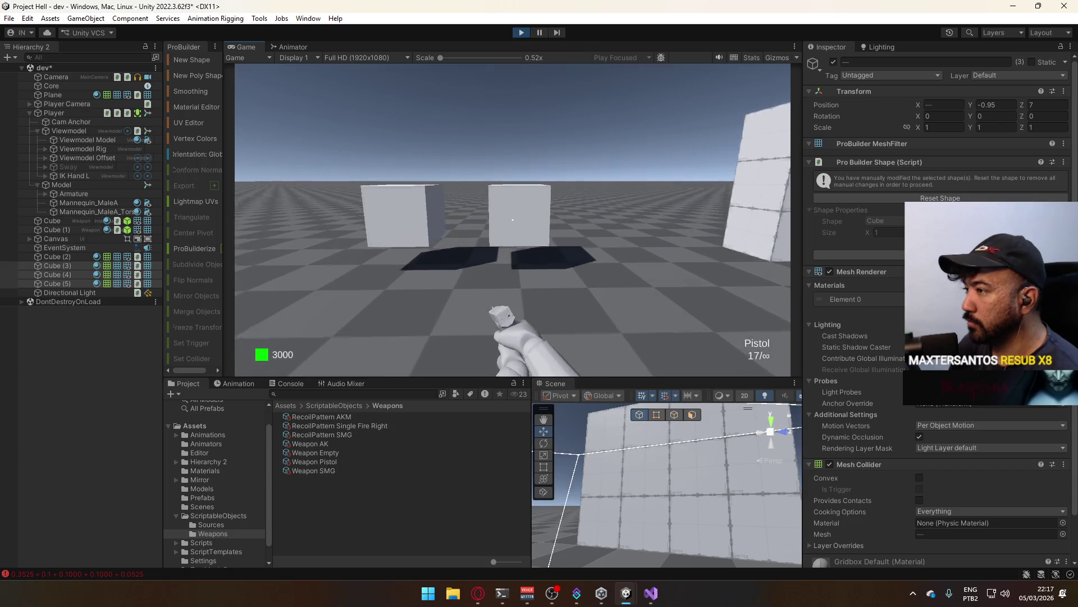
- Switch the player's weapon to the AK, showing 30/250 ammo, and refocus the running Game view
{"action": "key", "text": "e"}
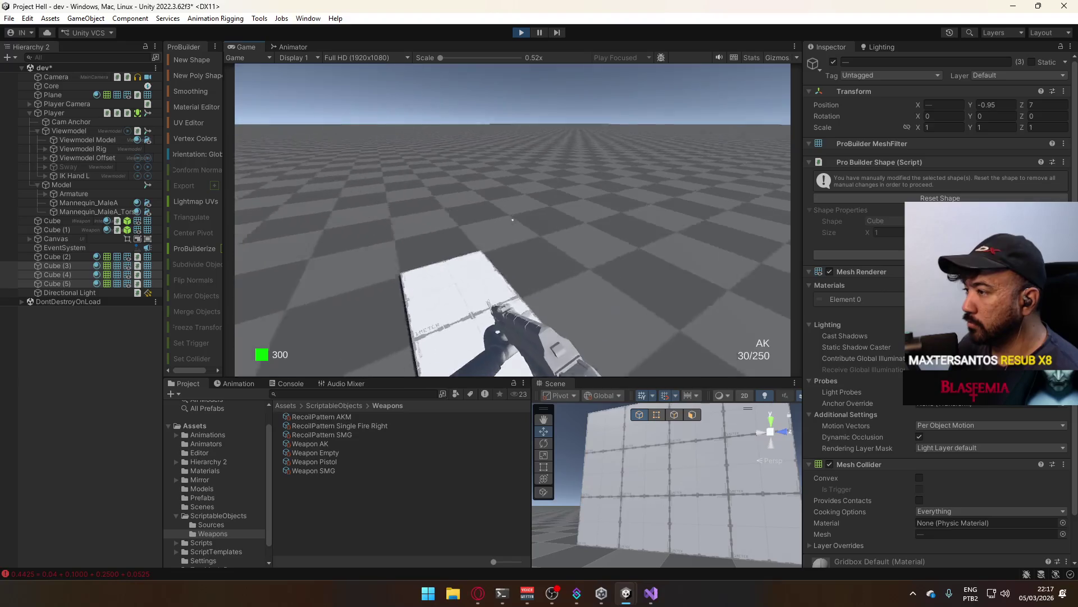
{"action": "key", "text": "super"}
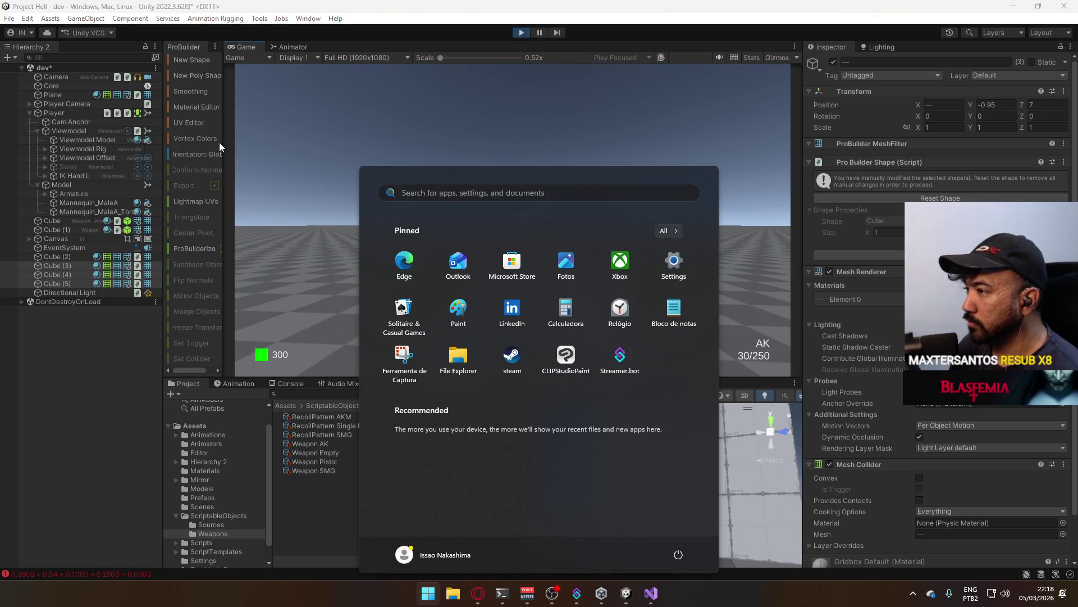
{"action": "left_click", "coordinate": [494, 163]}
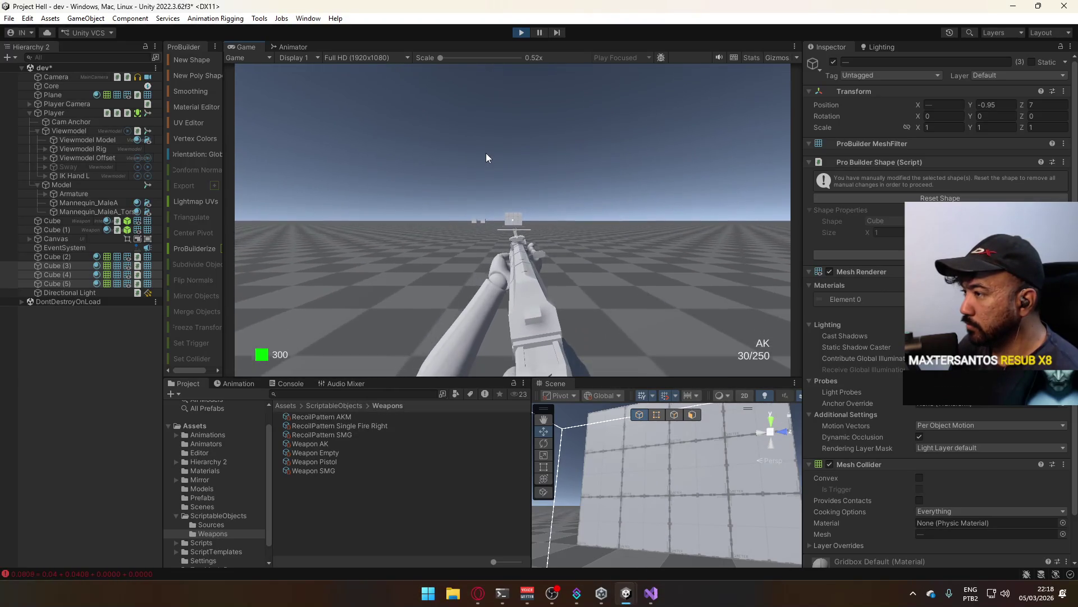
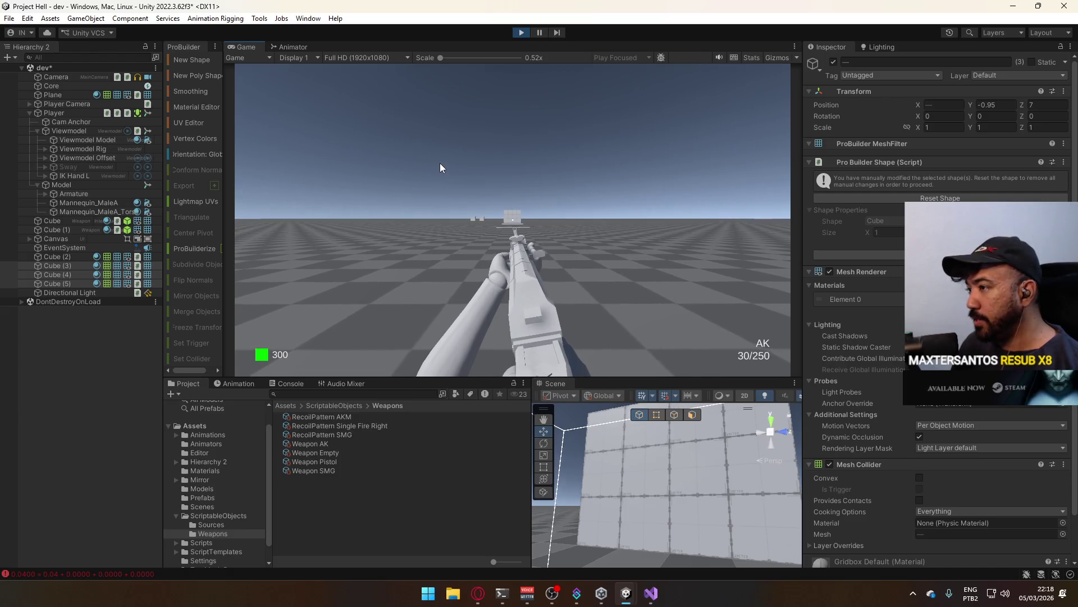
- Fire two full AK sprays at the cubes in play mode to watch the recoil pattern
{"action": "left_click", "coordinate": [439, 160]}
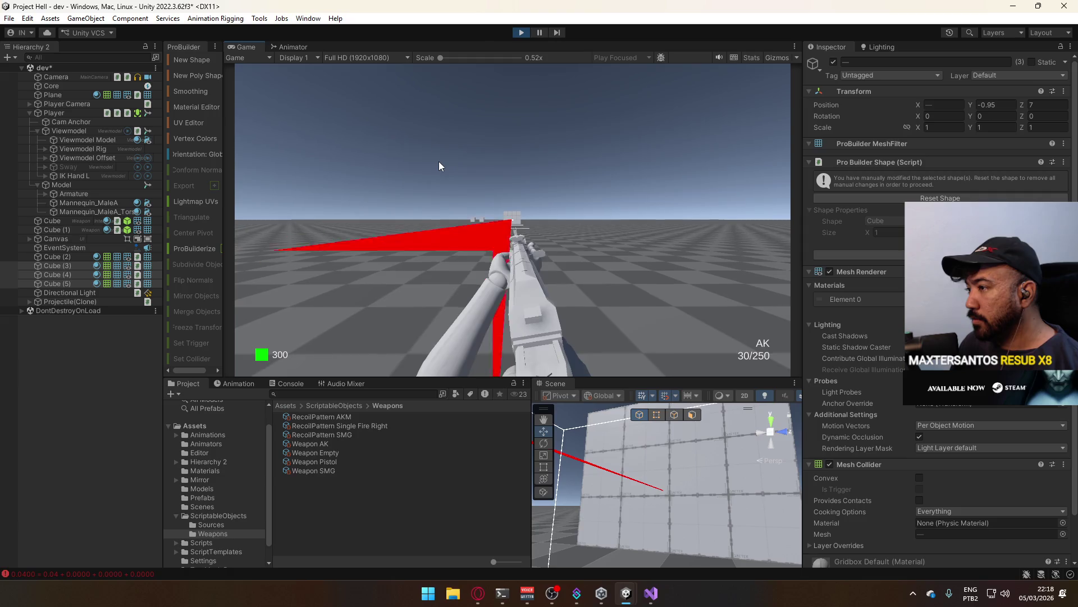
{"action": "left_click", "coordinate": [437, 160]}
{"action": "left_click", "coordinate": [436, 161]}
{"action": "left_click", "coordinate": [434, 160]}
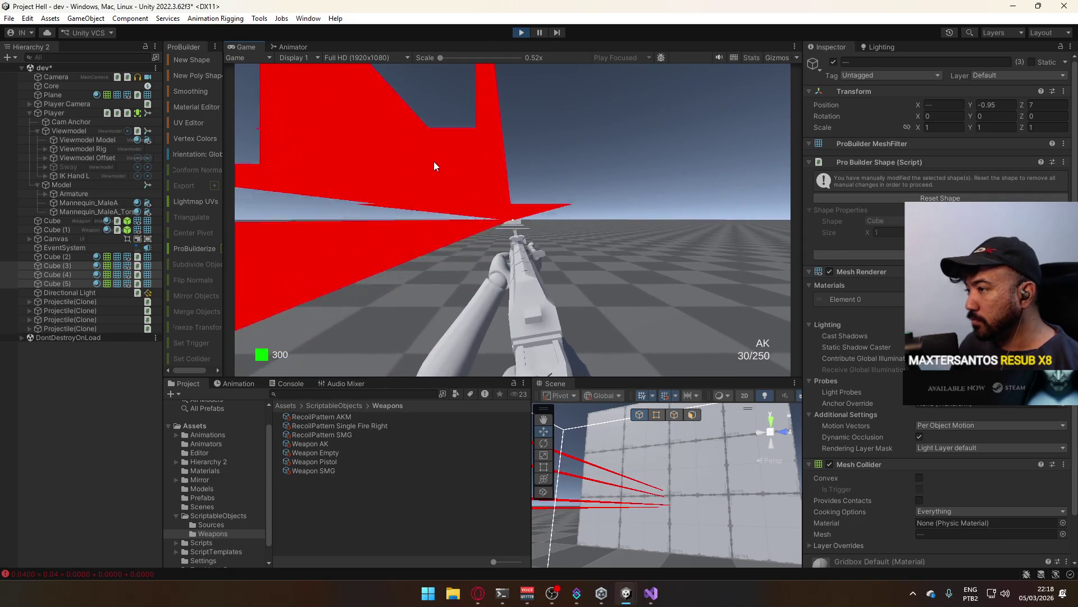
{"action": "left_click", "coordinate": [434, 161]}
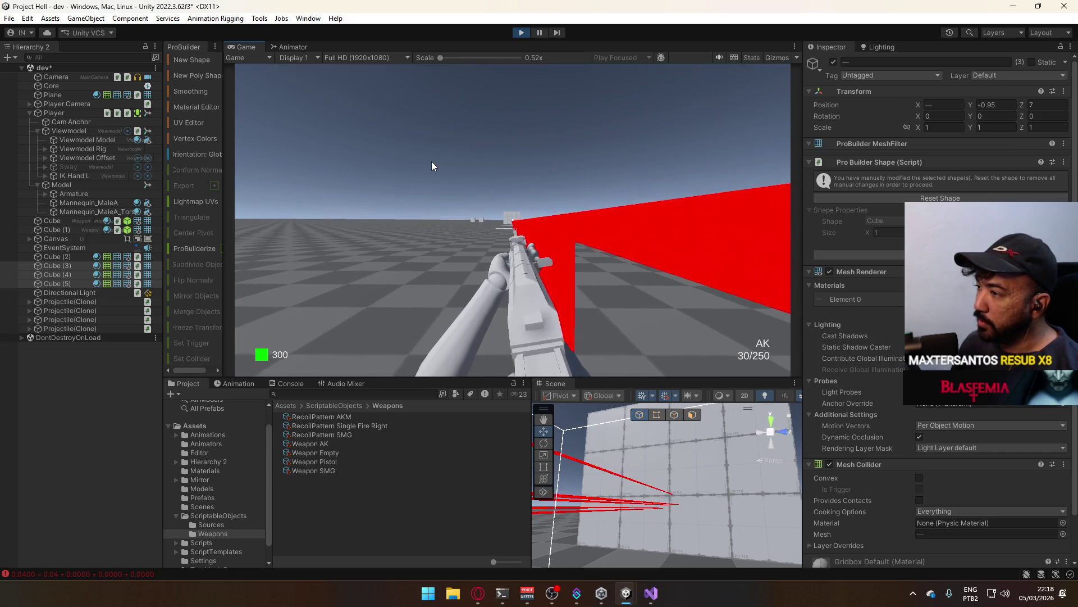
{"action": "left_click", "coordinate": [428, 161]}
{"action": "left_click", "coordinate": [427, 161]}
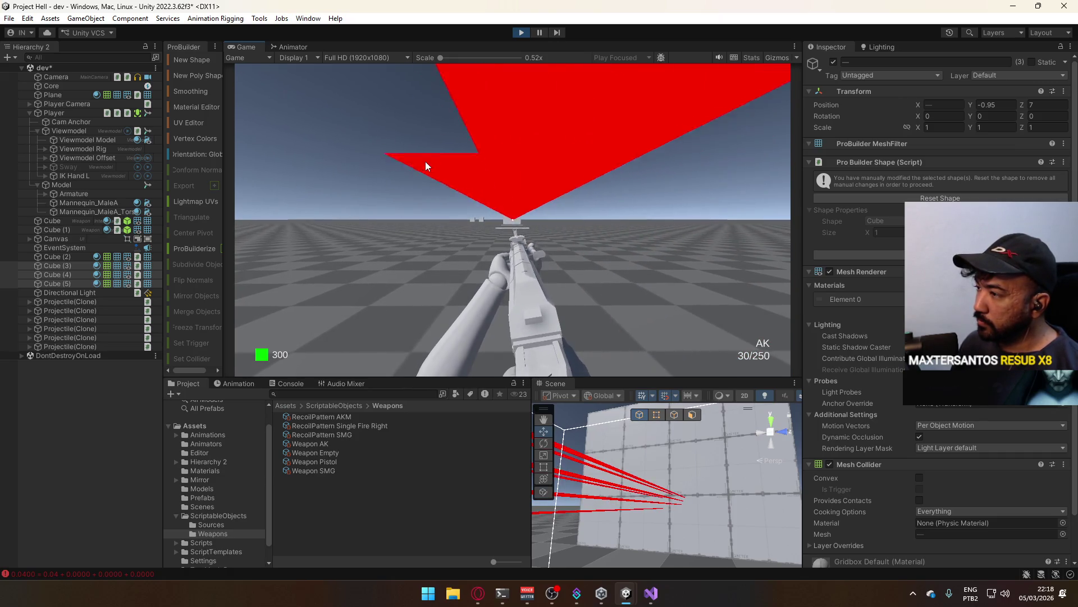
{"action": "left_click", "coordinate": [424, 160]}
{"action": "left_click", "coordinate": [422, 160]}
{"action": "left_click", "coordinate": [420, 161]}
{"action": "left_click", "coordinate": [419, 160]}
{"action": "left_click", "coordinate": [418, 161]}
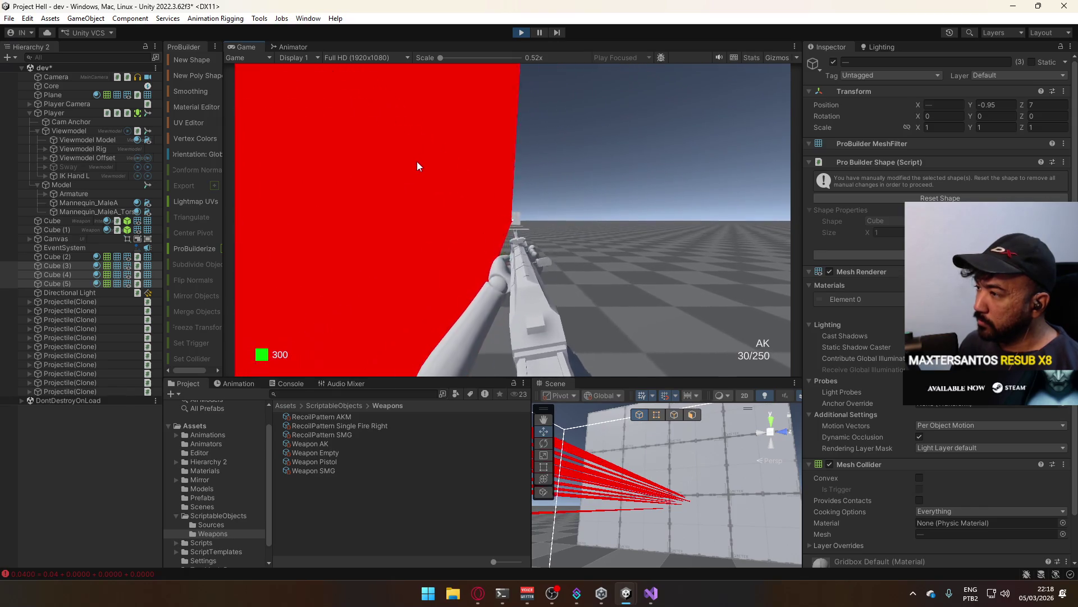
{"action": "left_click", "coordinate": [415, 161]}
{"action": "left_click", "coordinate": [414, 163]}
{"action": "left_click", "coordinate": [411, 163]}
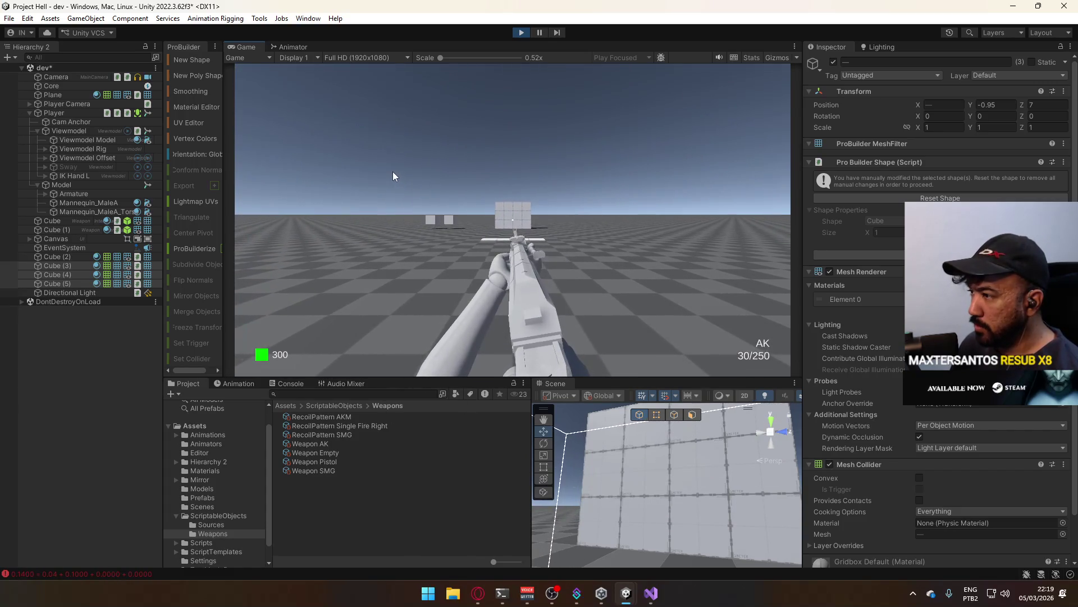
- Spray again while turning left, walk up to the target cube, then select the Weapon AK asset
{"action": "left_click", "coordinate": [392, 171]}
{"action": "left_click_drag", "start_coordinate": [393, 171], "coordinate": [378, 204]}
{"action": "key", "text": "w"}
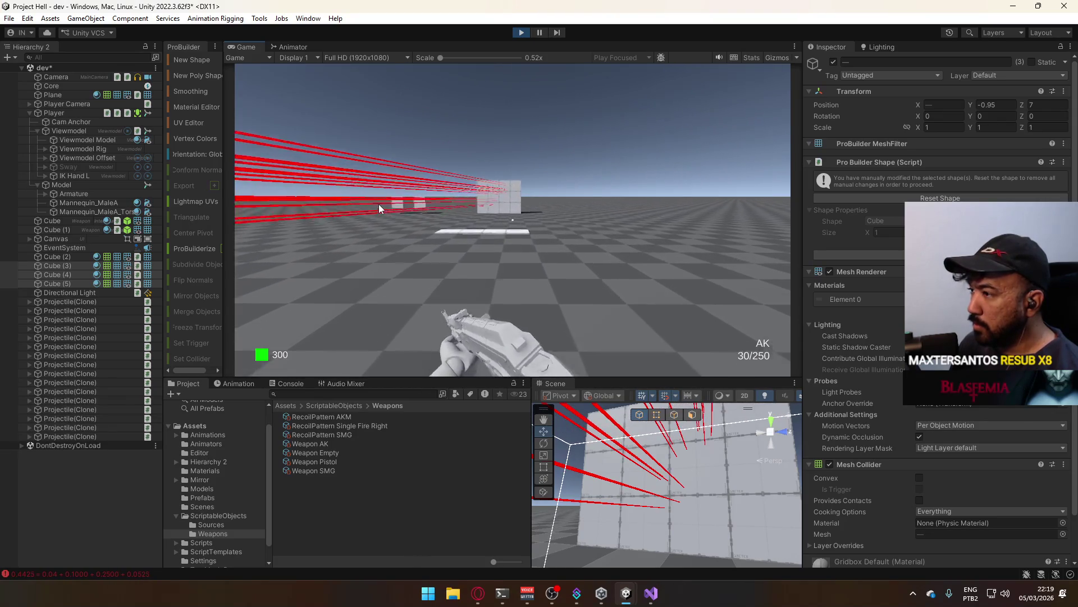
{"action": "key", "text": "w"}
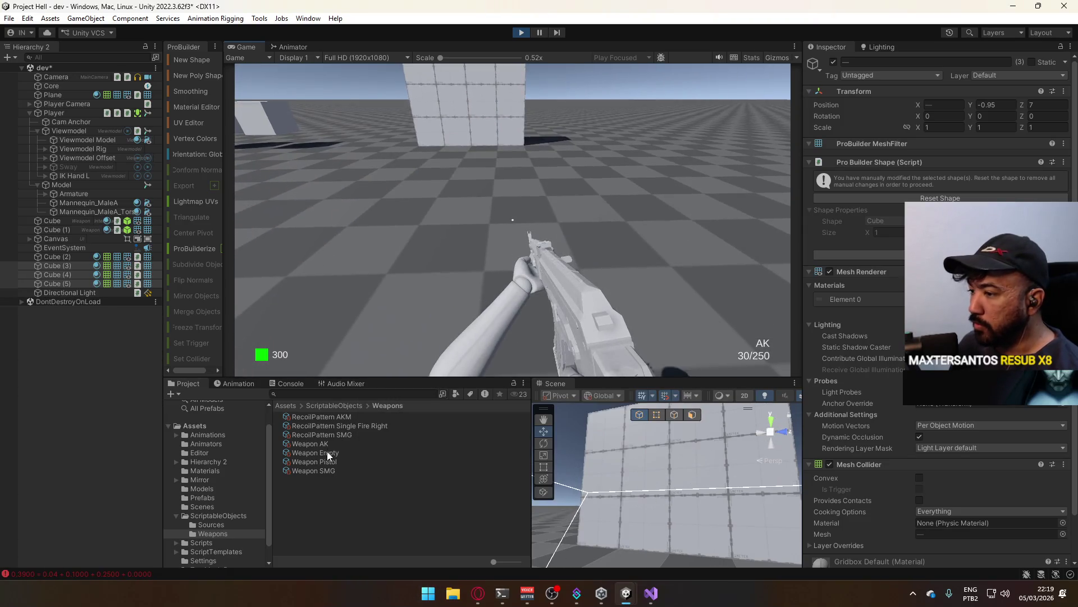
{"action": "left_click", "coordinate": [322, 445]}
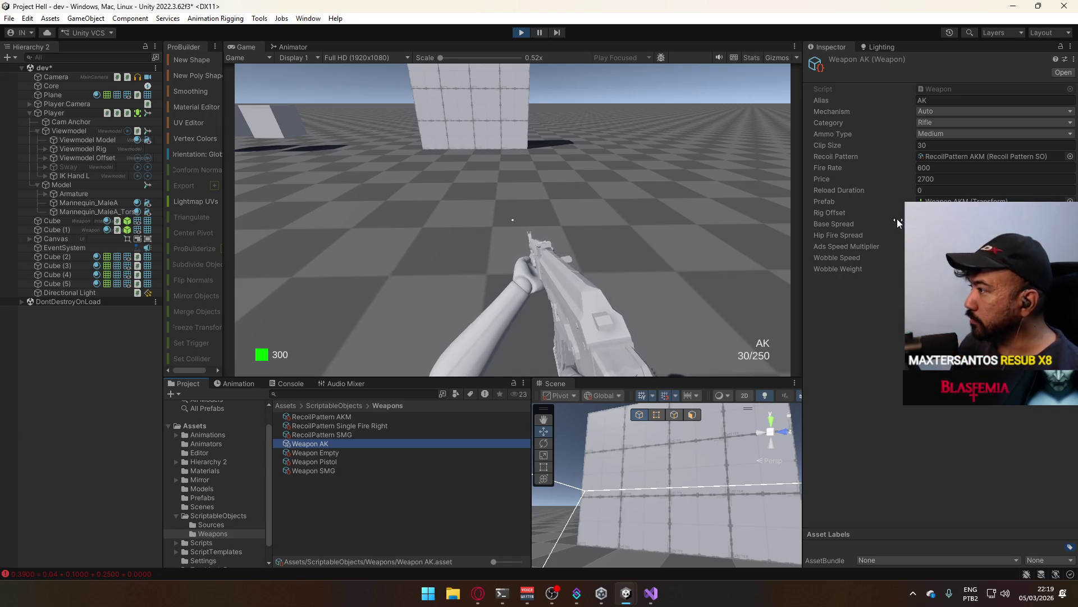
- Open and dismiss the Weapon AK Inspector's component and window option menus
{"action": "left_click", "coordinate": [1073, 59]}
{"action": "left_click", "coordinate": [1071, 47]}
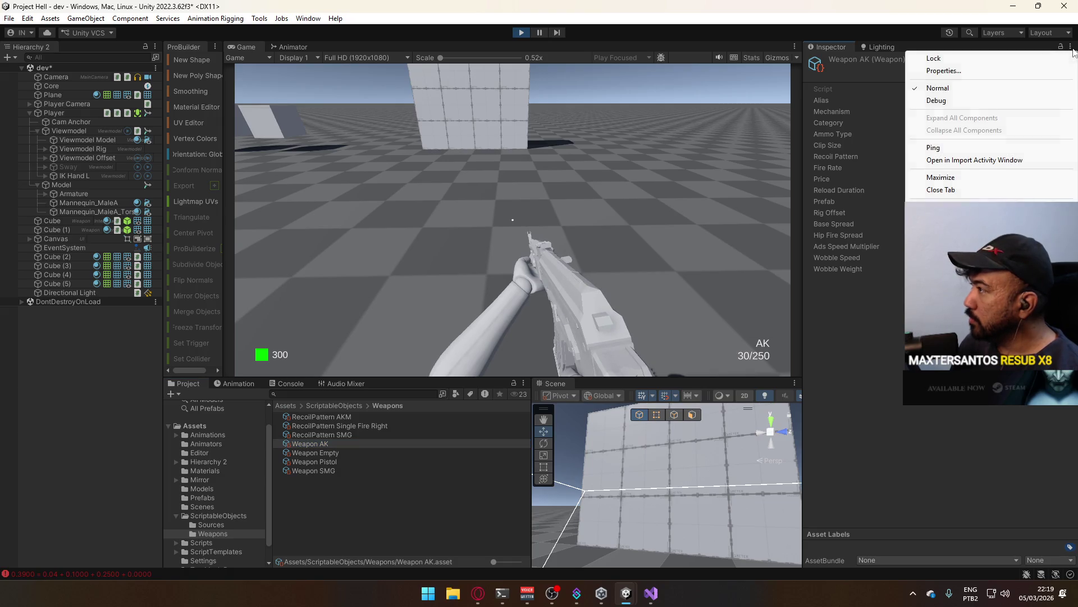
{"action": "left_click", "coordinate": [969, 88]}
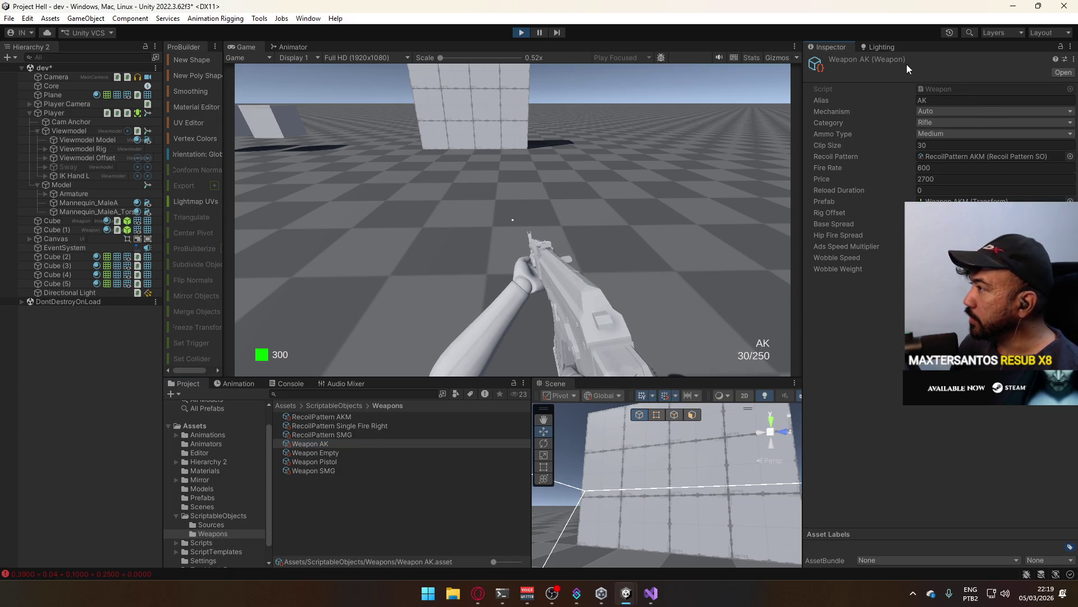
{"action": "left_click", "coordinate": [1074, 60]}
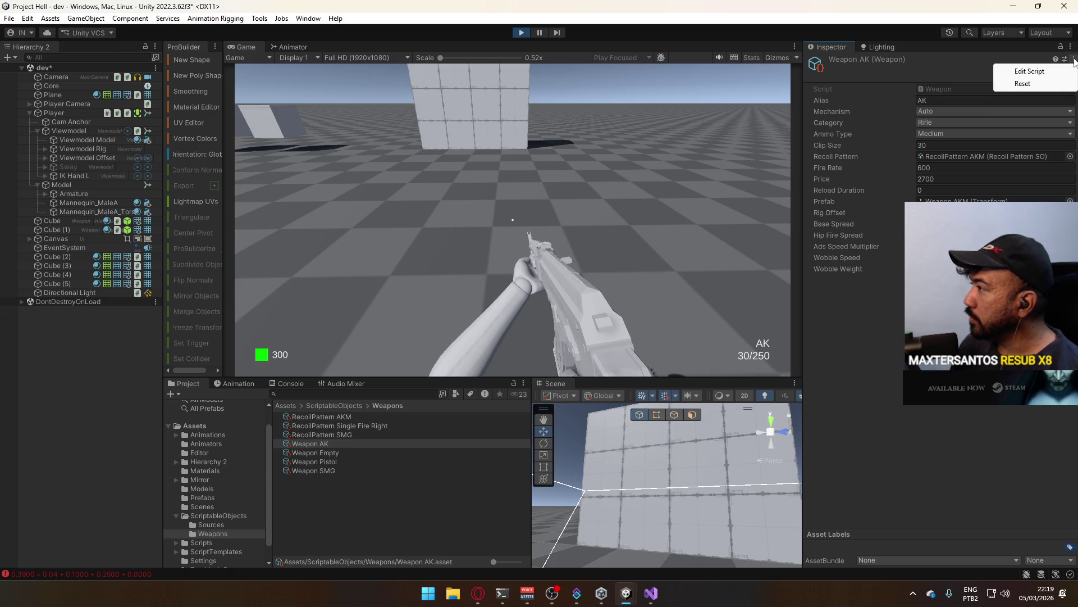
{"action": "key", "text": "Escape"}
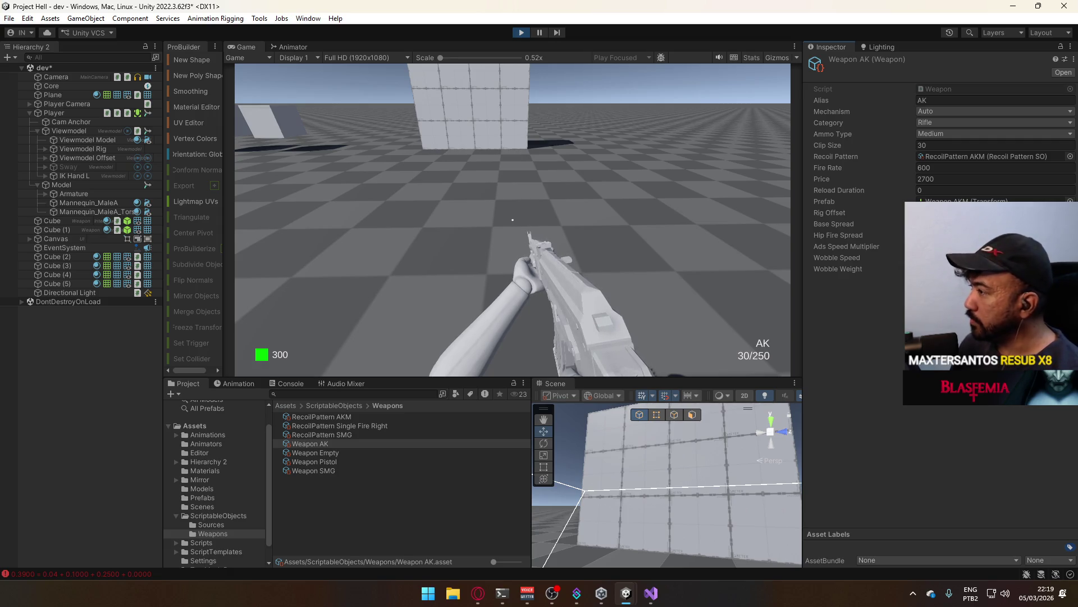
- Launch Paint with the mspaint run command, then switch back toward Unity for a screen capture
{"action": "key", "text": "super+r"}
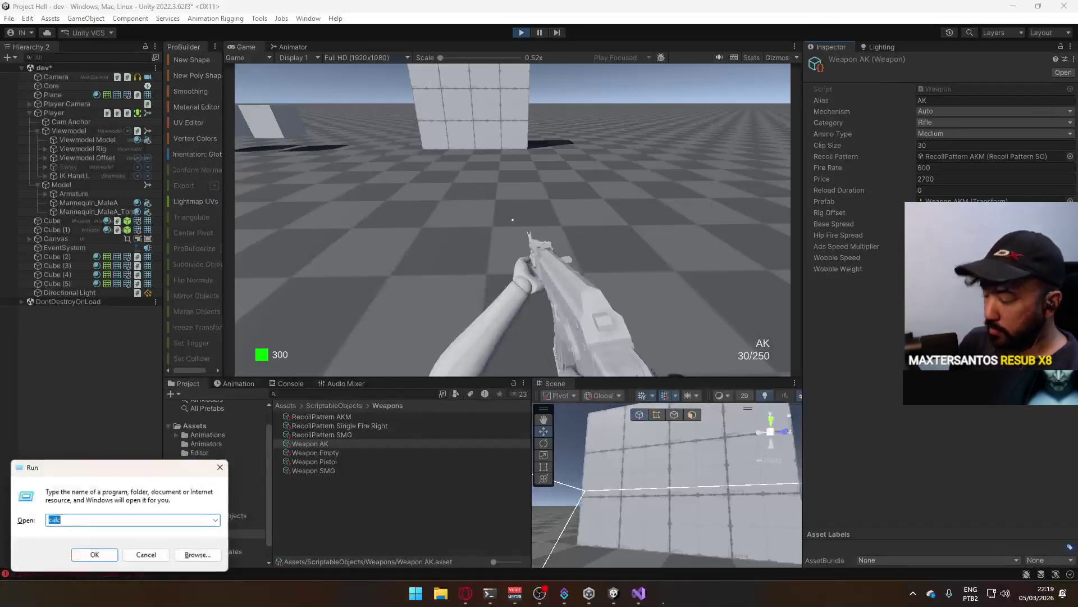
{"action": "type", "text": "mspaint"}
{"action": "key", "text": "Return"}
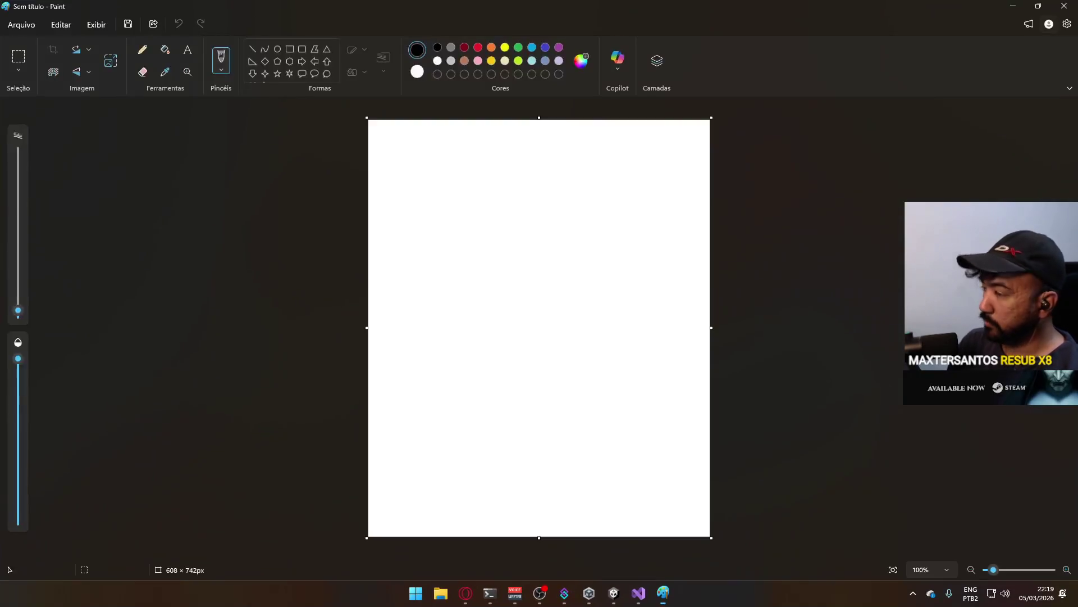
{"action": "key", "text": "alt+Tab"}
{"action": "key", "text": "super+shift+s"}
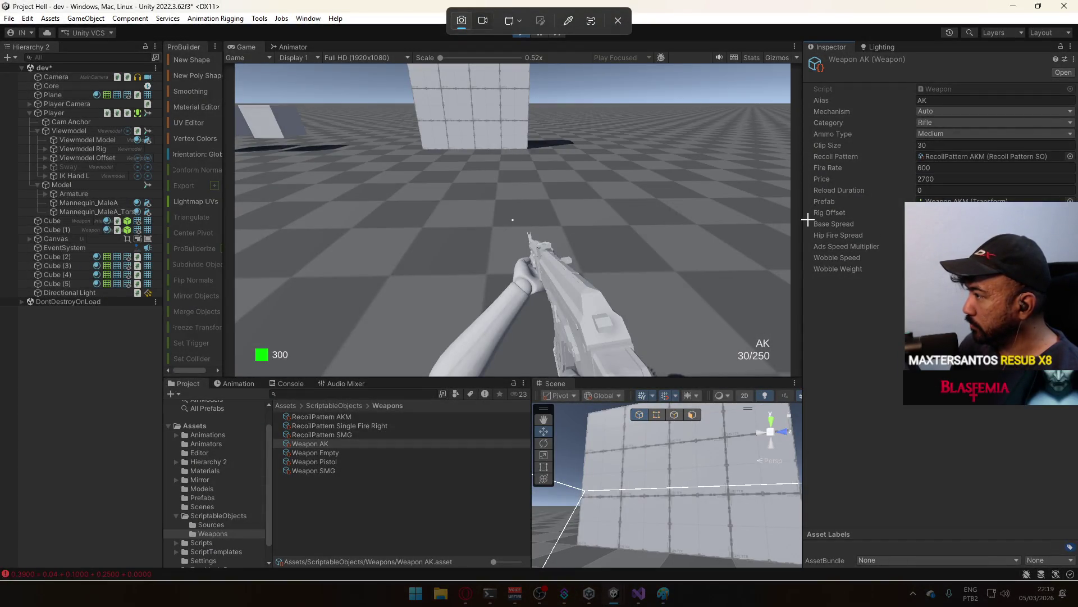
- Try whole-window Snipping Tool captures of the Unity window
{"action": "left_click", "coordinate": [670, 173]}
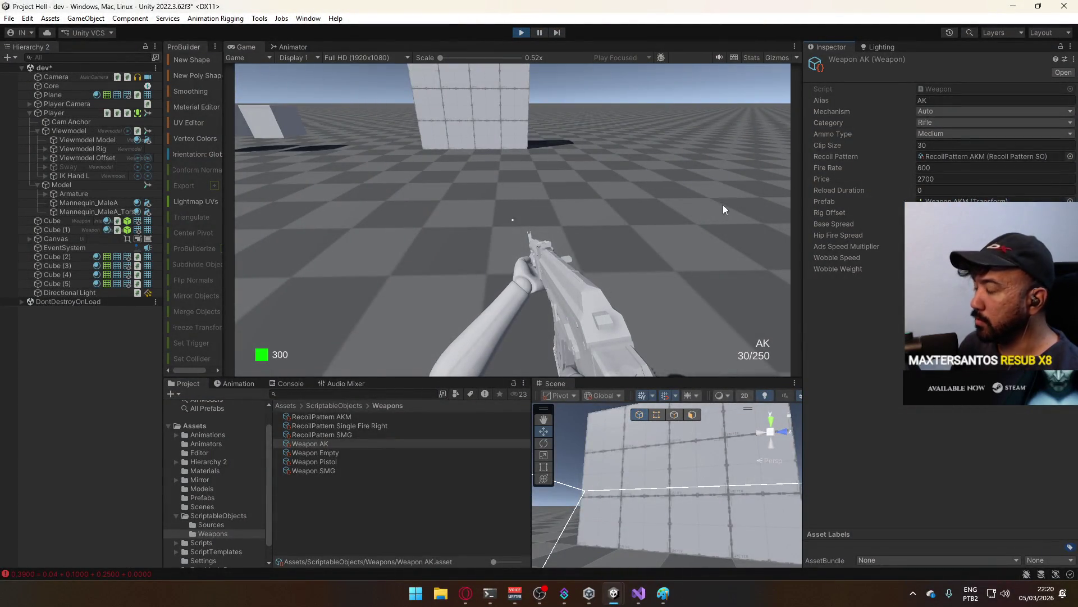
{"action": "key", "text": "super+shift+s"}
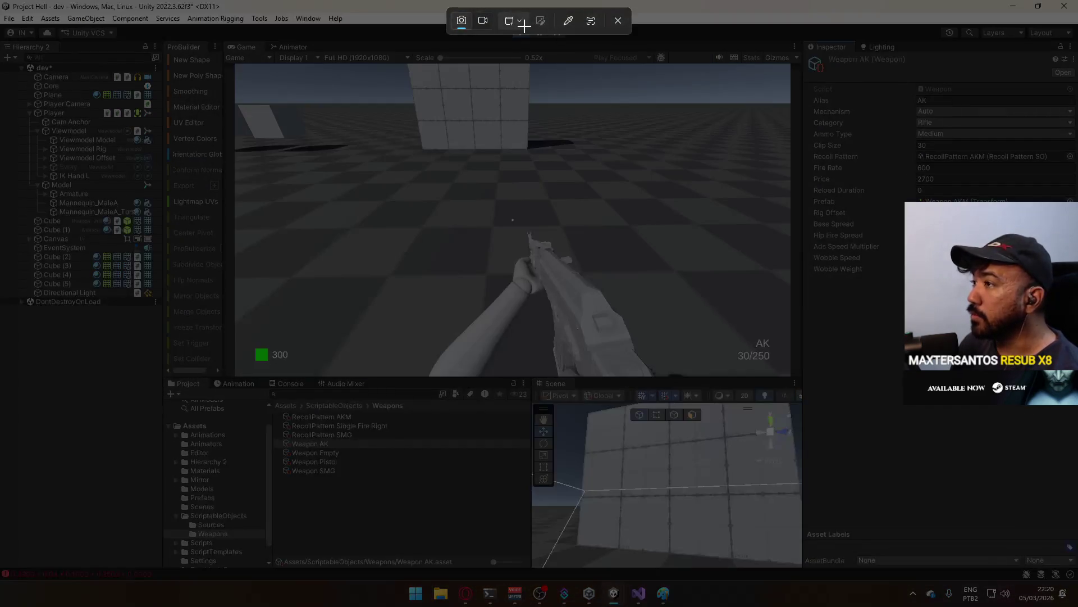
{"action": "left_click", "coordinate": [509, 20]}
{"action": "left_click", "coordinate": [520, 41]}
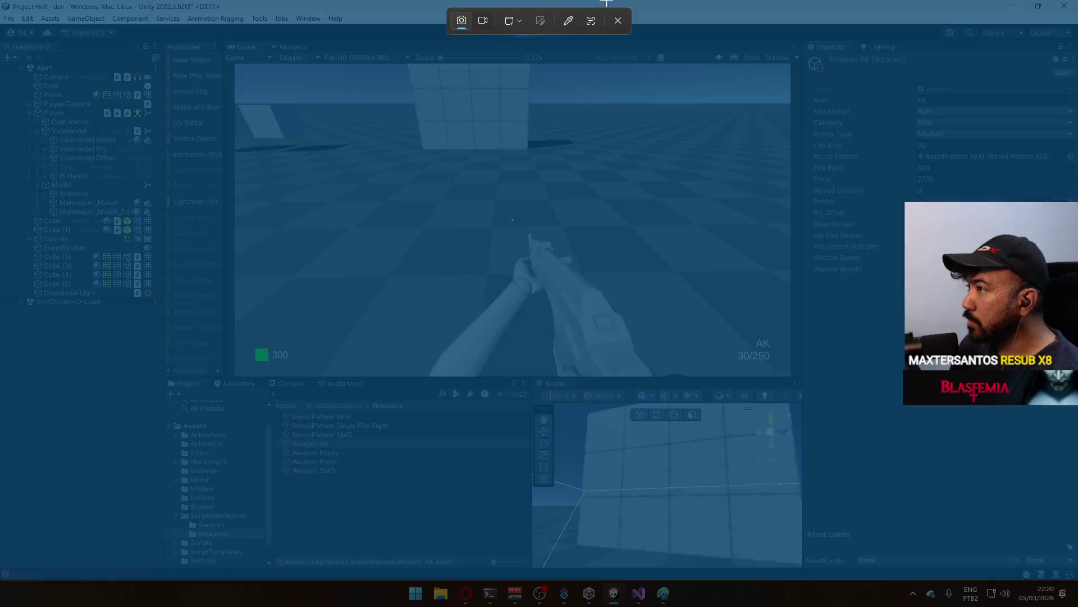
{"action": "left_click", "coordinate": [672, 12]}
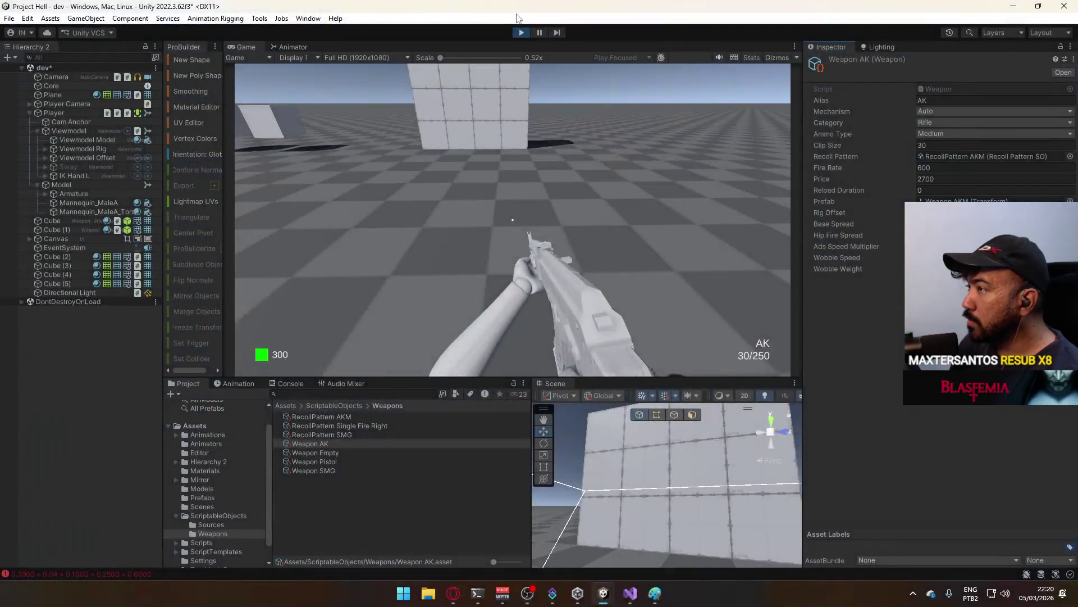
{"action": "key", "text": "super+shift+s"}
{"action": "left_click", "coordinate": [508, 20]}
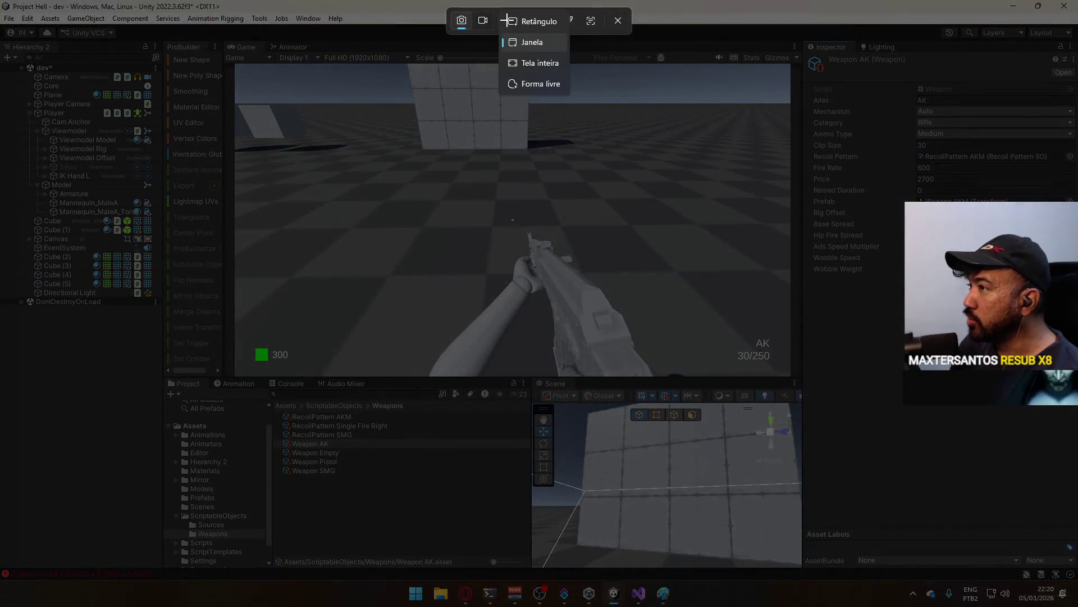
{"action": "left_click", "coordinate": [534, 41]}
- Snip a rectangle around Base Spread through Wobble Weight and paste it into Paint
{"action": "left_click", "coordinate": [513, 21]}
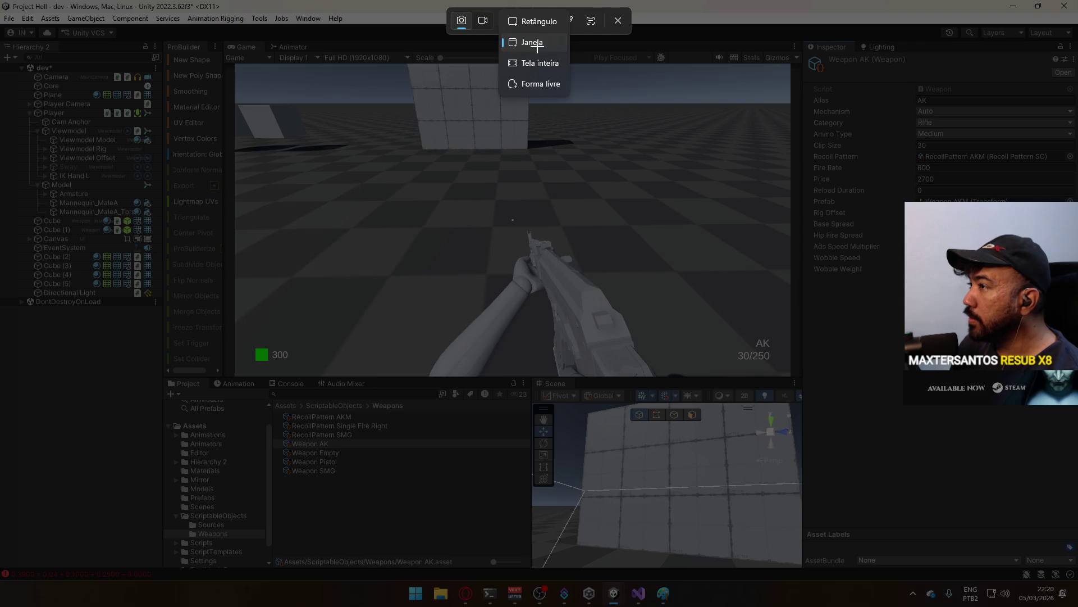
{"action": "left_click", "coordinate": [534, 22]}
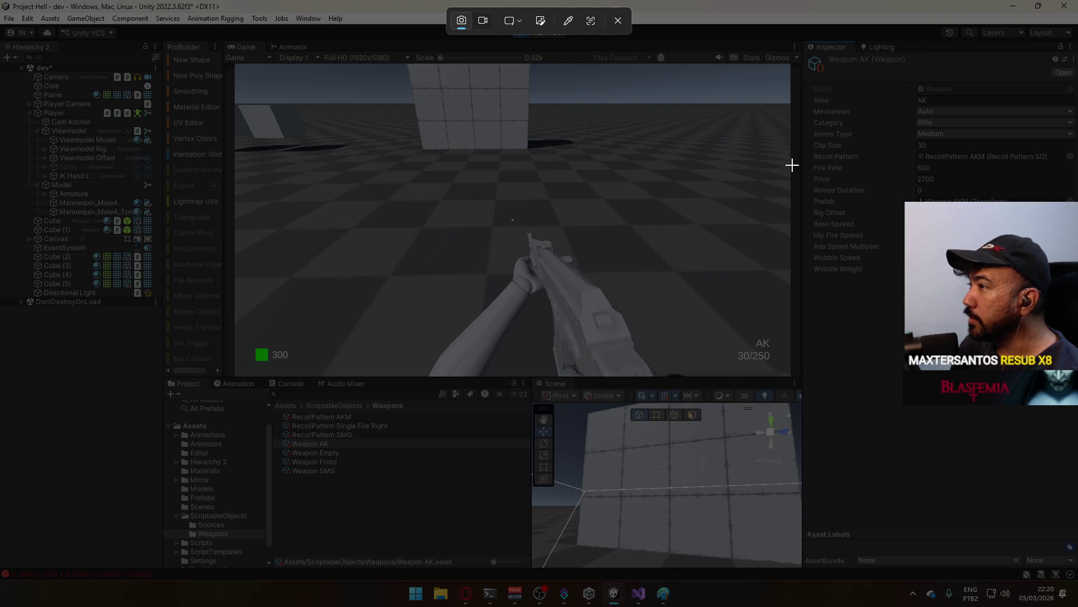
{"action": "left_click_drag", "start_coordinate": [808, 219], "coordinate": [906, 281]}
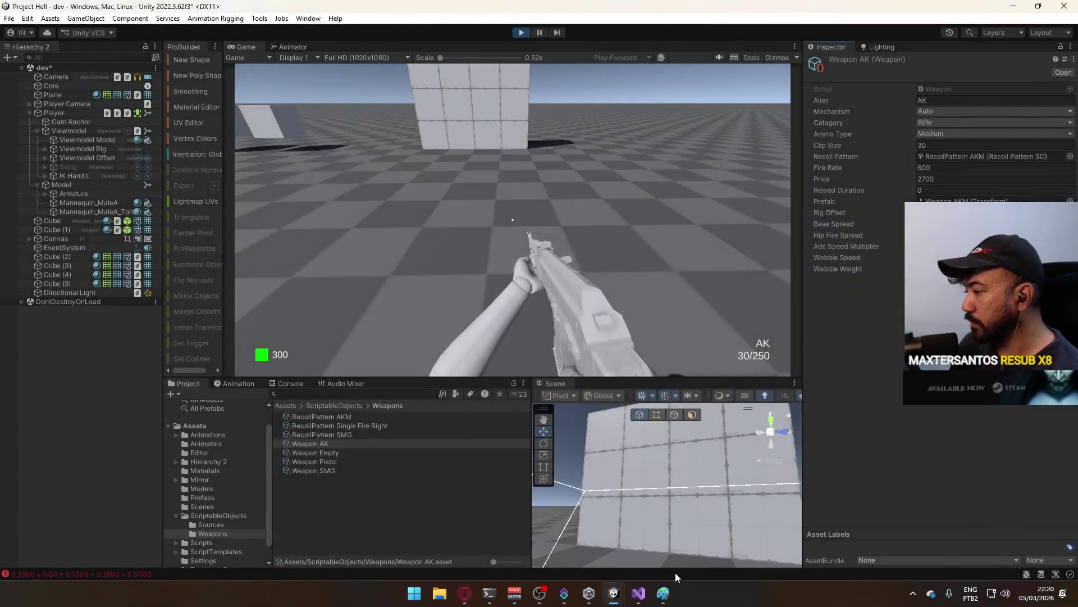
{"action": "left_click", "coordinate": [663, 593]}
{"action": "key", "text": "ctrl+v"}
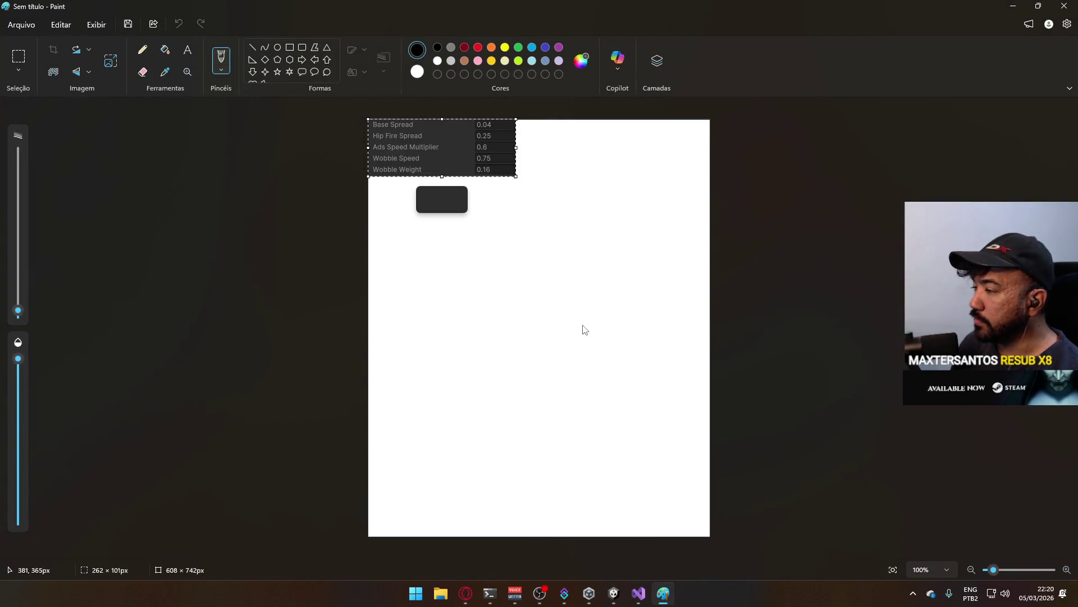
- Crop the Paint canvas to the pasted spread and wobble values table, then minimize Paint
{"action": "left_click", "coordinate": [817, 322]}
{"action": "mouse_move", "coordinate": [367, 119]}
{"action": "left_mouse_down"}
{"action": "mouse_move", "coordinate": [542, 190]}
{"action": "mouse_move", "coordinate": [513, 177]}
{"action": "left_mouse_up"}
{"action": "key", "text": "ctrl+shift+x"}
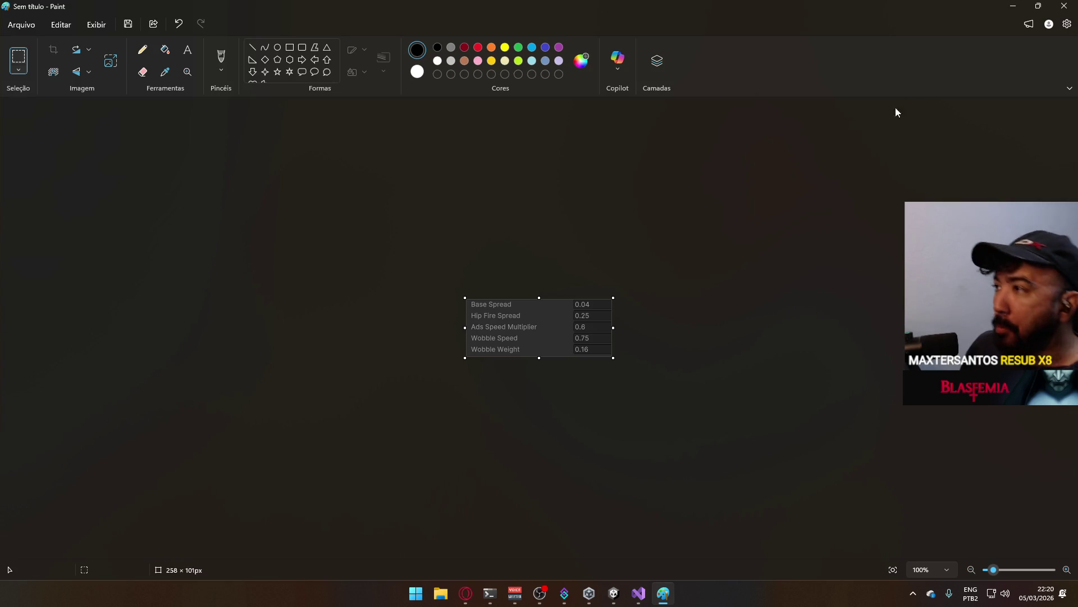
{"action": "left_click", "coordinate": [1038, 7]}
{"action": "left_click", "coordinate": [899, 69]}
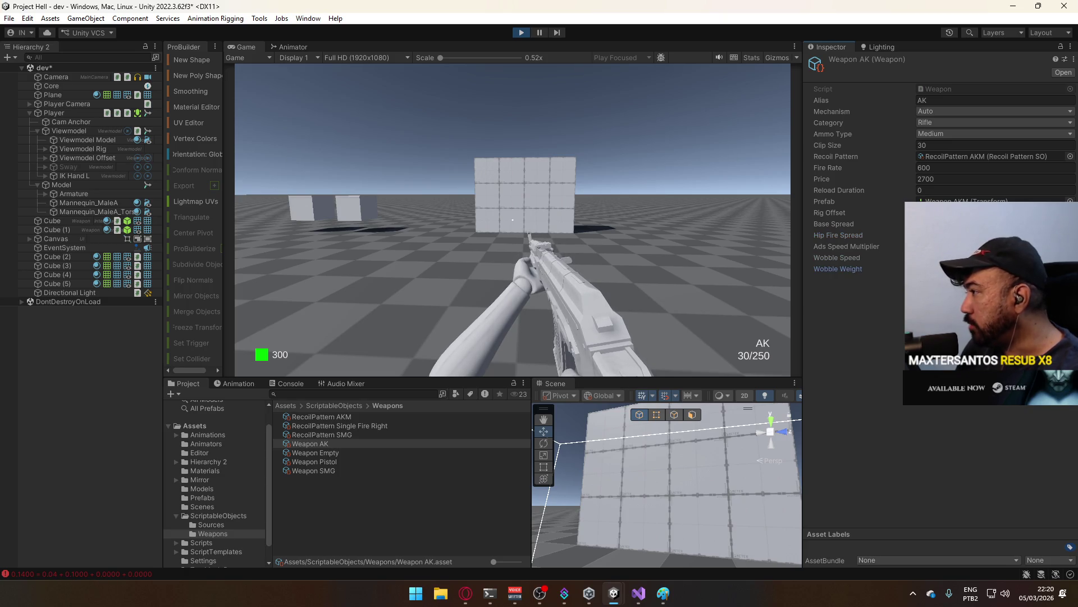
- Crouch and spray the AK at the wall in play mode, then pause the game
{"action": "left_click", "coordinate": [568, 224]}
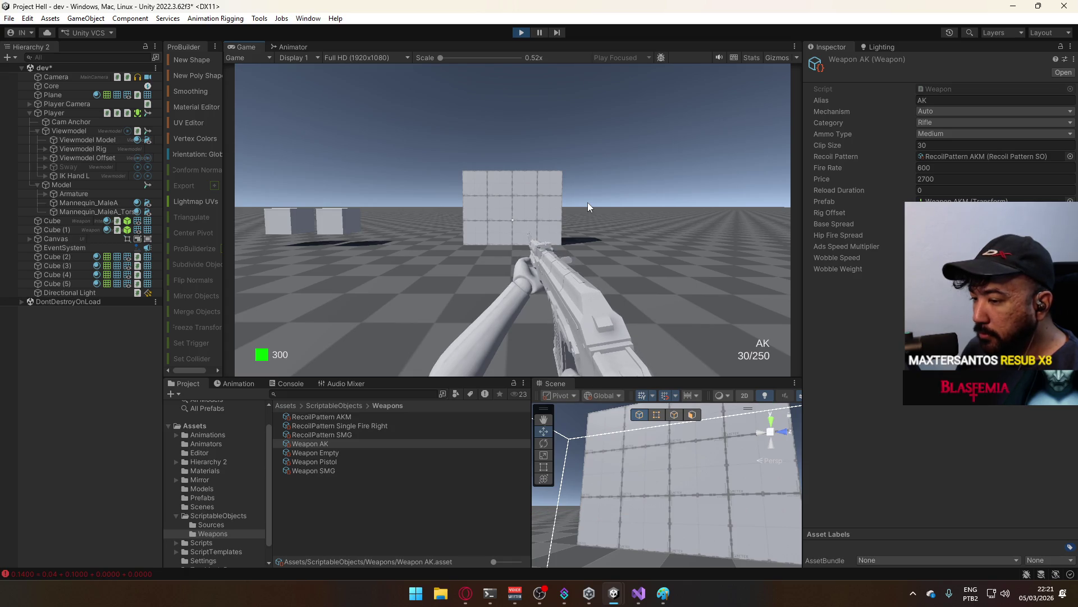
{"action": "key", "text": "c"}
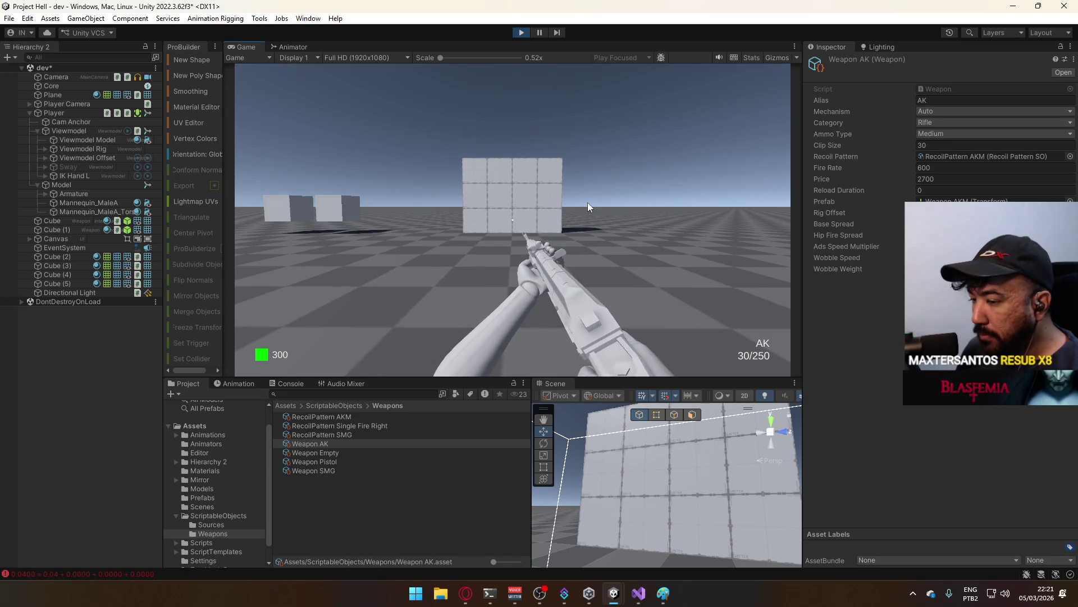
{"action": "key", "text": "super"}
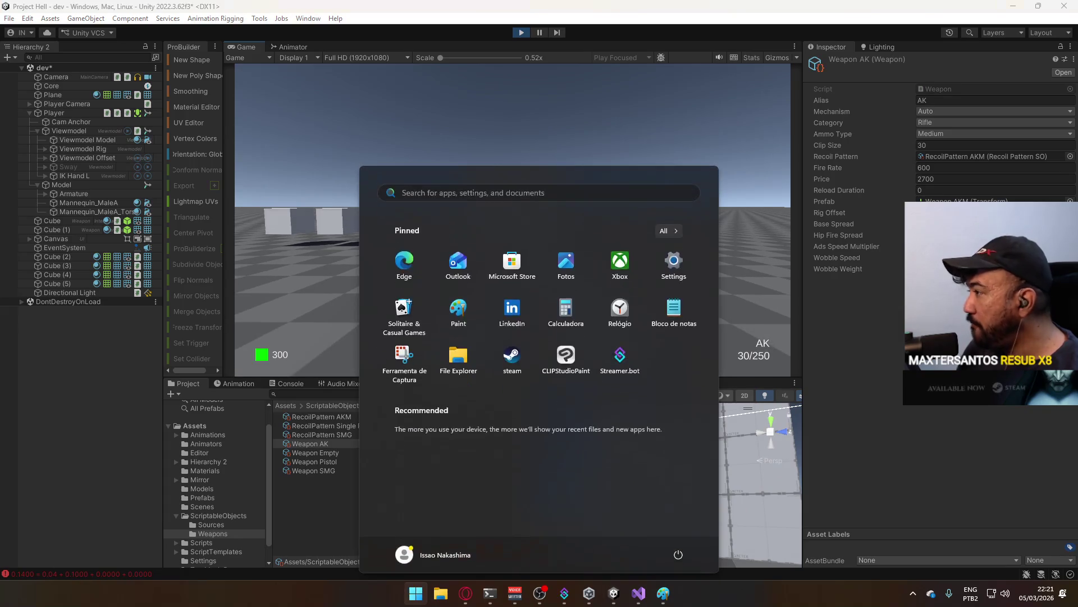
{"action": "key", "text": "super"}
{"action": "left_click", "coordinate": [622, 227]}
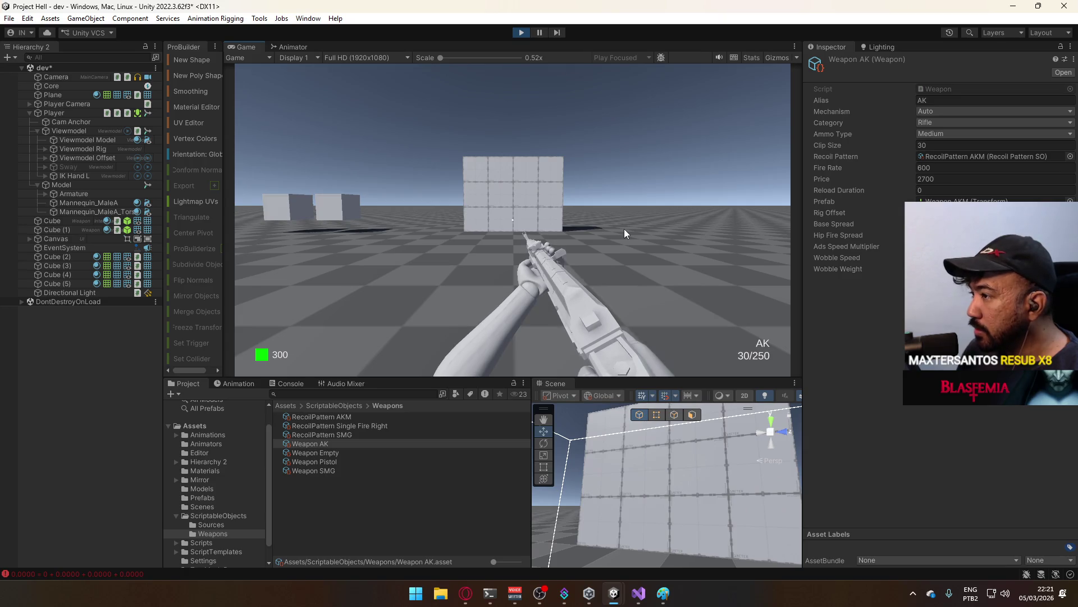
{"action": "left_click", "coordinate": [625, 228]}
{"action": "left_click_drag", "start_coordinate": [625, 228], "coordinate": [625, 228]}
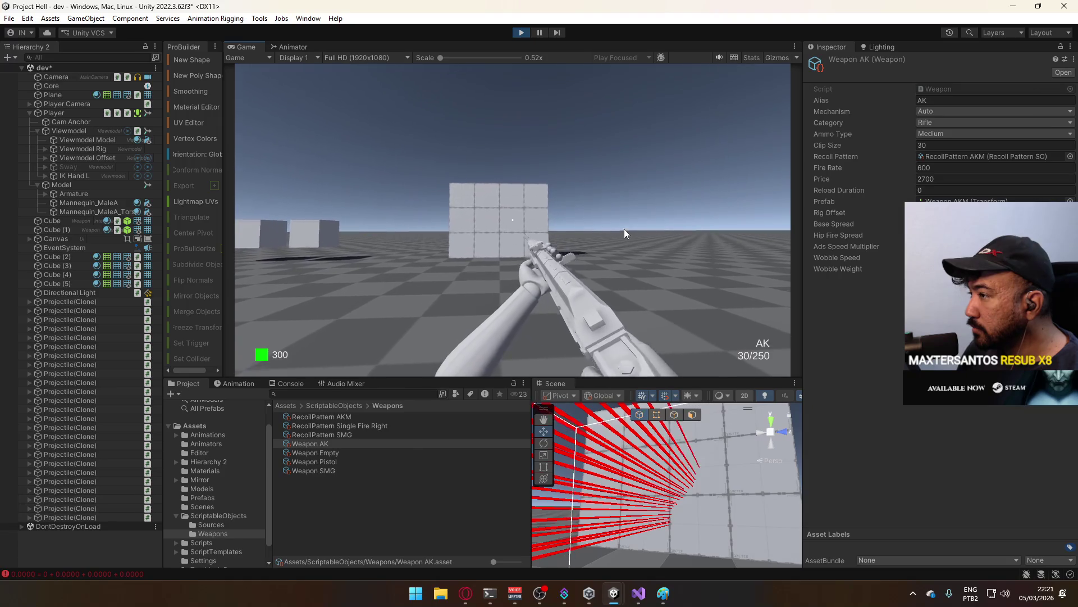
{"action": "key", "text": "ctrl+shift+p"}
- Orbit the Scene view around the red projectile traces on the wall, then switch to the web browser
{"action": "mouse_move", "coordinate": [686, 473]}
{"action": "left_mouse_down"}
{"action": "mouse_move", "coordinate": [812, 528]}
{"action": "mouse_move", "coordinate": [811, 512]}
{"action": "mouse_move", "coordinate": [743, 499]}
{"action": "mouse_move", "coordinate": [727, 523]}
{"action": "mouse_move", "coordinate": [712, 515]}
{"action": "mouse_move", "coordinate": [764, 430]}
{"action": "mouse_move", "coordinate": [732, 436]}
{"action": "mouse_move", "coordinate": [852, 573]}
{"action": "mouse_move", "coordinate": [714, 526]}
{"action": "mouse_move", "coordinate": [806, 429]}
{"action": "left_mouse_up"}
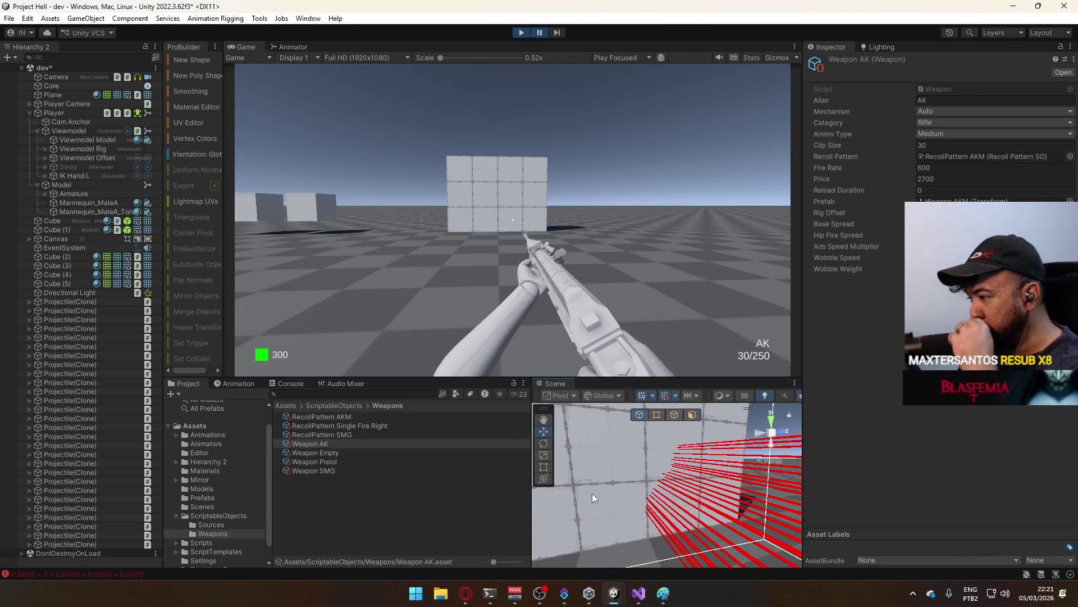
{"action": "mouse_move", "coordinate": [652, 462]}
{"action": "left_mouse_down"}
{"action": "mouse_move", "coordinate": [642, 533]}
{"action": "mouse_move", "coordinate": [571, 441]}
{"action": "mouse_move", "coordinate": [599, 367]}
{"action": "mouse_move", "coordinate": [638, 422]}
{"action": "left_mouse_up"}
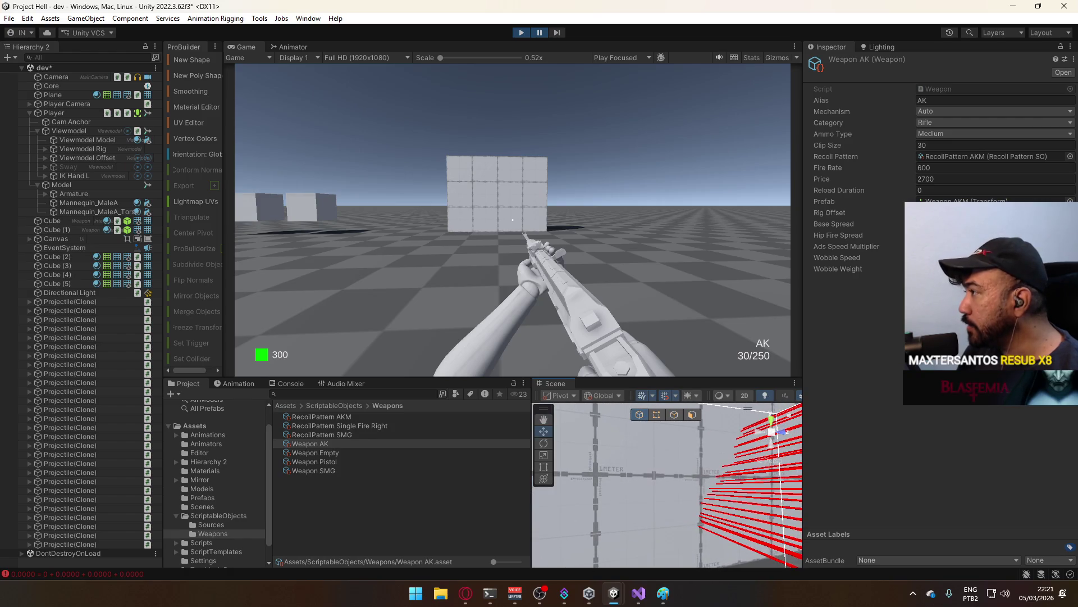
{"action": "mouse_move", "coordinate": [729, 462]}
{"action": "left_mouse_down"}
{"action": "mouse_move", "coordinate": [690, 544]}
{"action": "mouse_move", "coordinate": [683, 517]}
{"action": "left_mouse_up"}
{"action": "left_click", "coordinate": [465, 593]}
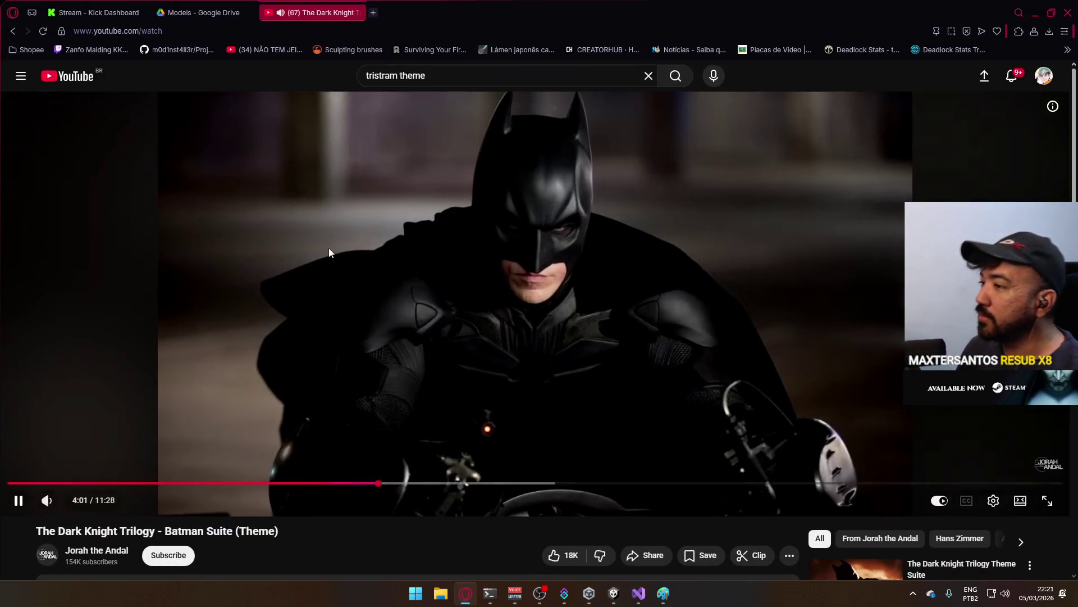
- Find Google image results for 'ak csgo recoil pattern', then open the RecoilPattern AKM asset in Unity
{"action": "left_click", "coordinate": [375, 12]}
{"action": "left_click", "coordinate": [626, 109]}
{"action": "type", "text": "ak csgo recoil pattern"}
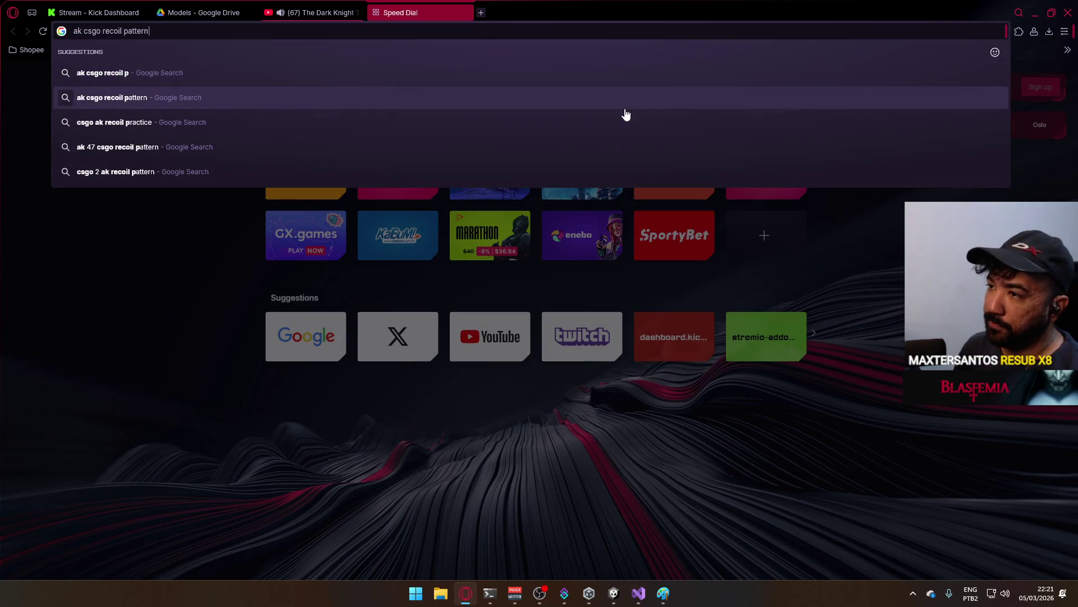
{"action": "left_click", "coordinate": [625, 108]}
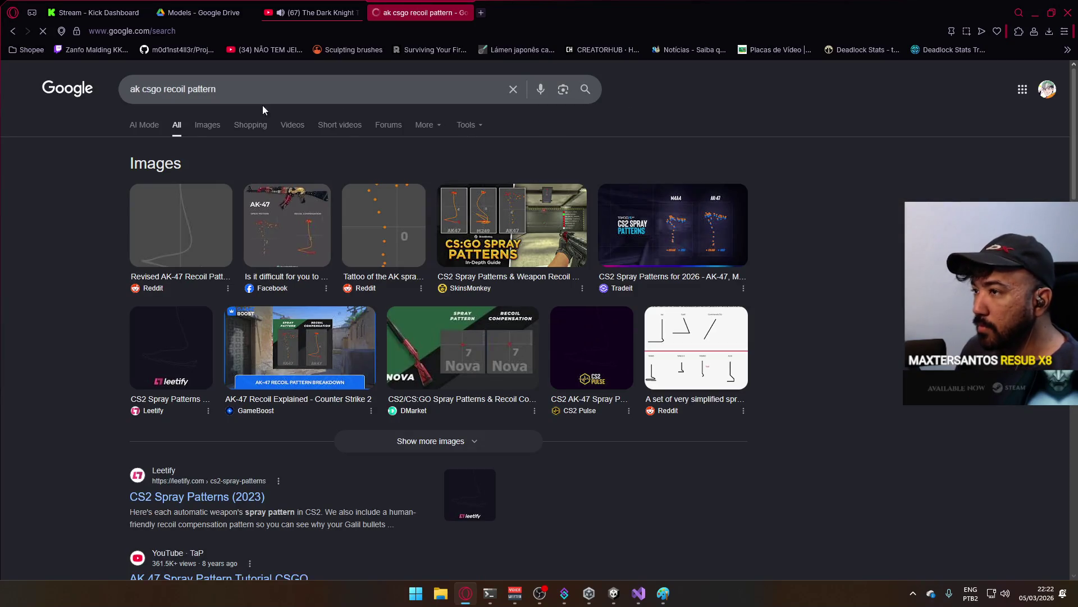
{"action": "left_click", "coordinate": [210, 125]}
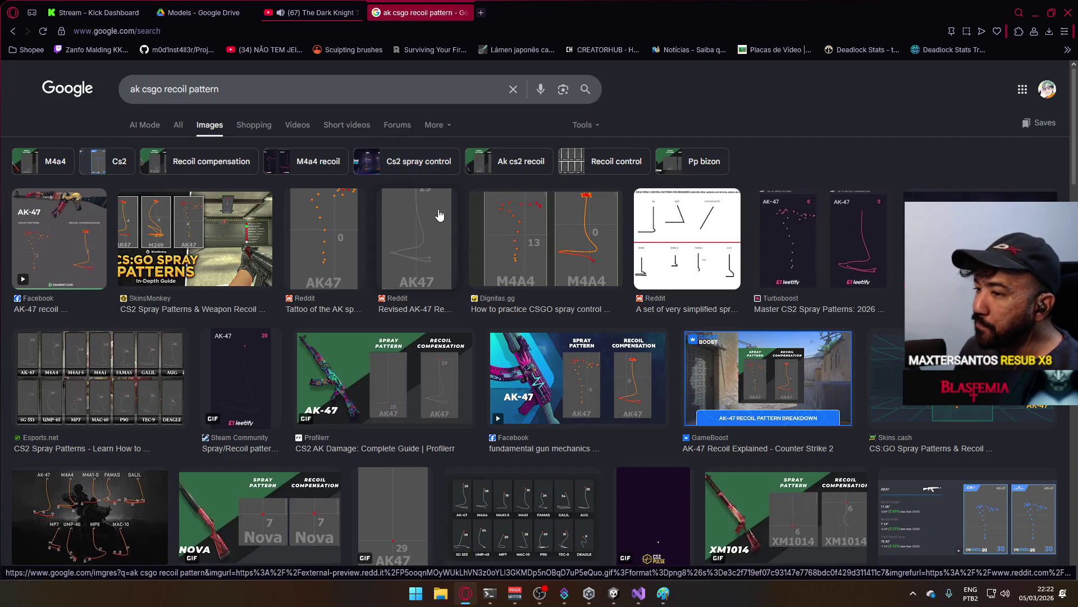
{"action": "key", "text": "alt+Tab"}
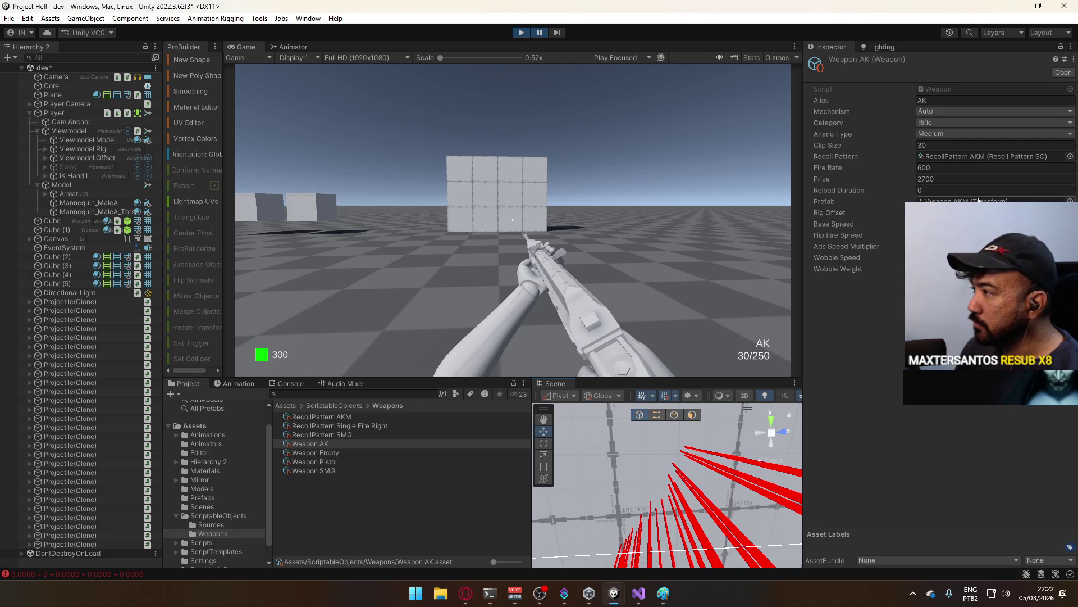
{"action": "double_click", "coordinate": [969, 158]}
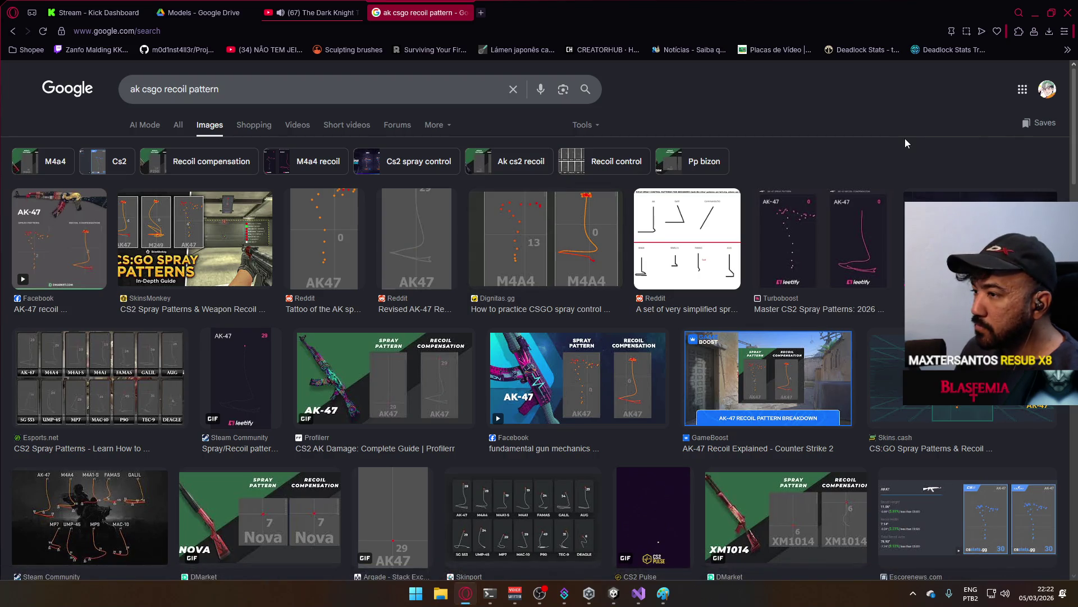
- Check the reference spray and set Element 0's X recoil to 2
{"action": "key", "text": "alt+Tab"}
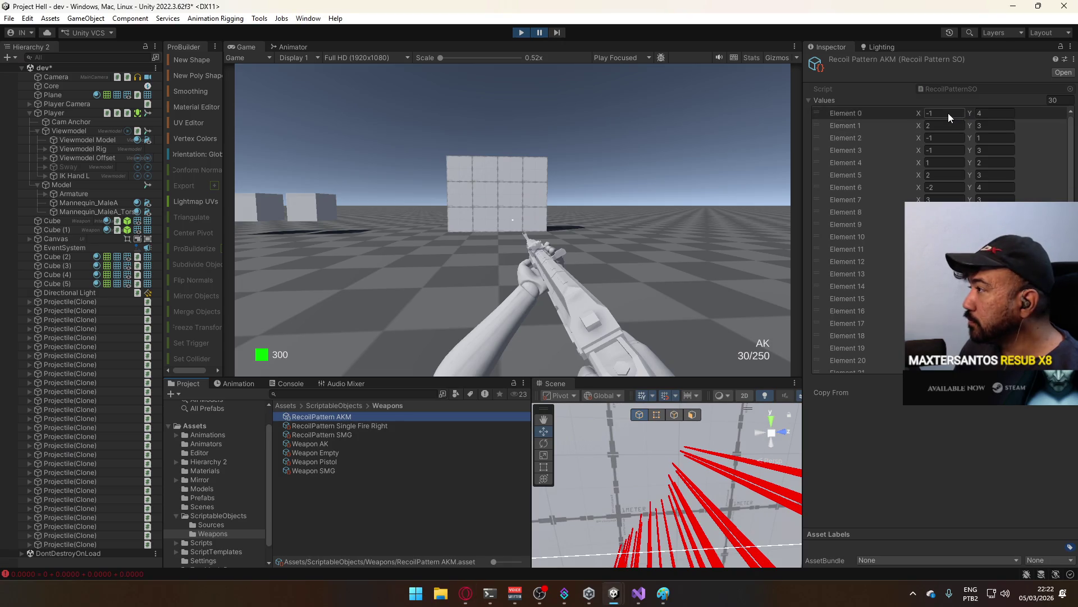
{"action": "left_click", "coordinate": [948, 113]}
{"action": "type", "text": "2"}
{"action": "left_click", "coordinate": [993, 112]}
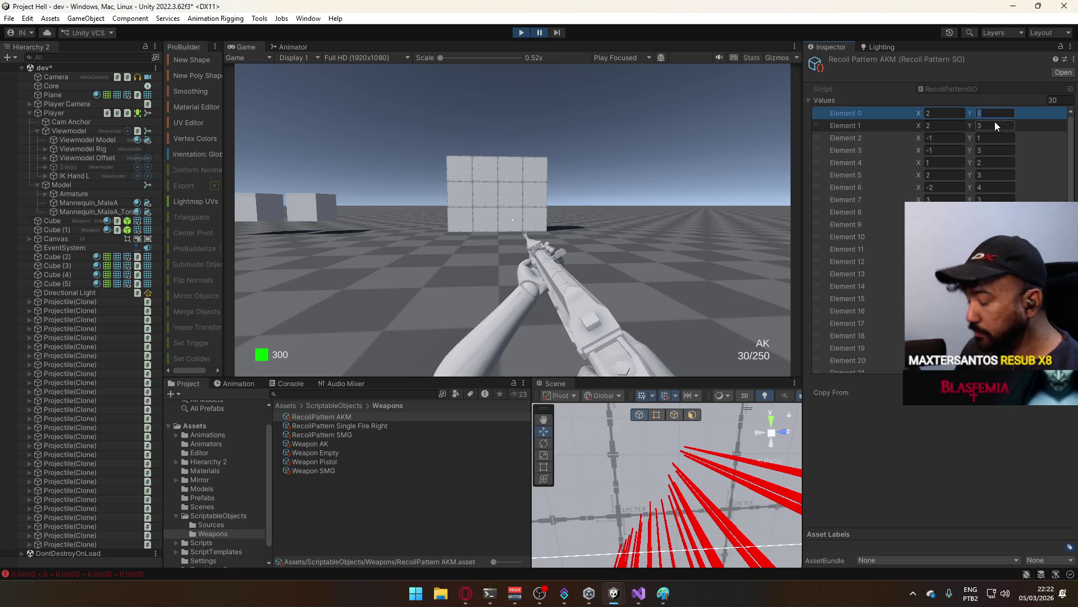
{"action": "type", "text": "6"}
{"action": "key", "text": "alt+Tab"}
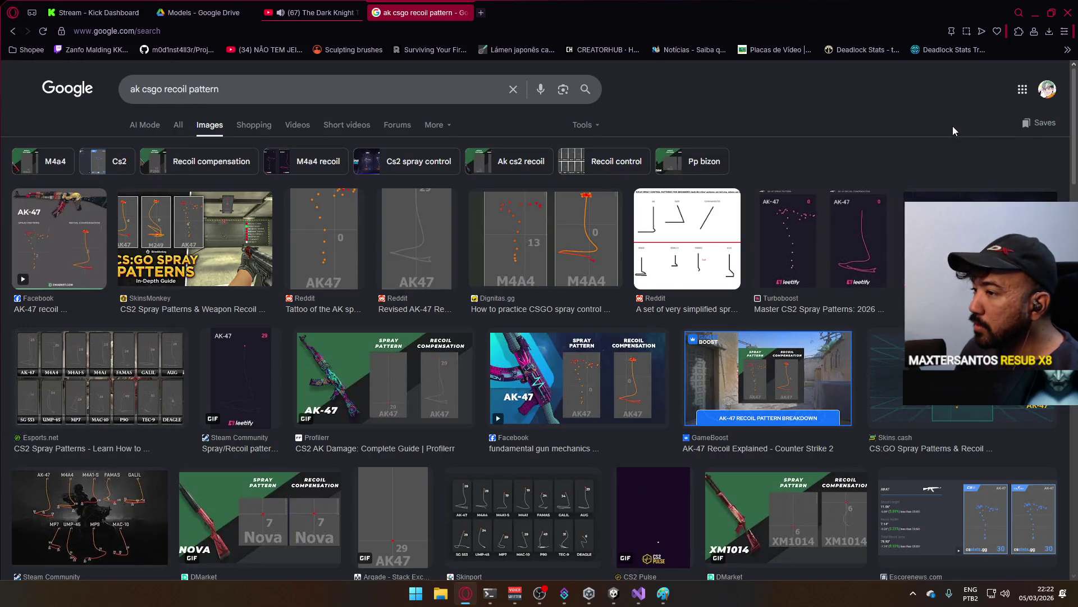
{"action": "key", "text": "alt+Tab"}
- Edit the recoil values of Elements 1 and 2 while comparing against the reference images
{"action": "left_click", "coordinate": [942, 126]}
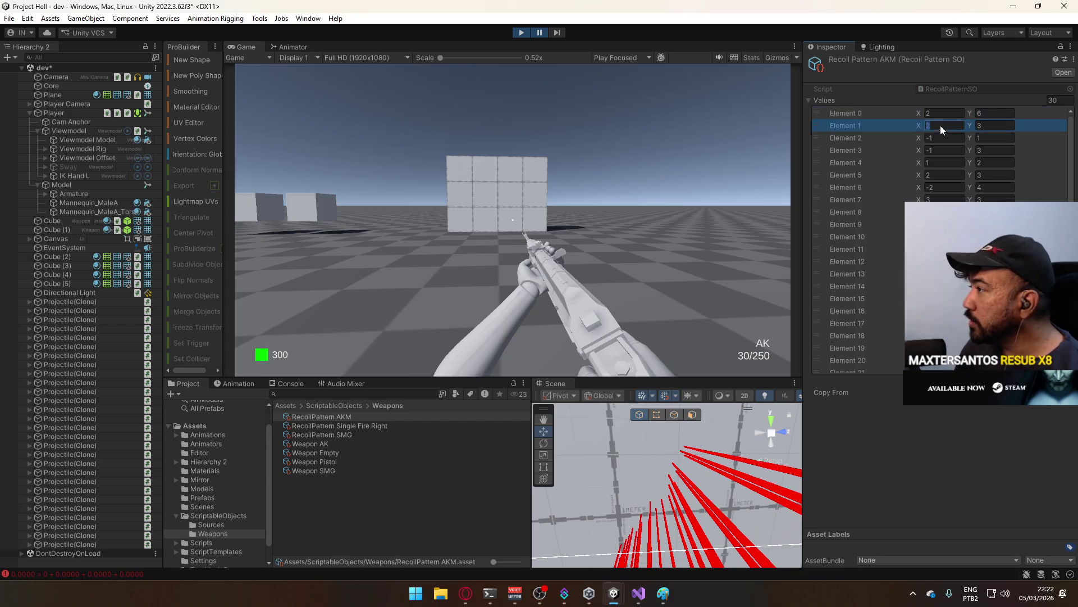
{"action": "type", "text": "-2"}
{"action": "left_click", "coordinate": [981, 127]}
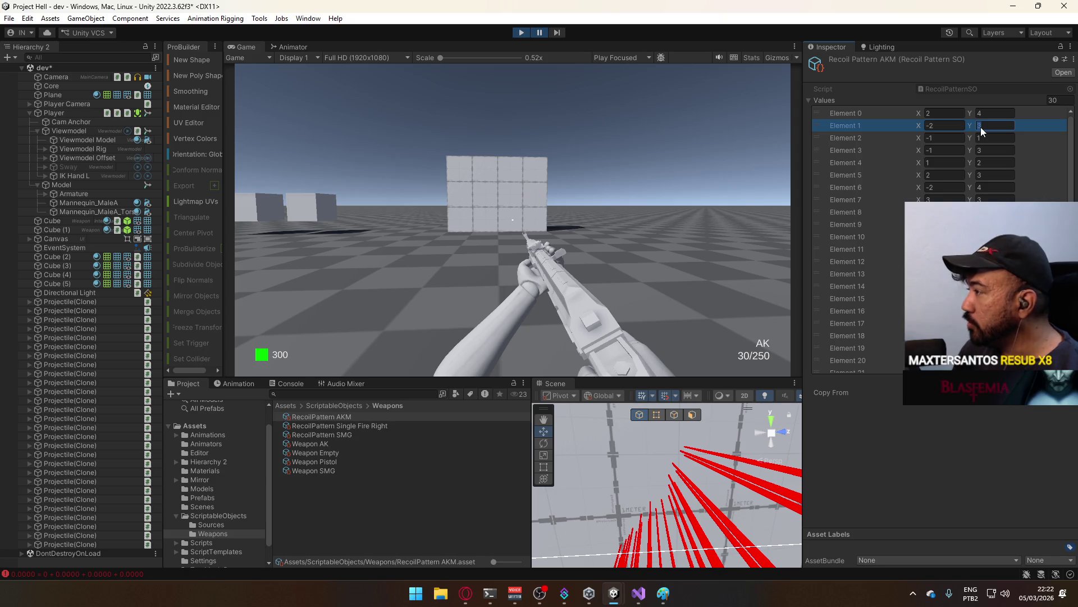
{"action": "key", "text": "alt+Tab"}
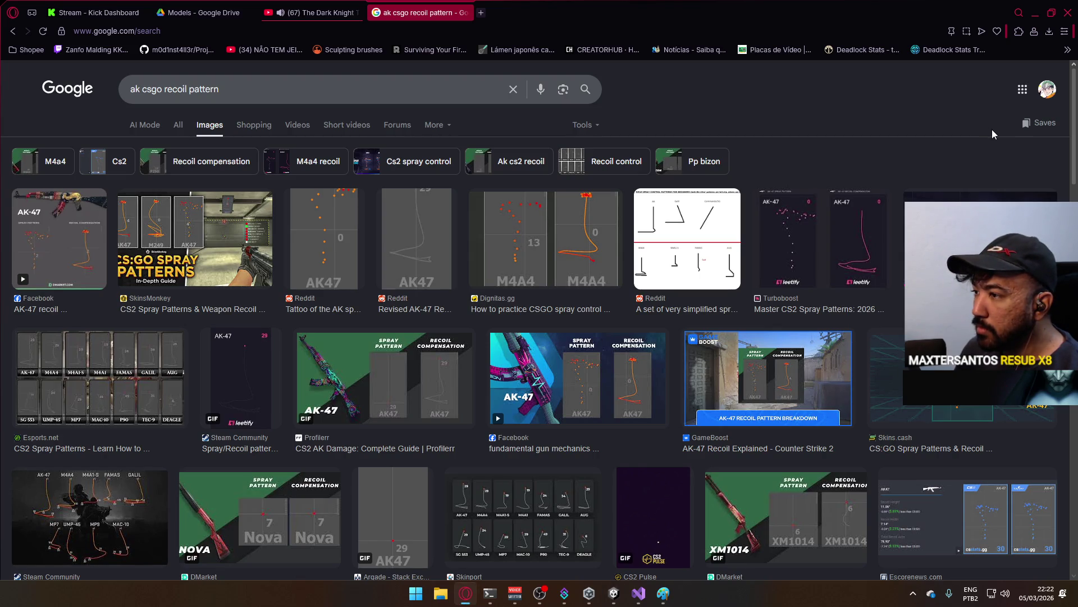
{"action": "key", "text": "alt+Tab"}
{"action": "left_click", "coordinate": [945, 137]}
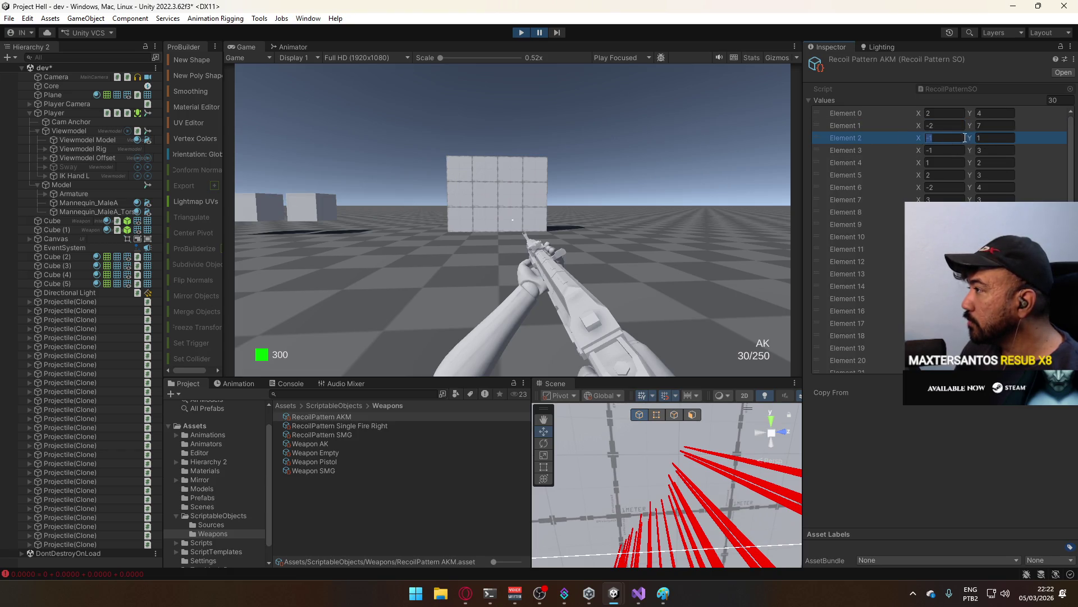
{"action": "key", "text": "alt+Tab"}
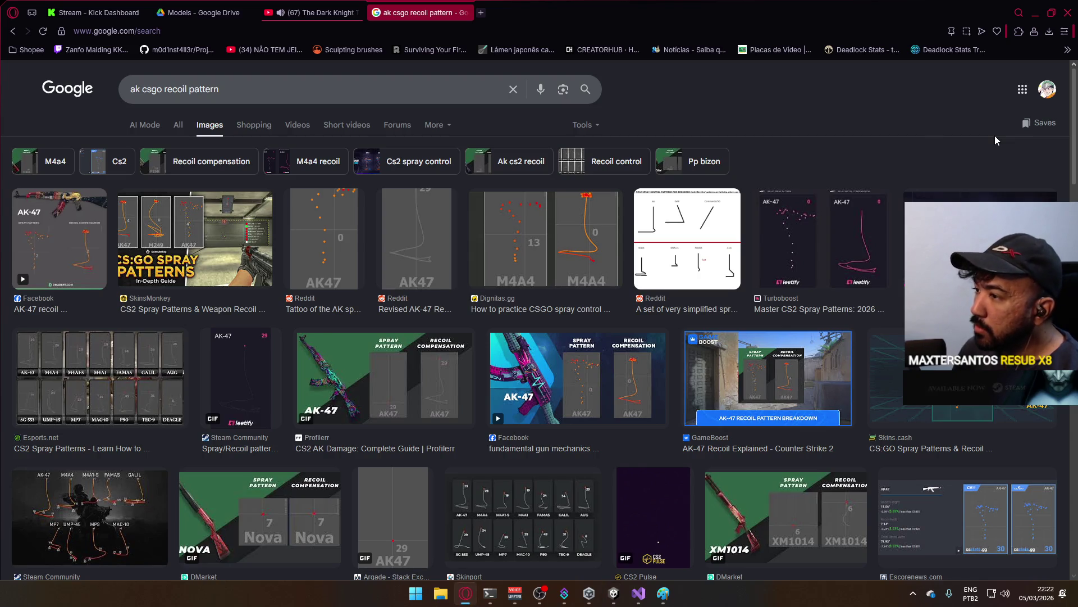
{"action": "key", "text": "alt+Tab"}
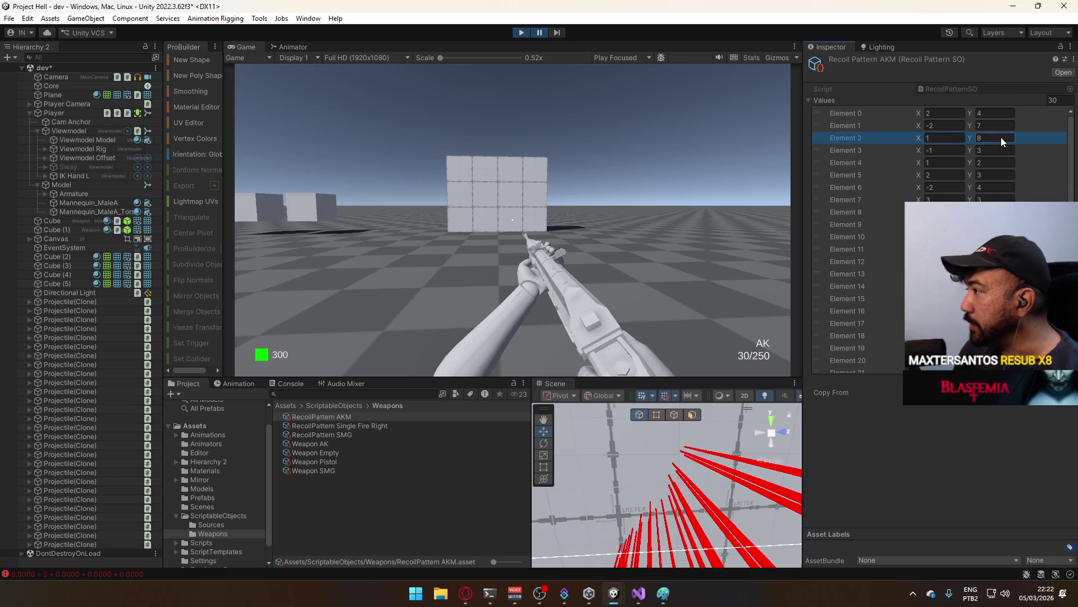
{"action": "key", "text": "alt+Tab"}
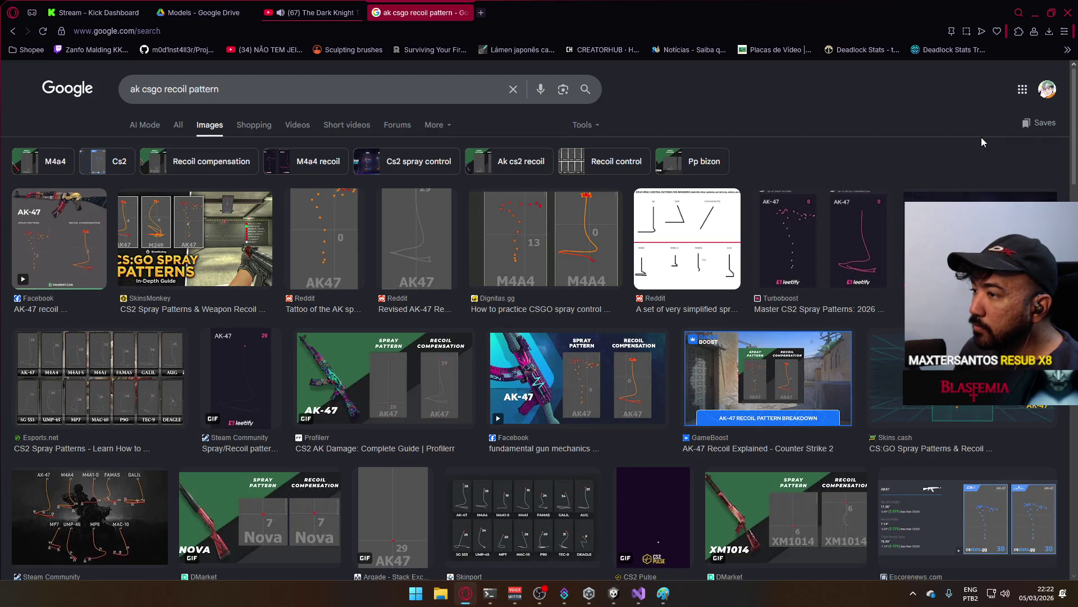
{"action": "key", "text": "alt+Tab"}
- Edit Elements 3 and 4 from the reference, giving Element 4 an X of -4
{"action": "left_click", "coordinate": [955, 149]}
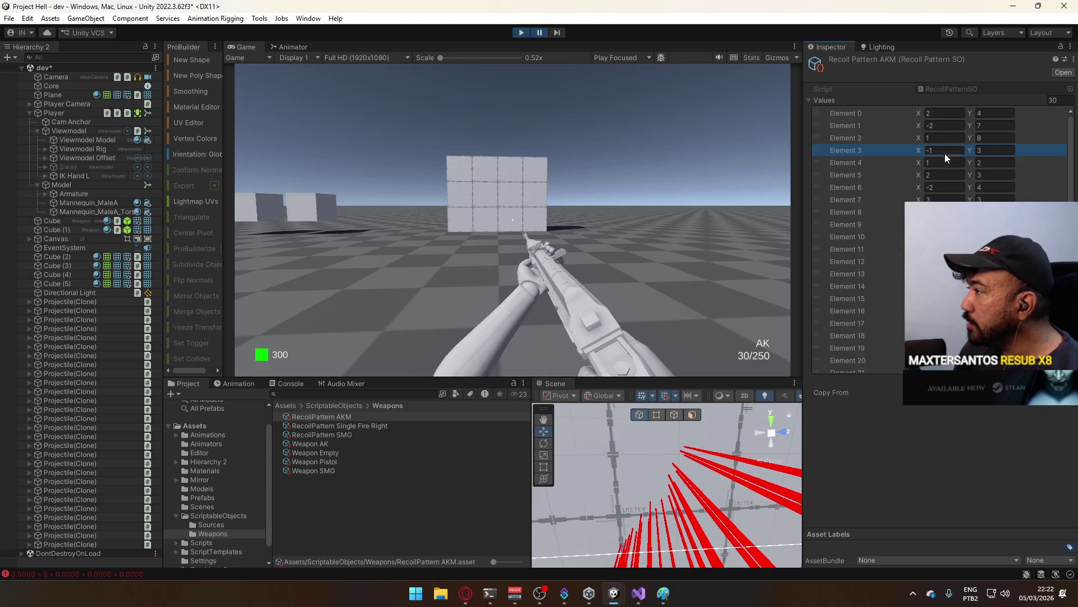
{"action": "key", "text": "alt+Tab"}
{"action": "key", "text": "alt+Tab"}
{"action": "left_click", "coordinate": [979, 150]}
{"action": "key", "text": "alt+Tab"}
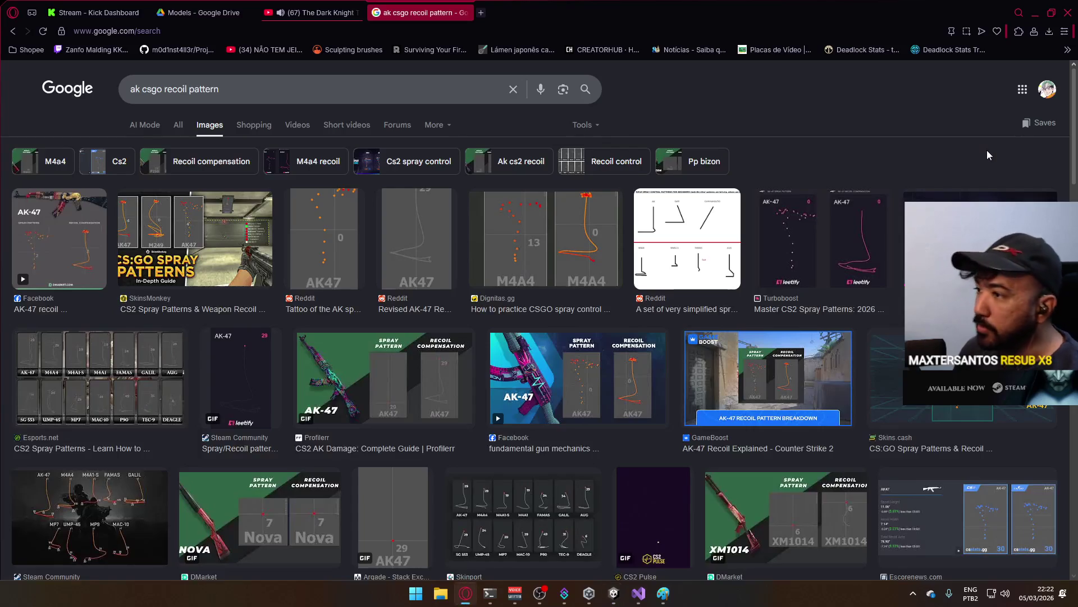
{"action": "key", "text": "alt+Tab"}
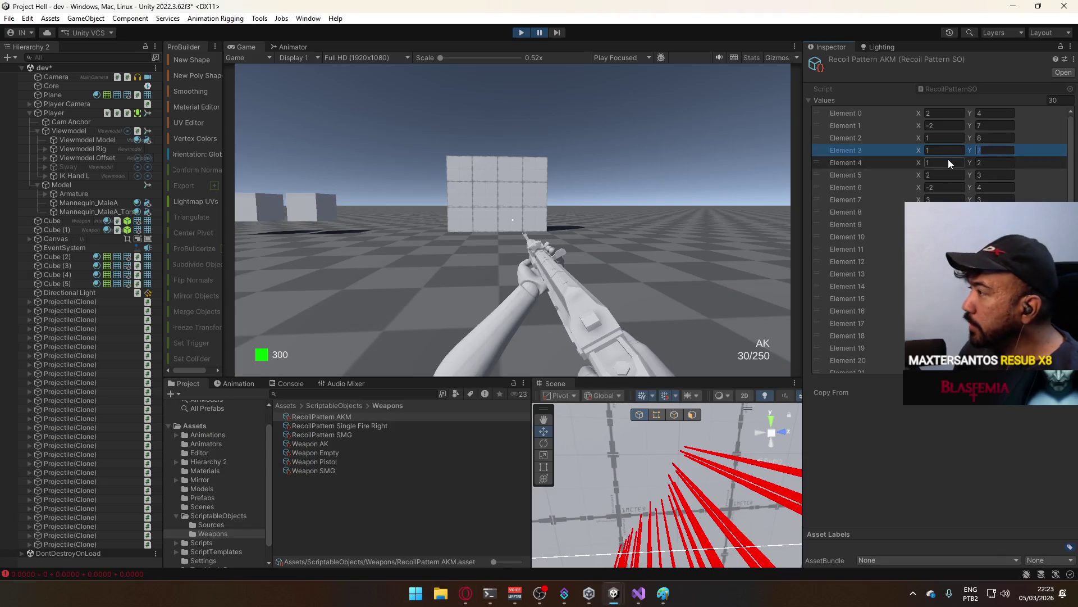
{"action": "left_click", "coordinate": [941, 160]}
{"action": "type", "text": "-"}
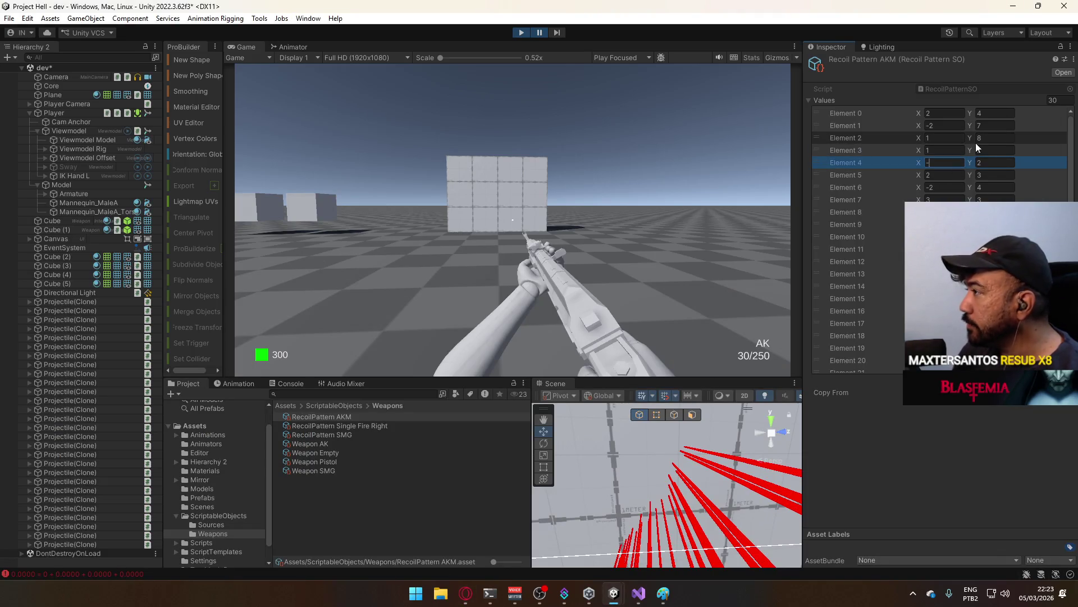
{"action": "key", "text": "alt+Tab"}
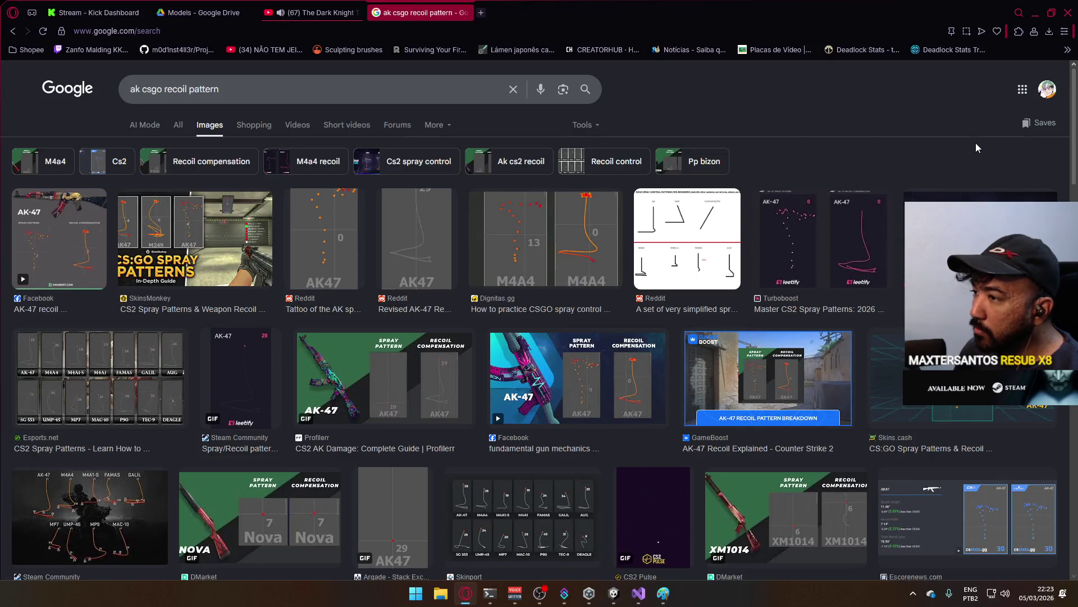
{"action": "key", "text": "alt+Tab"}
{"action": "type", "text": "4"}
{"action": "left_click", "coordinate": [1001, 163]}
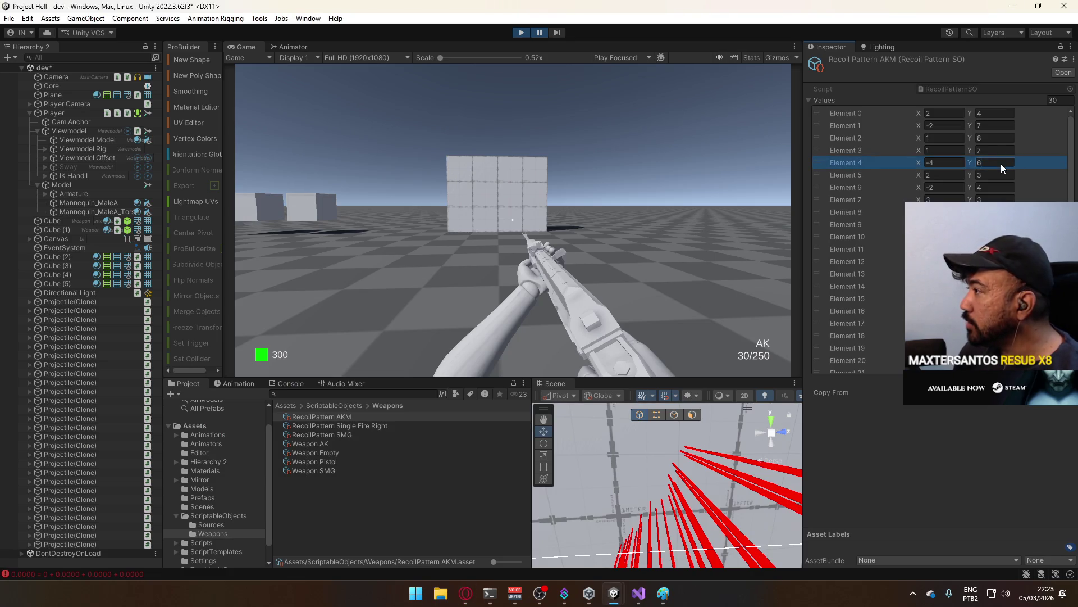
- Set Element 5 to X -2 and Y 4 to match the reference spray
{"action": "left_click", "coordinate": [952, 172]}
{"action": "key", "text": "alt+Tab"}
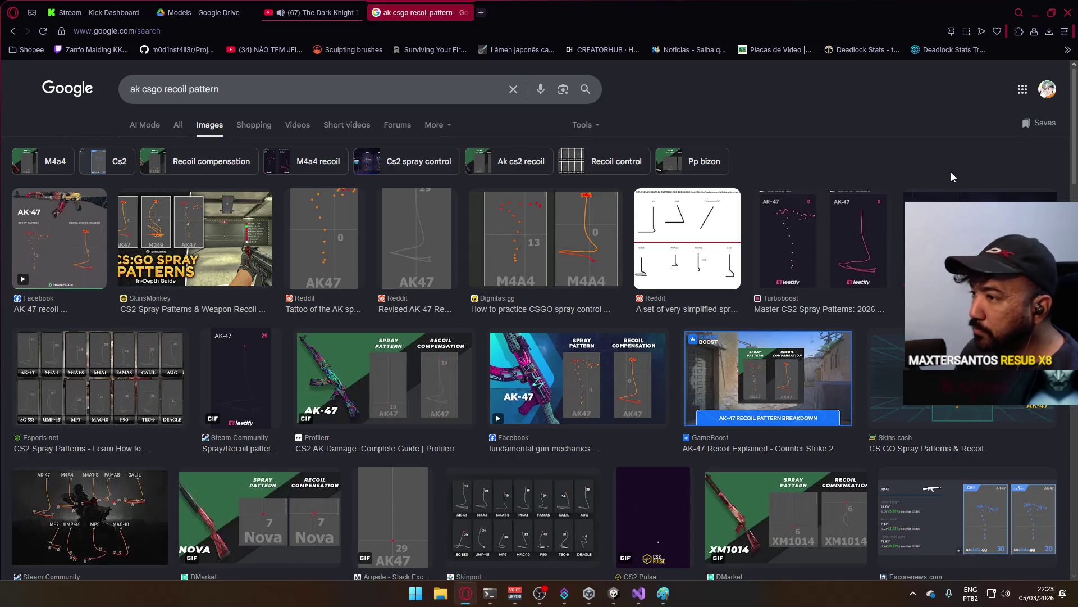
{"action": "key", "text": "alt+Tab"}
{"action": "type", "text": "-2"}
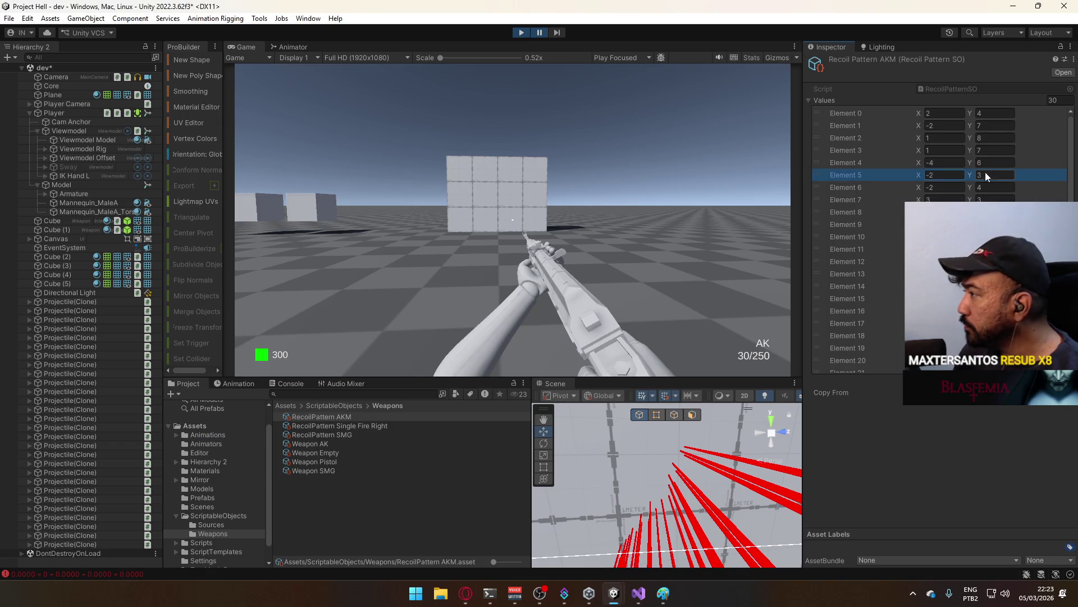
{"action": "key", "text": "alt+Tab"}
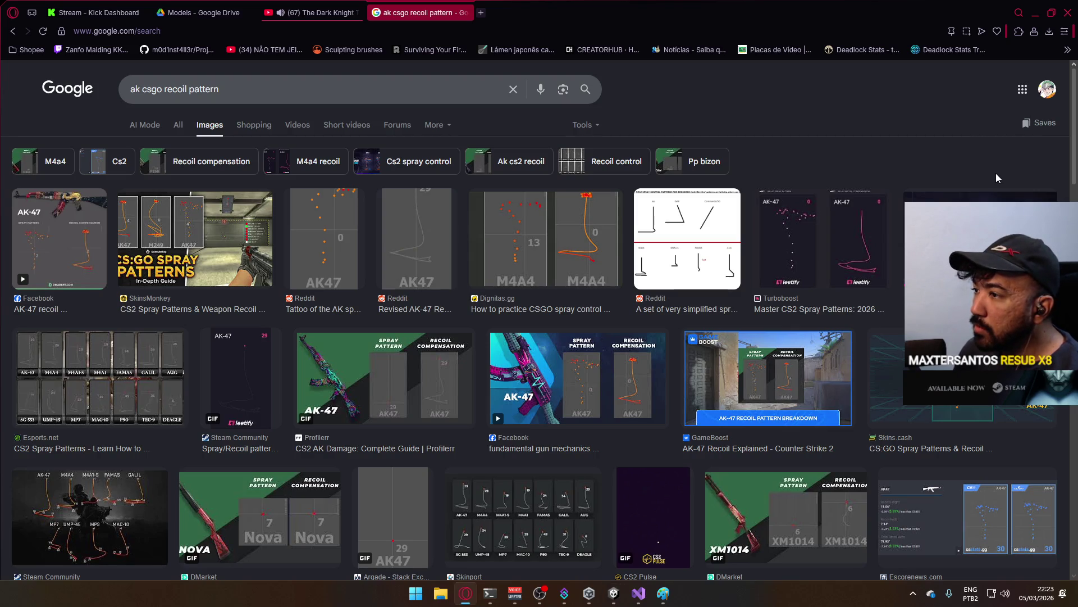
{"action": "key", "text": "alt+Tab"}
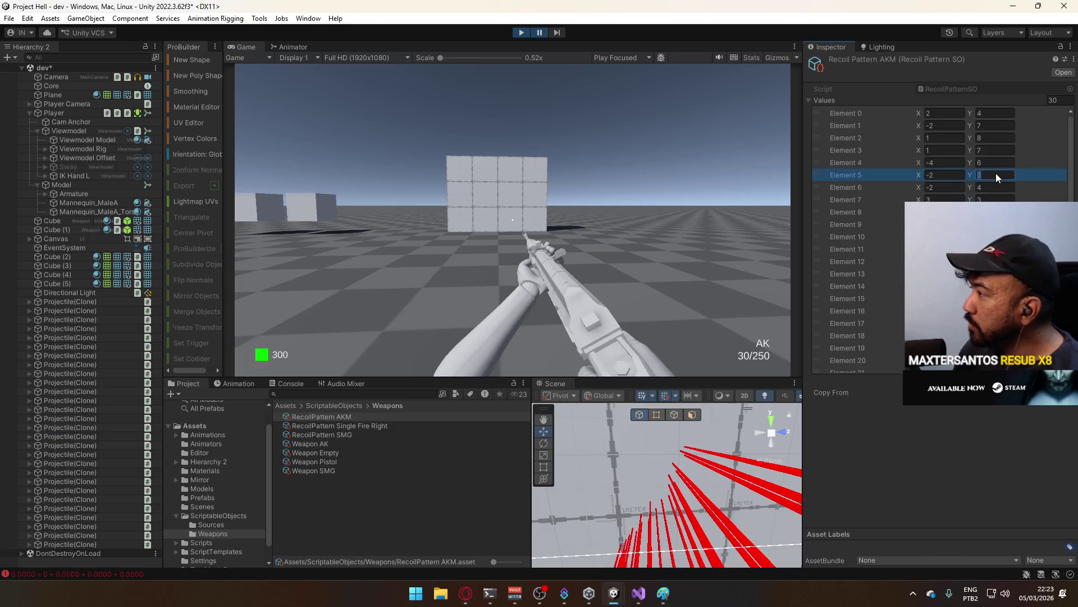
{"action": "type", "text": "4"}
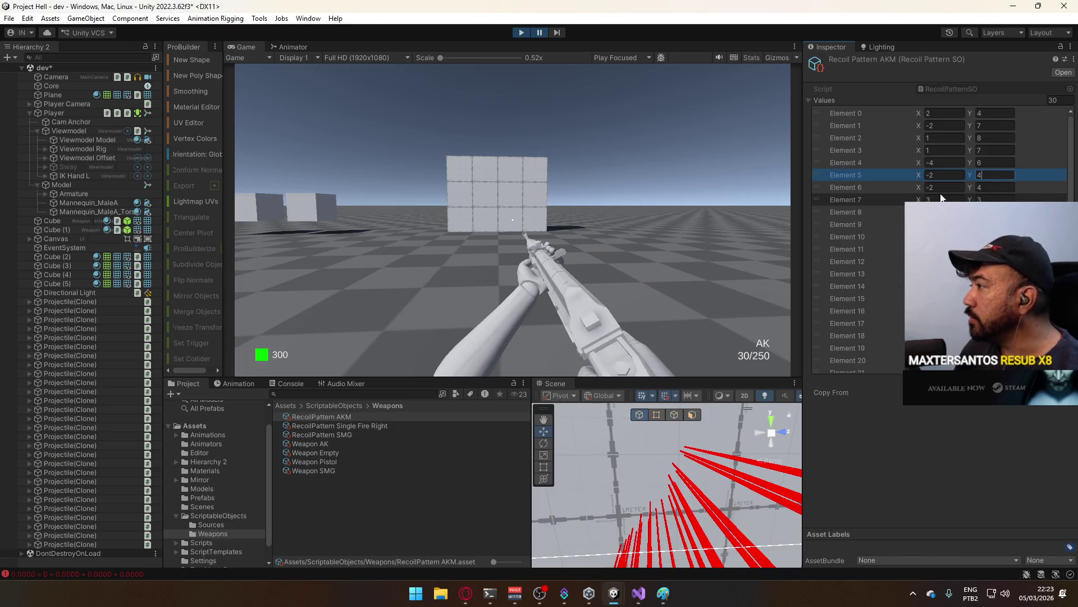
{"action": "left_click", "coordinate": [947, 187]}
- Compare the reference for Elements 6 and 7, setting Element 7's X to 5 and entering its Y
{"action": "key", "text": "alt+Tab"}
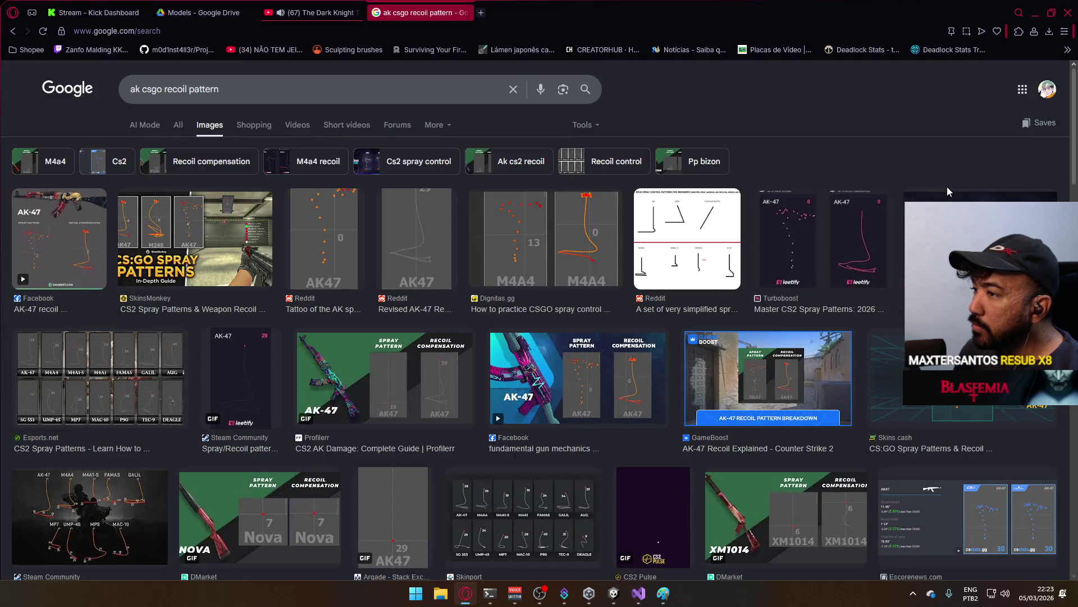
{"action": "key", "text": "alt+Tab"}
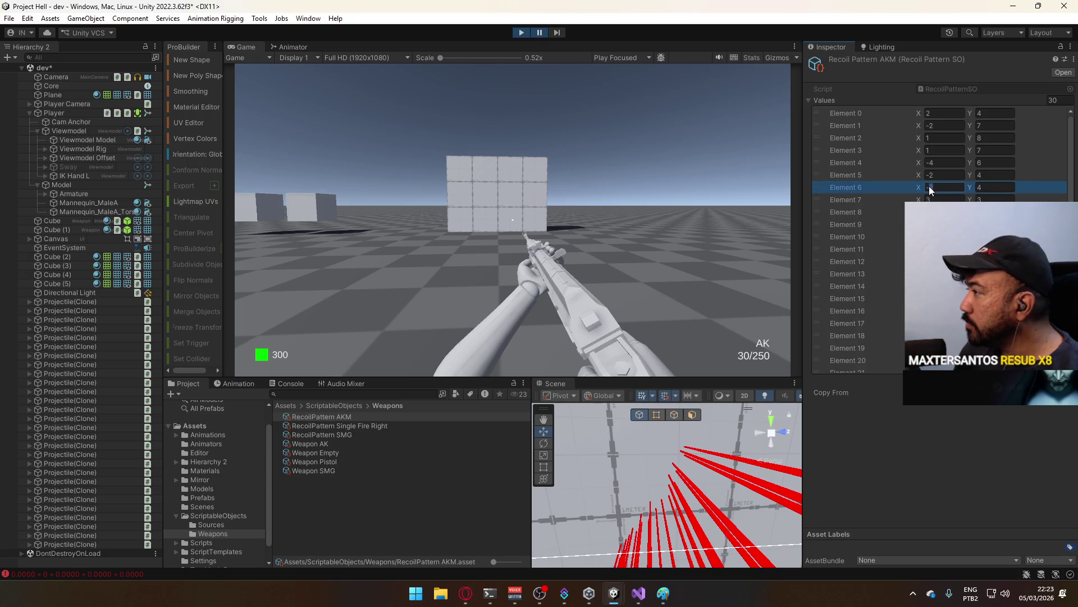
{"action": "key", "text": "alt+Tab"}
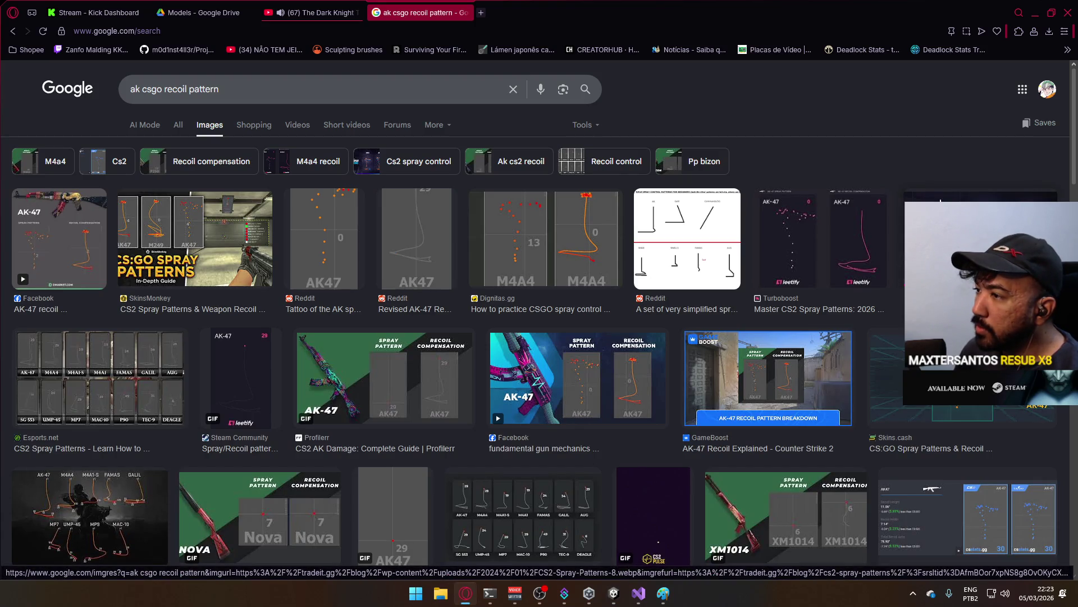
{"action": "key", "text": "alt+Tab"}
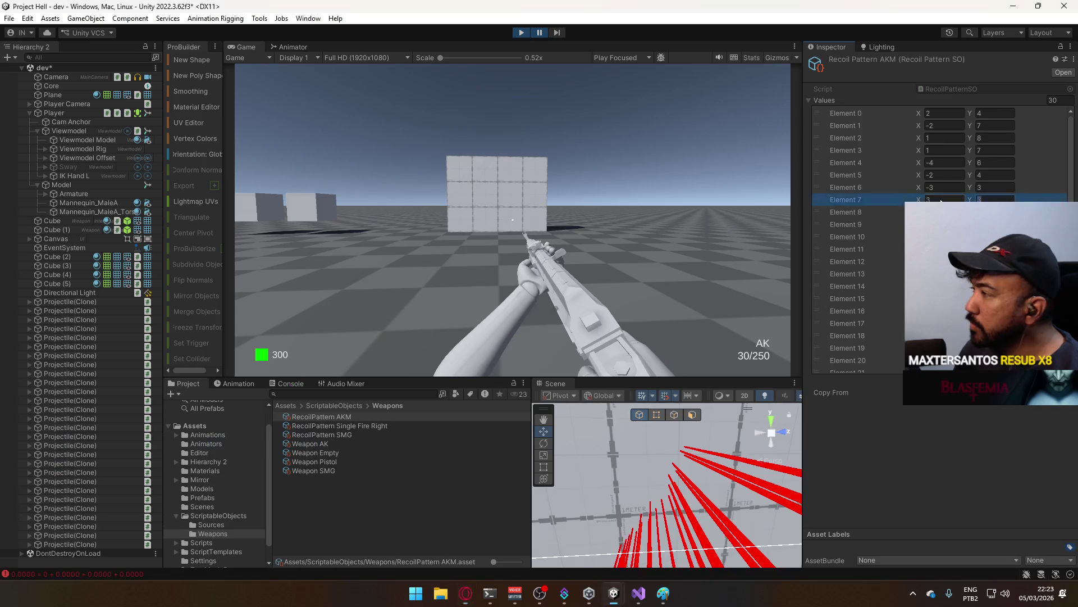
{"action": "left_click", "coordinate": [941, 200]}
{"action": "type", "text": "4"}
{"action": "key", "text": "BackSpace"}
{"action": "type", "text": "5"}
{"action": "key", "text": "alt+Tab"}
{"action": "key", "text": "alt+Tab"}
{"action": "left_click", "coordinate": [993, 200]}
{"action": "type", "text": "8"}
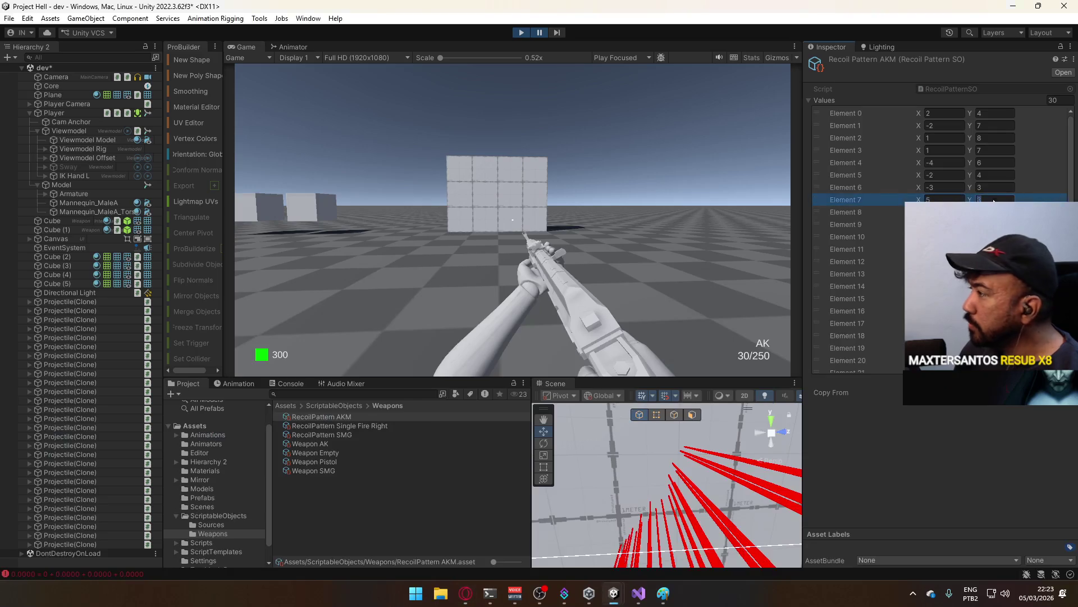
{"action": "key", "text": "alt+Tab"}
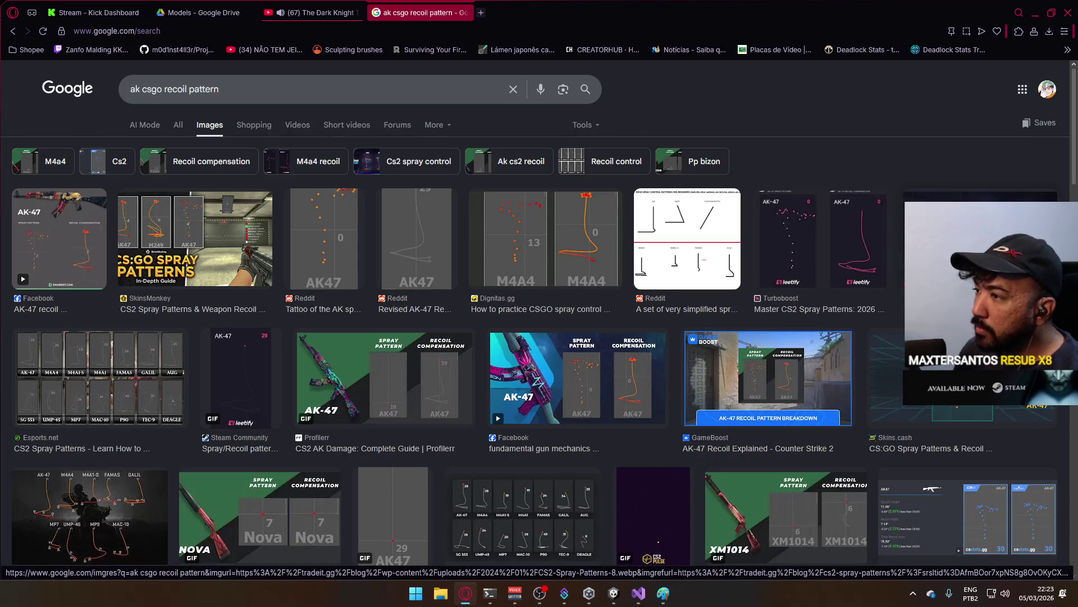
{"action": "key", "text": "alt+Tab"}
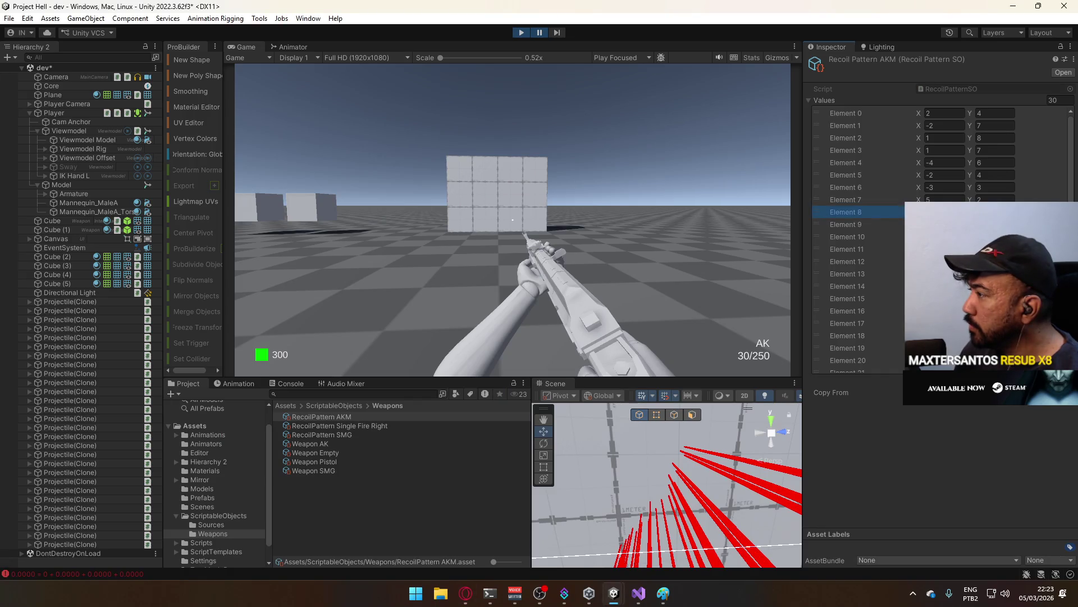
{"action": "left_click", "coordinate": [591, 218]}
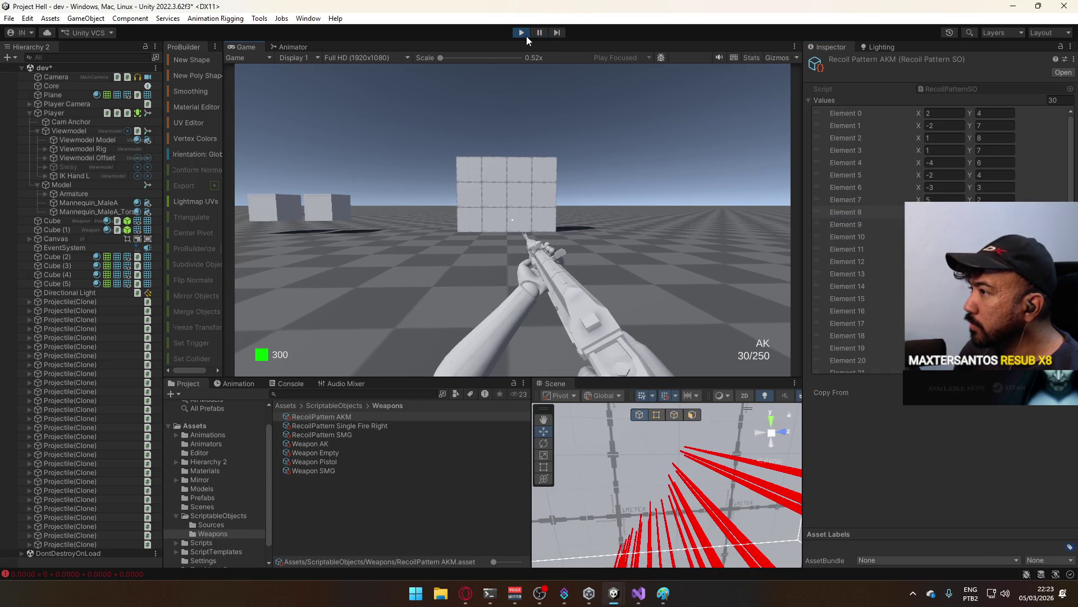
- Spray the AK at the wall with the updated pattern, pause, and orbit to inspect the shot rays
{"action": "key", "text": "super"}
{"action": "key", "text": "Escape"}
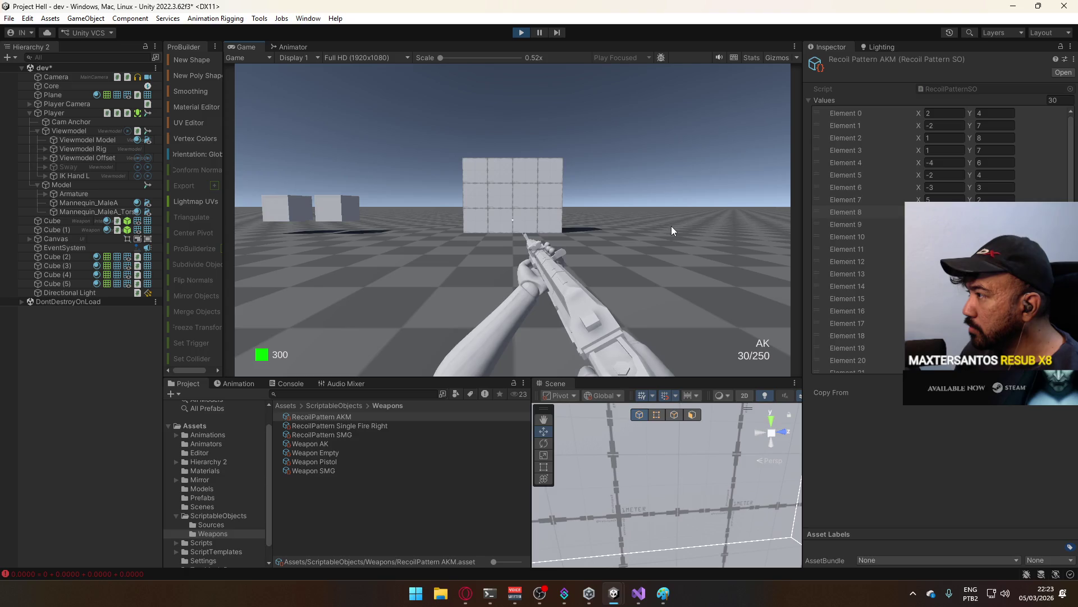
{"action": "left_click_drag", "start_coordinate": [671, 226], "coordinate": [671, 226]}
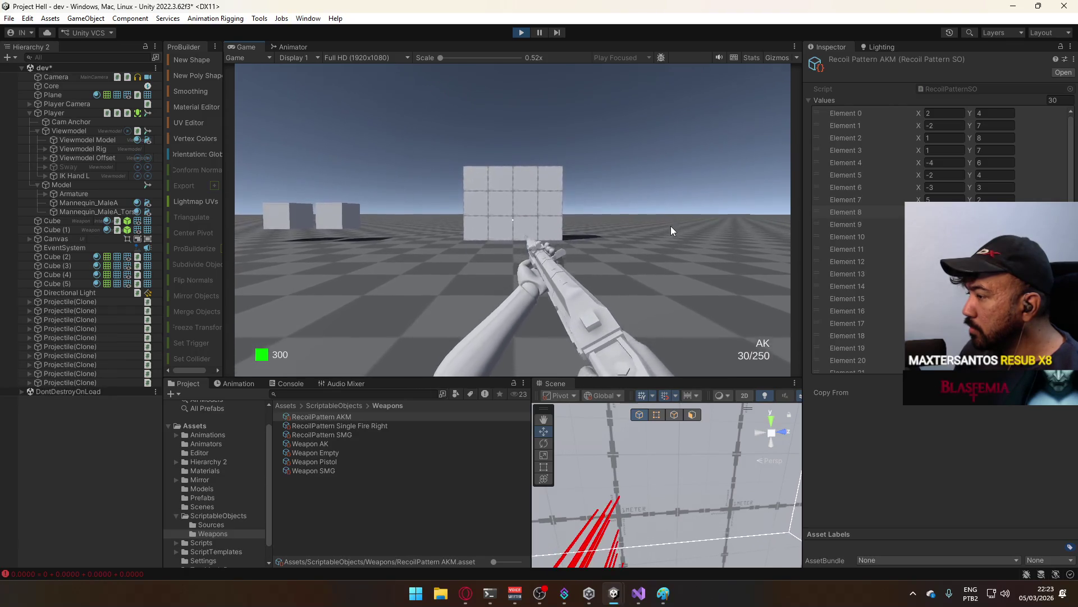
{"action": "key", "text": "super"}
{"action": "key", "text": "super"}
{"action": "mouse_move", "coordinate": [668, 494]}
{"action": "left_mouse_down"}
{"action": "mouse_move", "coordinate": [682, 500]}
{"action": "mouse_move", "coordinate": [635, 487]}
{"action": "mouse_move", "coordinate": [662, 505]}
{"action": "mouse_move", "coordinate": [652, 517]}
{"action": "left_mouse_up"}
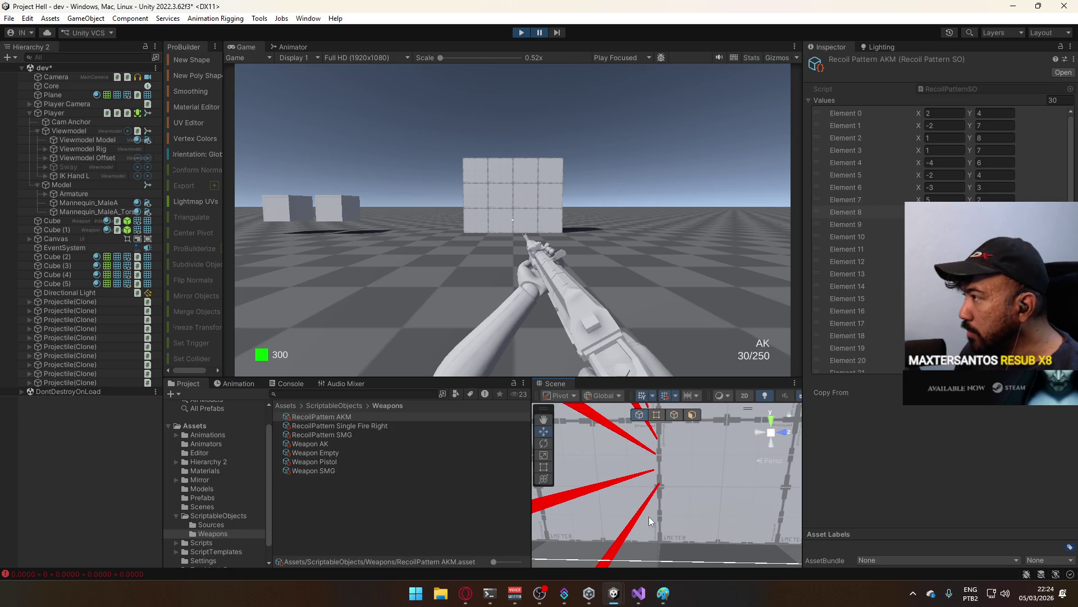
- Duplicate Element 0 of the AKM pattern, set the new Element 0 to X 0, Y 0, and resume play
{"action": "left_click", "coordinate": [850, 115]}
{"action": "right_click", "coordinate": [851, 115]}
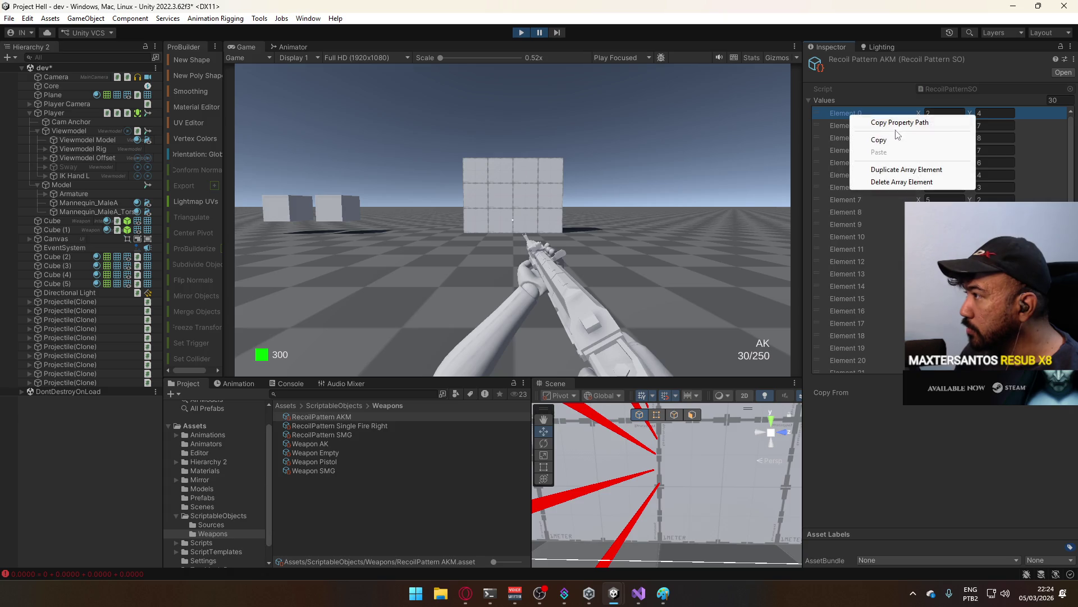
{"action": "left_click", "coordinate": [910, 167]}
{"action": "left_click", "coordinate": [929, 116]}
{"action": "type", "text": "0"}
{"action": "left_click", "coordinate": [1011, 113]}
{"action": "type", "text": "0"}
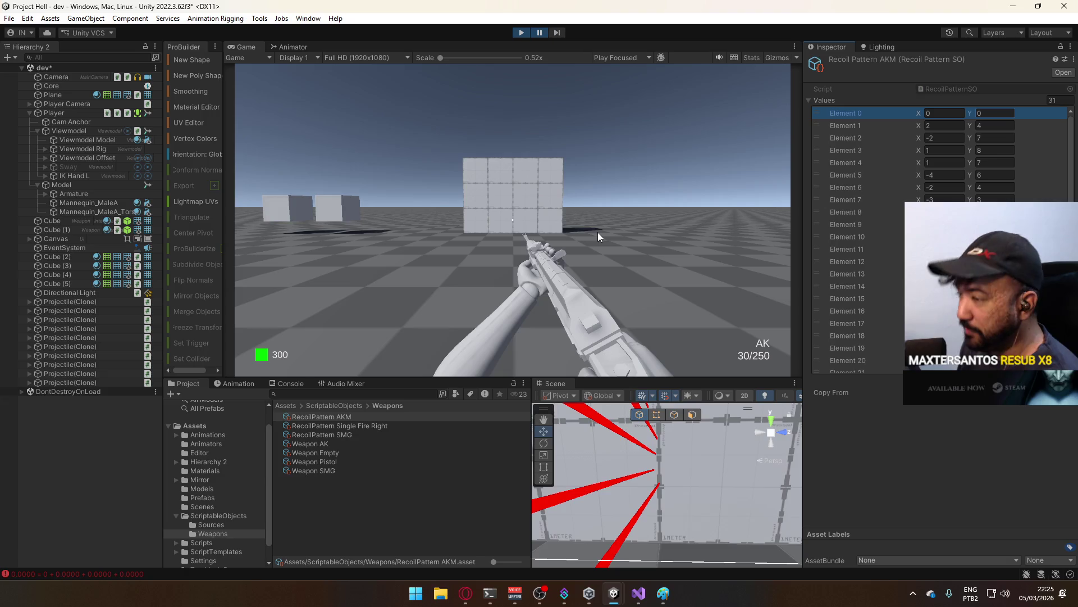
{"action": "left_click", "coordinate": [539, 32]}
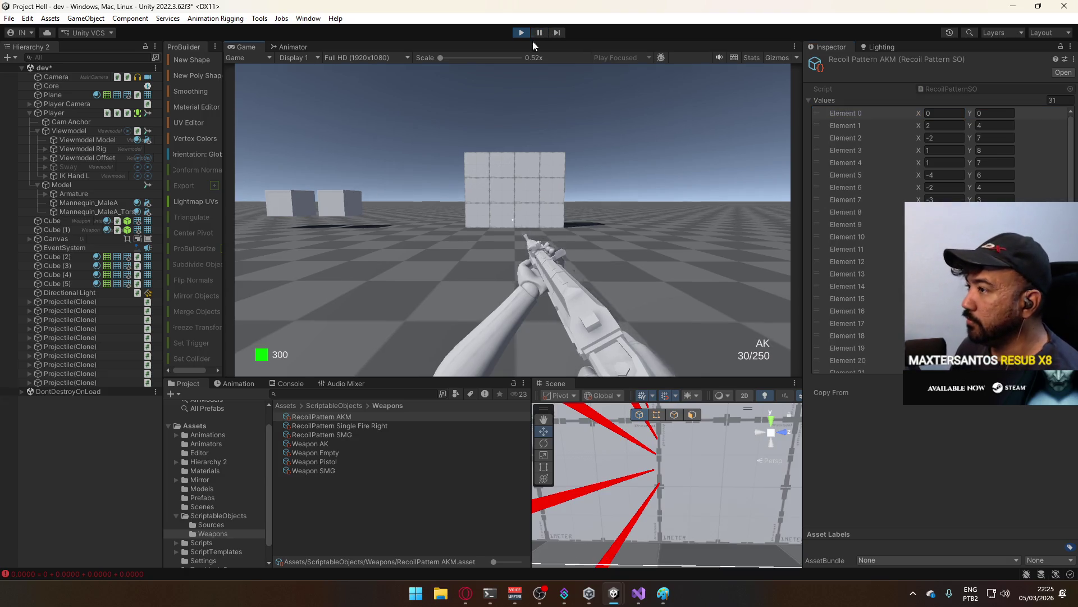
- Fire single shots and a sustained spray at the cube wall with the zero-start pattern
{"action": "key", "text": "super"}
{"action": "left_click", "coordinate": [534, 160]}
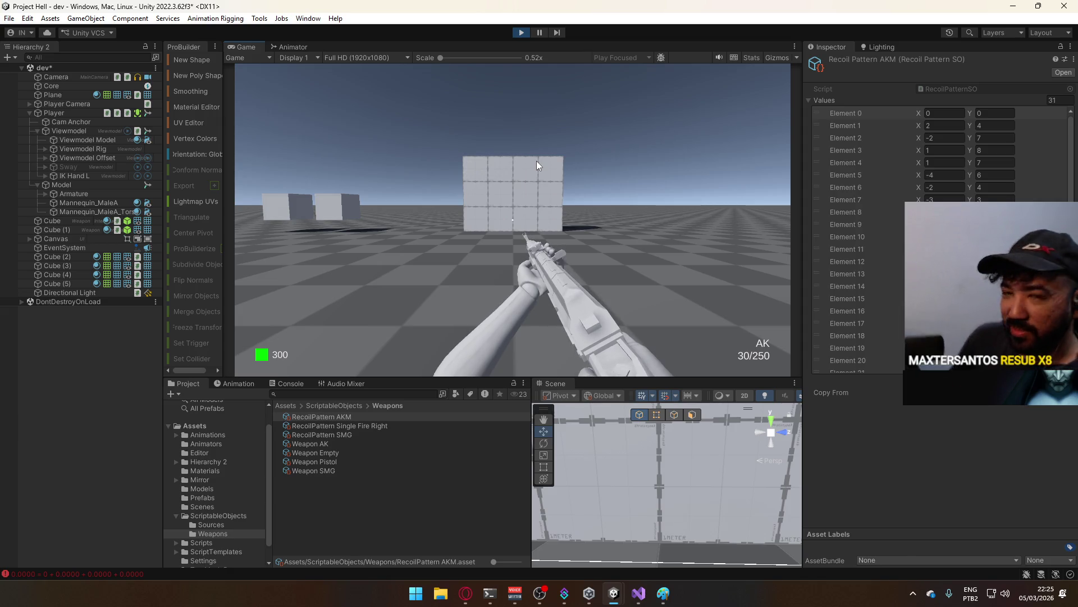
{"action": "key", "text": "super"}
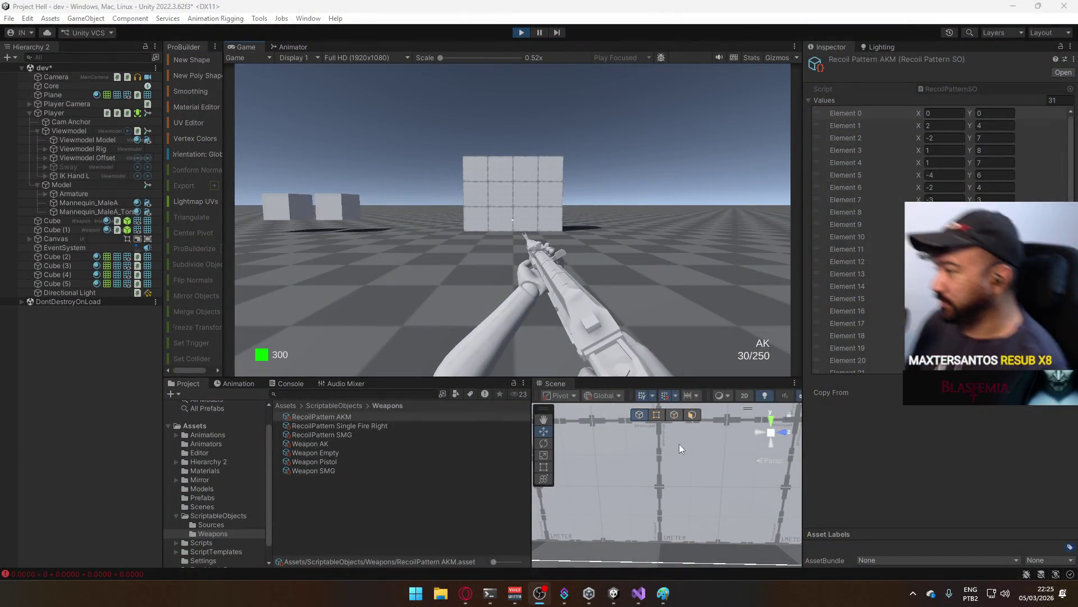
{"action": "left_click", "coordinate": [607, 237]}
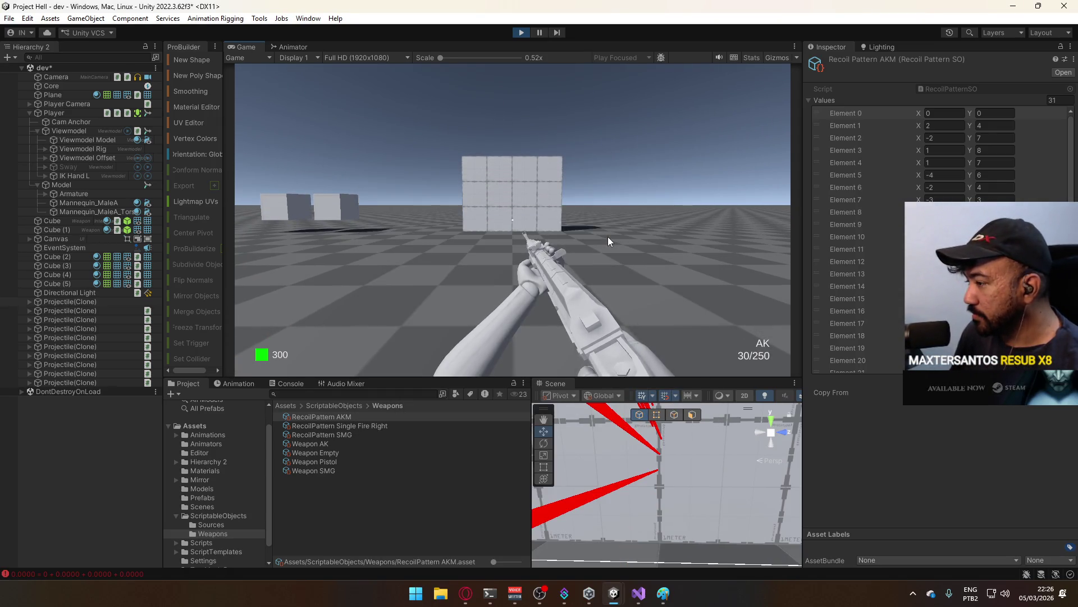
{"action": "left_click", "coordinate": [607, 237]}
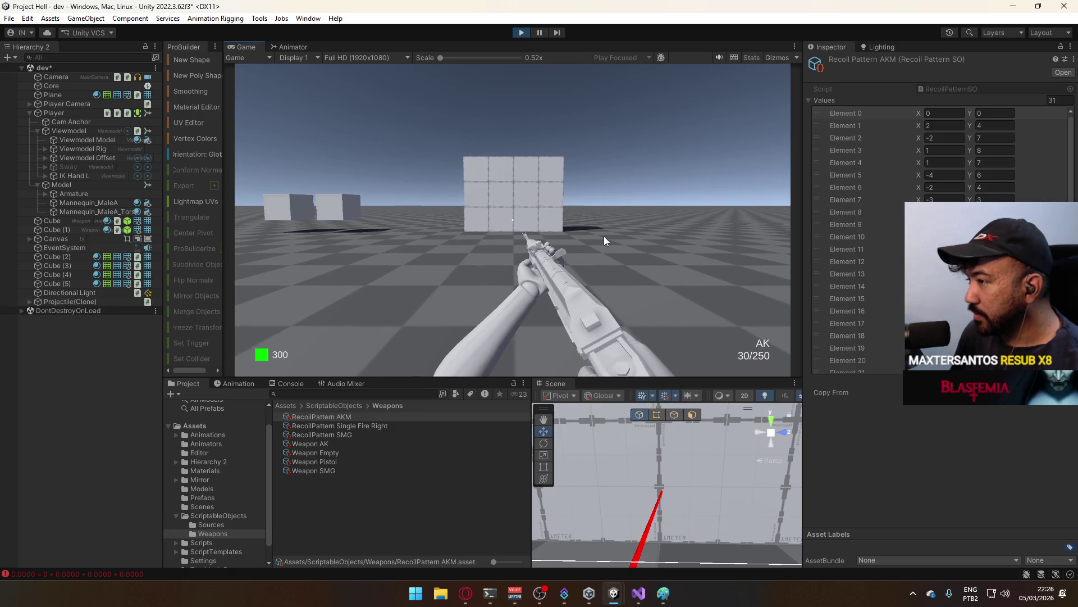
{"action": "left_click", "coordinate": [605, 235]}
{"action": "left_click", "coordinate": [602, 235]}
{"action": "left_click", "coordinate": [600, 234]}
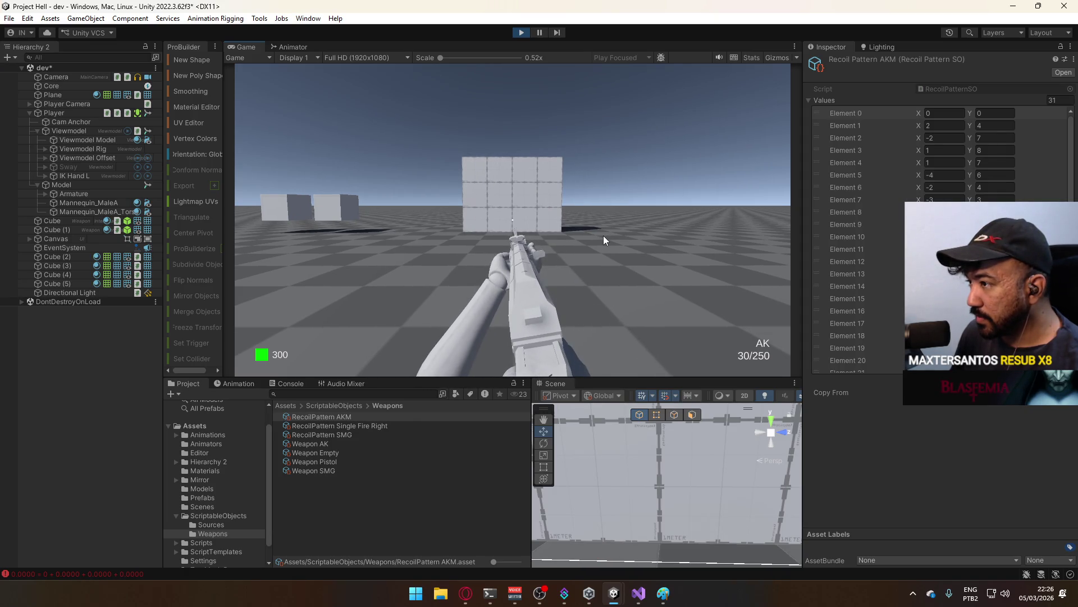
{"action": "left_click_drag", "start_coordinate": [604, 235], "coordinate": [603, 235]}
- Pause the game, orbit and zoom the Scene view around the shot-ray fans, then resume
{"action": "key", "text": "ctrl+shift+p"}
{"action": "mouse_move", "coordinate": [747, 449]}
{"action": "left_mouse_down"}
{"action": "mouse_move", "coordinate": [721, 477]}
{"action": "mouse_move", "coordinate": [670, 454]}
{"action": "left_mouse_up"}
{"action": "scroll", "coordinate": [666, 452], "scroll_direction": "down", "scroll_amount": 3}
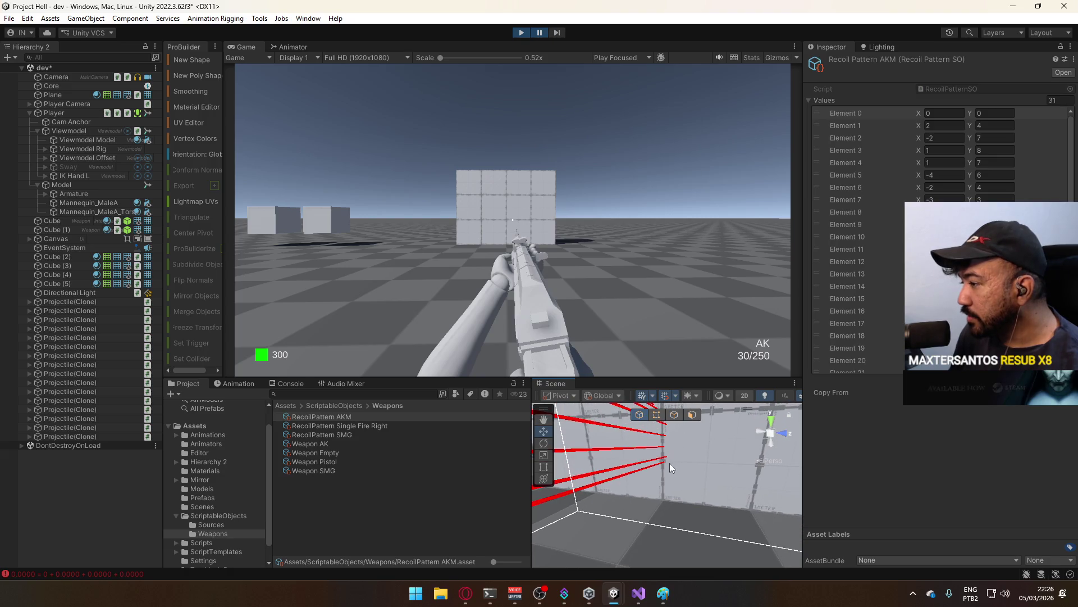
{"action": "mouse_move", "coordinate": [673, 456]}
{"action": "left_mouse_down"}
{"action": "mouse_move", "coordinate": [763, 434]}
{"action": "mouse_move", "coordinate": [710, 450]}
{"action": "mouse_move", "coordinate": [683, 394]}
{"action": "mouse_move", "coordinate": [741, 400]}
{"action": "mouse_move", "coordinate": [744, 387]}
{"action": "mouse_move", "coordinate": [709, 428]}
{"action": "mouse_move", "coordinate": [747, 431]}
{"action": "left_mouse_up"}
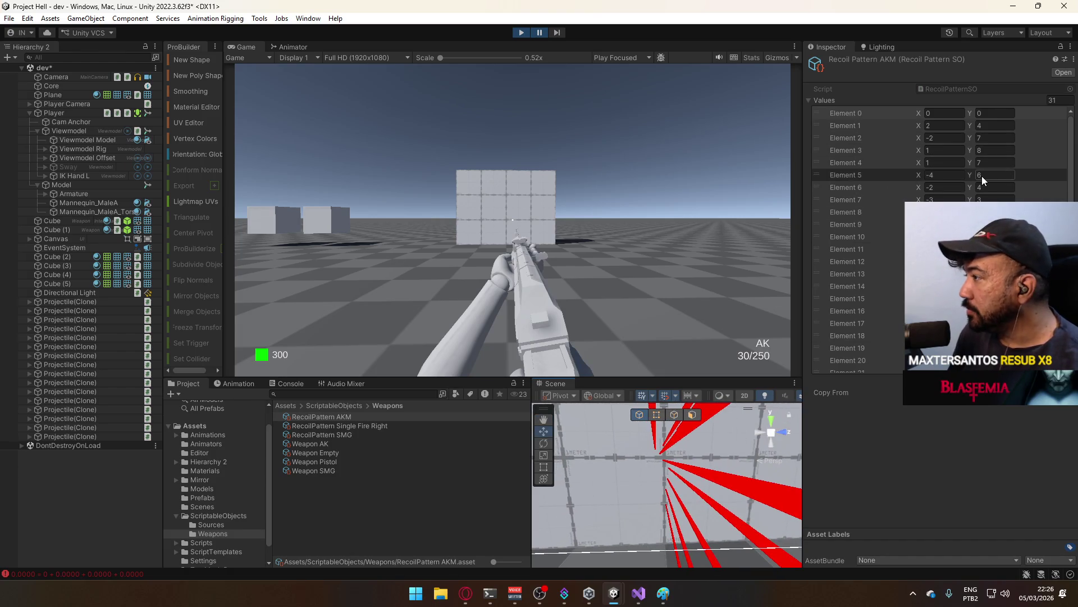
{"action": "mouse_move", "coordinate": [674, 444]}
{"action": "left_mouse_down"}
{"action": "mouse_move", "coordinate": [646, 461]}
{"action": "mouse_move", "coordinate": [656, 496]}
{"action": "left_mouse_up"}
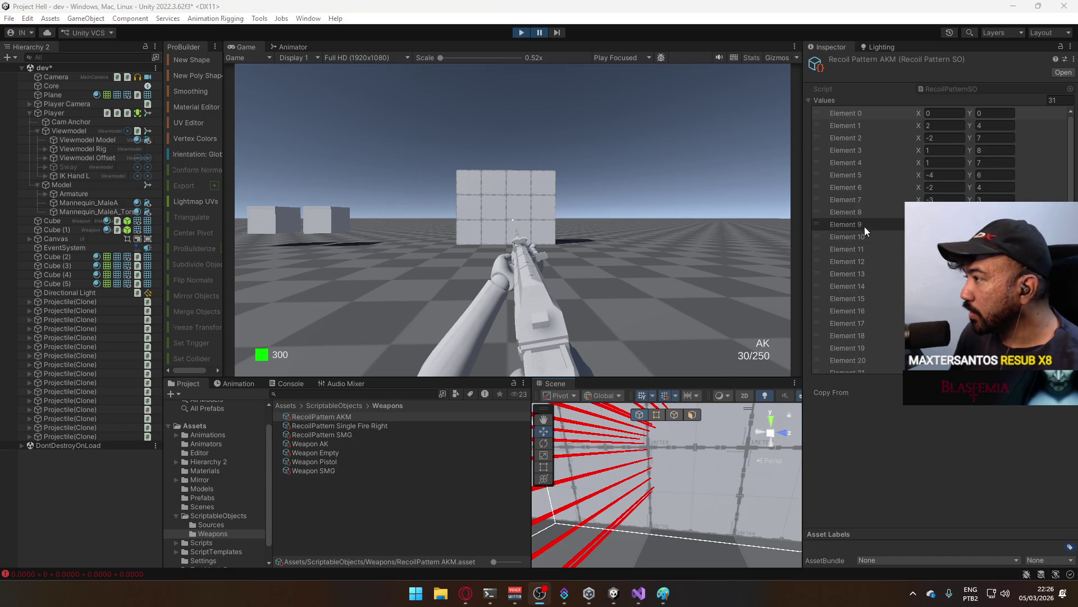
{"action": "left_click", "coordinate": [846, 212]}
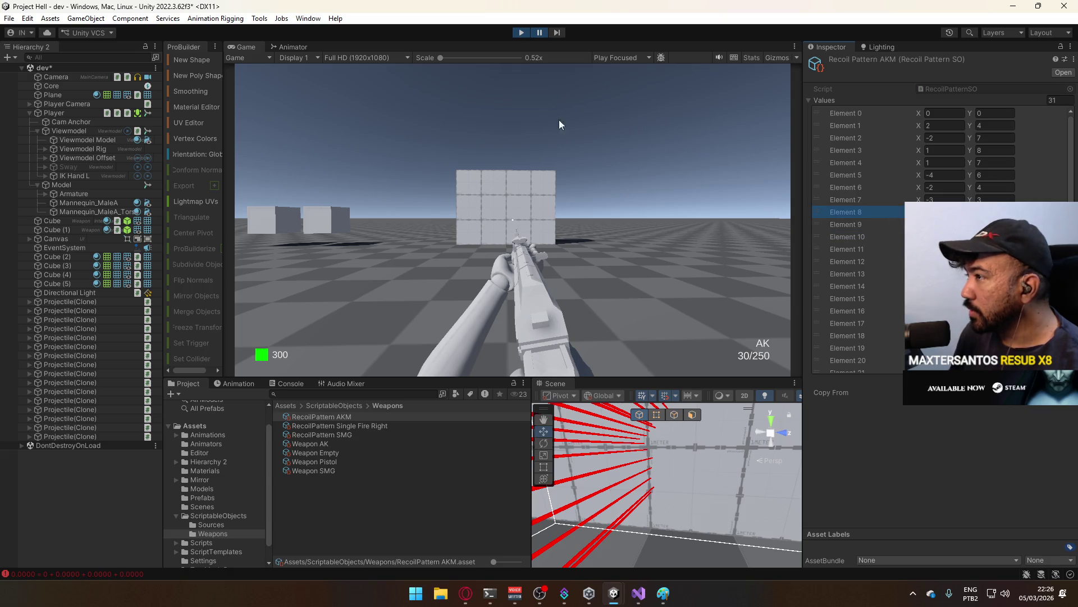
{"action": "left_click", "coordinate": [539, 32]}
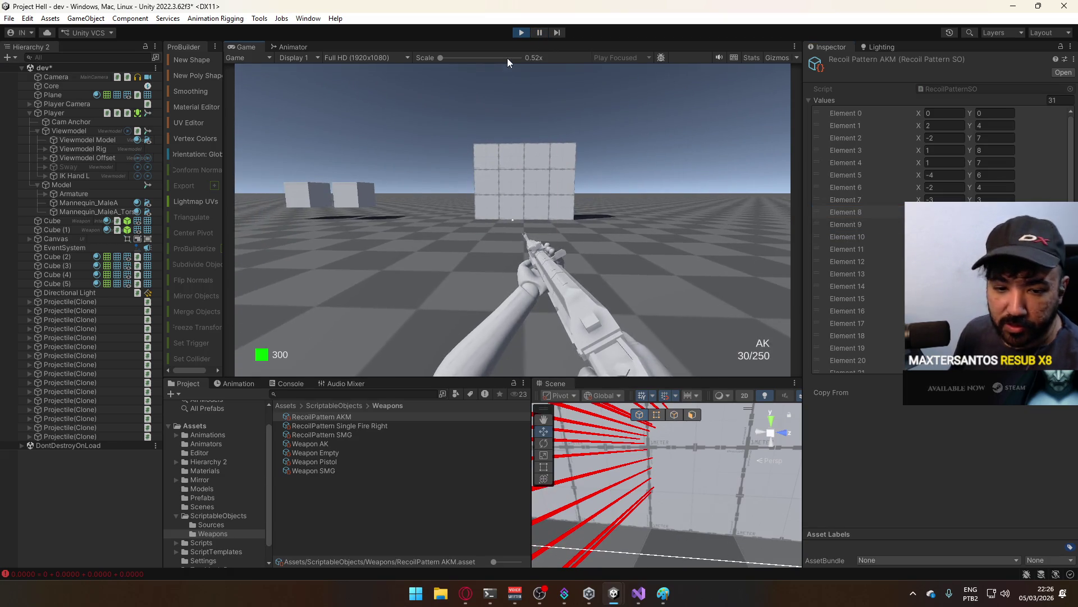
- Fire another AK shot, orbit the Scene view around the red shot lines, then unpause
{"action": "left_click", "coordinate": [507, 59]}
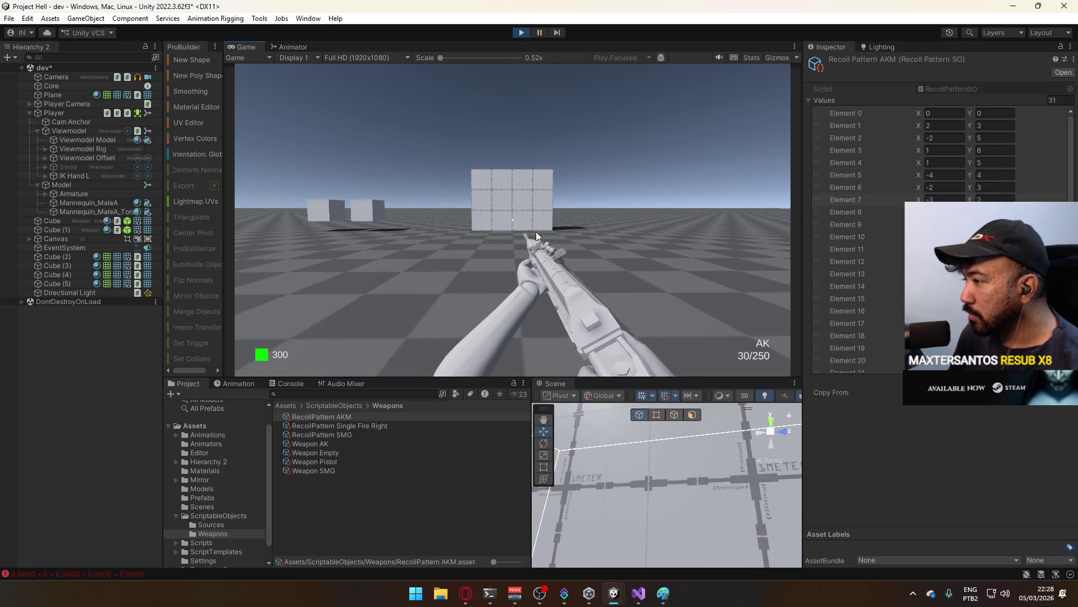
{"action": "left_click", "coordinate": [536, 231]}
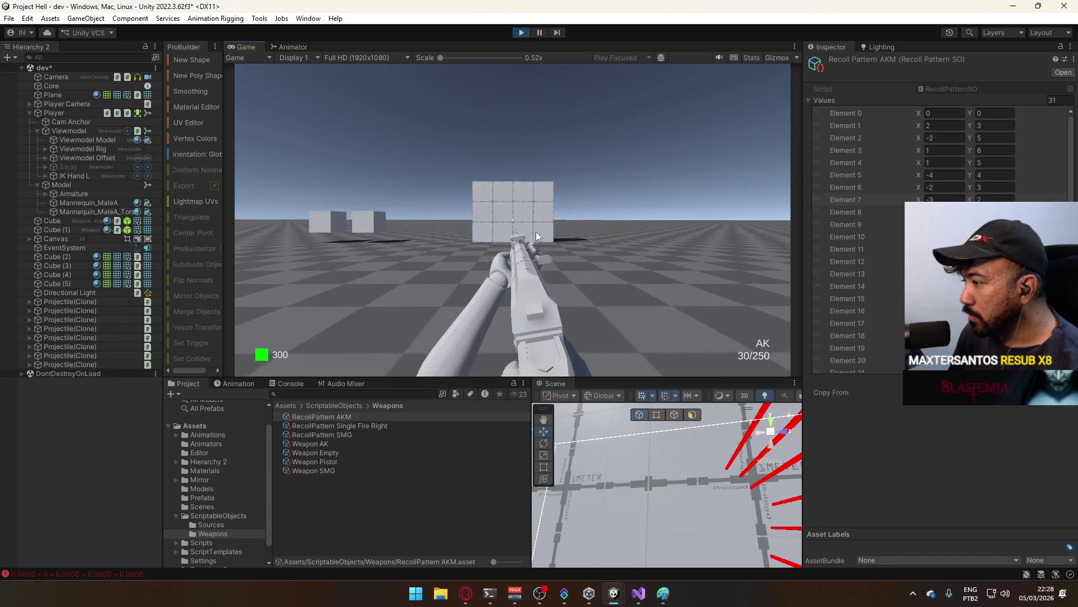
{"action": "mouse_move", "coordinate": [707, 485]}
{"action": "left_mouse_down"}
{"action": "mouse_move", "coordinate": [662, 484]}
{"action": "mouse_move", "coordinate": [706, 522]}
{"action": "left_mouse_up"}
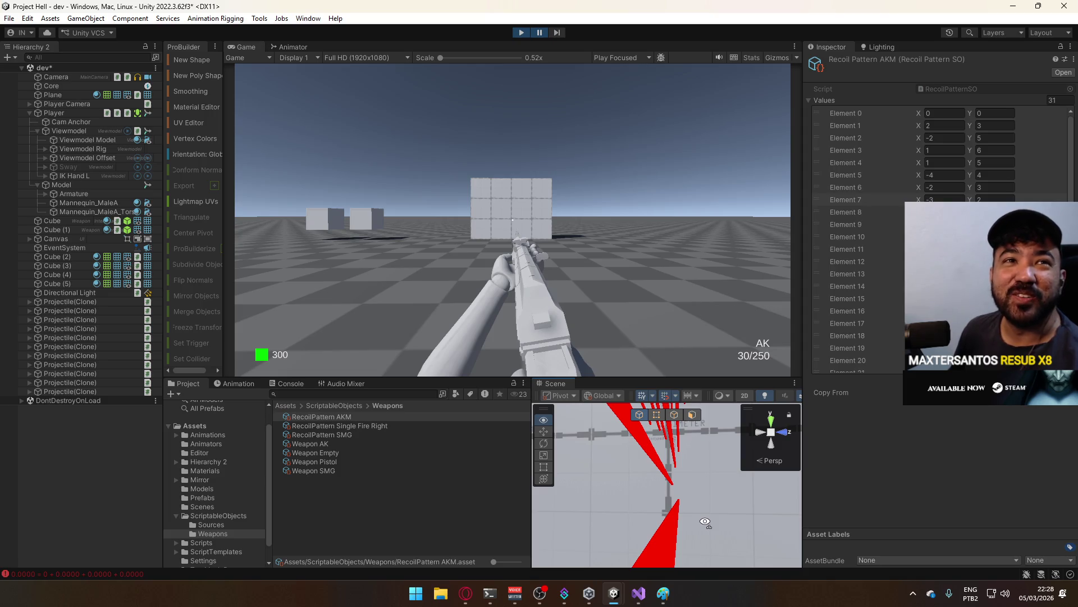
{"action": "mouse_move", "coordinate": [705, 522]}
{"action": "left_mouse_down"}
{"action": "mouse_move", "coordinate": [698, 497]}
{"action": "mouse_move", "coordinate": [718, 535]}
{"action": "left_mouse_up"}
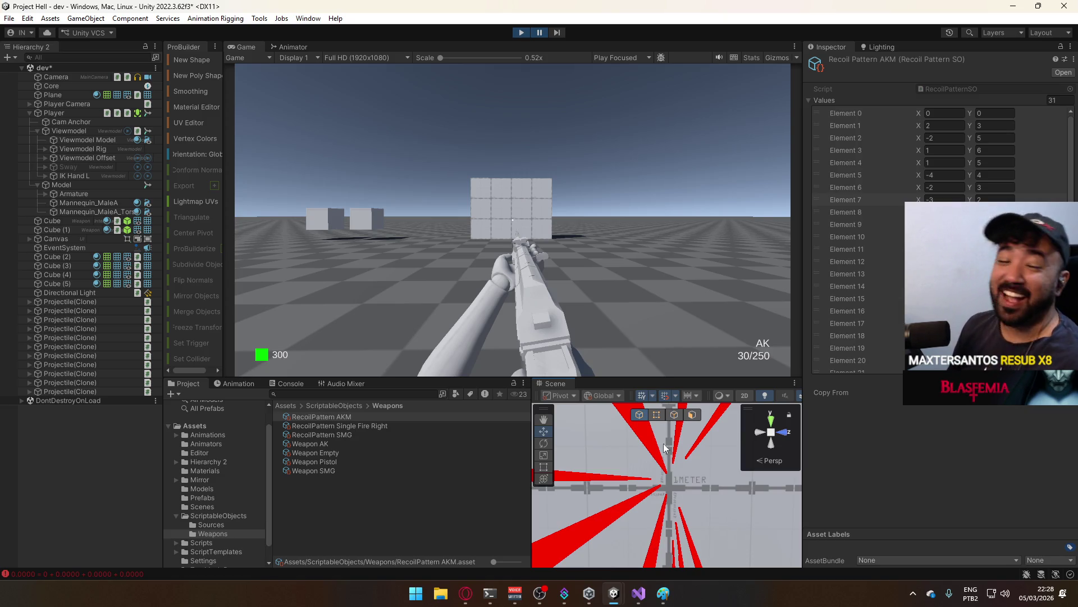
{"action": "left_click", "coordinate": [544, 31]}
{"action": "key", "text": "super"}
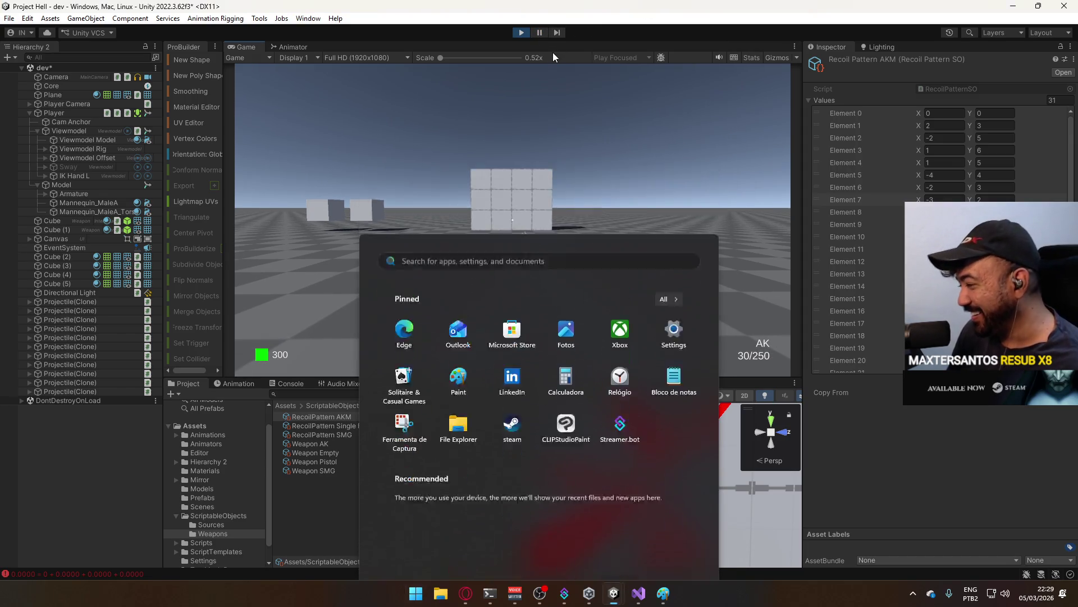
- Change Element 3's Y value in the AKM recoil pattern to 4
{"action": "left_click", "coordinate": [721, 480]}
{"action": "mouse_move", "coordinate": [720, 480]}
{"action": "left_mouse_down"}
{"action": "mouse_move", "coordinate": [693, 494]}
{"action": "mouse_move", "coordinate": [706, 506]}
{"action": "mouse_move", "coordinate": [730, 450]}
{"action": "left_mouse_up"}
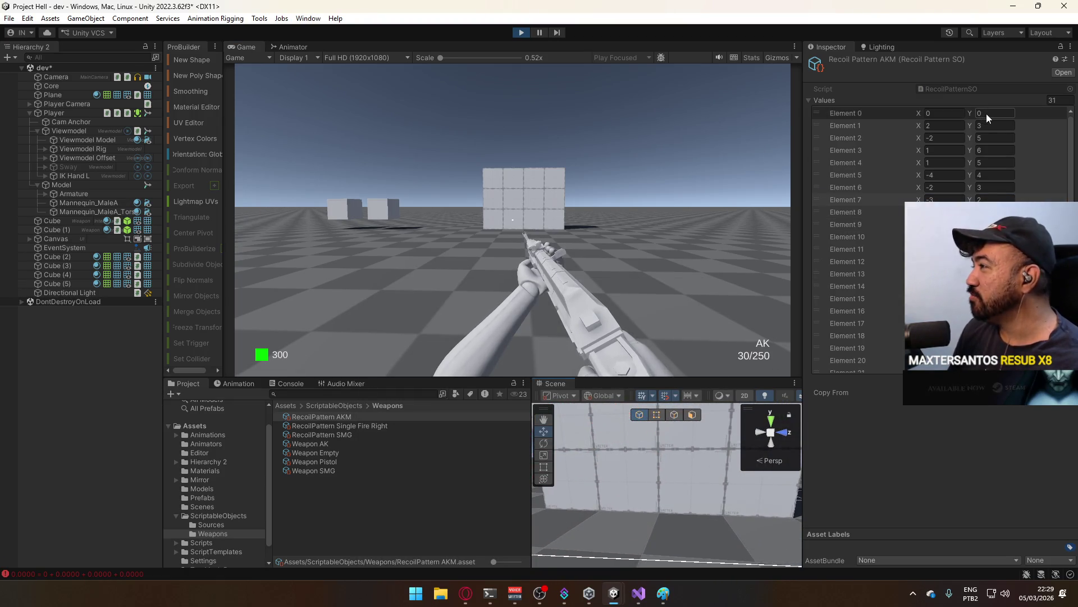
{"action": "left_click", "coordinate": [994, 150]}
{"action": "type", "text": "4"}
- Fire several bursts and sprays at the cube wall to test the new value
{"action": "left_click_drag", "start_coordinate": [637, 201], "coordinate": [633, 227]}
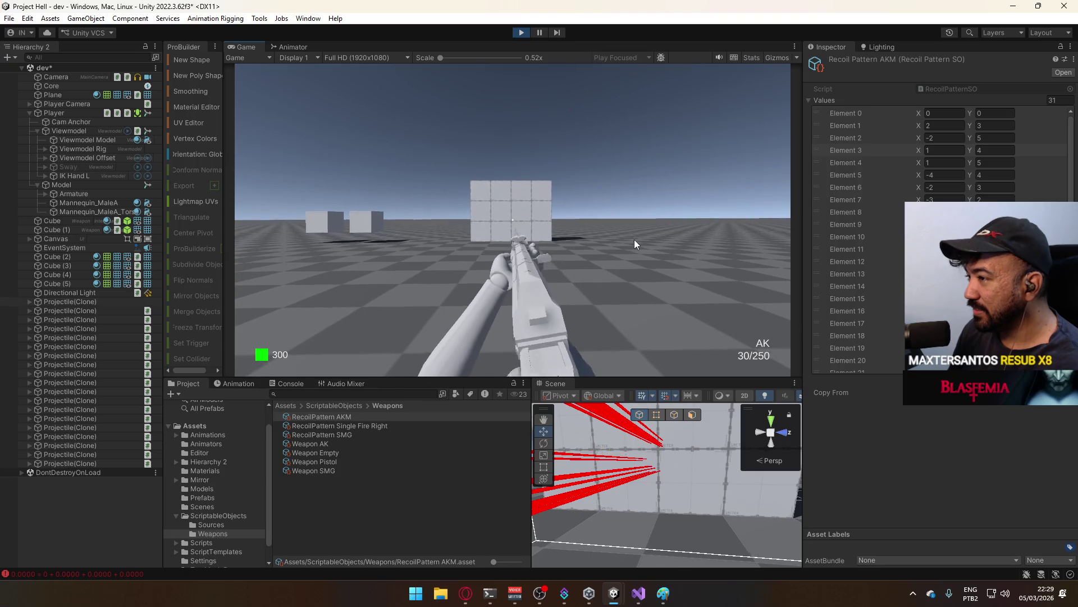
{"action": "key", "text": "super"}
{"action": "key", "text": "super"}
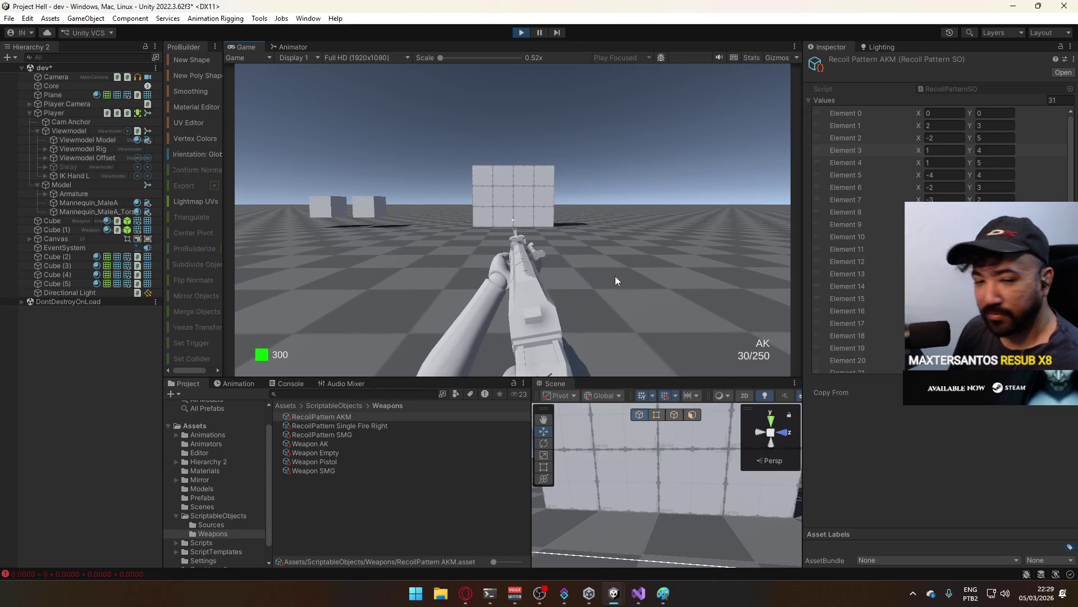
{"action": "left_click", "coordinate": [614, 276]}
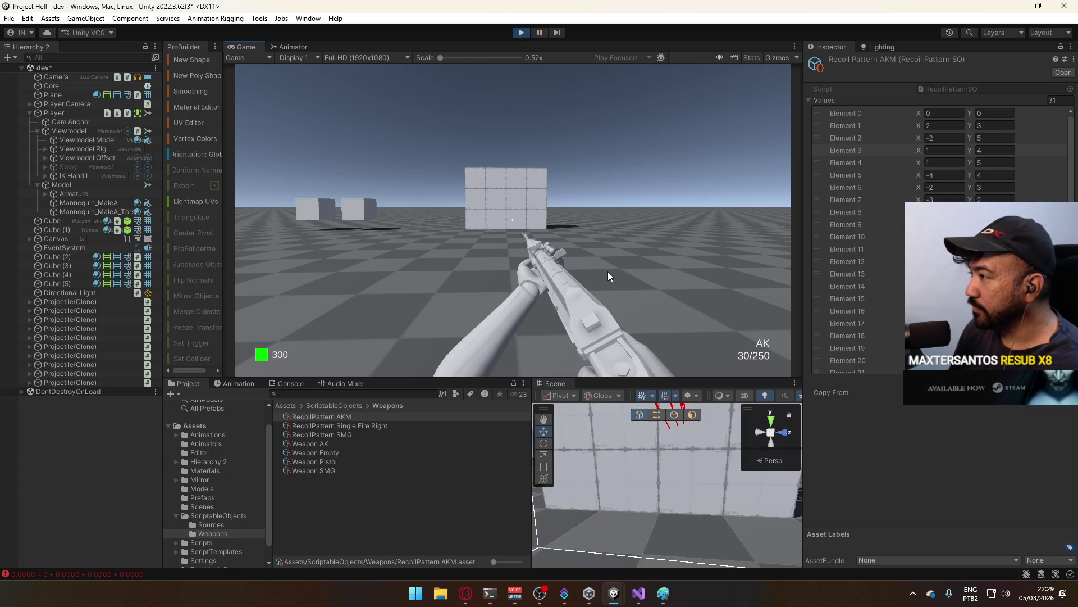
{"action": "left_click_drag", "start_coordinate": [598, 269], "coordinate": [597, 270]}
{"action": "key", "text": "super"}
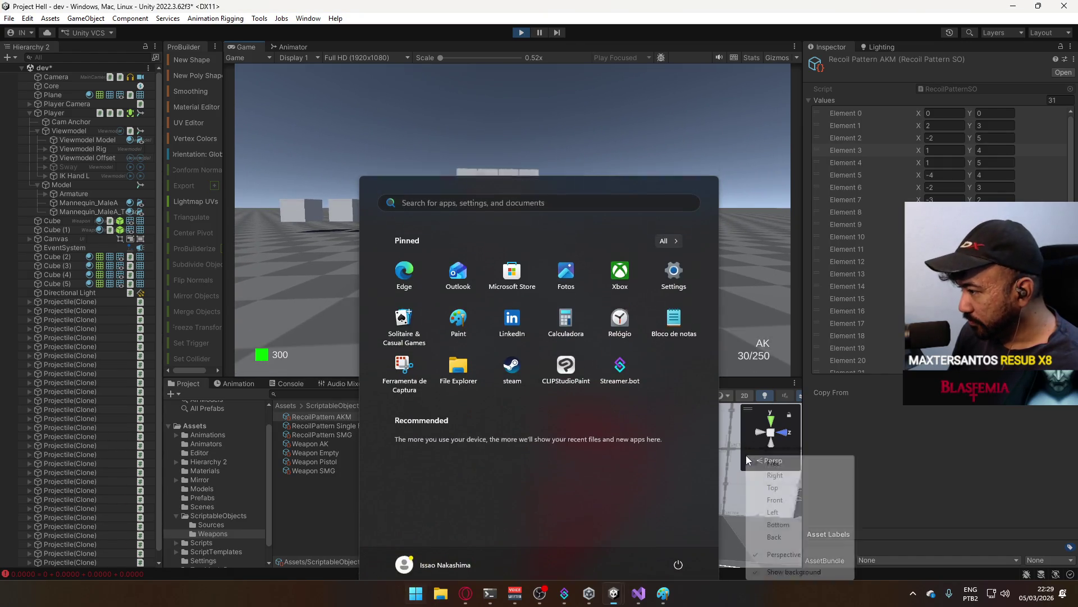
{"action": "left_click", "coordinate": [746, 455]}
{"action": "mouse_move", "coordinate": [684, 424]}
{"action": "left_mouse_down"}
{"action": "mouse_move", "coordinate": [651, 444]}
{"action": "mouse_move", "coordinate": [623, 438]}
{"action": "left_mouse_up"}
{"action": "left_click_drag", "start_coordinate": [580, 178], "coordinate": [566, 177]}
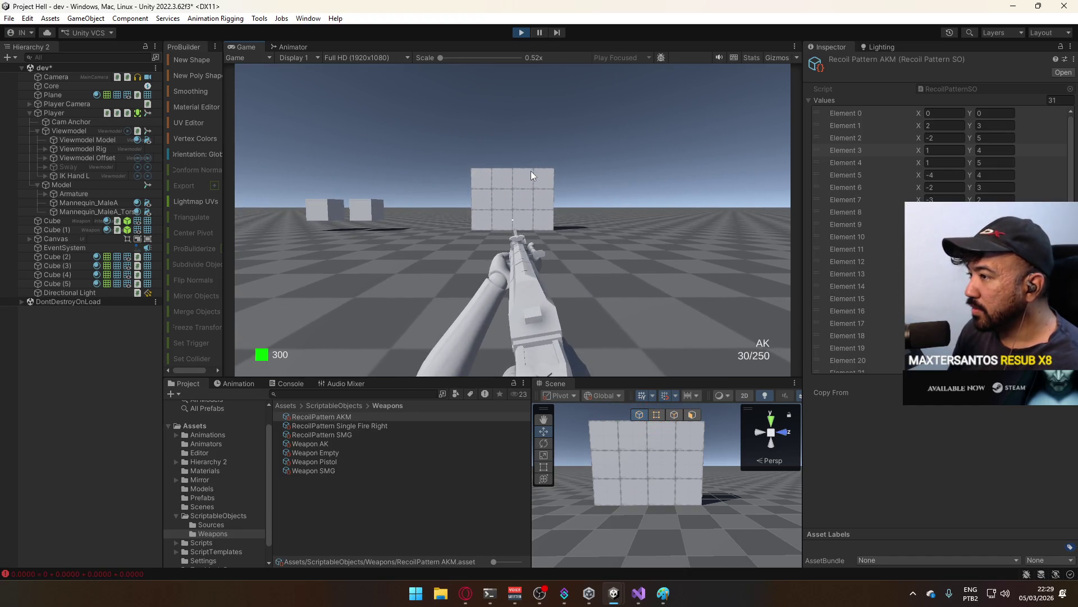
{"action": "left_click_drag", "start_coordinate": [530, 173], "coordinate": [506, 247]}
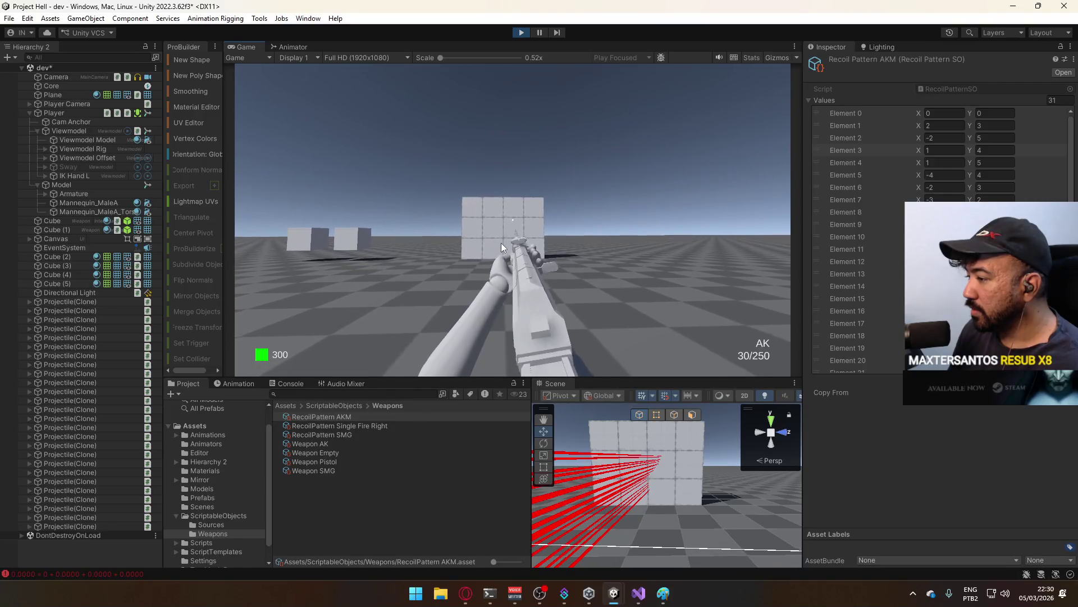
{"action": "key", "text": "super"}
{"action": "key", "text": "super"}
{"action": "key", "text": "super"}
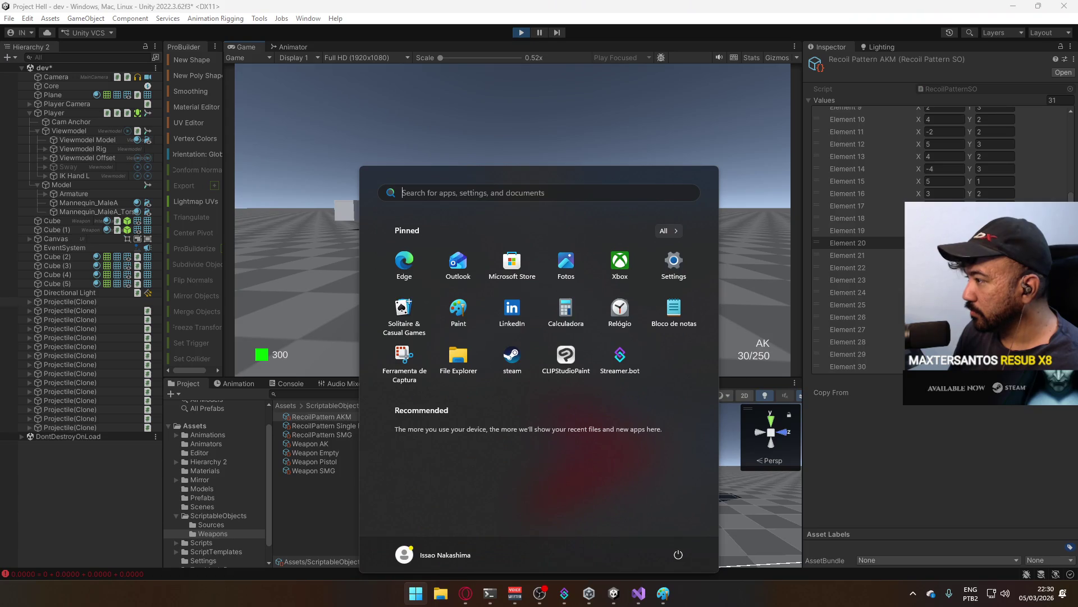
{"action": "left_click", "coordinate": [771, 376]}
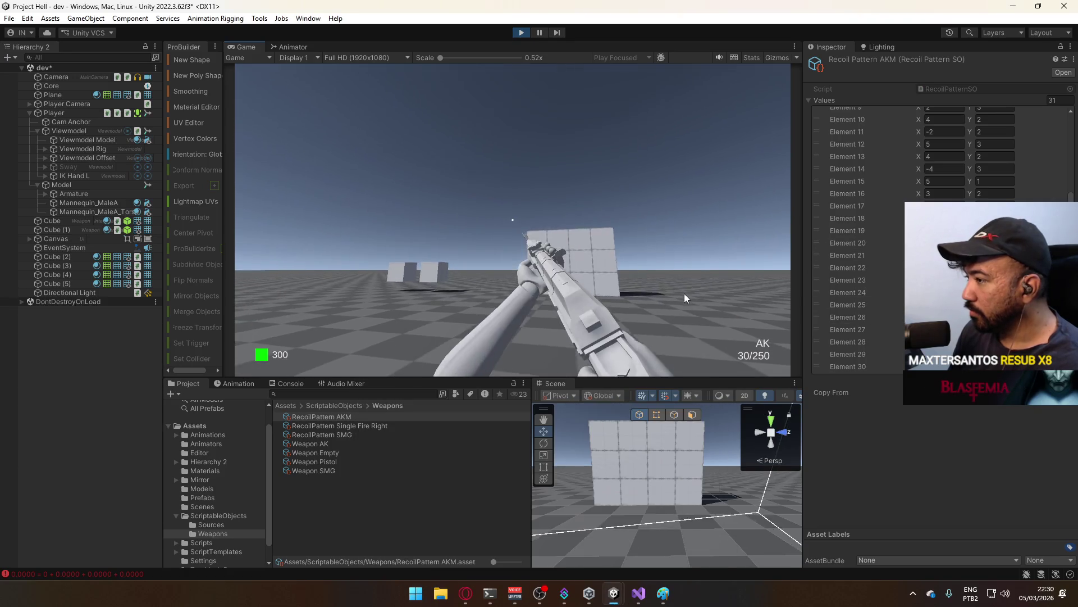
- Tap-fire a long series of single shots at the wall, following the recoil climb
{"action": "key", "text": "super"}
{"action": "left_click", "coordinate": [769, 371]}
{"action": "left_click", "coordinate": [596, 221]}
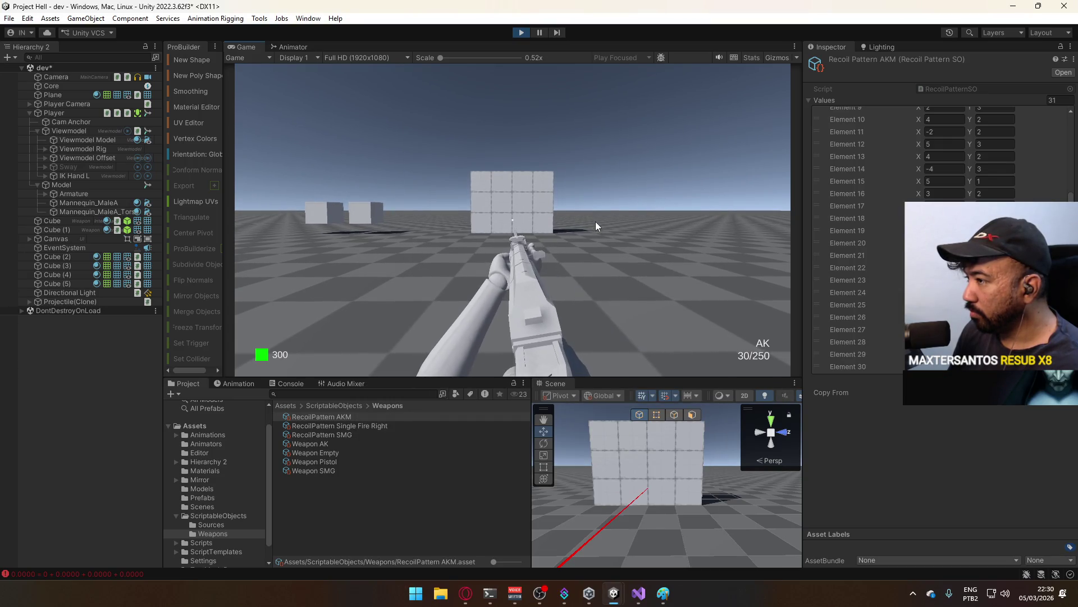
{"action": "left_click", "coordinate": [595, 221]}
{"action": "left_click", "coordinate": [593, 221]}
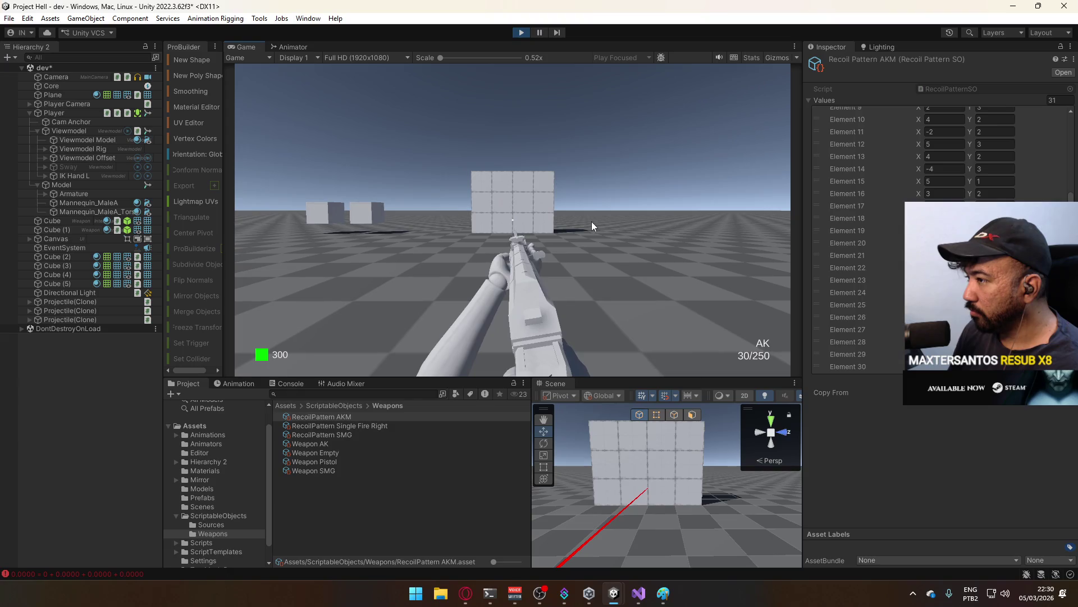
{"action": "left_click", "coordinate": [590, 221]}
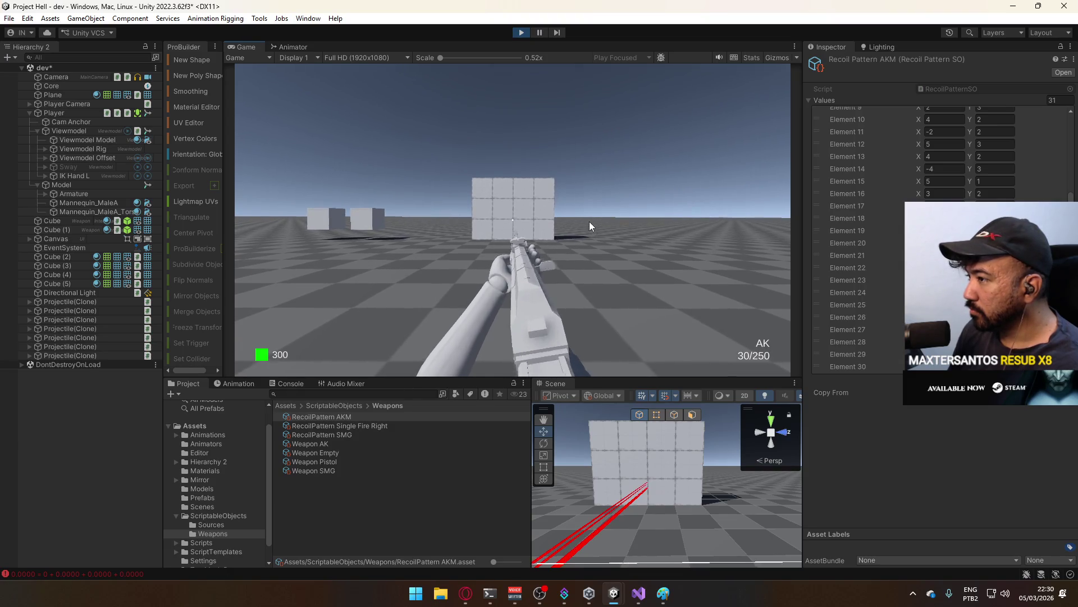
{"action": "left_click", "coordinate": [589, 221]}
{"action": "left_click", "coordinate": [589, 222]}
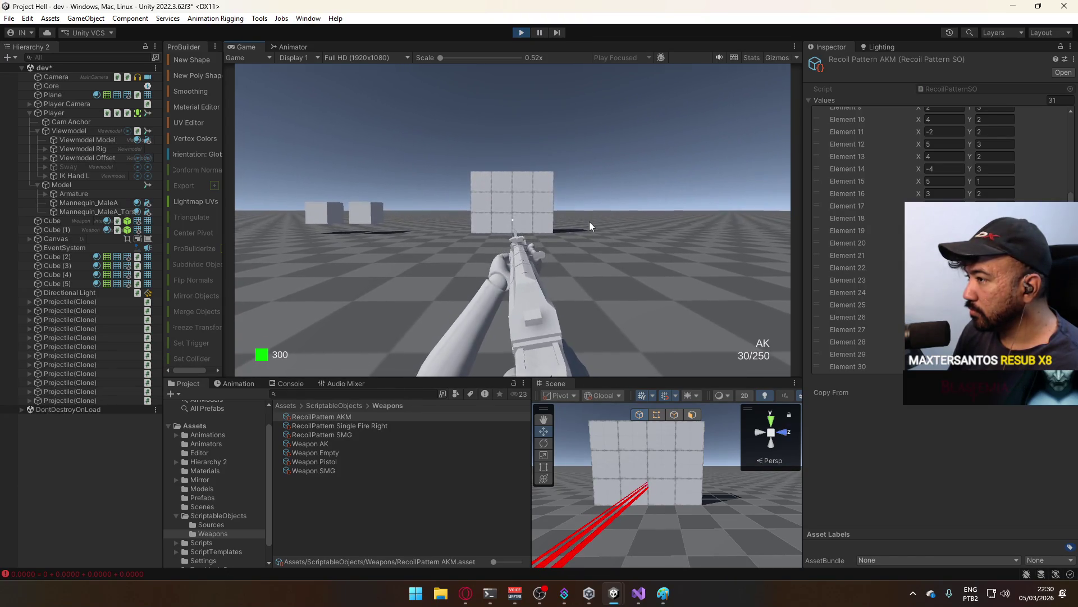
{"action": "left_click", "coordinate": [589, 221]}
{"action": "left_click", "coordinate": [589, 221]}
{"action": "left_click", "coordinate": [588, 222]}
{"action": "left_click", "coordinate": [585, 226]}
{"action": "left_click", "coordinate": [584, 231]}
{"action": "left_click", "coordinate": [586, 238]}
{"action": "left_click", "coordinate": [587, 250]}
{"action": "left_click", "coordinate": [587, 255]}
{"action": "left_click", "coordinate": [590, 259]}
{"action": "left_click", "coordinate": [590, 271]}
{"action": "left_click", "coordinate": [589, 280]}
{"action": "left_click", "coordinate": [587, 283]}
{"action": "left_click", "coordinate": [586, 285]}
{"action": "left_click", "coordinate": [584, 296]}
{"action": "left_click", "coordinate": [586, 308]}
{"action": "left_click", "coordinate": [585, 312]}
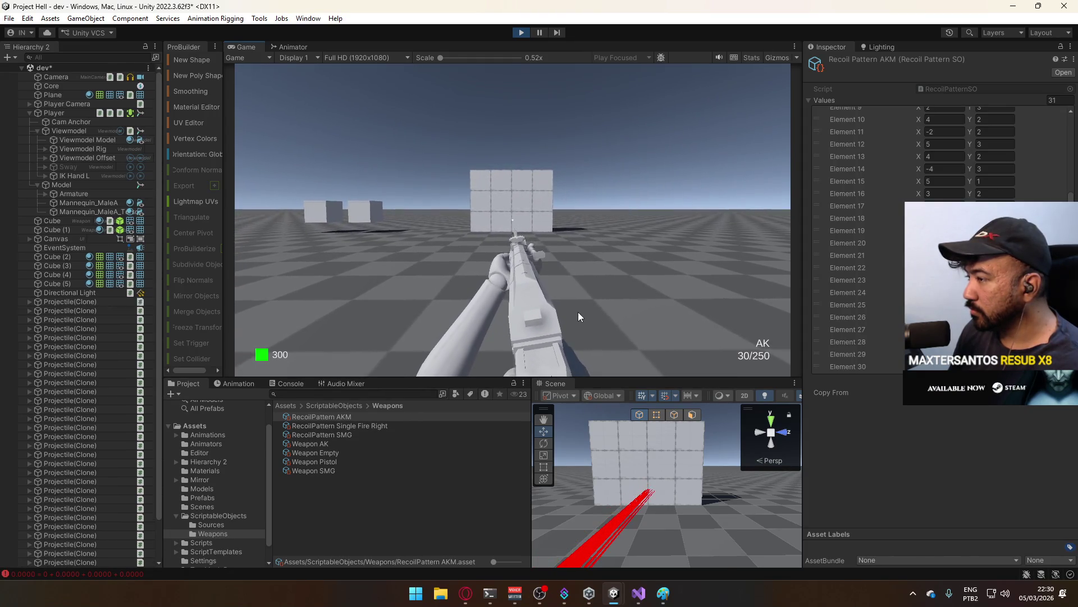
{"action": "left_click", "coordinate": [577, 298]}
{"action": "left_click", "coordinate": [578, 293]}
{"action": "left_click", "coordinate": [578, 301]}
{"action": "left_click", "coordinate": [580, 307]}
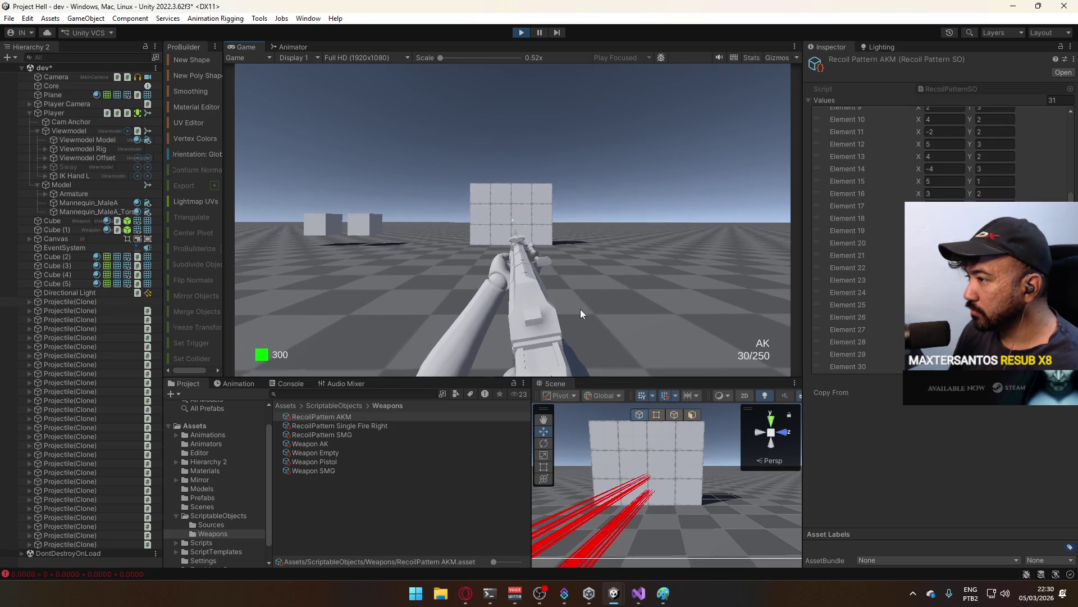
{"action": "left_click", "coordinate": [576, 312]}
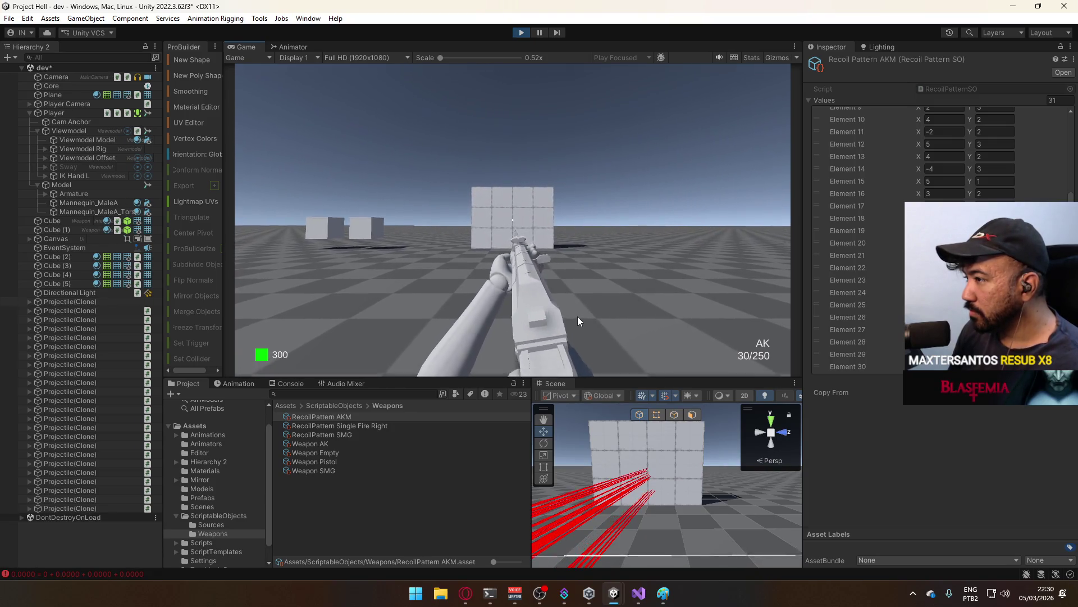
- Fire quick three-shot bursts and then a long spray at the wall
{"action": "left_click", "coordinate": [578, 326]}
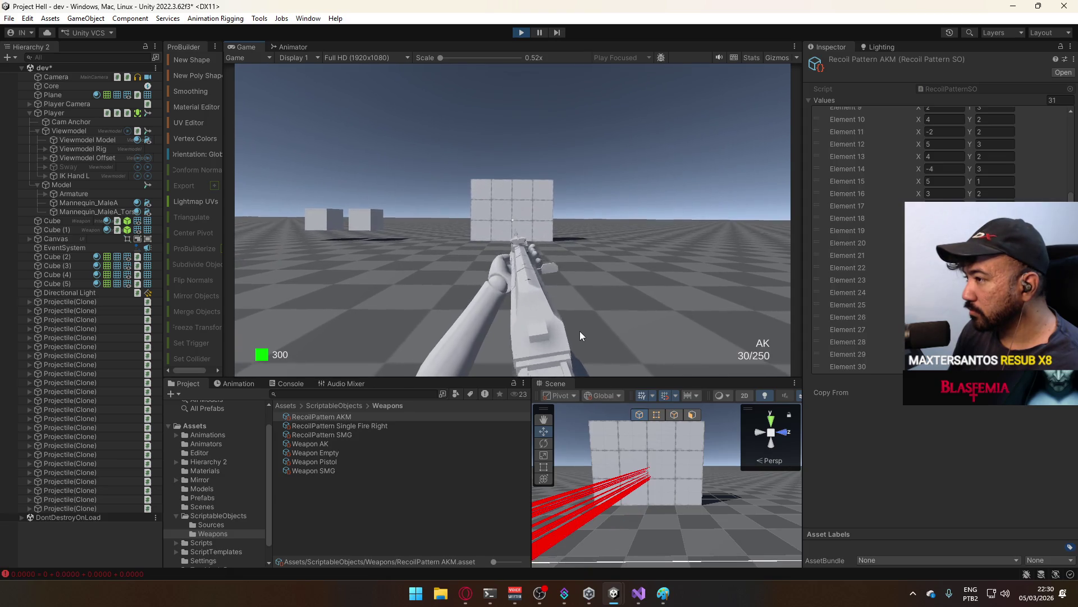
{"action": "left_click", "coordinate": [581, 336]}
{"action": "left_click", "coordinate": [579, 340]}
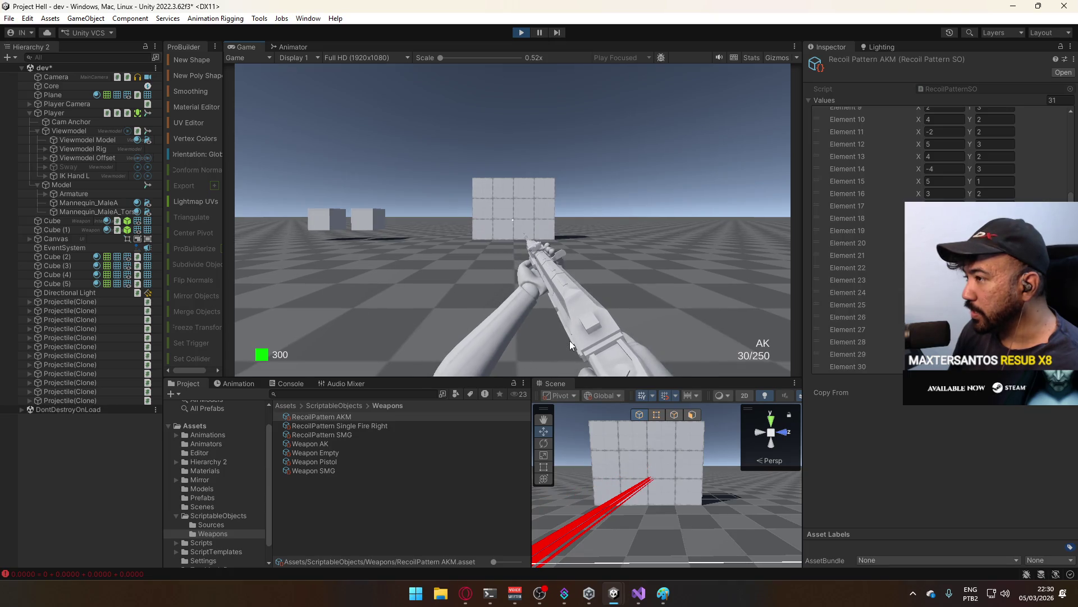
{"action": "left_click", "coordinate": [571, 352]}
{"action": "left_click", "coordinate": [571, 354]}
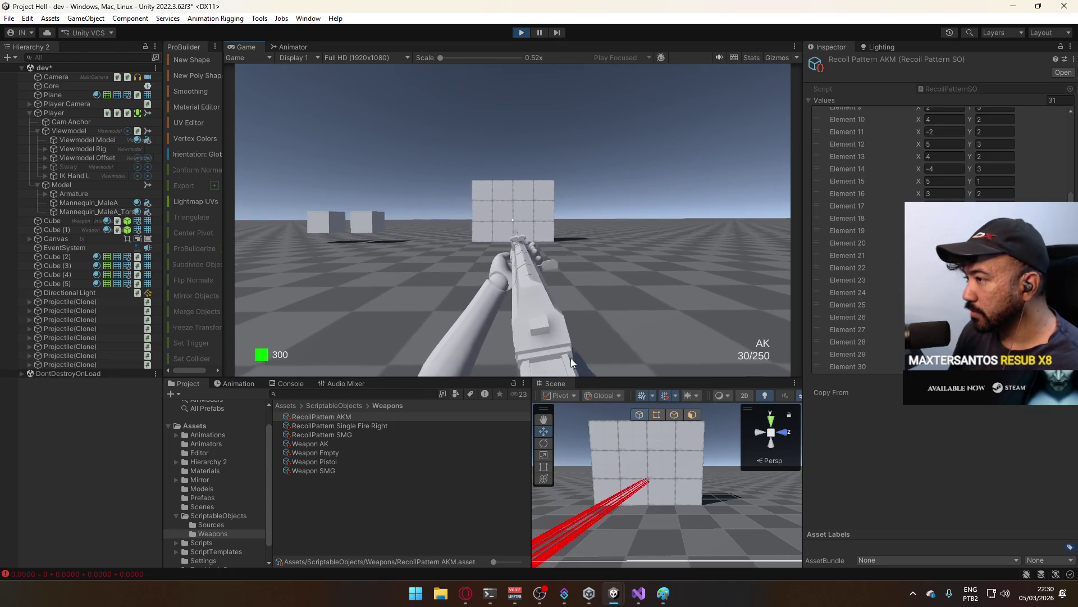
{"action": "left_click", "coordinate": [571, 358]}
{"action": "left_click", "coordinate": [570, 359]}
{"action": "left_click_drag", "start_coordinate": [571, 355], "coordinate": [572, 379]}
{"action": "right_click", "coordinate": [589, 380]}
{"action": "left_click", "coordinate": [649, 337]}
- Fire several more full sprays and short bursts at the cube wall
{"action": "key", "text": "super"}
{"action": "left_click", "coordinate": [600, 359]}
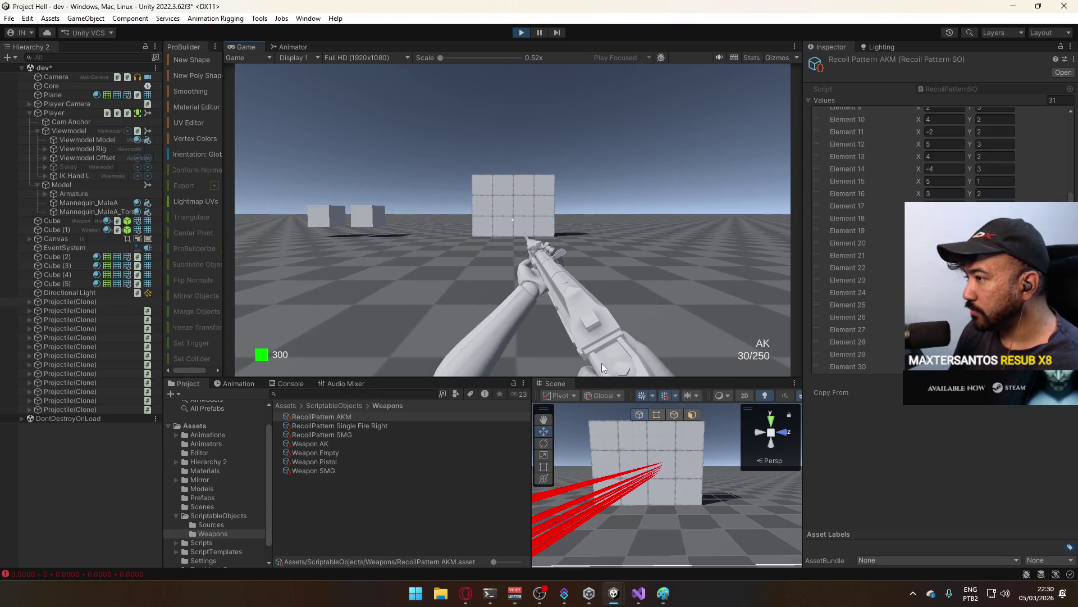
{"action": "left_click_drag", "start_coordinate": [603, 363], "coordinate": [603, 369]}
{"action": "key", "text": "super"}
{"action": "key", "text": "super"}
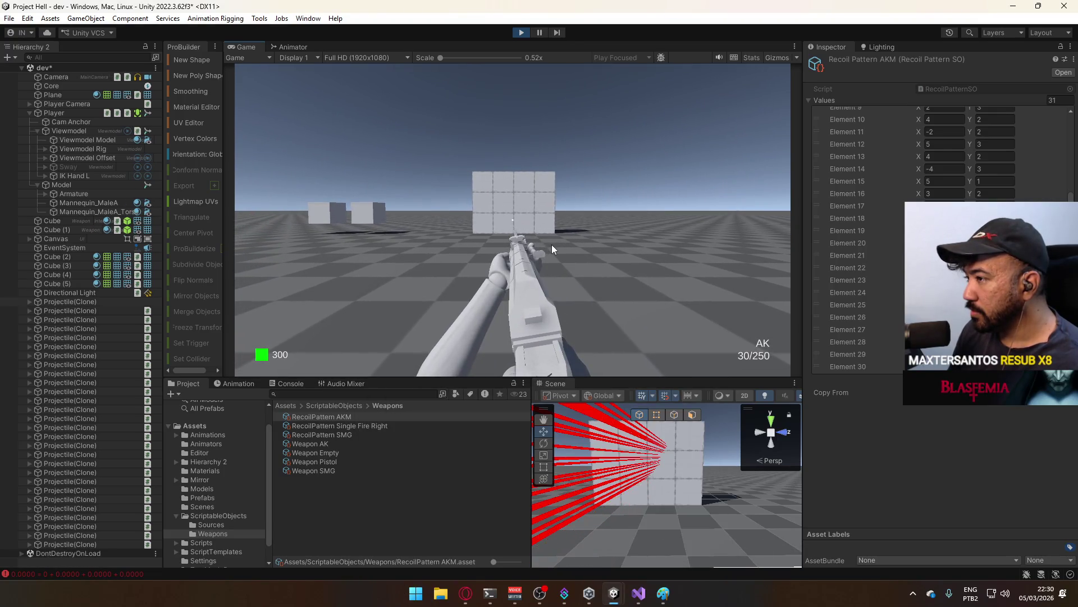
{"action": "mouse_move", "coordinate": [551, 254]}
{"action": "left_mouse_down"}
{"action": "mouse_move", "coordinate": [548, 278]}
{"action": "mouse_move", "coordinate": [534, 275]}
{"action": "left_mouse_up"}
{"action": "key", "text": "super"}
{"action": "key", "text": "super"}
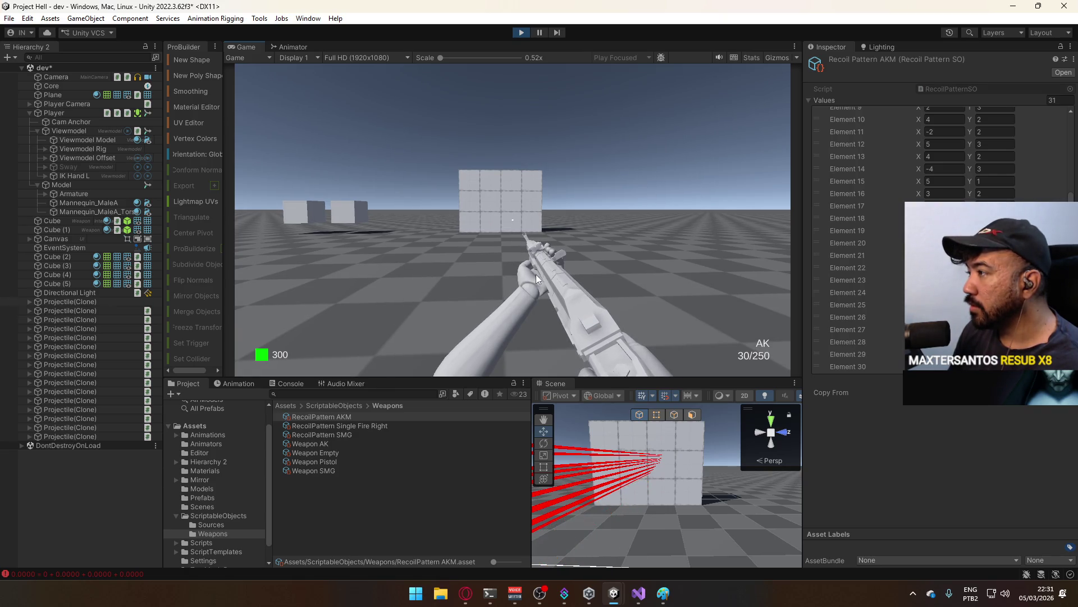
{"action": "key", "text": "super"}
{"action": "key", "text": "super"}
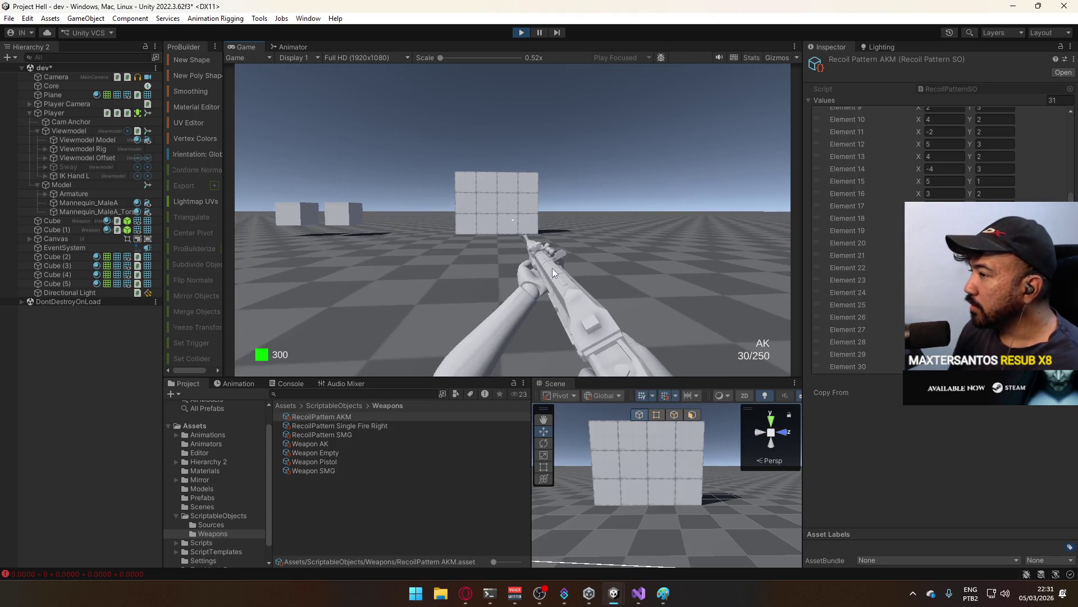
{"action": "left_click_drag", "start_coordinate": [526, 268], "coordinate": [526, 268]}
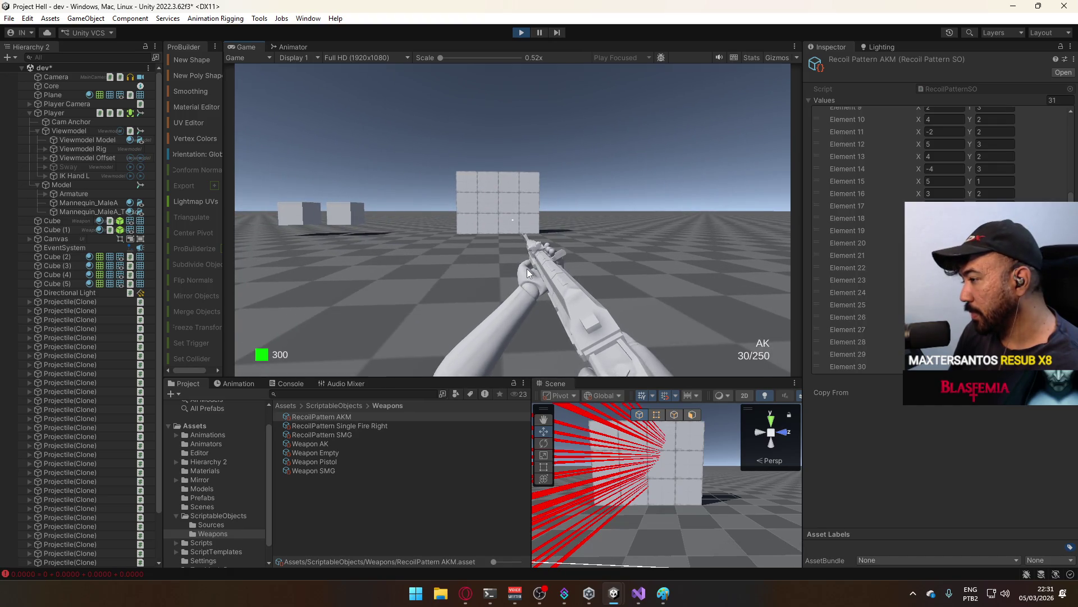
{"action": "key", "text": "super"}
{"action": "left_click", "coordinate": [959, 188]}
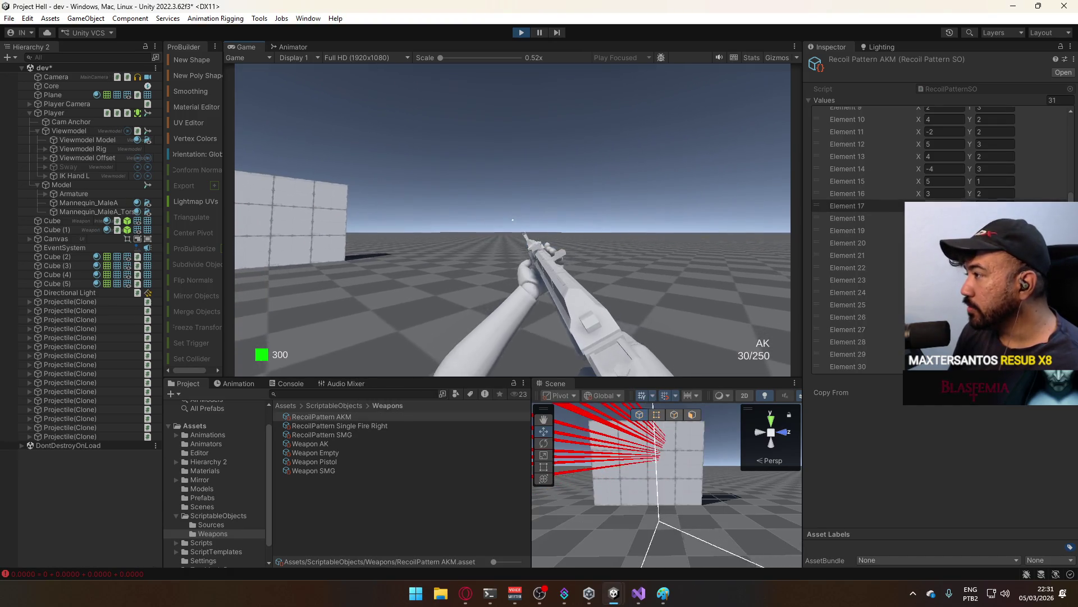
- Adjust AKM Element 7's Y value, then fire a full magazine spray at the wall
{"action": "scroll", "coordinate": [917, 169], "scroll_direction": "up", "scroll_amount": 5}
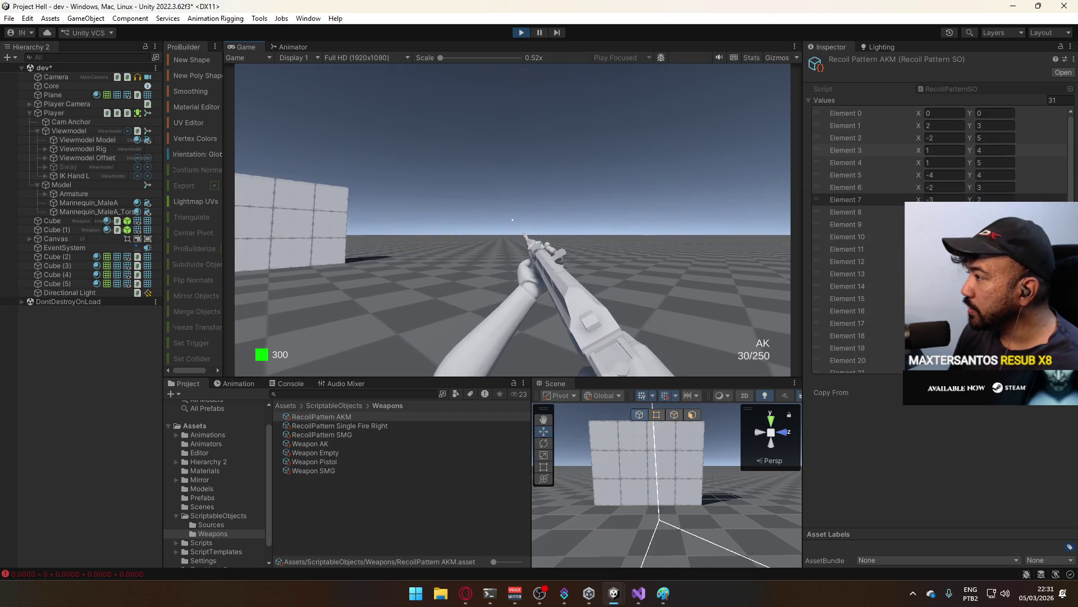
{"action": "key", "text": "super"}
{"action": "key", "text": "super"}
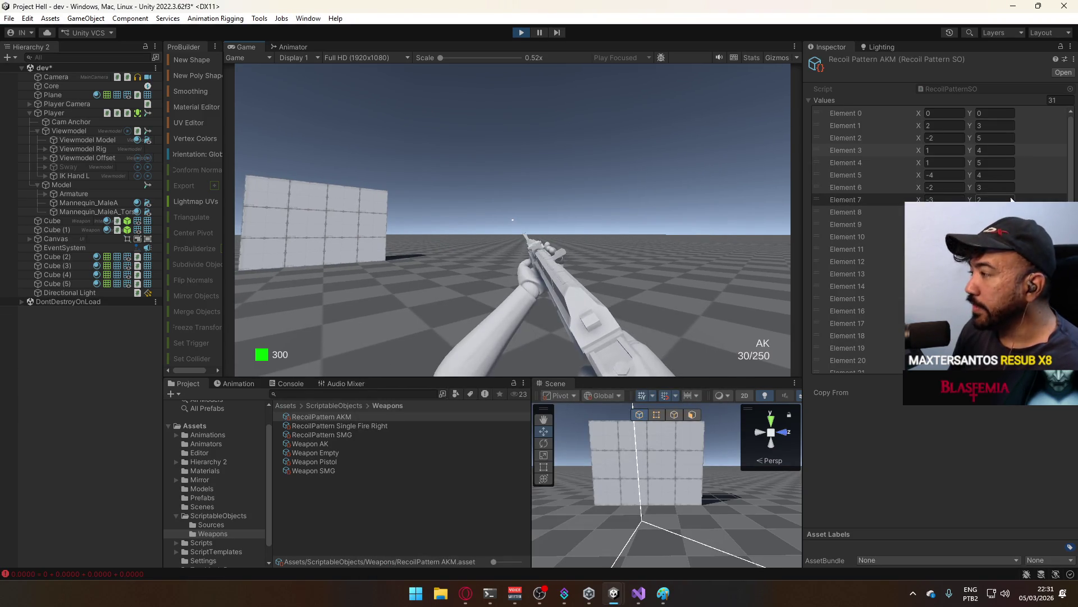
{"action": "left_click", "coordinate": [998, 199]}
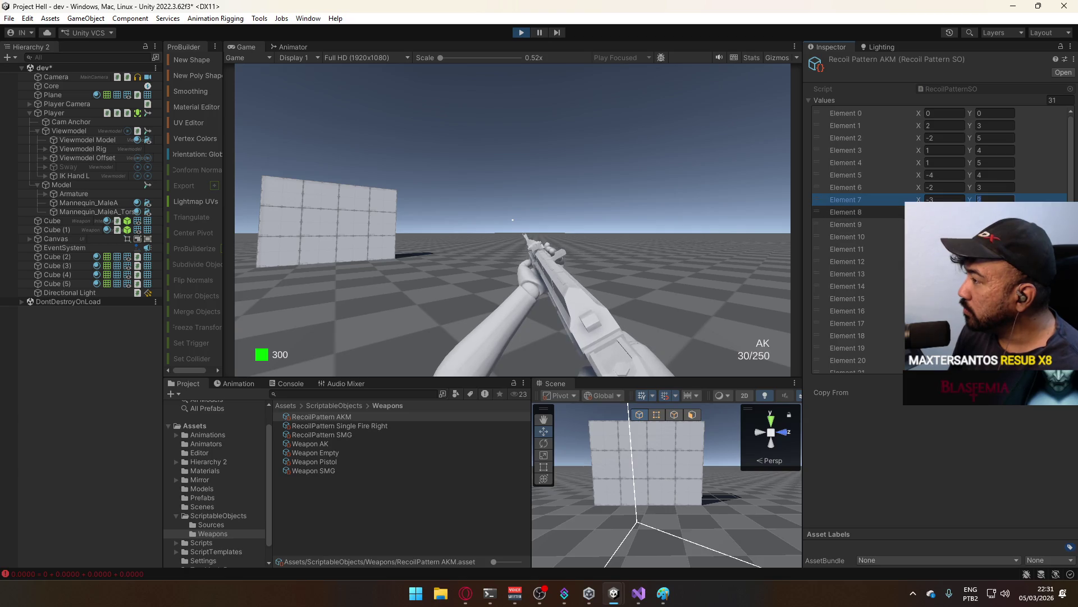
{"action": "left_click", "coordinate": [665, 177]}
{"action": "left_click_drag", "start_coordinate": [377, 221], "coordinate": [376, 220]}
{"action": "scroll", "coordinate": [740, 430], "scroll_direction": "down", "scroll_amount": 5}
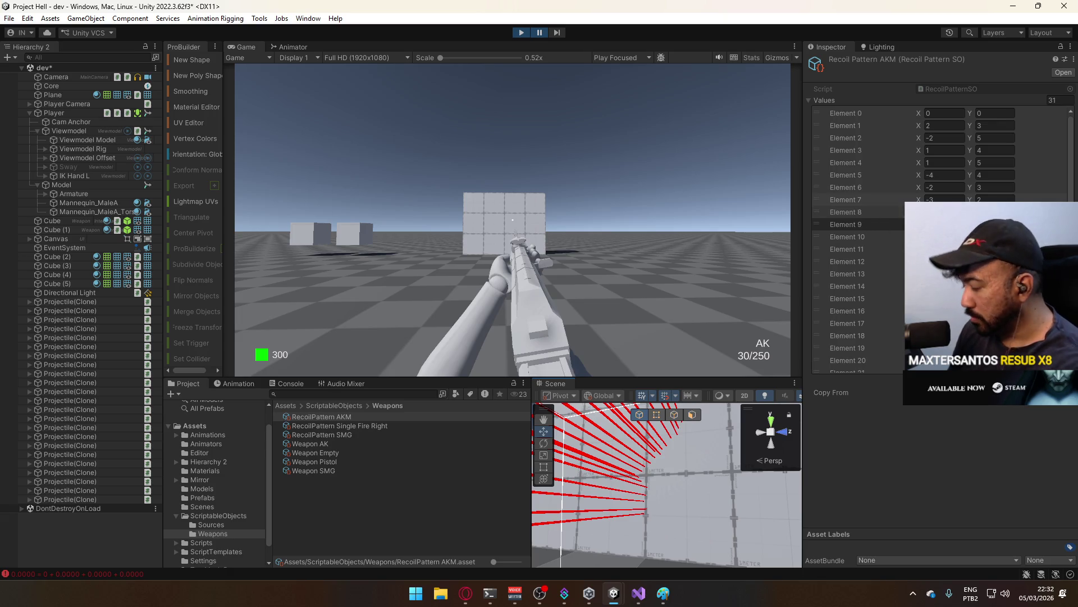
- Delete Elements 10 through 30 from the AKM recoil pattern
{"action": "left_click", "coordinate": [846, 224]}
{"action": "left_click", "coordinate": [847, 249]}
{"action": "left_click", "coordinate": [874, 238]}
{"action": "scroll", "coordinate": [899, 302], "scroll_direction": "down", "scroll_amount": 5}
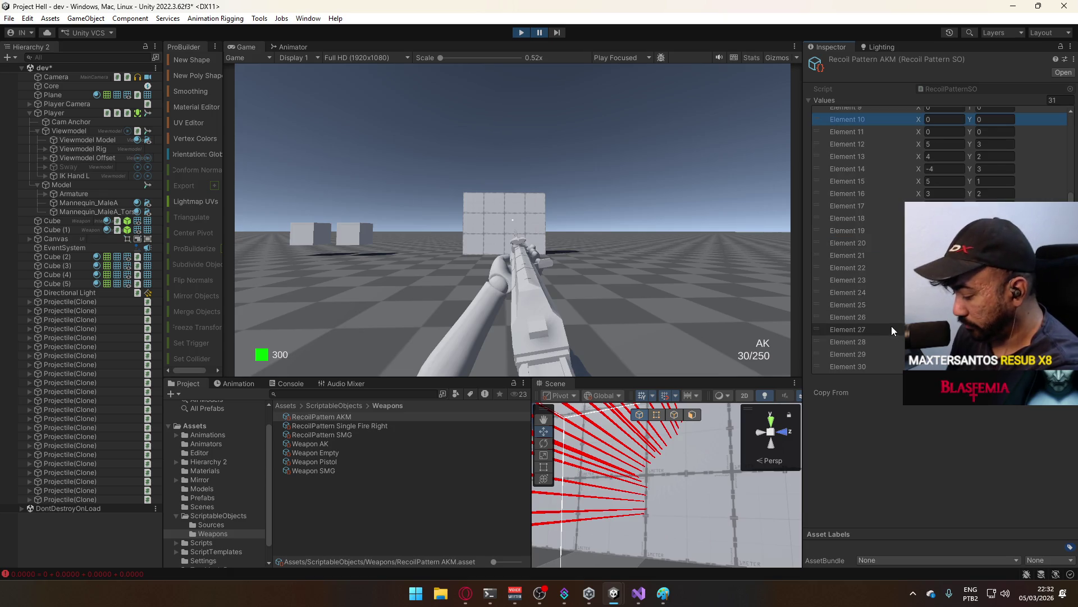
{"action": "left_click", "coordinate": [871, 365], "text": "shift"}
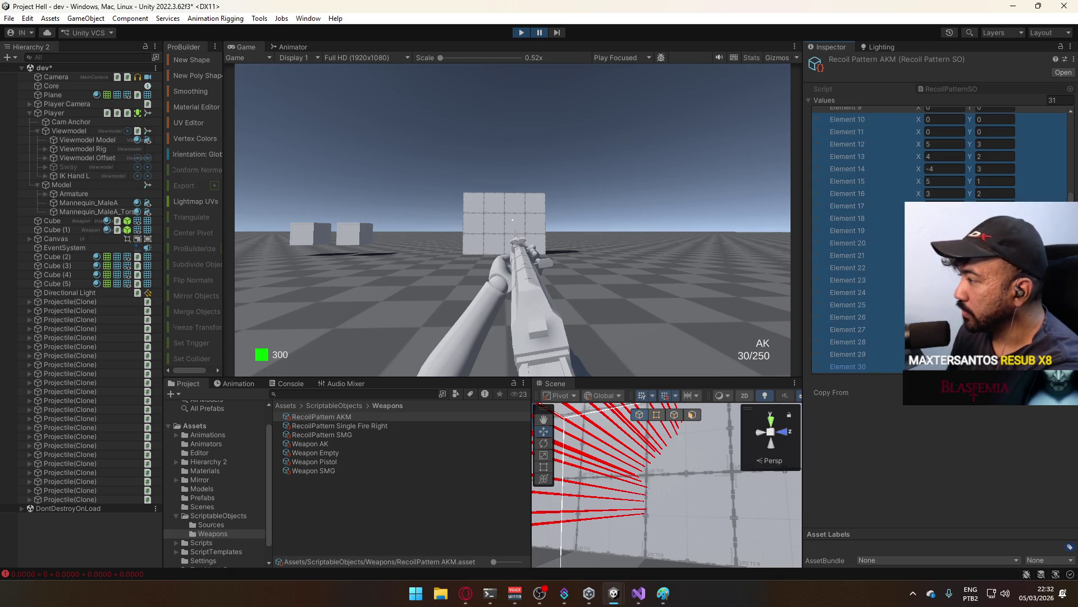
{"action": "key", "text": "Delete"}
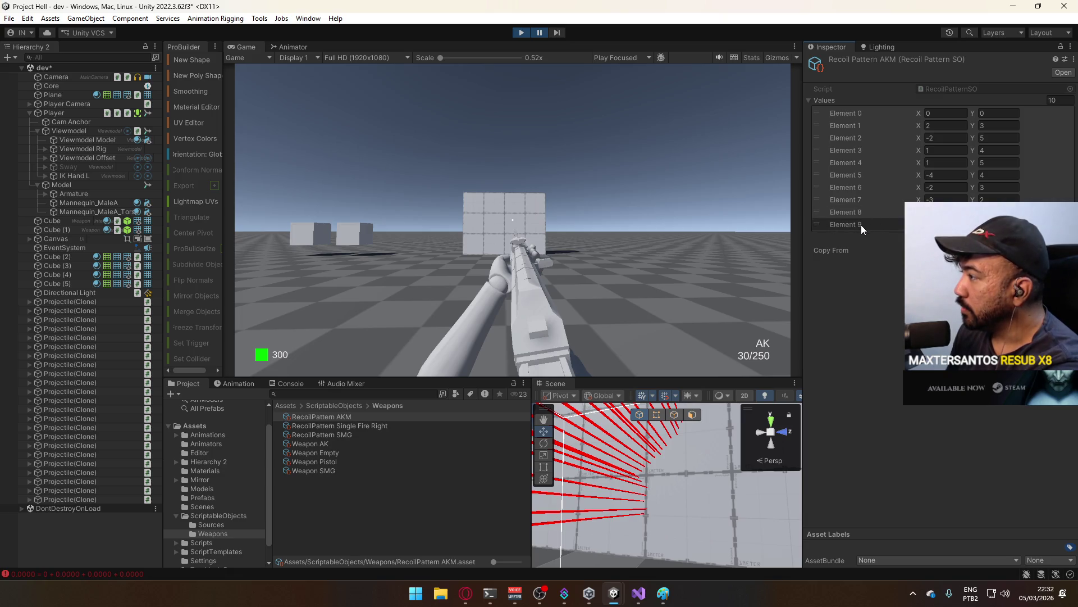
- Append zeroed entries until the AKM pattern holds 30 values
{"action": "left_click", "coordinate": [1057, 237]}
{"action": "left_click", "coordinate": [1058, 249]}
{"action": "left_click", "coordinate": [1058, 261]}
{"action": "left_click", "coordinate": [1057, 274]}
{"action": "left_click", "coordinate": [1058, 286]}
{"action": "left_click", "coordinate": [1058, 298]}
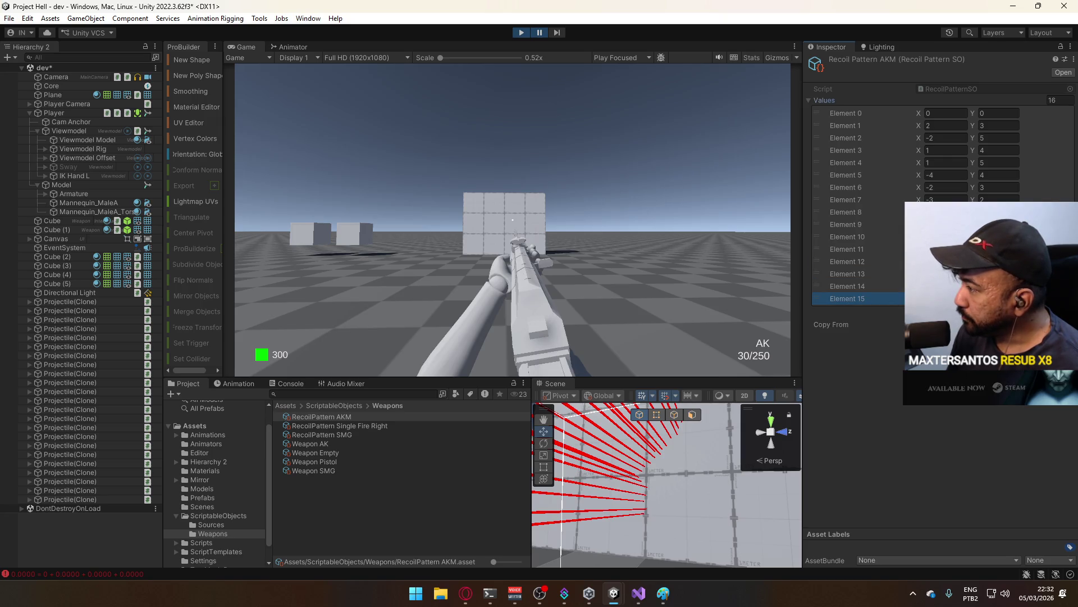
{"action": "left_click", "coordinate": [1058, 323]}
{"action": "left_click", "coordinate": [1058, 335]}
{"action": "left_click", "coordinate": [1057, 347]}
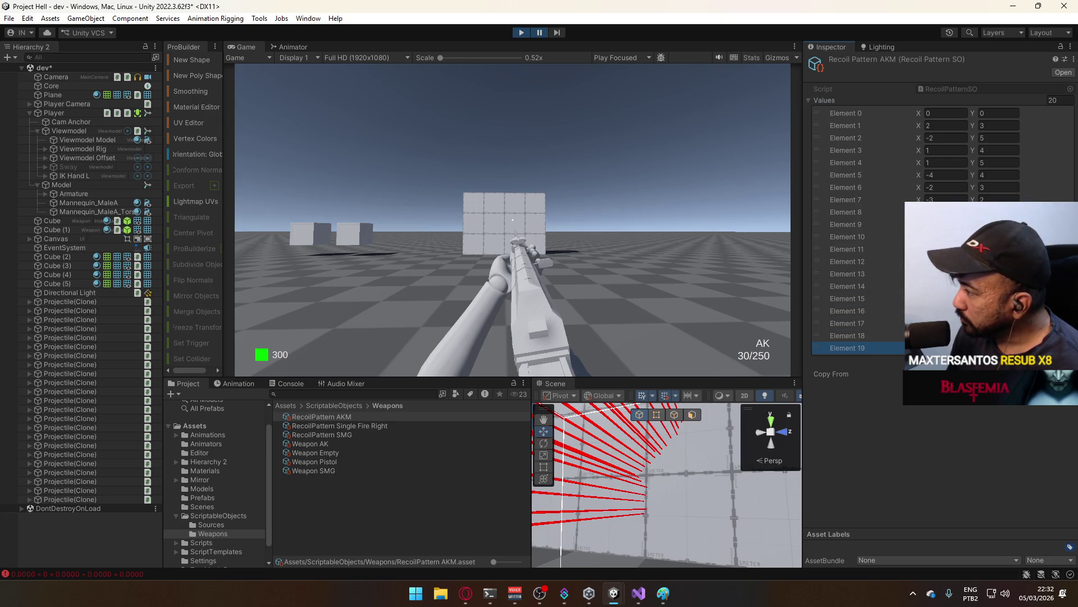
{"action": "left_click", "coordinate": [1057, 373]}
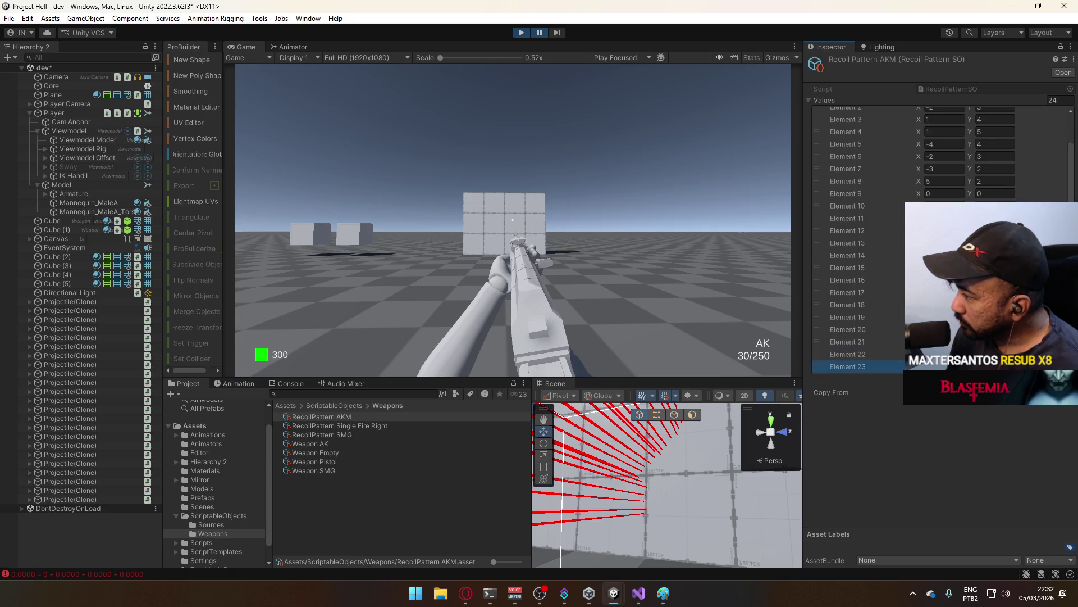
{"action": "left_click", "coordinate": [1058, 385]}
{"action": "left_click", "coordinate": [1057, 385]}
{"action": "left_click", "coordinate": [883, 318]}
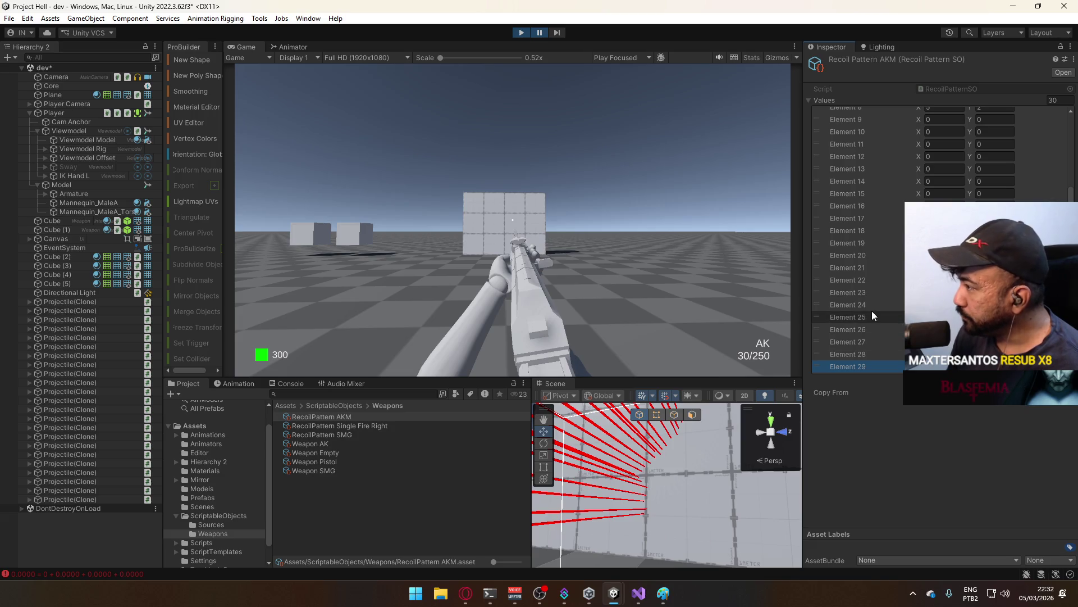
{"action": "scroll", "coordinate": [873, 314], "scroll_direction": "up", "scroll_amount": 4}
{"action": "left_click", "coordinate": [575, 173]}
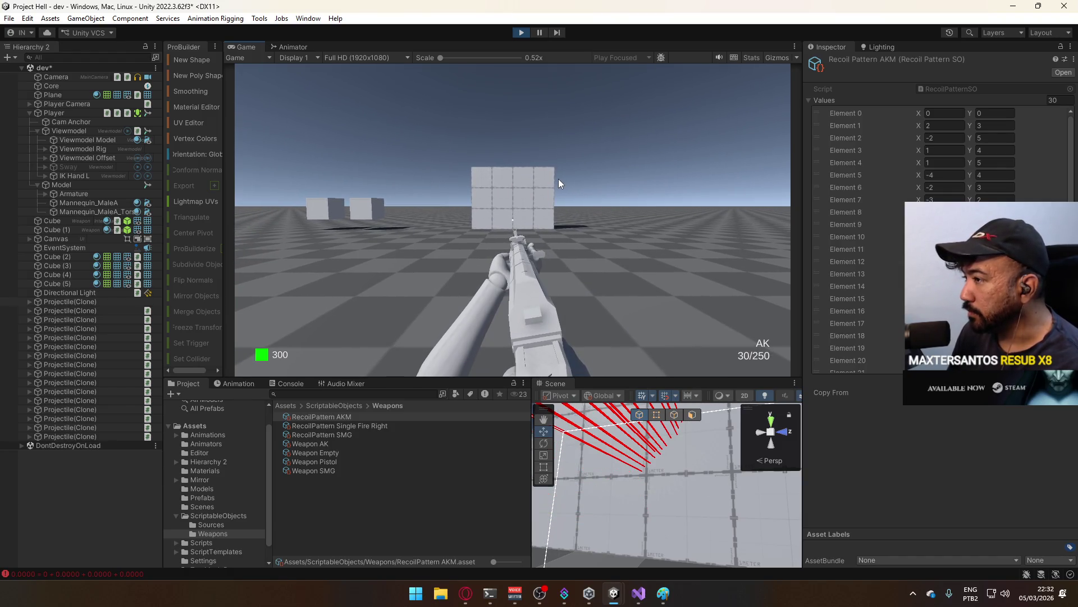
- Fire a full spray, then several short bursts at the wall with the 30-value pattern
{"action": "left_click_drag", "start_coordinate": [559, 179], "coordinate": [558, 178]}
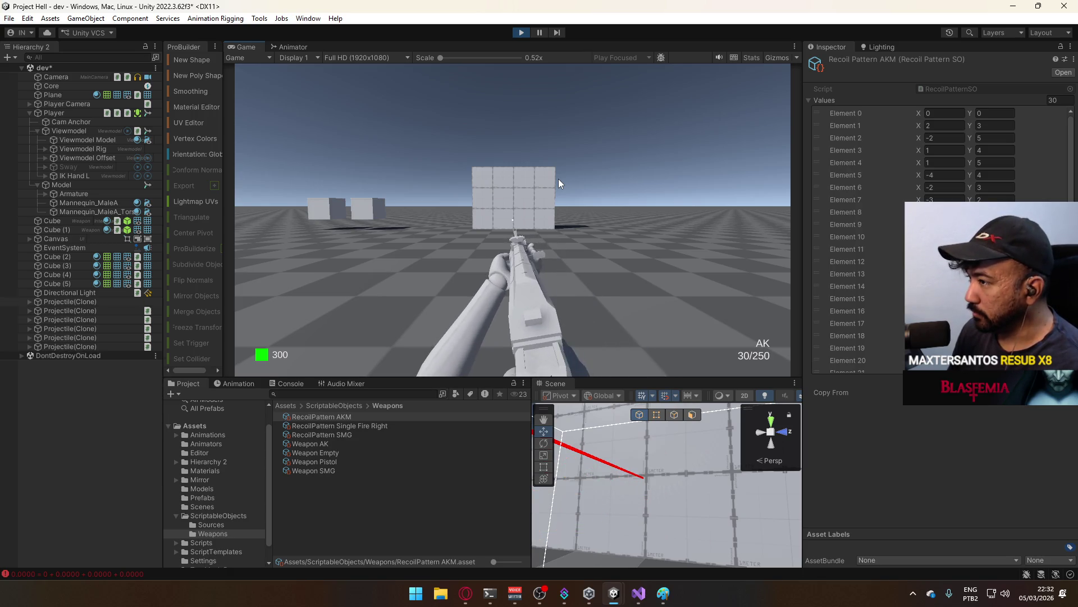
{"action": "left_click", "coordinate": [557, 179]}
{"action": "left_click", "coordinate": [556, 178]}
{"action": "left_click", "coordinate": [555, 179]}
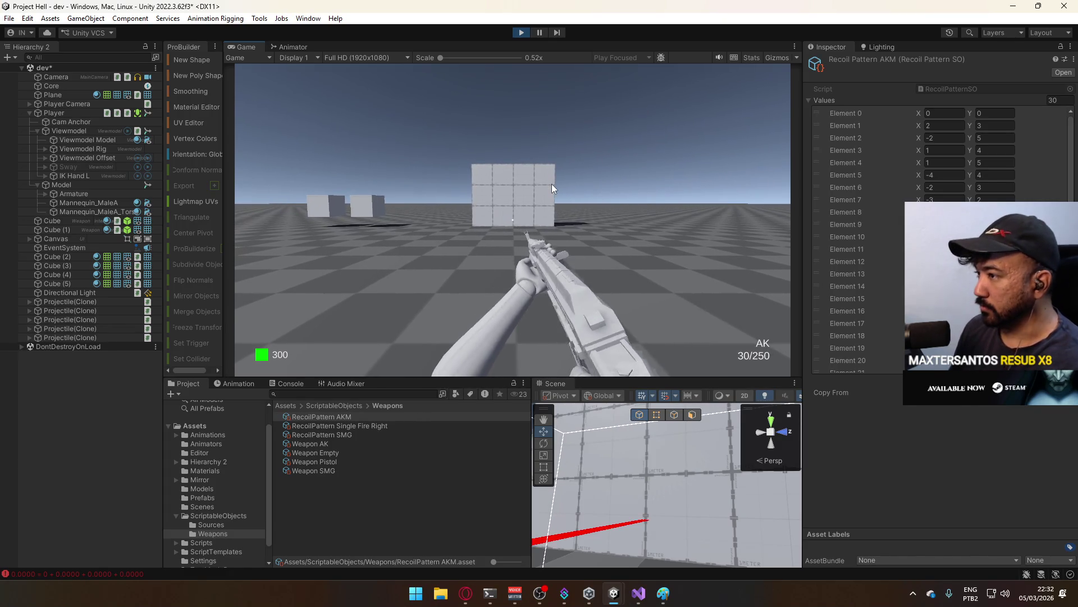
{"action": "left_click", "coordinate": [552, 179]}
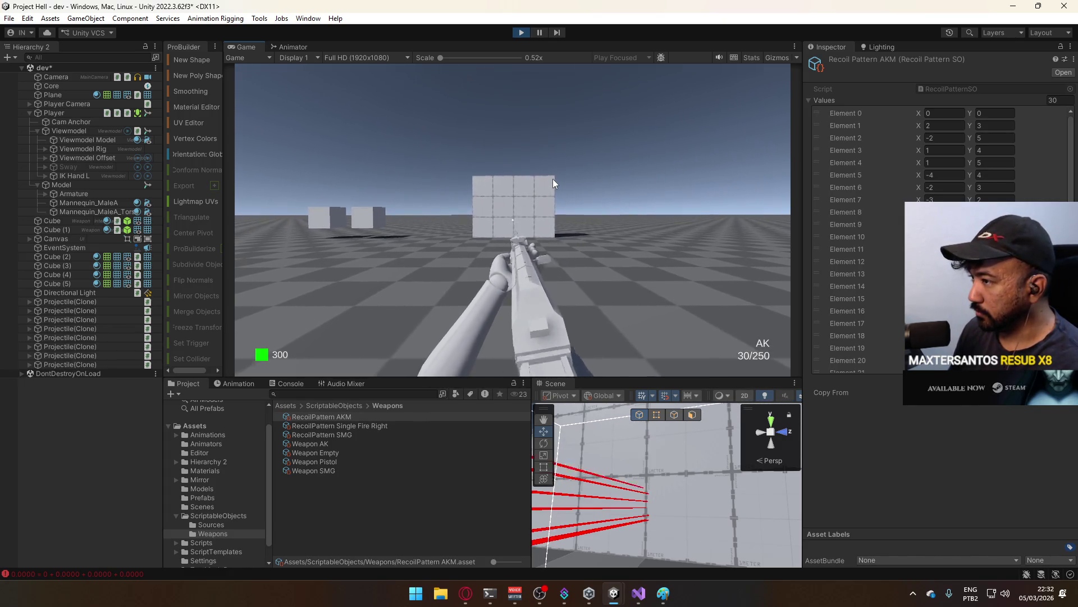
{"action": "left_click", "coordinate": [552, 179]}
- Inspect the shot rays in the Scene view and select pattern Elements 4 and 15
{"action": "key", "text": "super"}
{"action": "key", "text": "super"}
{"action": "key", "text": "super"}
{"action": "key", "text": "super"}
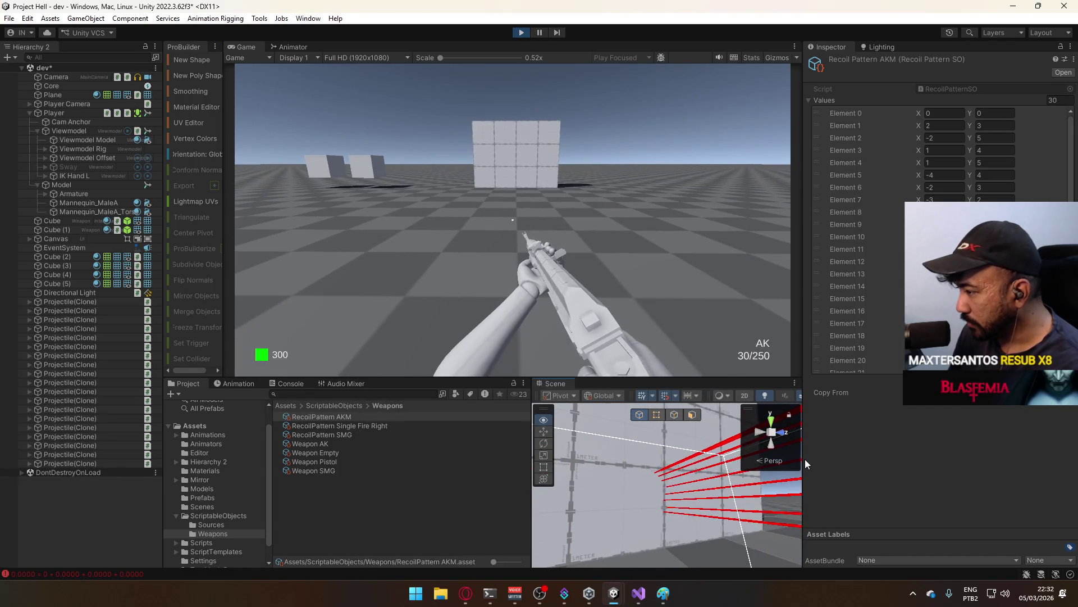
{"action": "left_click_drag", "start_coordinate": [792, 459], "coordinate": [748, 449]}
{"action": "left_click", "coordinate": [922, 162]}
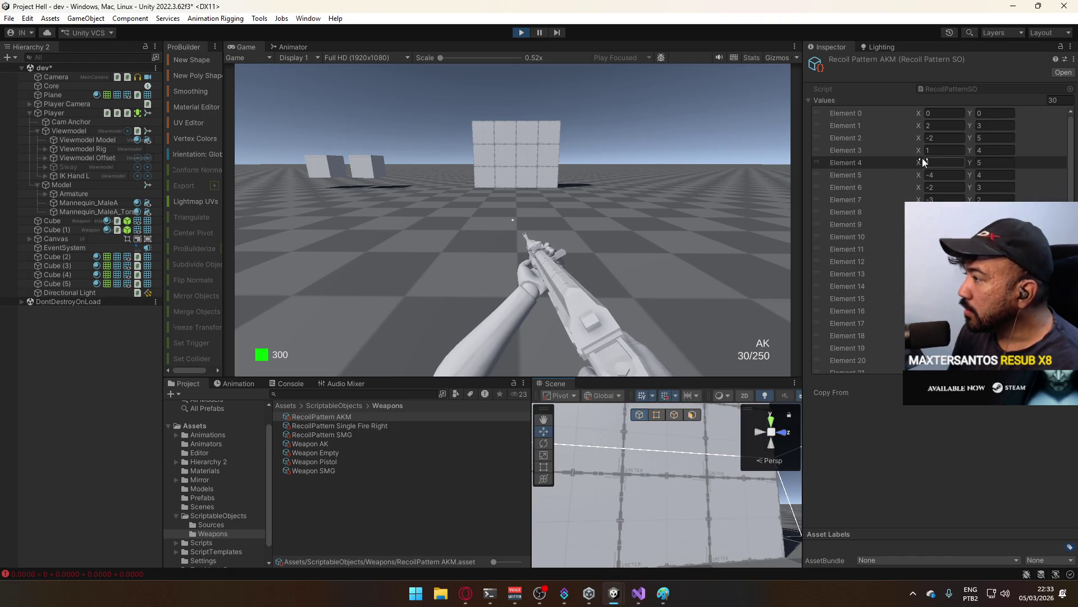
{"action": "key", "text": "alt+Tab"}
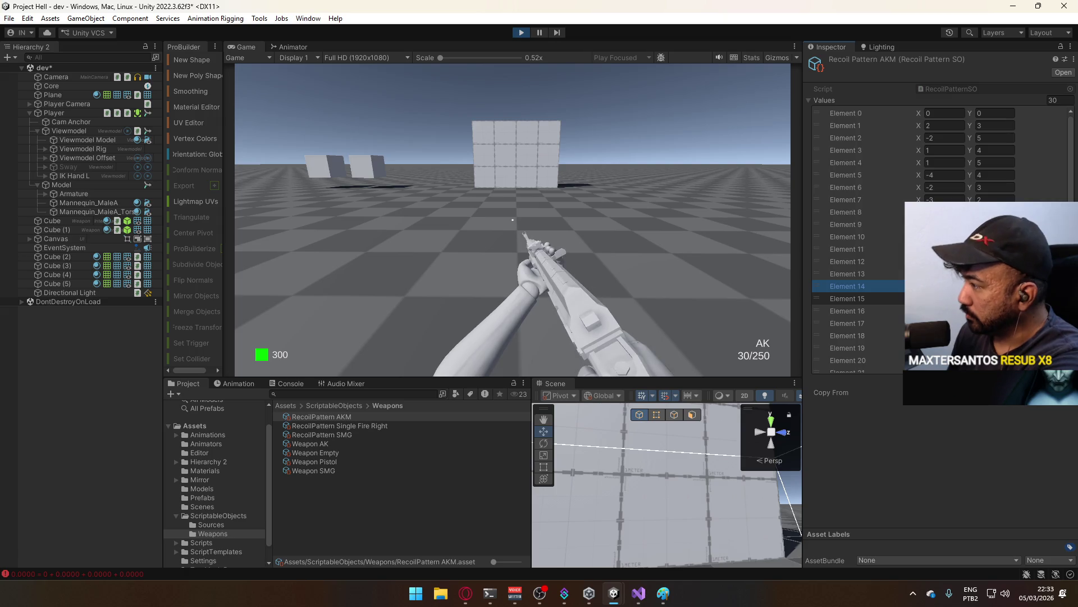
{"action": "left_click", "coordinate": [847, 298]}
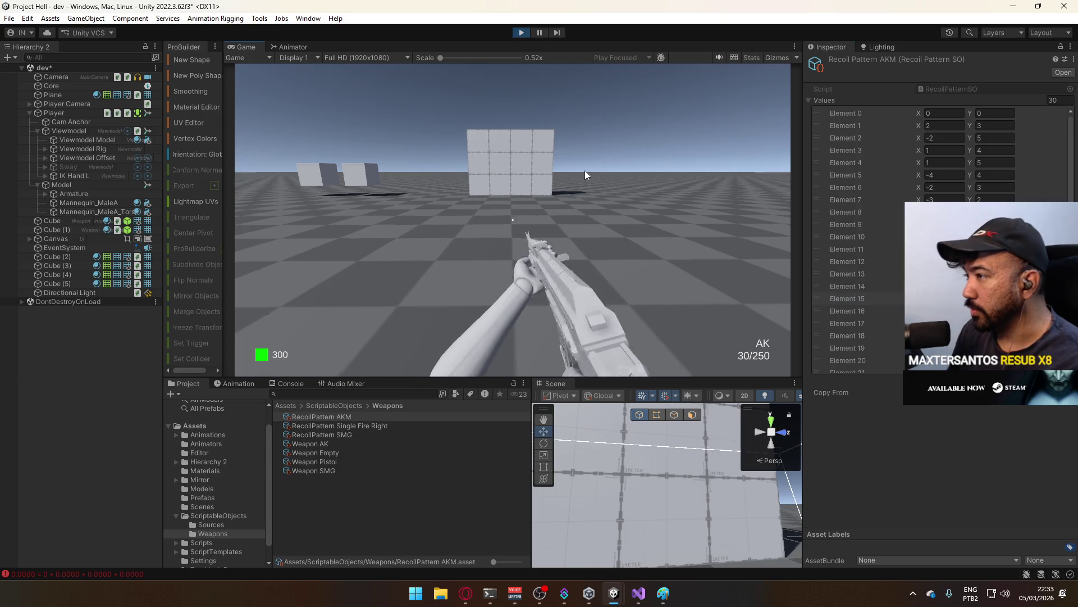
- Fire a burst at the wall and orbit the Scene view to check its rays
{"action": "left_click", "coordinate": [579, 110]}
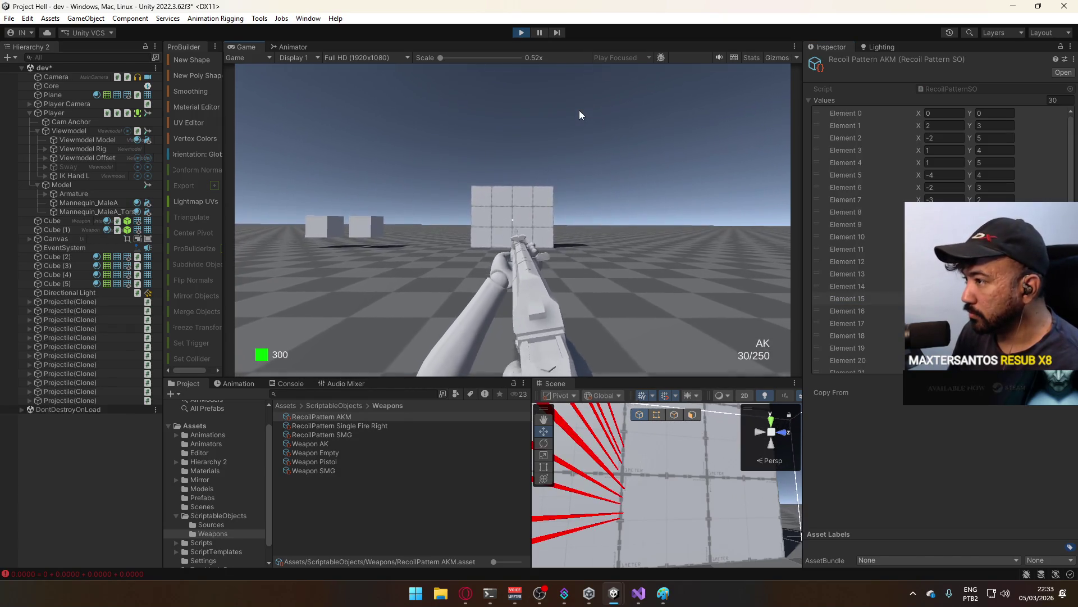
{"action": "key", "text": "super"}
{"action": "key", "text": "super"}
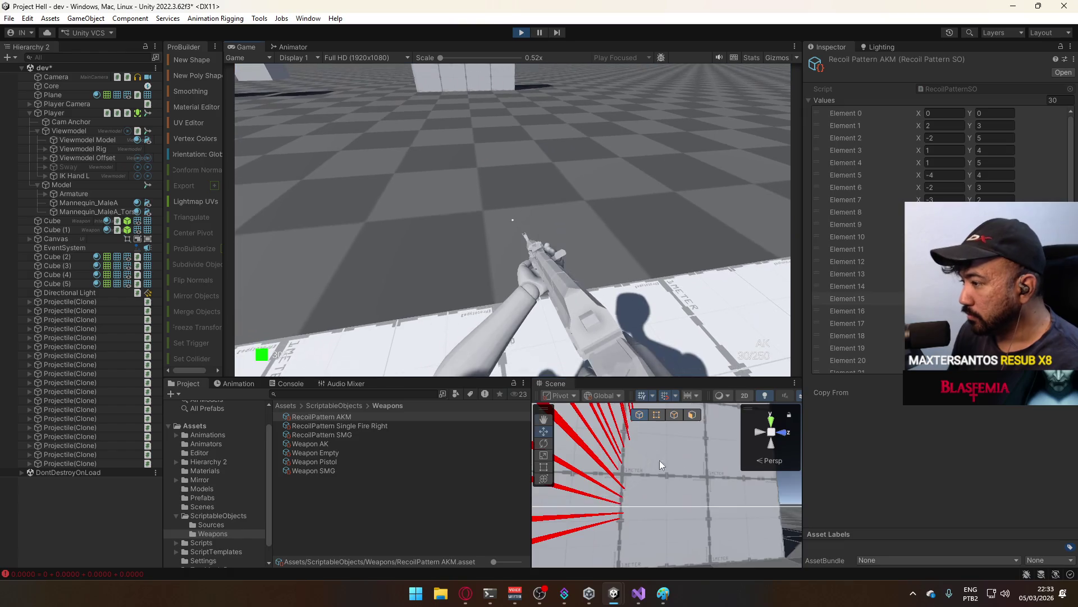
{"action": "left_click_drag", "start_coordinate": [664, 492], "coordinate": [660, 488]}
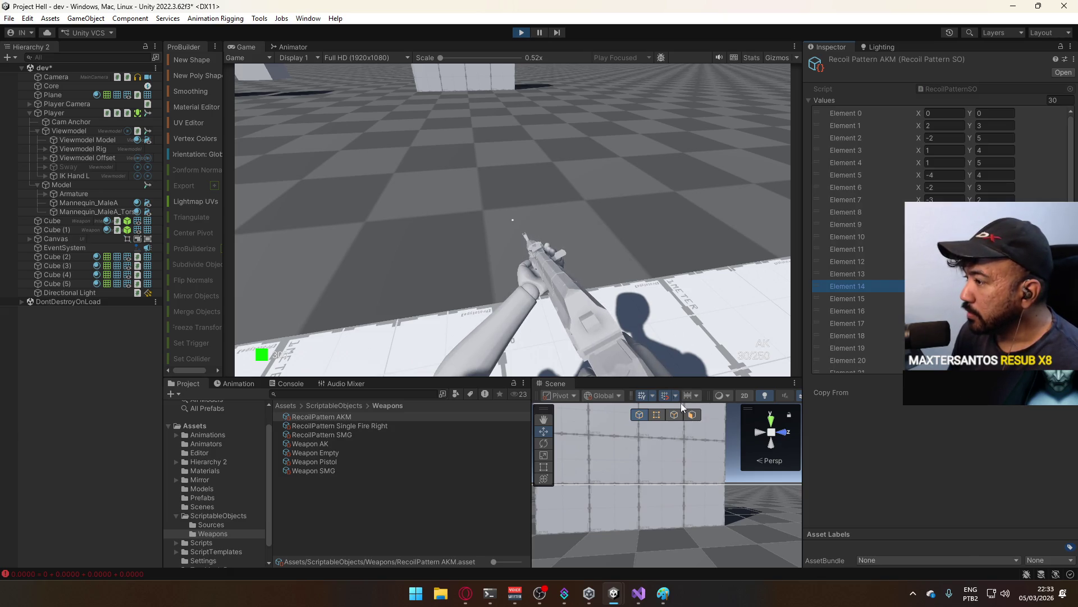
{"action": "key", "text": "super"}
{"action": "key", "text": "Escape"}
- Fire two more bursts, then a full AK spray at the cube wall
{"action": "left_click", "coordinate": [588, 201]}
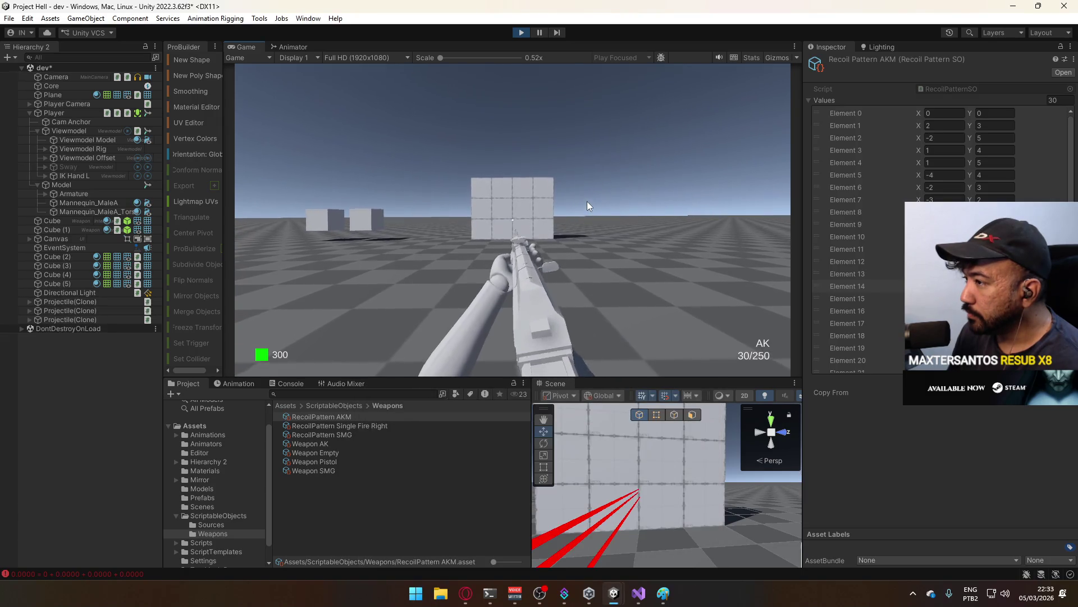
{"action": "left_click", "coordinate": [587, 201]}
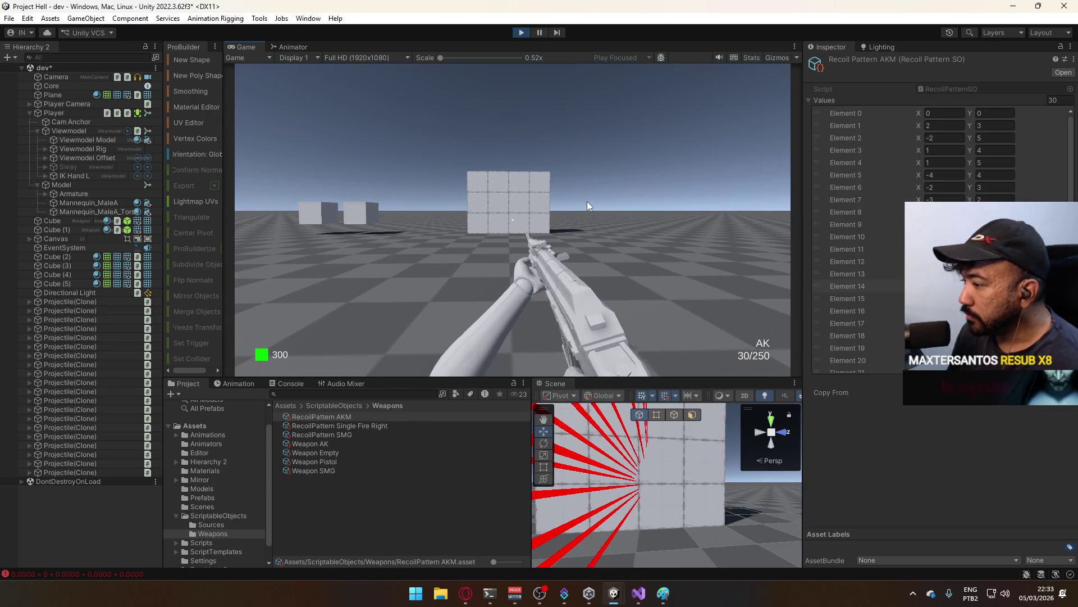
{"action": "key", "text": "super"}
{"action": "key", "text": "super"}
{"action": "key", "text": "super"}
{"action": "key", "text": "super"}
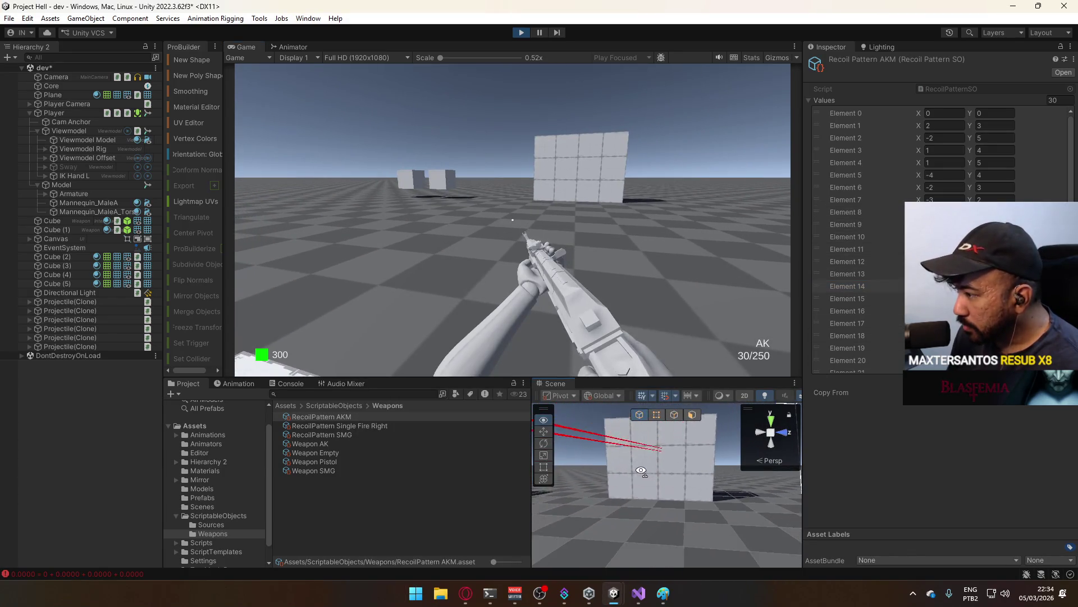
{"action": "key", "text": "super"}
{"action": "key", "text": "super"}
{"action": "left_click_drag", "start_coordinate": [621, 197], "coordinate": [621, 198]}
{"action": "key", "text": "super"}
{"action": "key", "text": "super"}
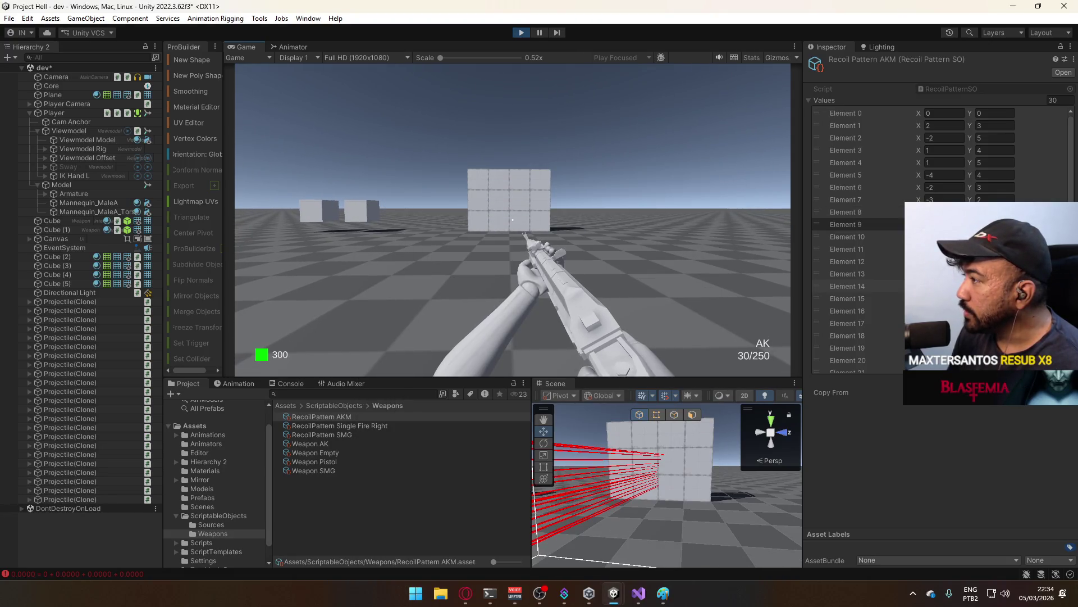